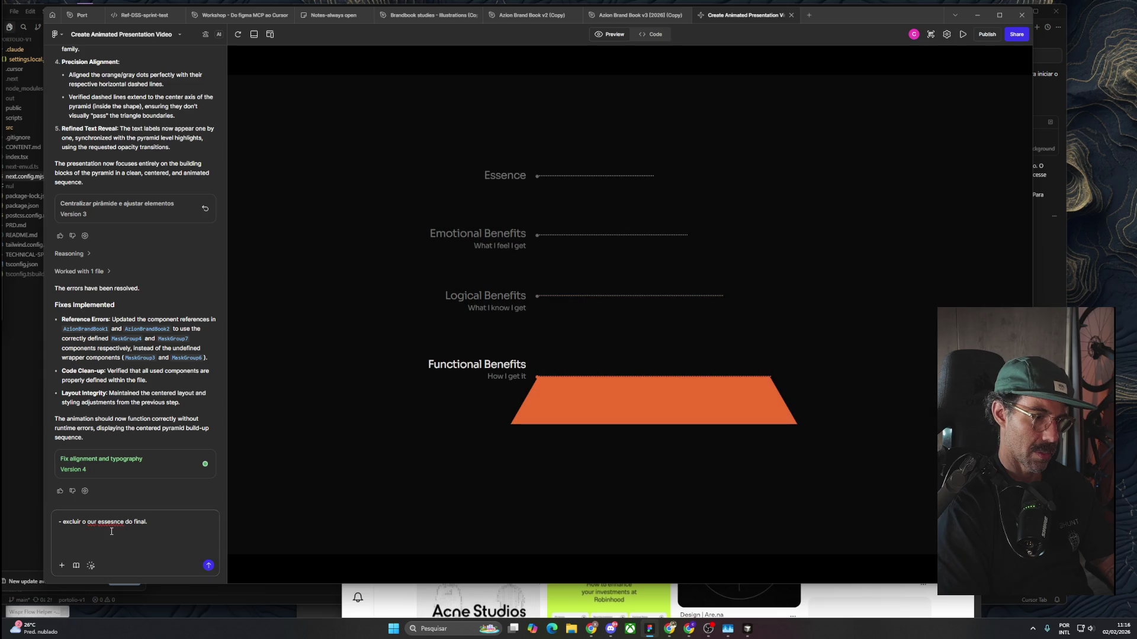
# Send the revision request: remove closing 'our essence', keep the triangle outline, make the orange fill 30% transparent.
pyautogui.hotkey('shift', 'Return')
pyautogui.write('-')
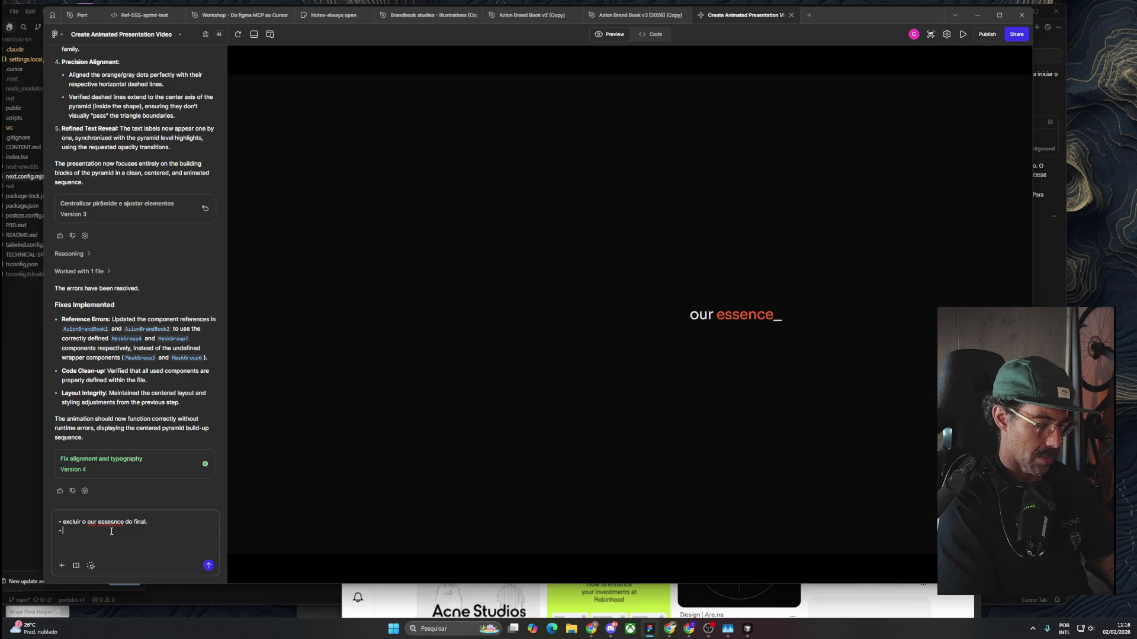
pyautogui.write(' qdo entra o ')
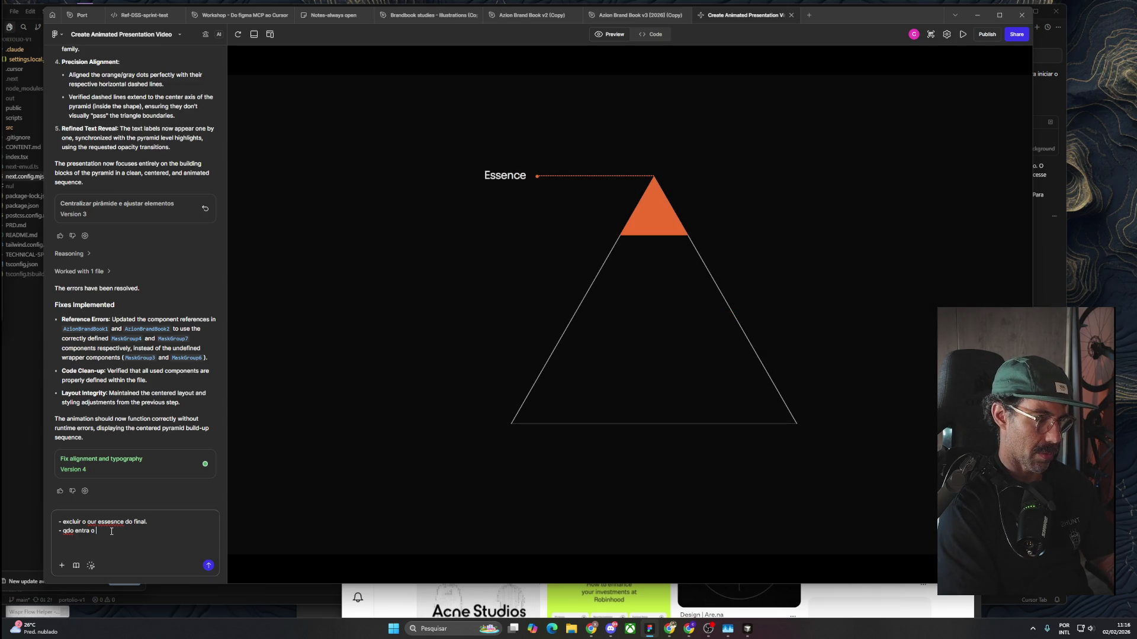
pyautogui.write('destaque')
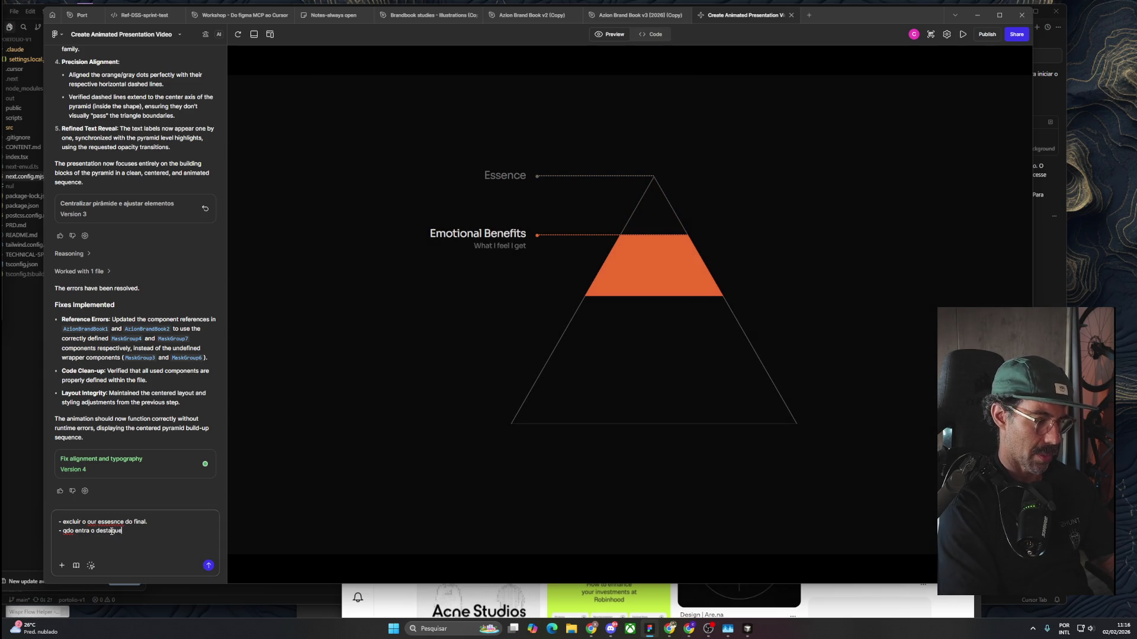
pyautogui.write(' do lógical ')
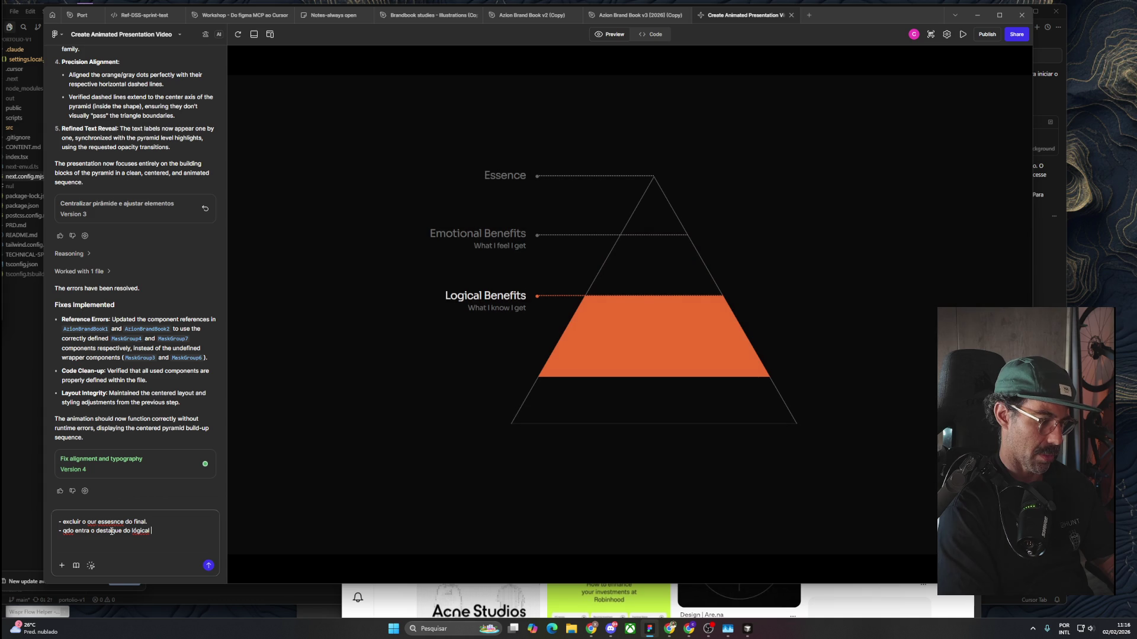
pyautogui.write('benefits ')
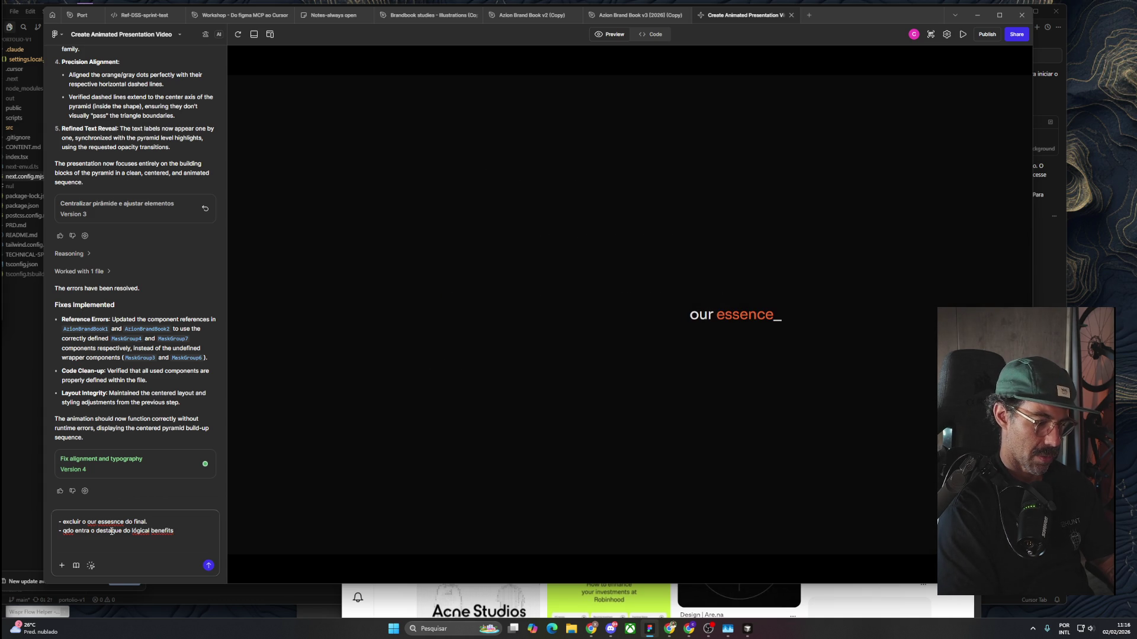
pyautogui.write('o outline')
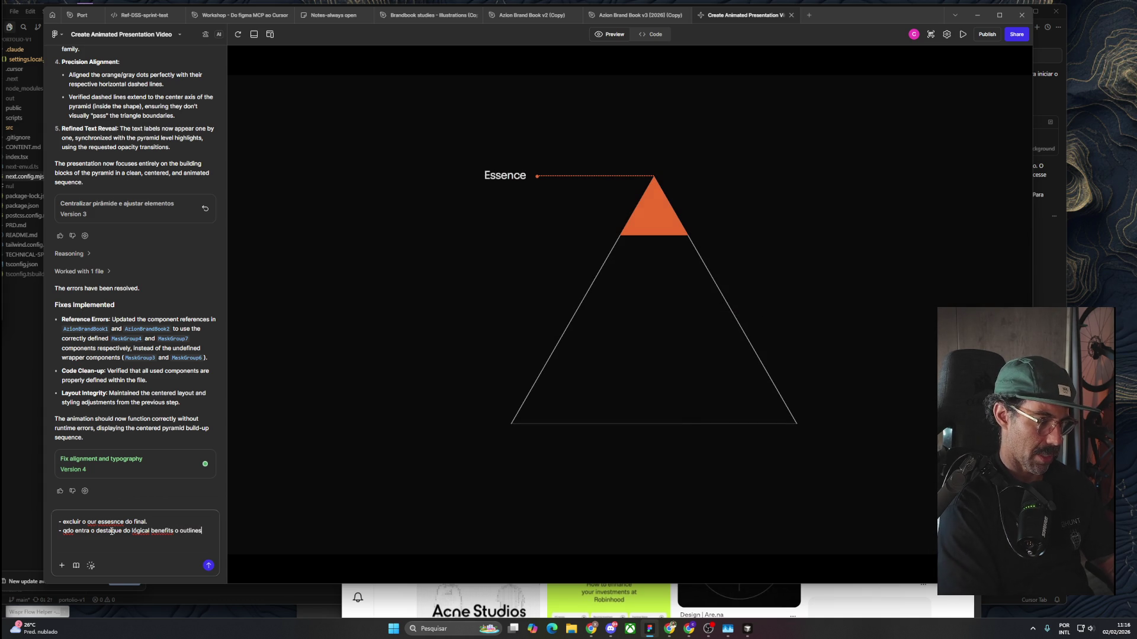
pyautogui.write(' do tr')
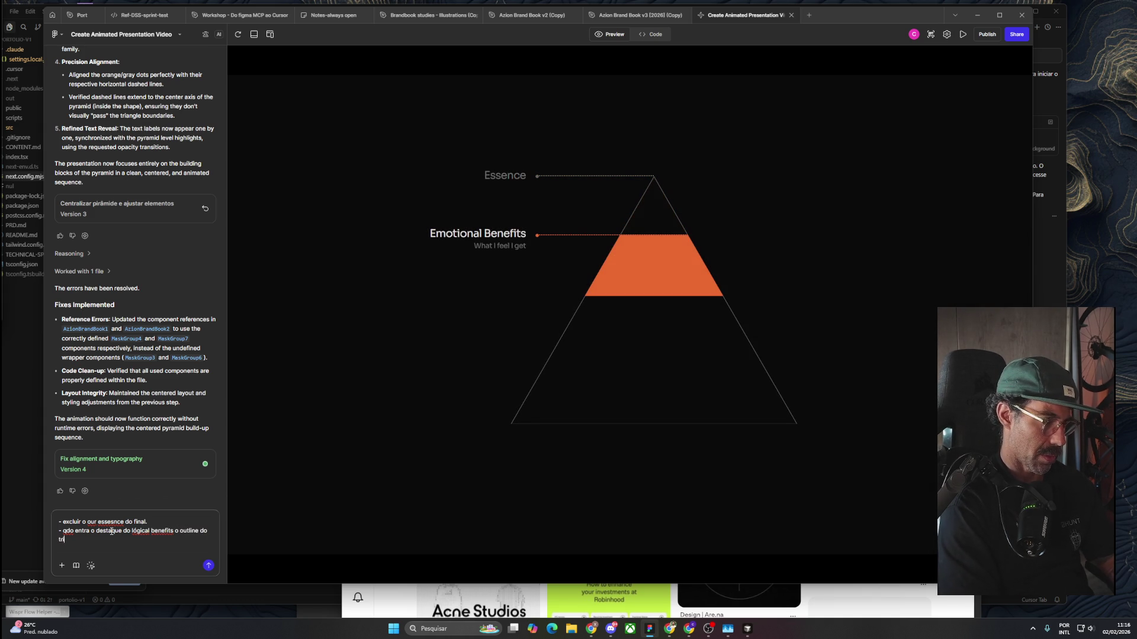
pyautogui.write('iângulo está sumindo.')
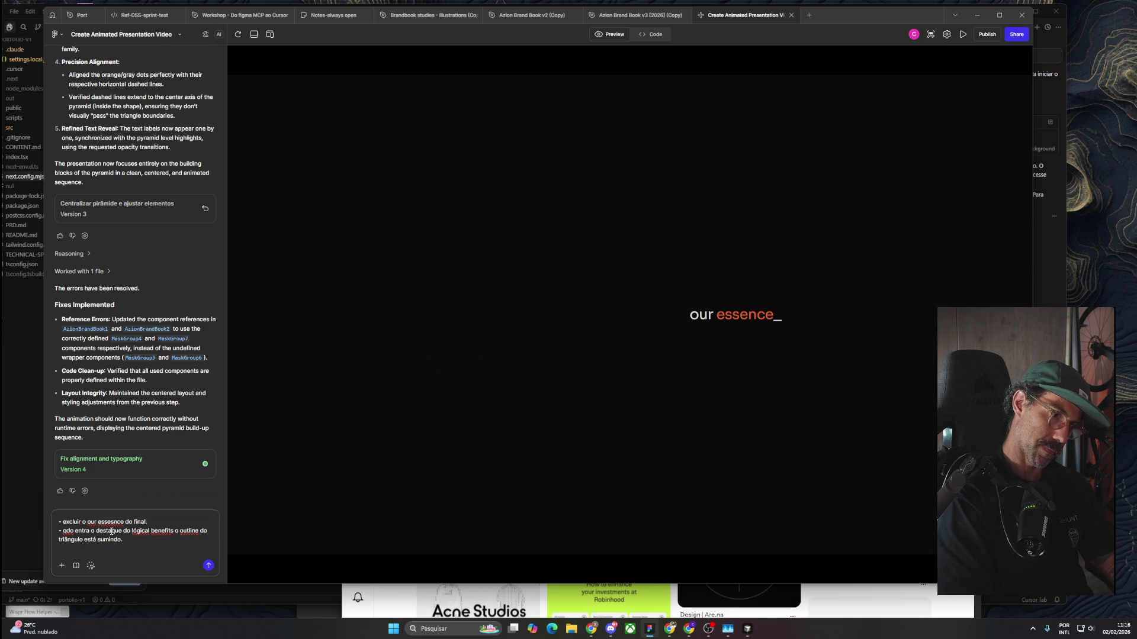
pyautogui.hotkey('shift', 'Return')
pyautogui.write('- adi')
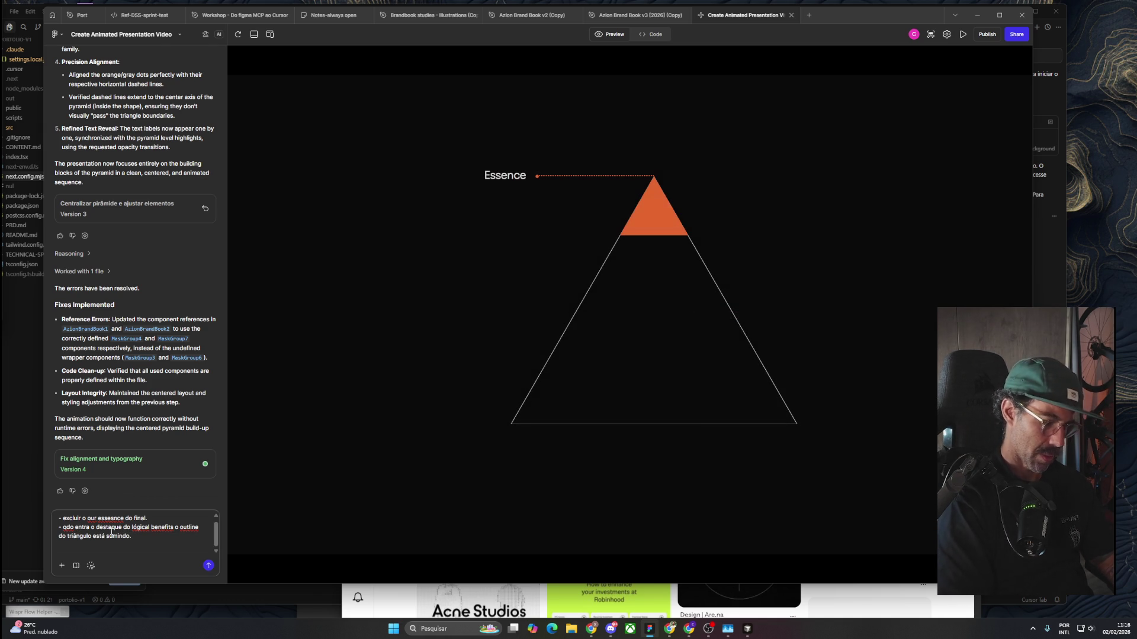
pyautogui.write('cionar 20')
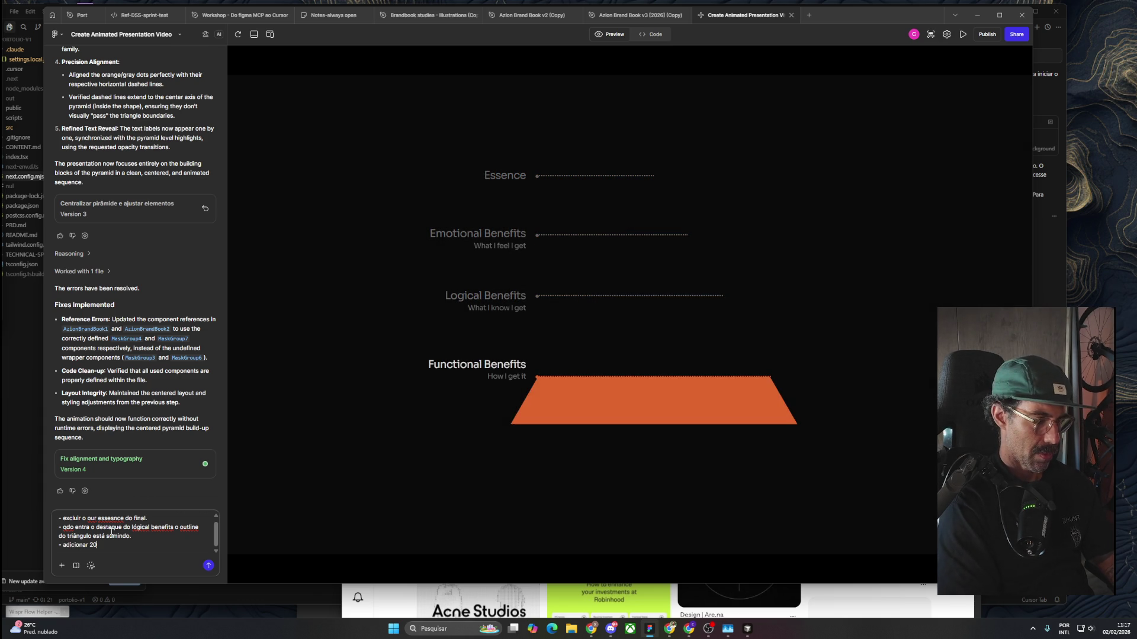
pyautogui.press('BackSpace')
pyautogui.press('BackSpace')
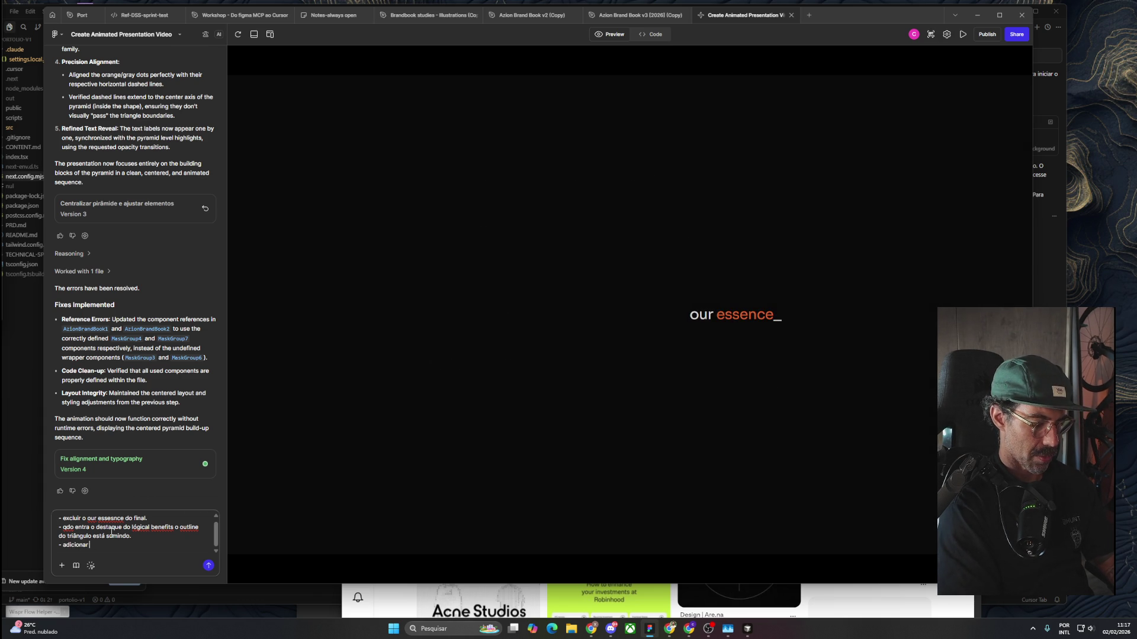
pyautogui.write('30% de tr')
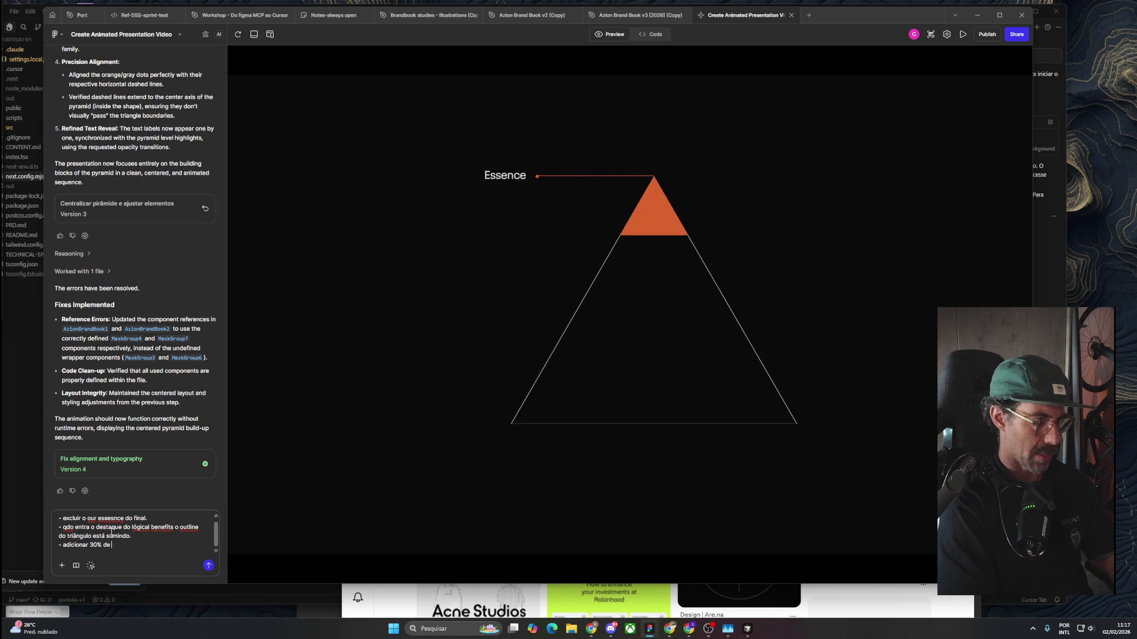
pyautogui.write('ansparência na')
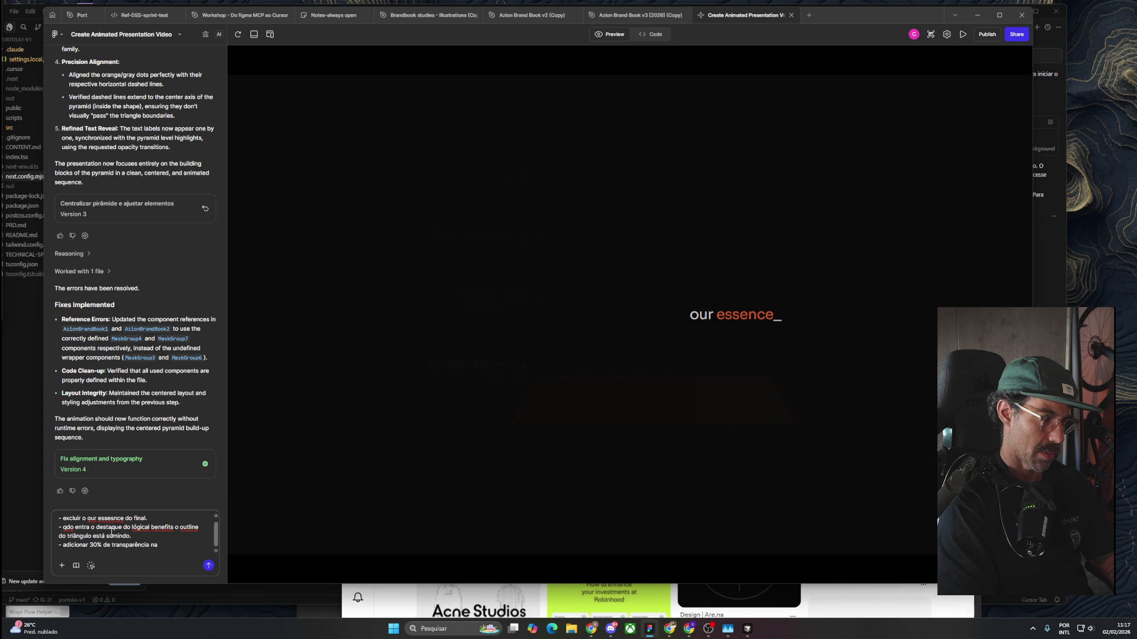
pyautogui.write('reenchiu')
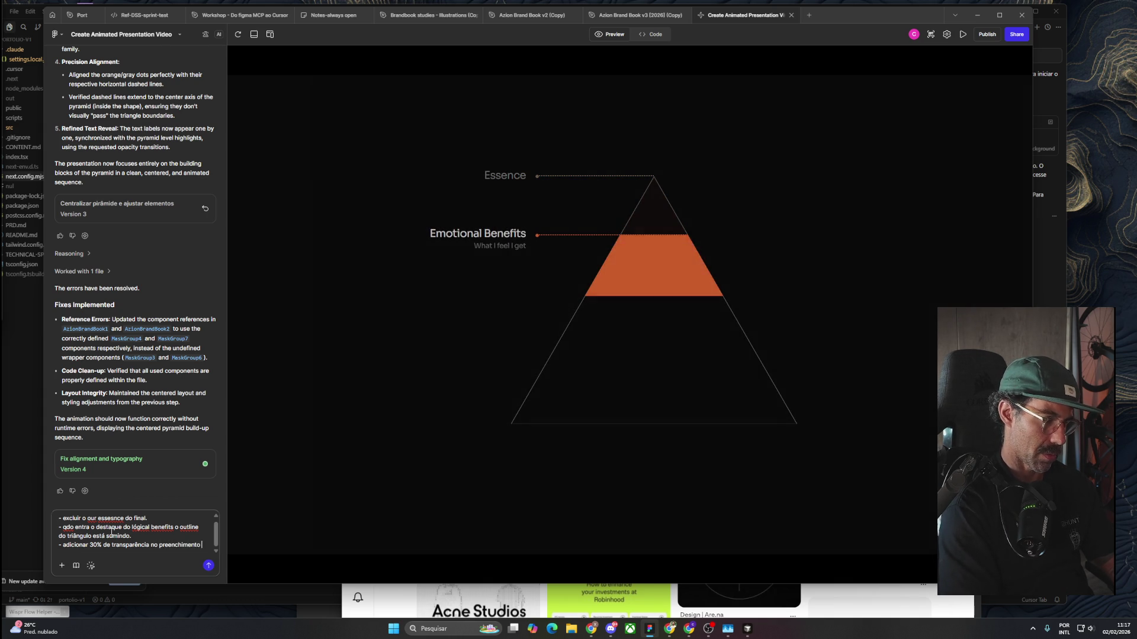
pyautogui.write('ento laran')
pyautogui.write('do tria')
pyautogui.write('ângu')
pyautogui.press('BackSpace')
pyautogui.press('BackSpace')
pyautogui.press('BackSpace')
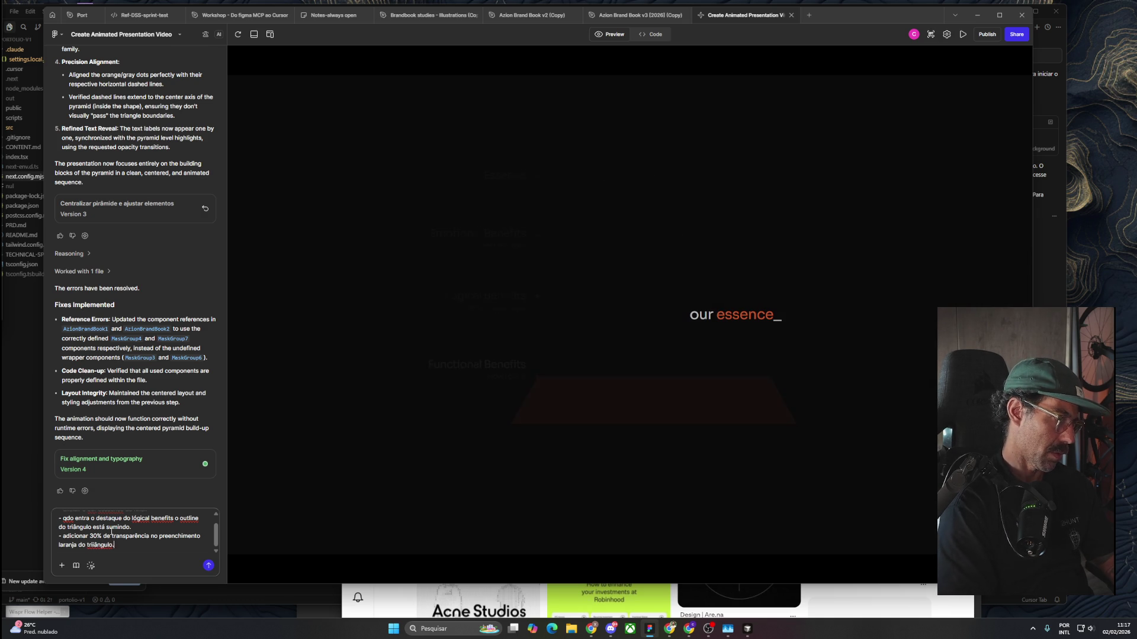
pyautogui.write('ângulo.')
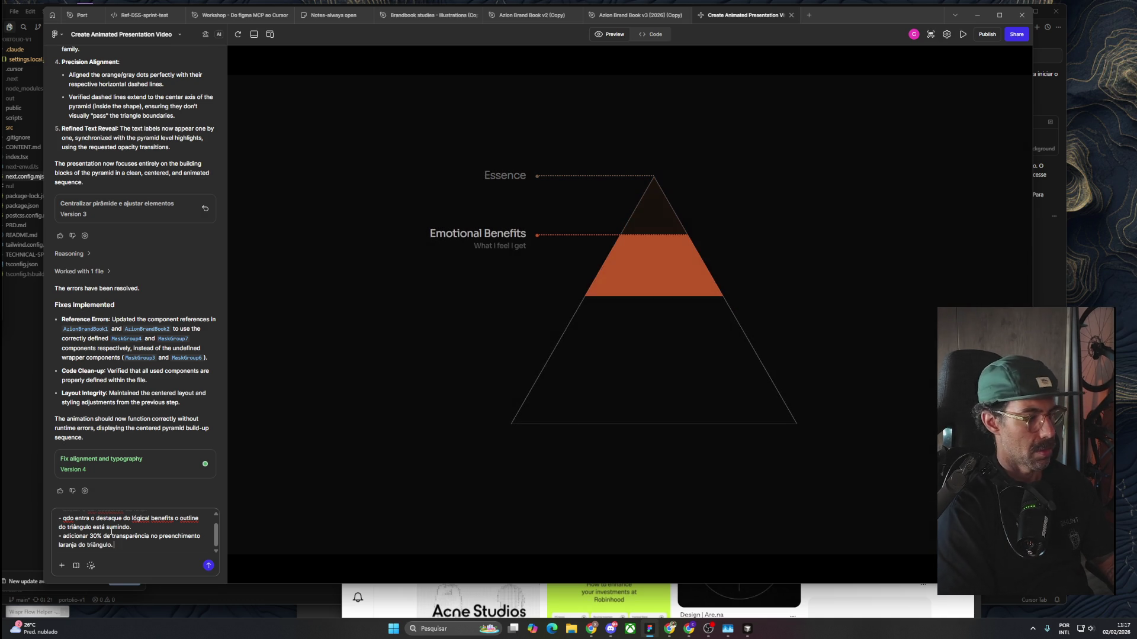
pyautogui.press('Return')
# Bring the Pinterest window forward, scroll the reference feed, and open the Dezeen Hormometer pin.
pyautogui.click(770, 593)
pyautogui.moveTo(812, 391); pyautogui.dragTo(639, 45)
pyautogui.scroll(-5, 613, 360)
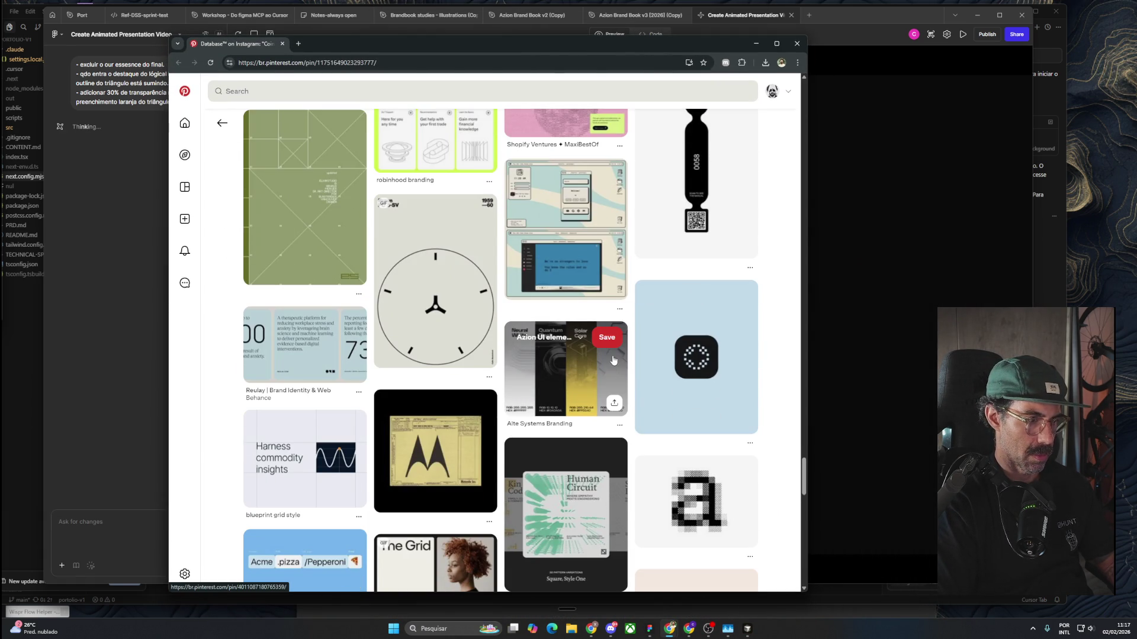
pyautogui.scroll(-5, 613, 360)
pyautogui.scroll(-5, 613, 360)
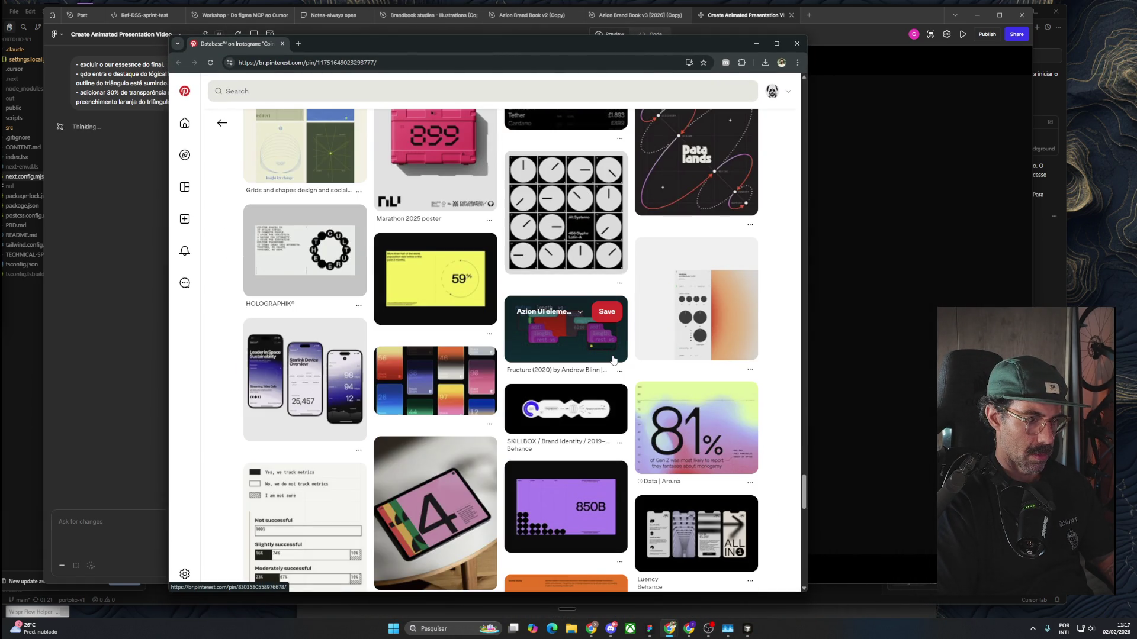
pyautogui.scroll(-5, 614, 360)
pyautogui.scroll(-5, 613, 360)
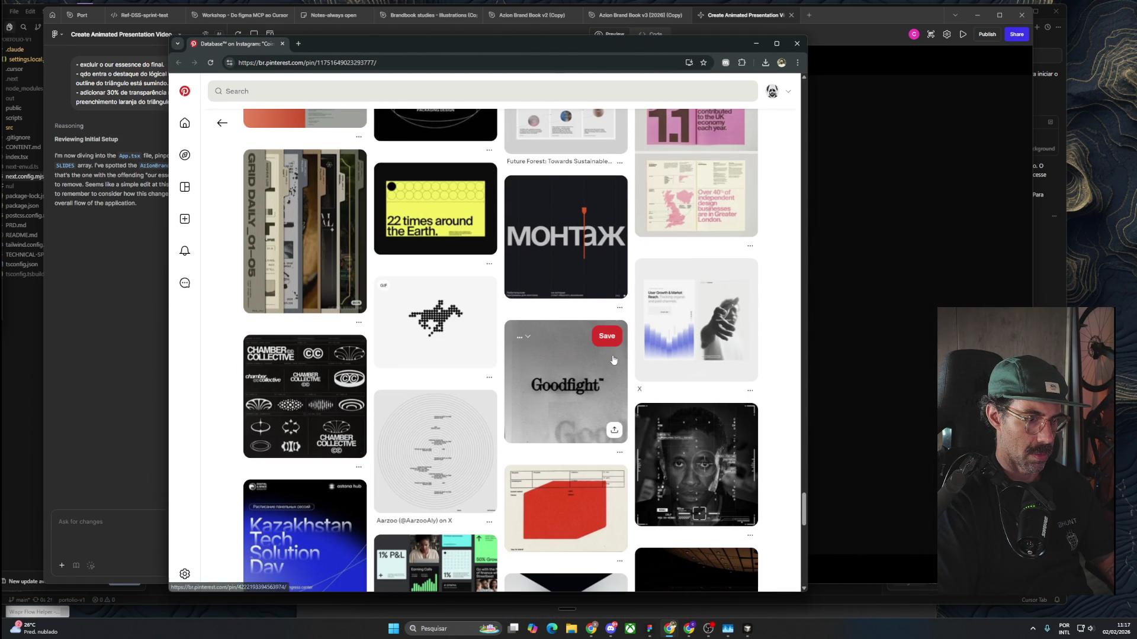
pyautogui.scroll(-5, 614, 360)
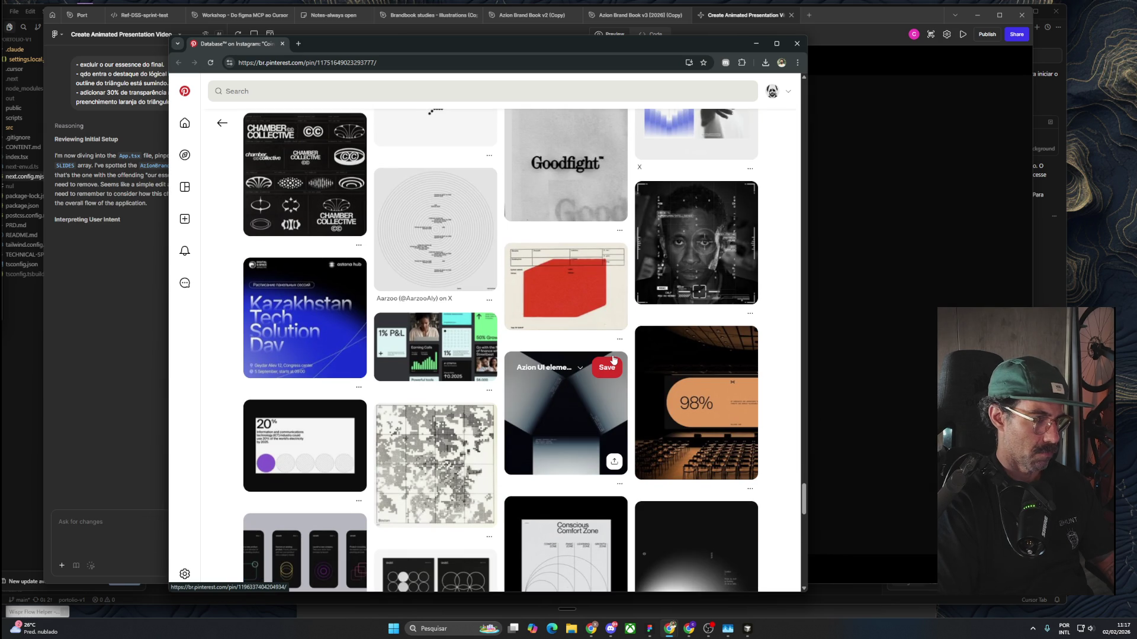
pyautogui.scroll(-5, 613, 360)
pyautogui.scroll(-3, 614, 360)
pyautogui.scroll(-4, 614, 360)
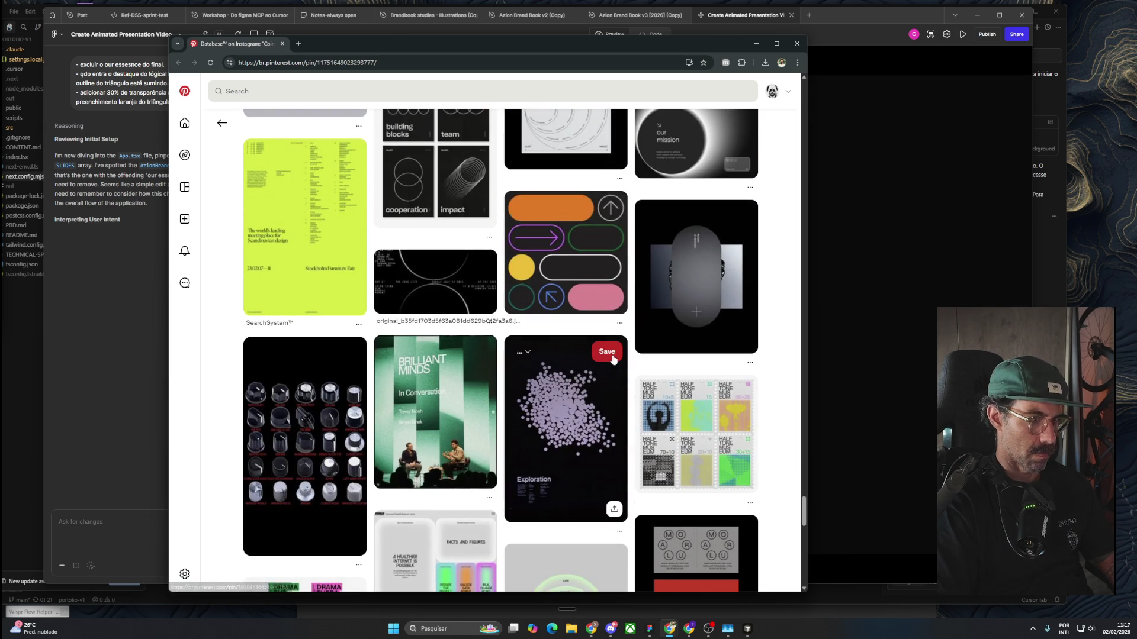
pyautogui.scroll(-5, 613, 360)
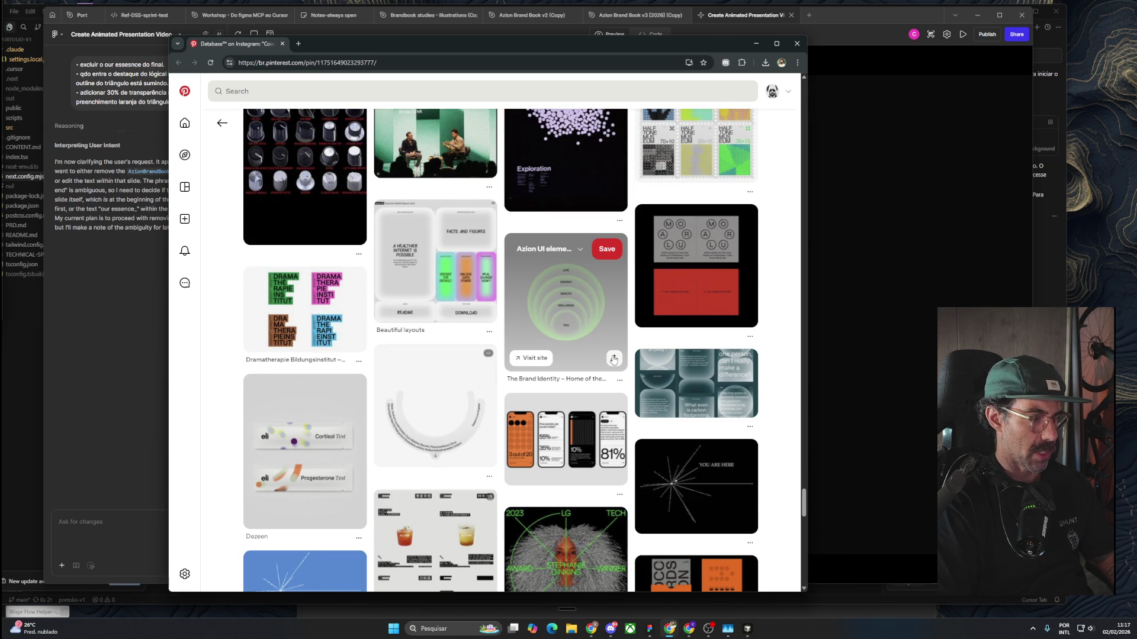
pyautogui.click(297, 460)
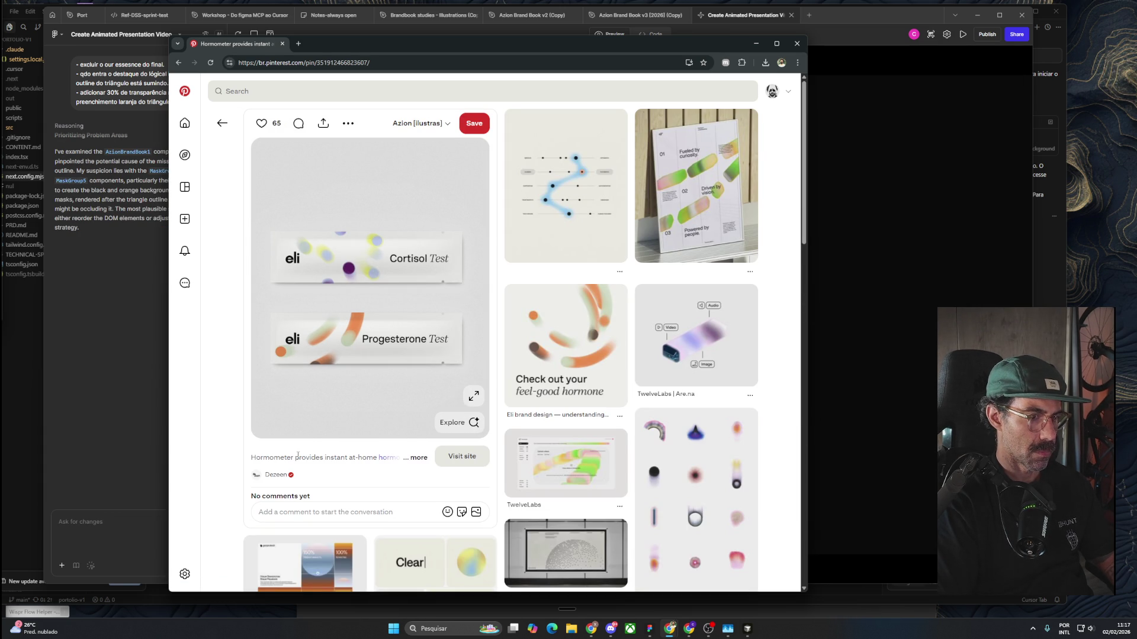
pyautogui.moveTo(583, 199)
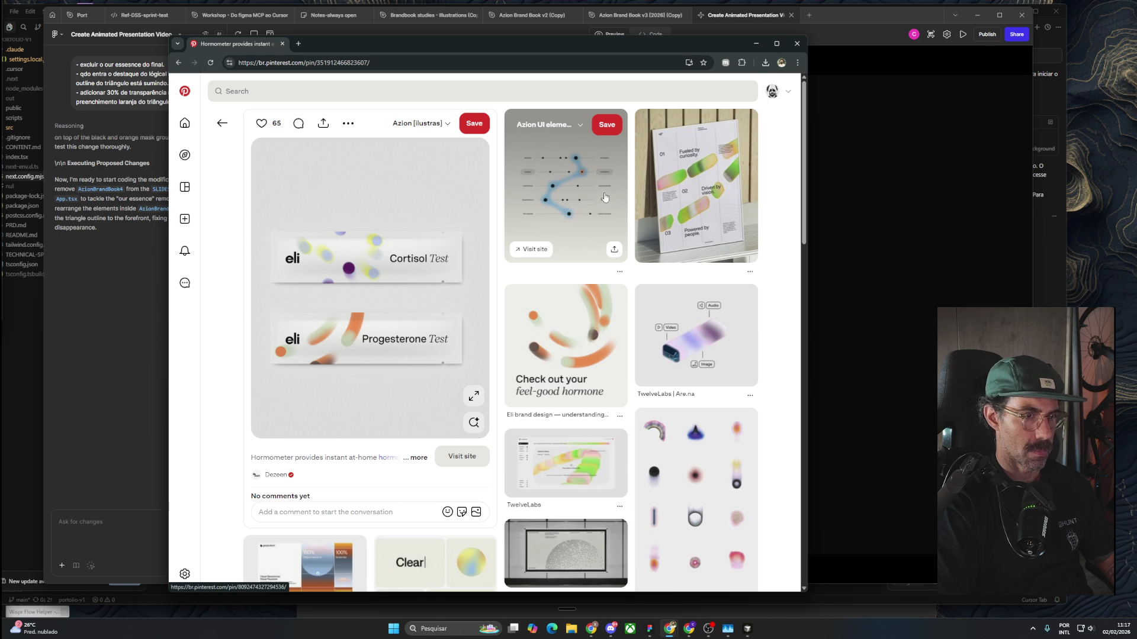
pyautogui.moveTo(685, 207)
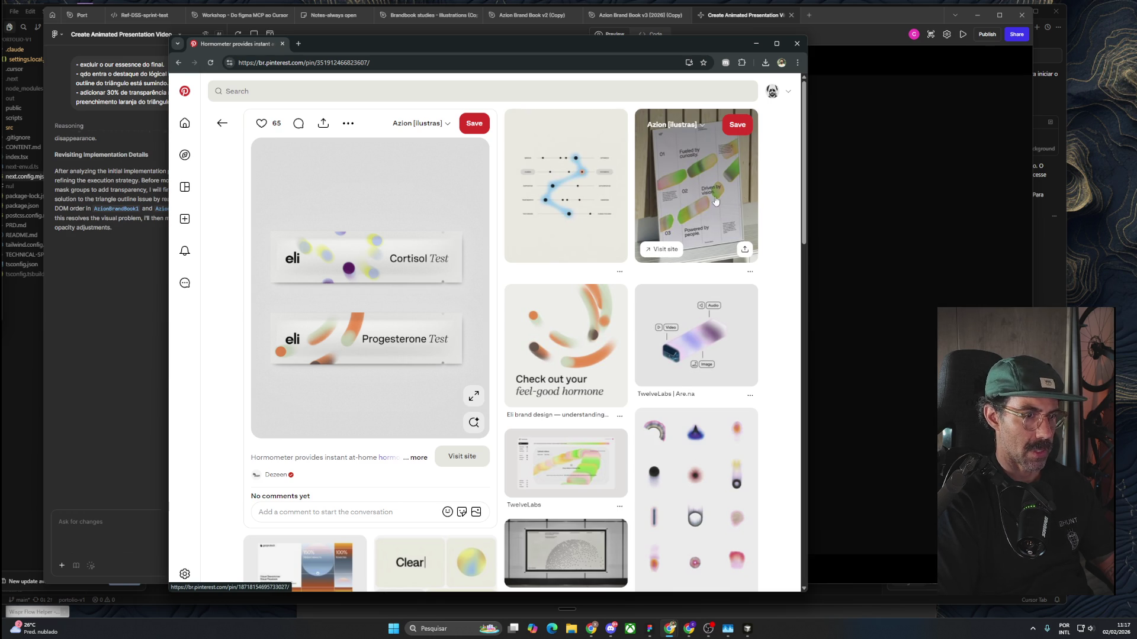
pyautogui.scroll(-3, 711, 385)
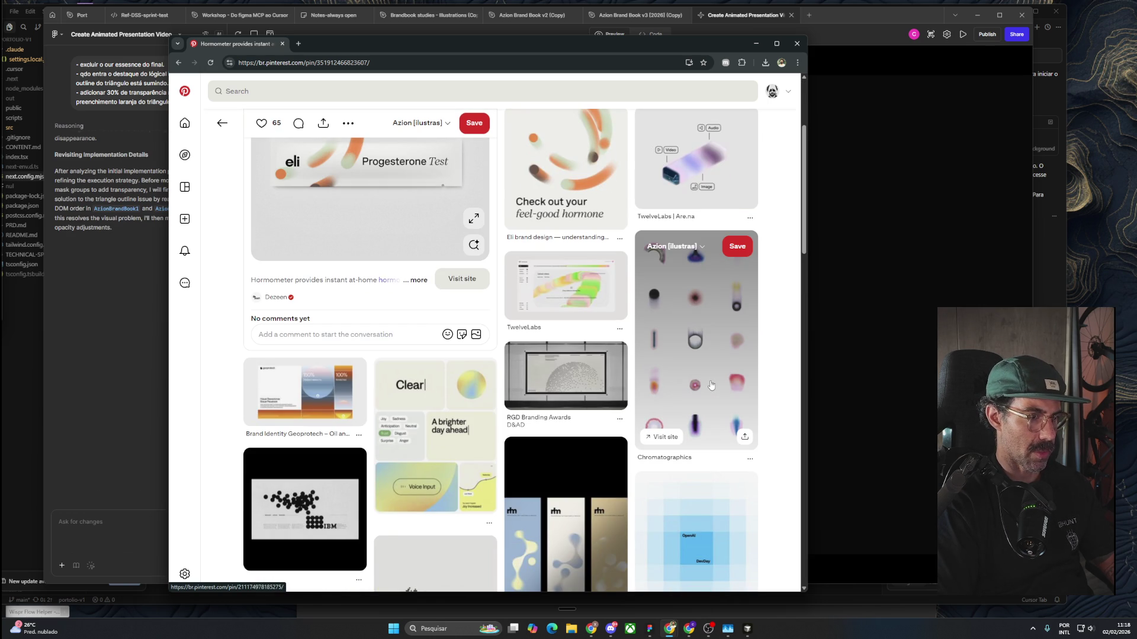
pyautogui.scroll(3, 711, 385)
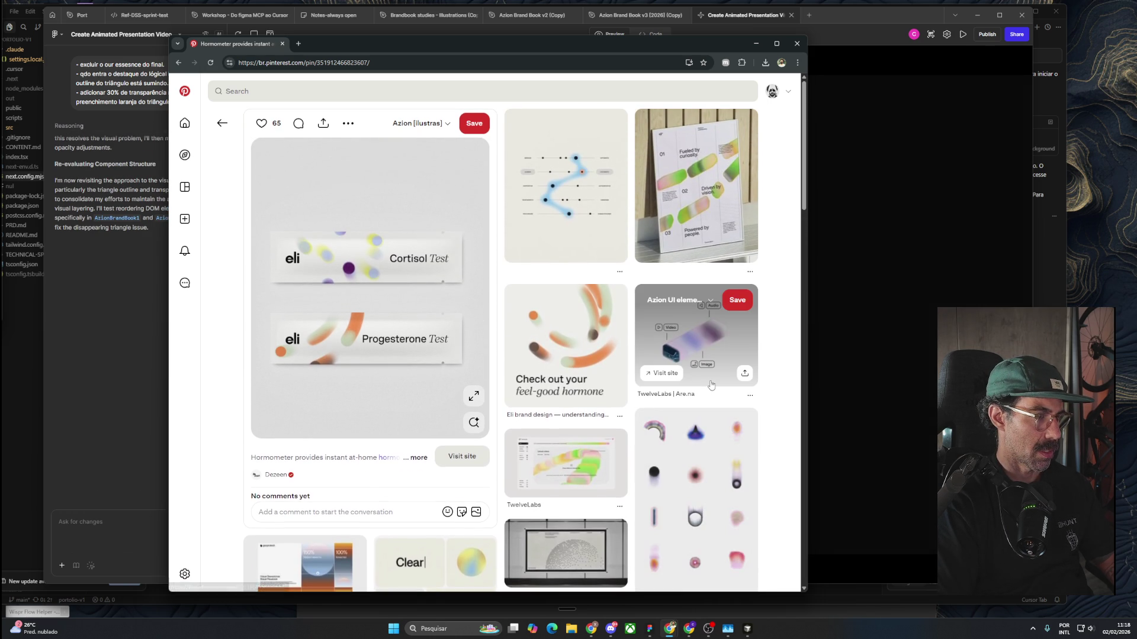
pyautogui.scroll(-4, 711, 385)
pyautogui.scroll(-3, 711, 384)
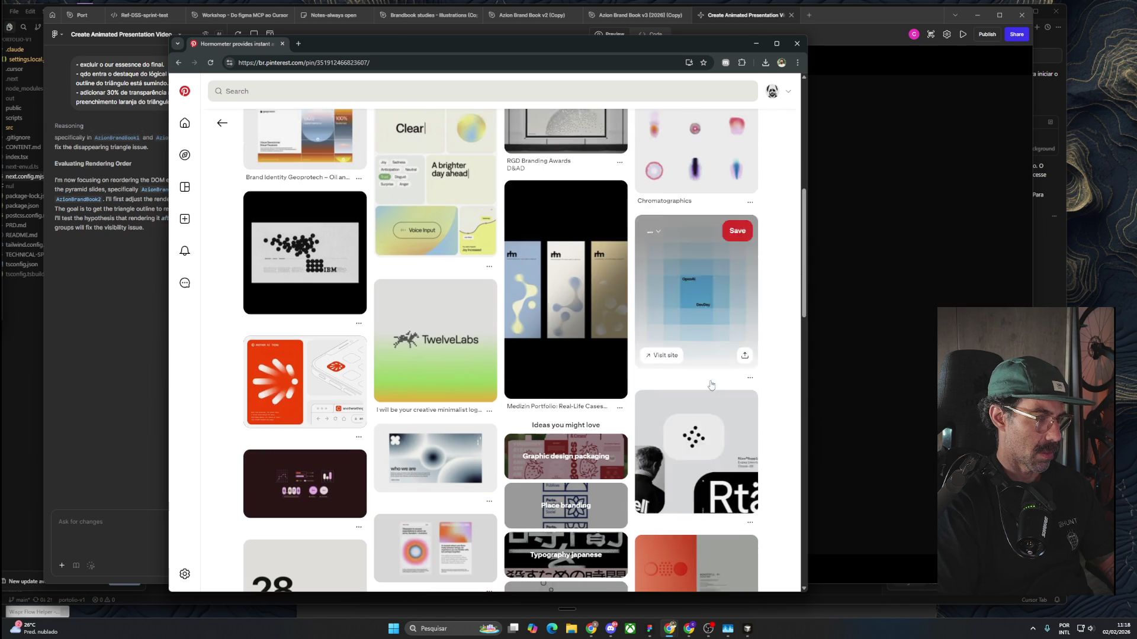
pyautogui.scroll(-4, 712, 385)
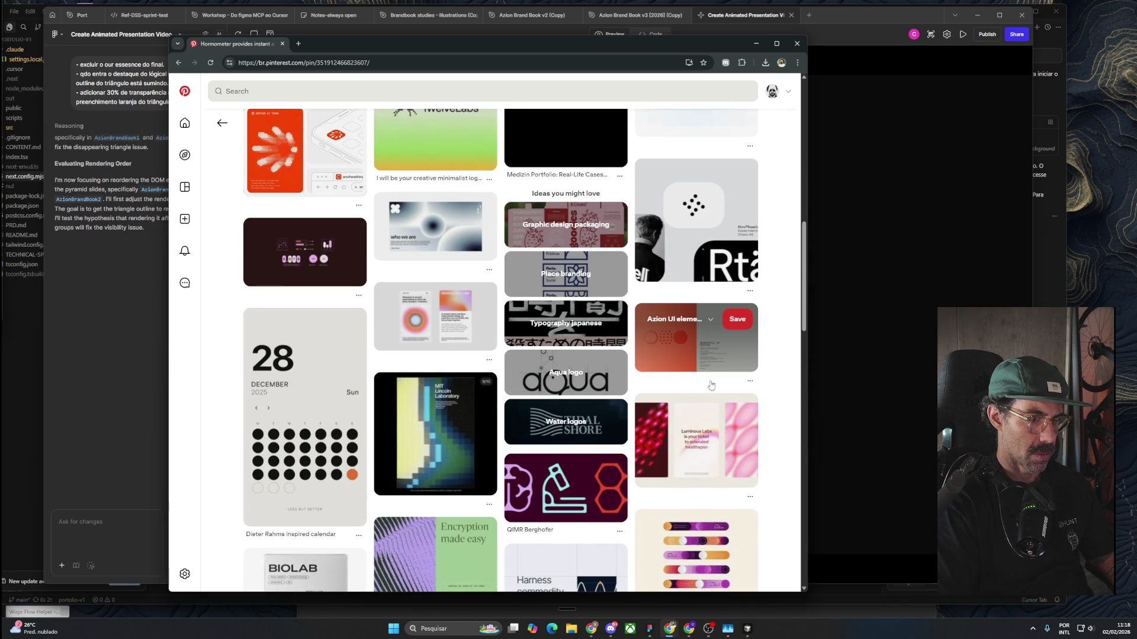
pyautogui.scroll(-3, 711, 385)
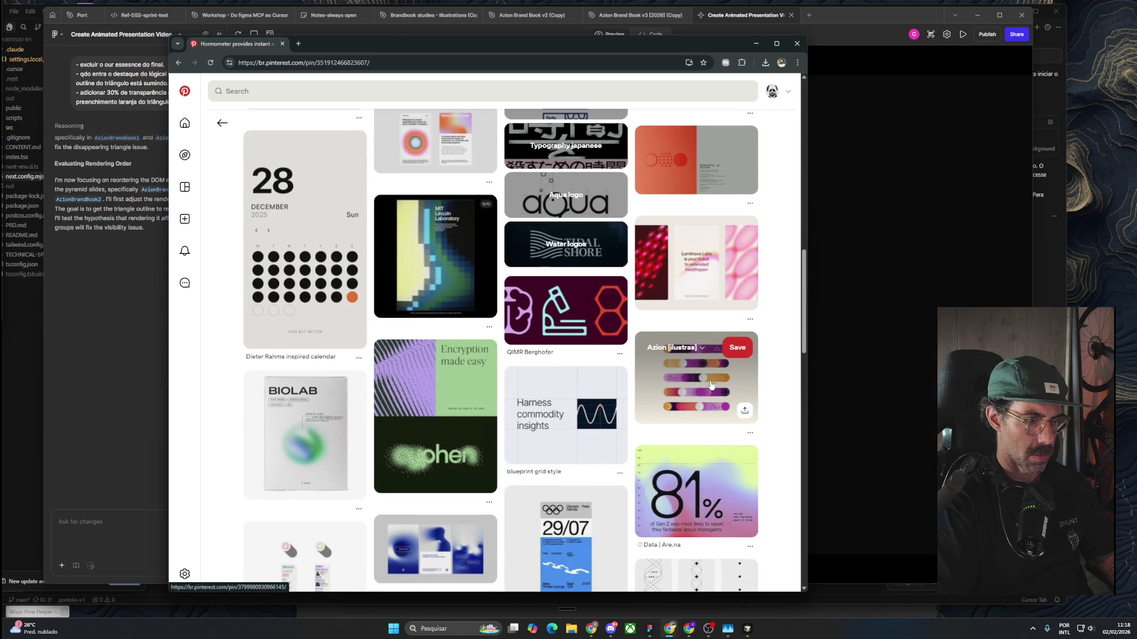
pyautogui.scroll(-3, 711, 386)
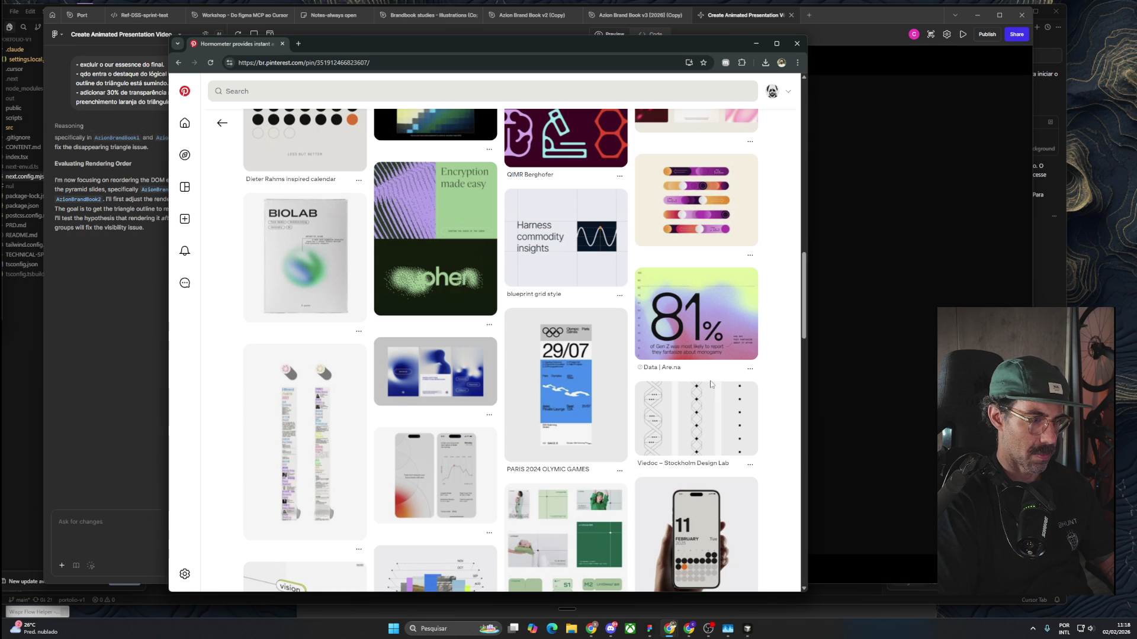
pyautogui.scroll(-3, 712, 386)
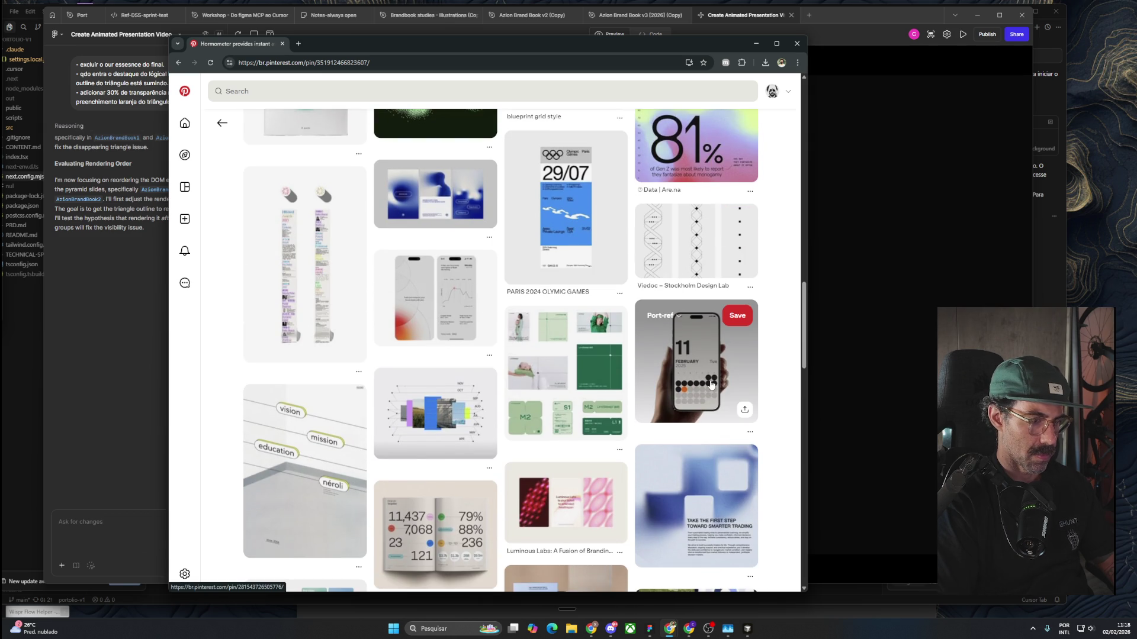
pyautogui.scroll(-3, 711, 385)
pyautogui.scroll(-3, 712, 386)
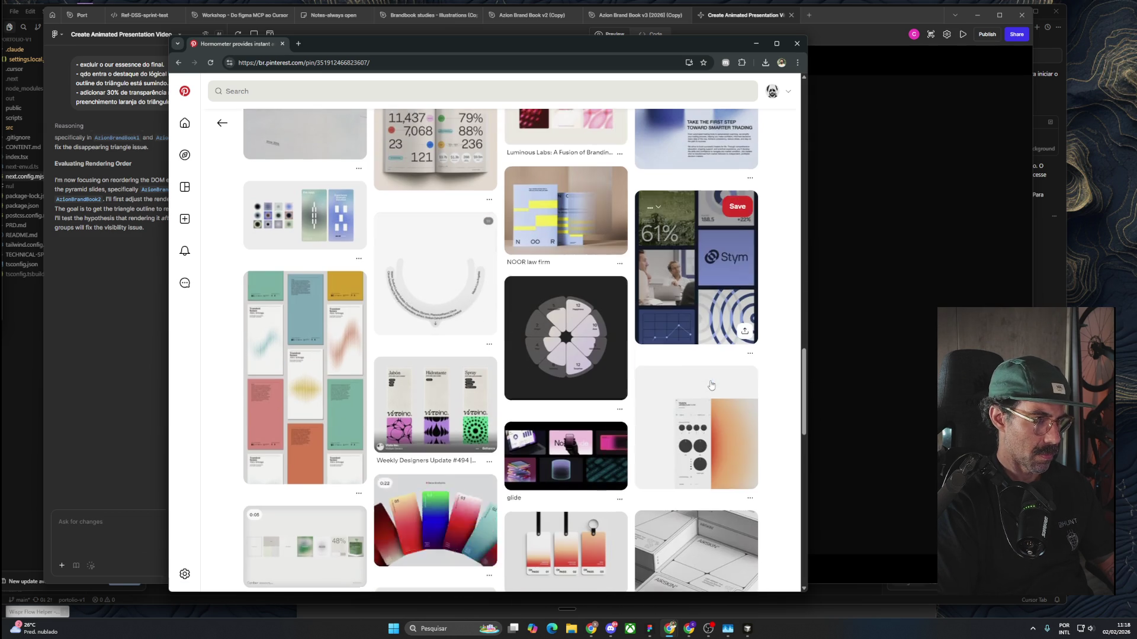
pyautogui.scroll(-3, 711, 385)
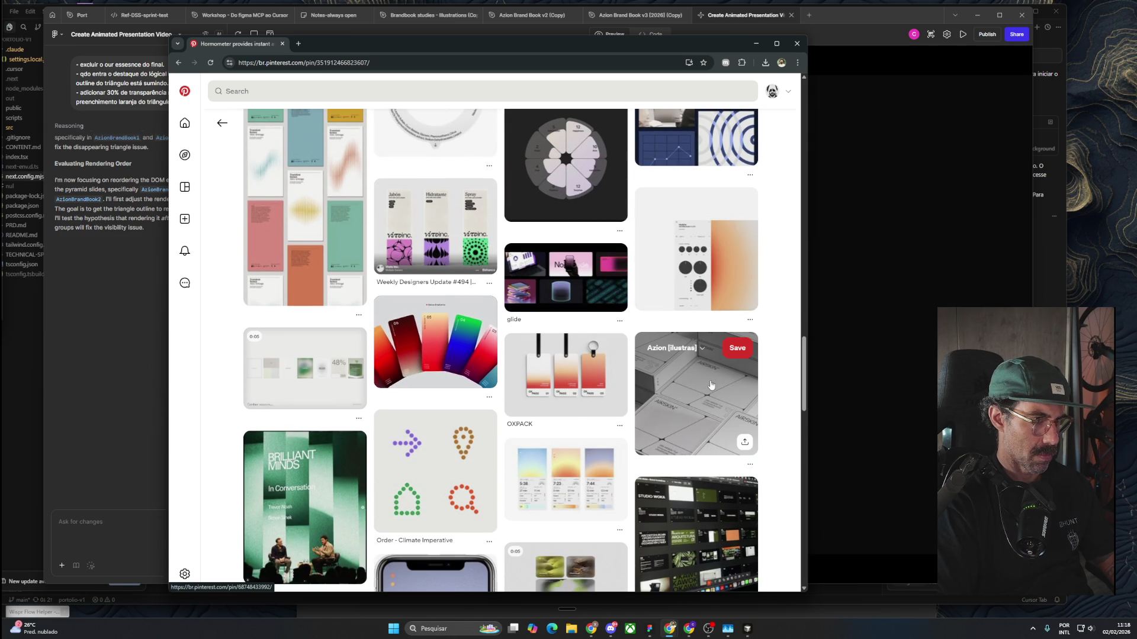
pyautogui.scroll(-3, 711, 385)
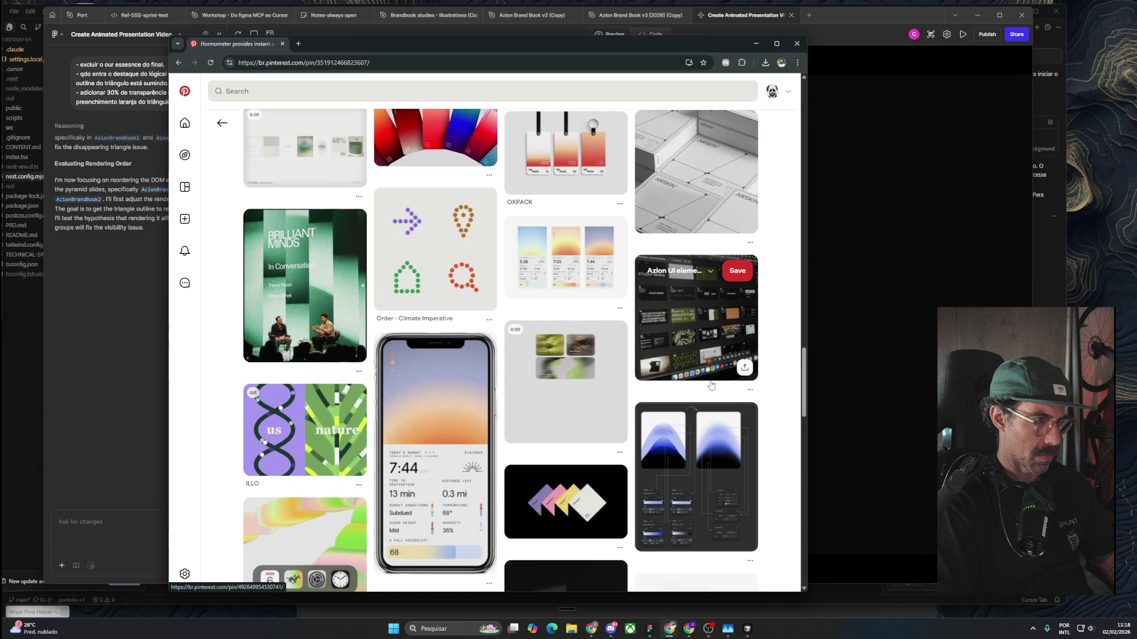
pyautogui.scroll(-3, 711, 386)
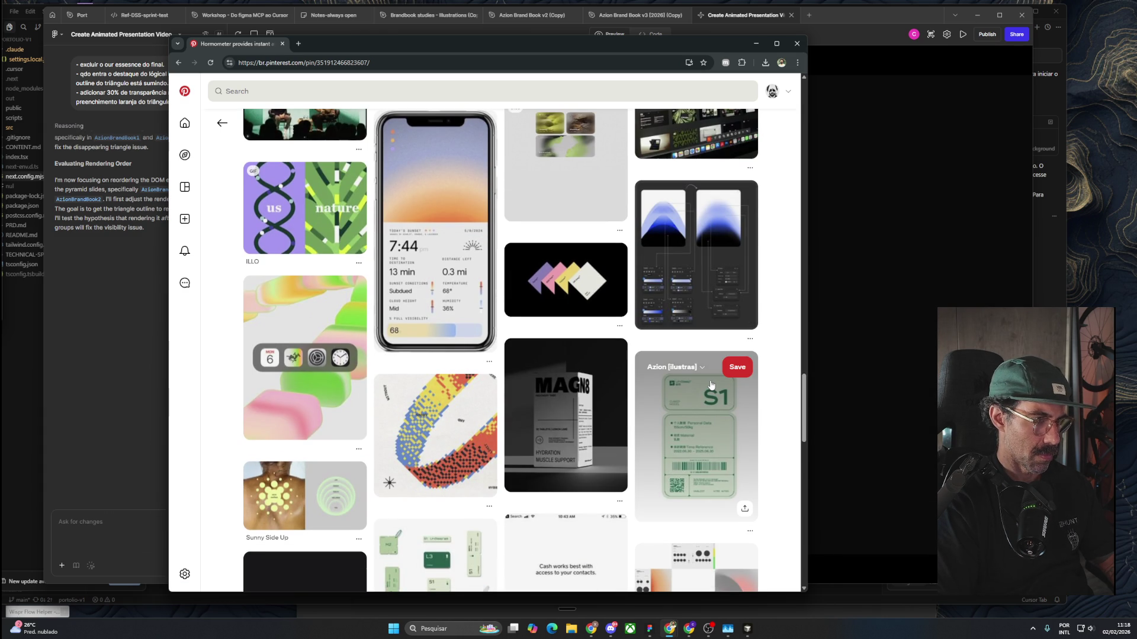
pyautogui.scroll(-2, 711, 386)
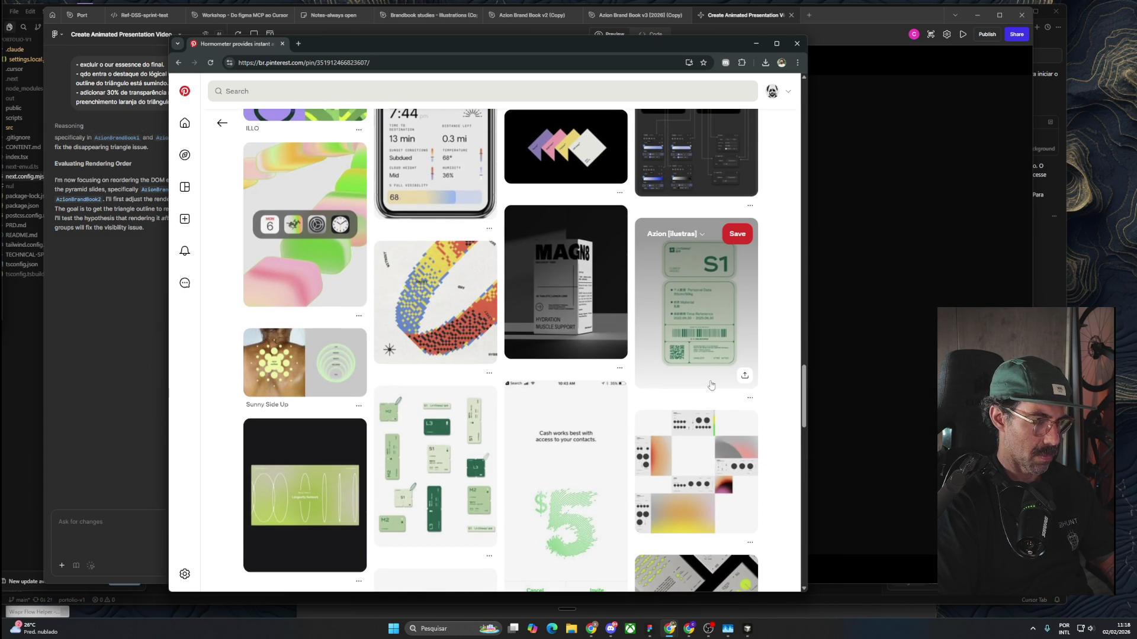
pyautogui.scroll(-4, 711, 385)
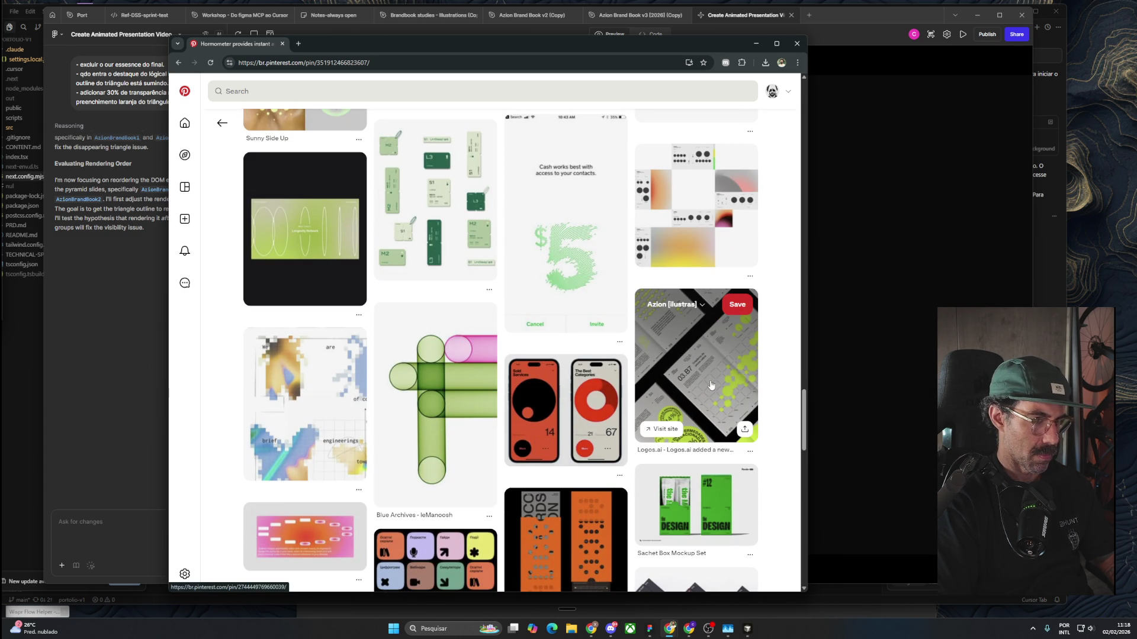
pyautogui.scroll(-4, 711, 386)
pyautogui.scroll(-2, 711, 385)
pyautogui.scroll(-2, 711, 385)
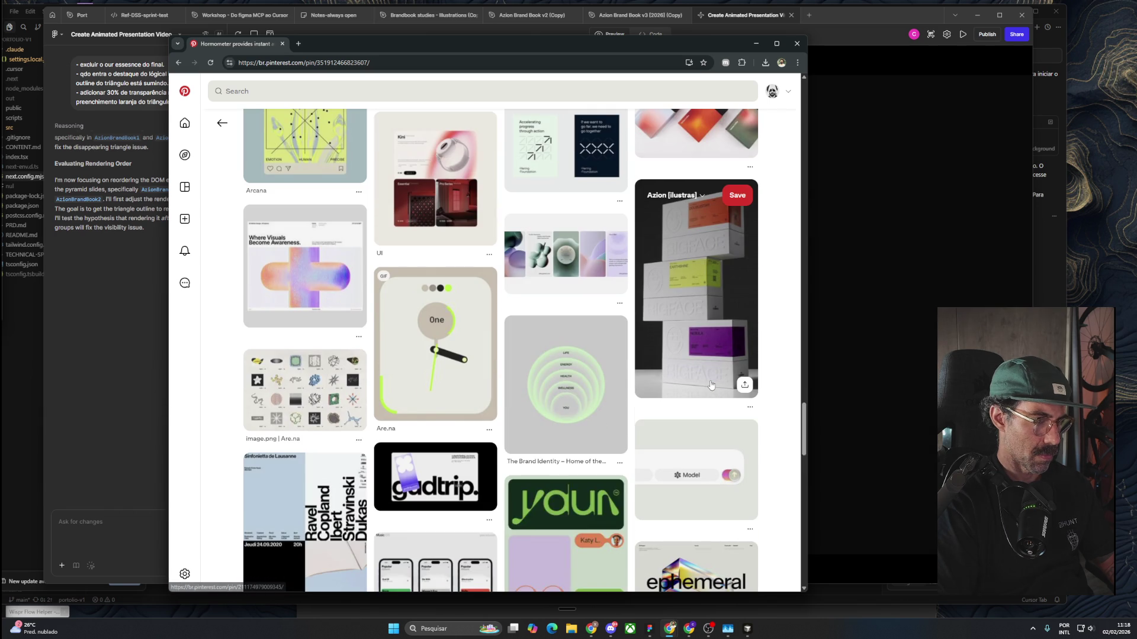
pyautogui.scroll(-5, 711, 385)
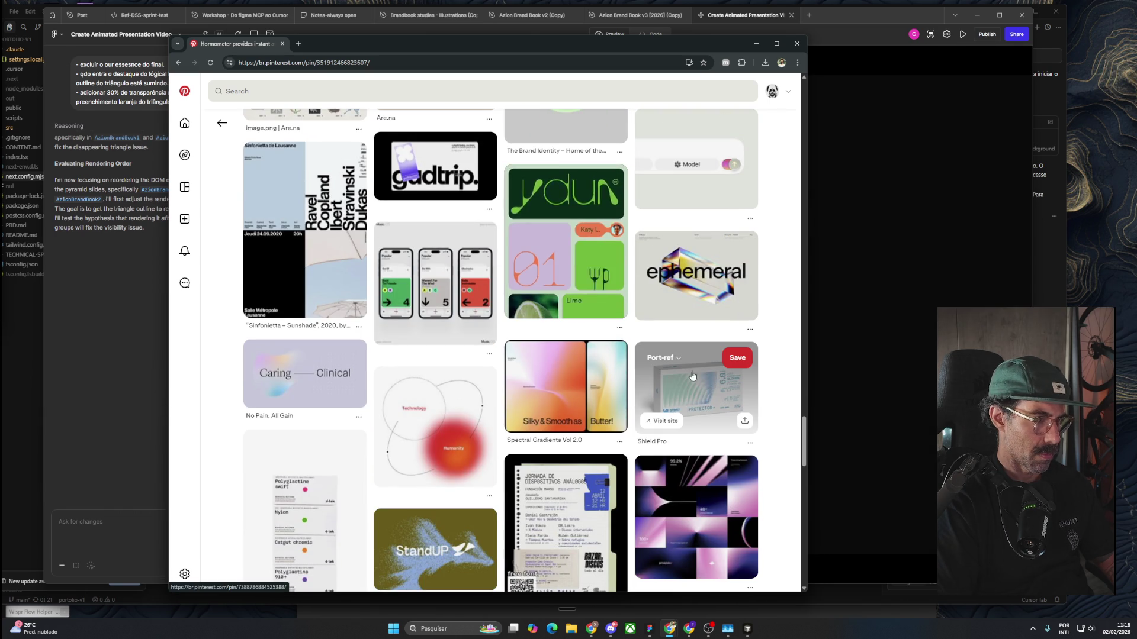
pyautogui.click(222, 123)
# Return to the Pinterest home feed, open the ingram mono pin, then open the LDN-19 pin.
pyautogui.click(184, 123)
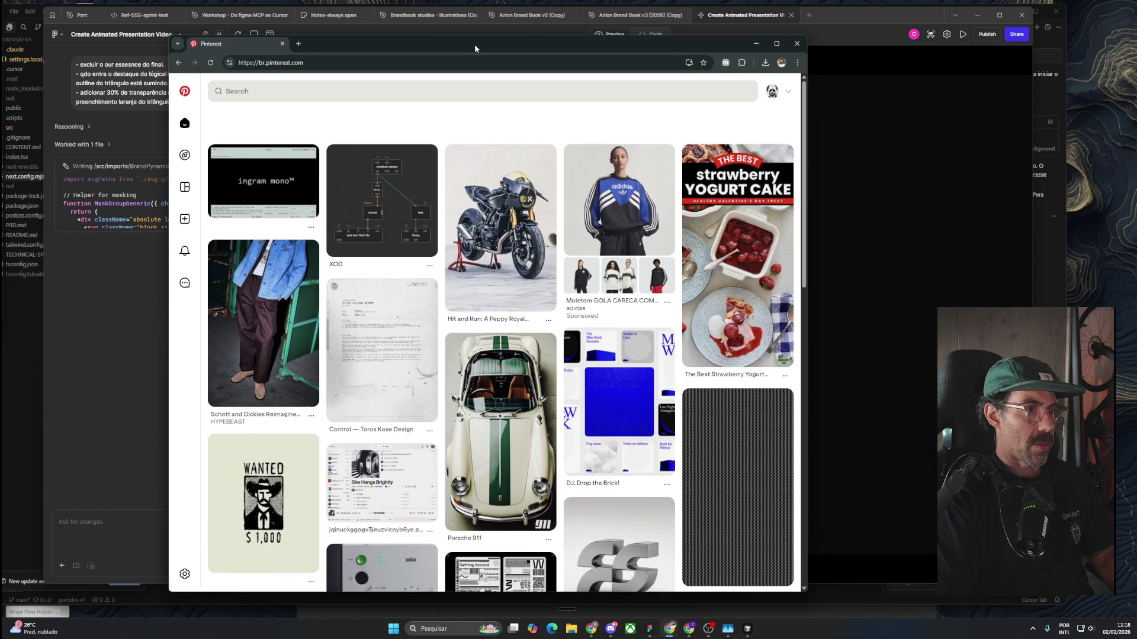
pyautogui.moveTo(455, 44); pyautogui.dragTo(498, 33)
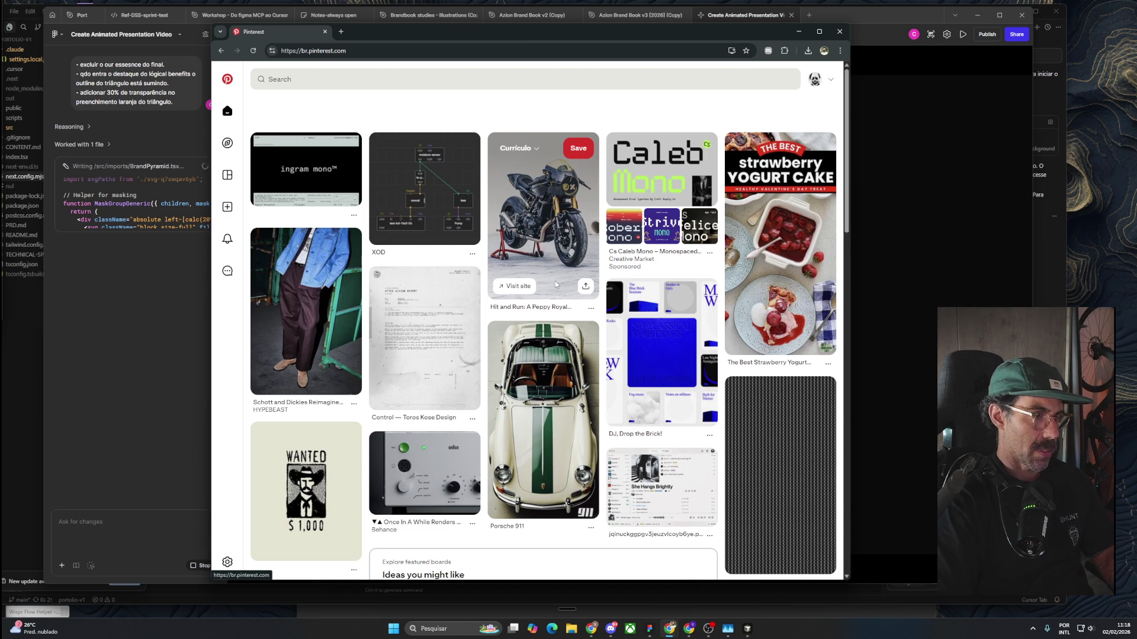
pyautogui.click(300, 176)
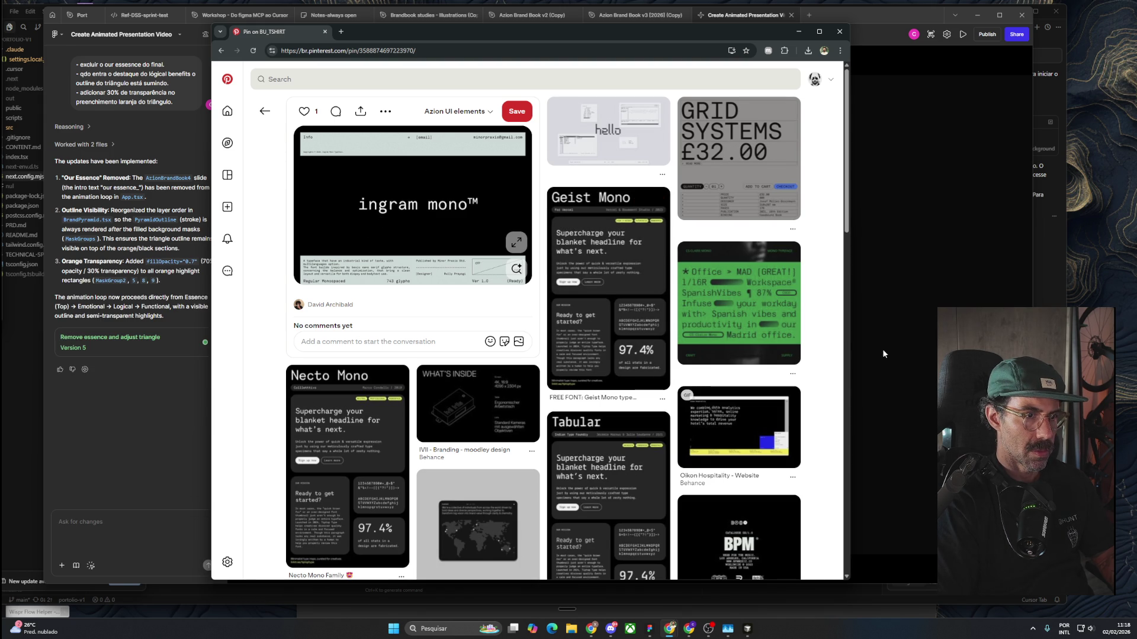
pyautogui.scroll(-2, 790, 372)
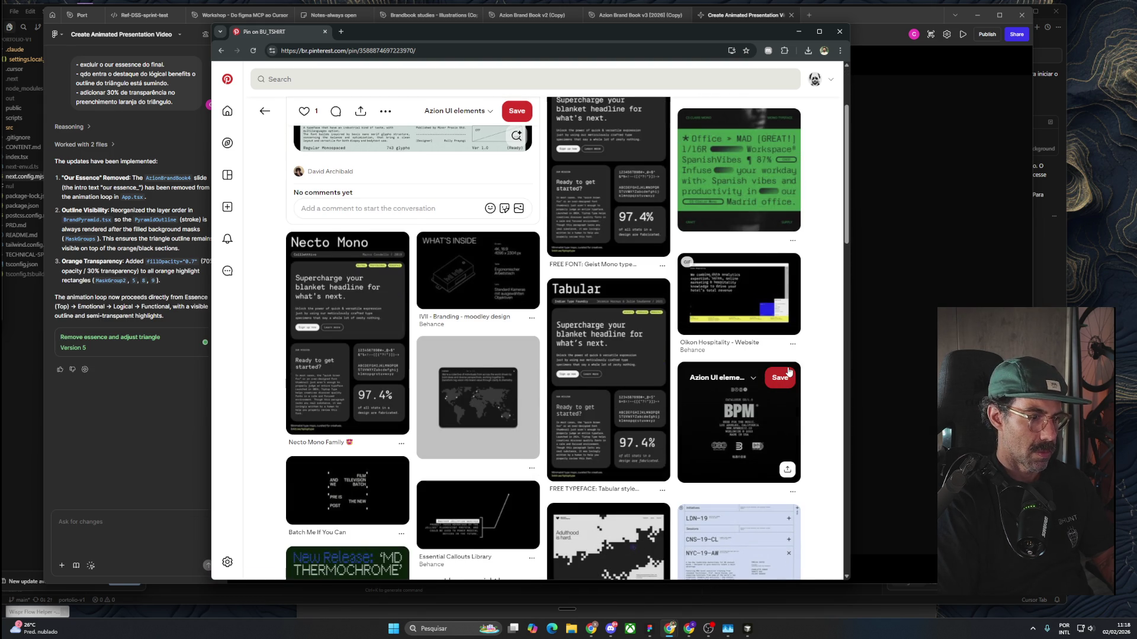
pyautogui.scroll(-3, 793, 370)
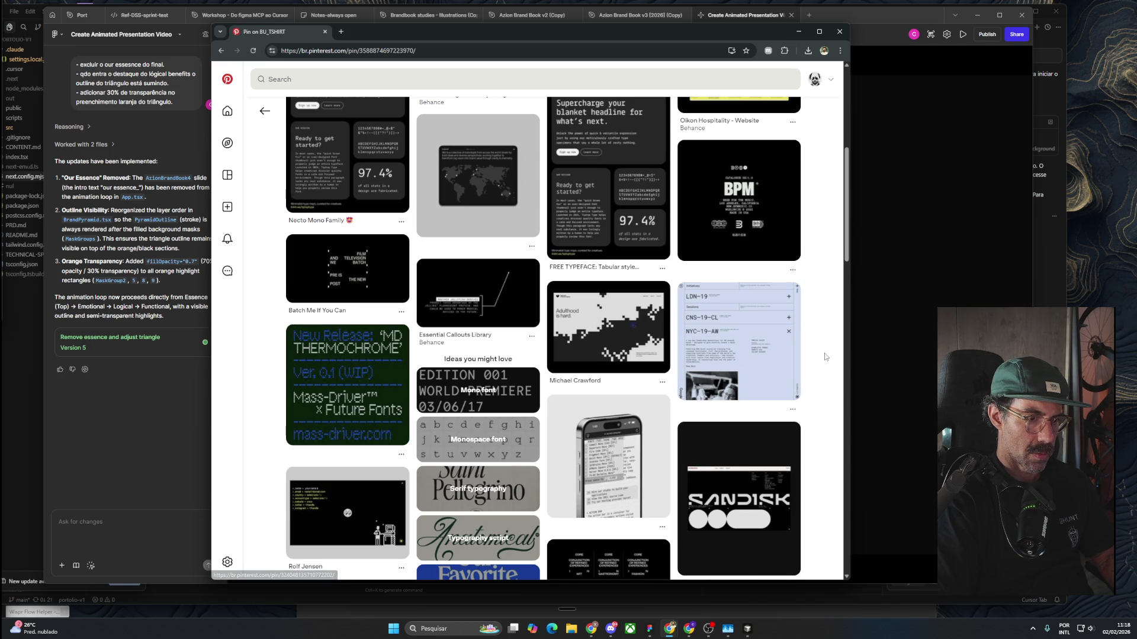
pyautogui.click(792, 355)
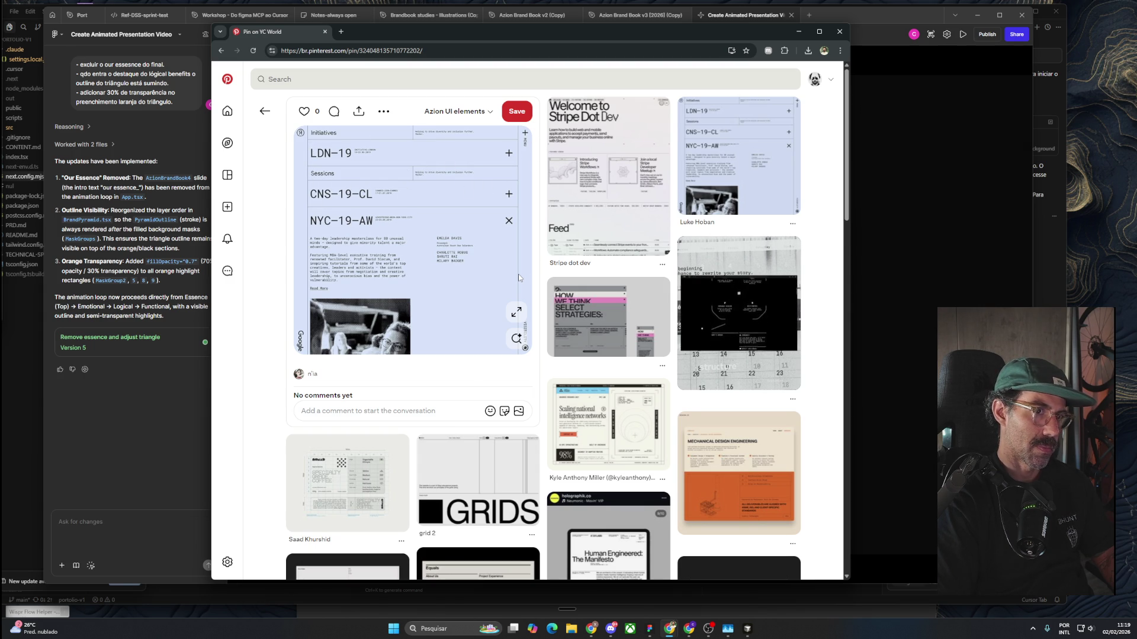
# Save the LDN-19 pin to the Curriculo board.
pyautogui.click(456, 111)
pyautogui.click(495, 211)
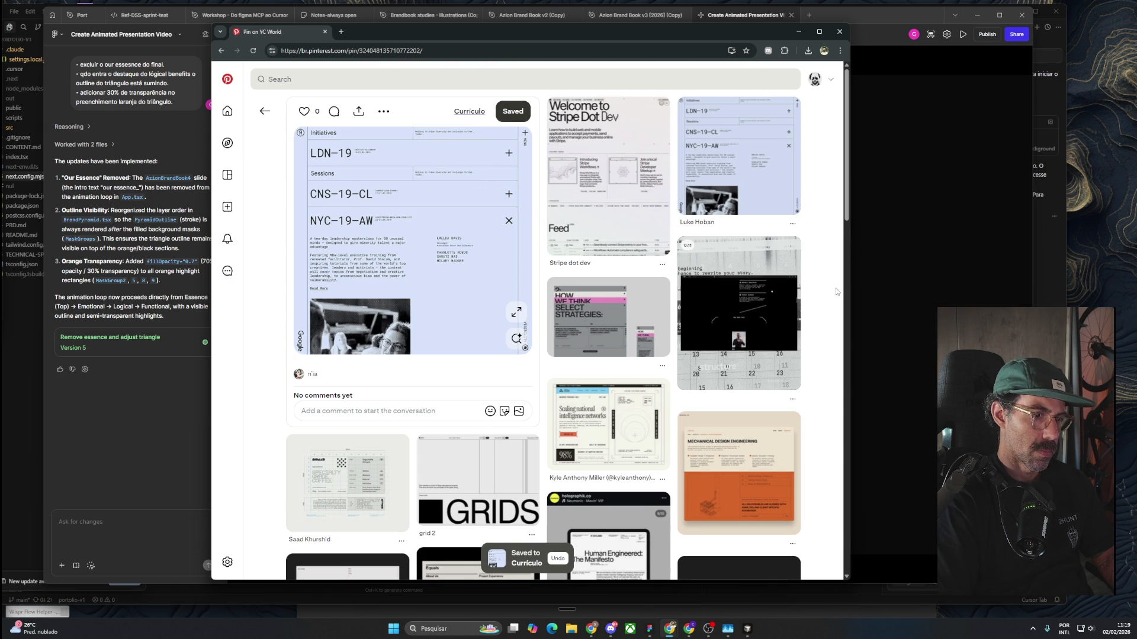
pyautogui.scroll(-3, 836, 290)
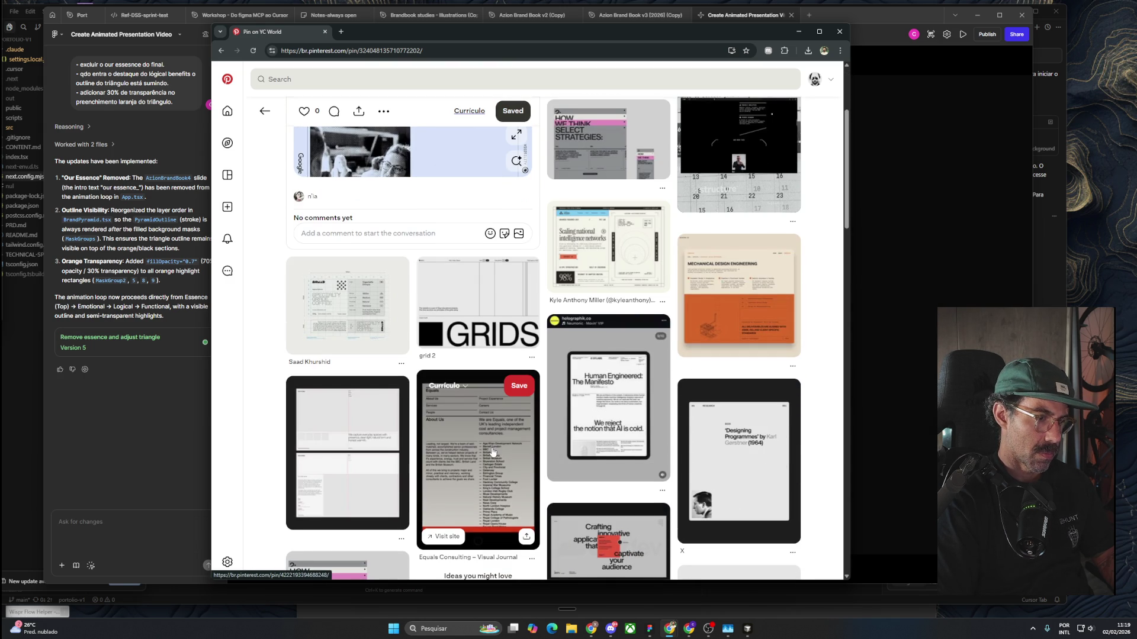
# Browse the similar pins and open the orange Mechanical Design Engineering poster pin.
pyautogui.scroll(-2, 492, 451)
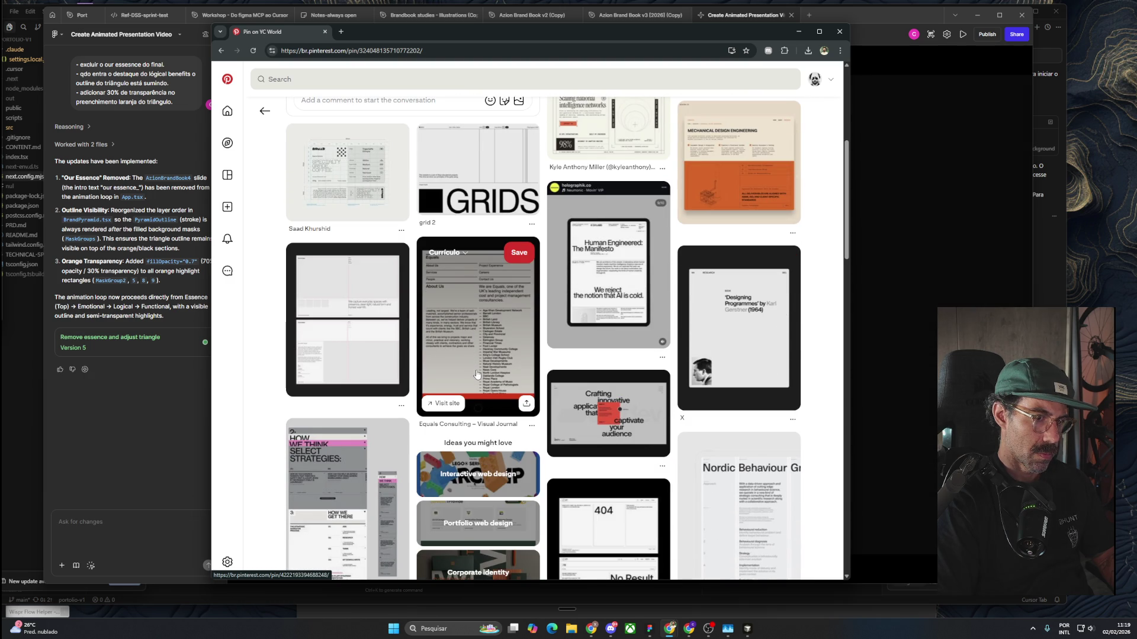
pyautogui.scroll(-3, 477, 374)
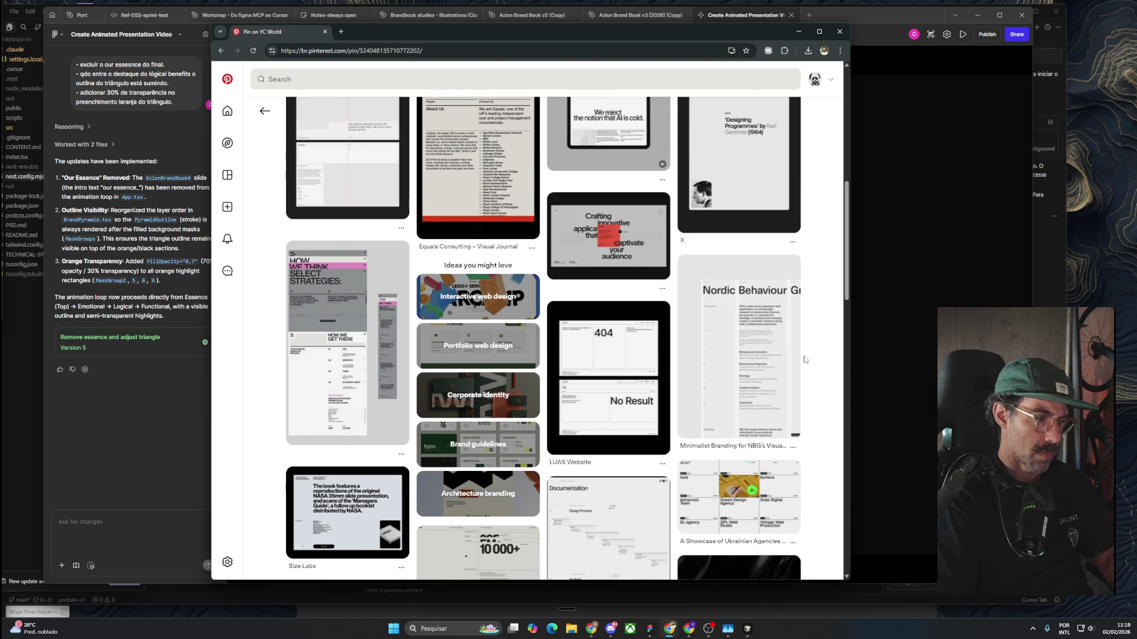
pyautogui.scroll(-3, 802, 357)
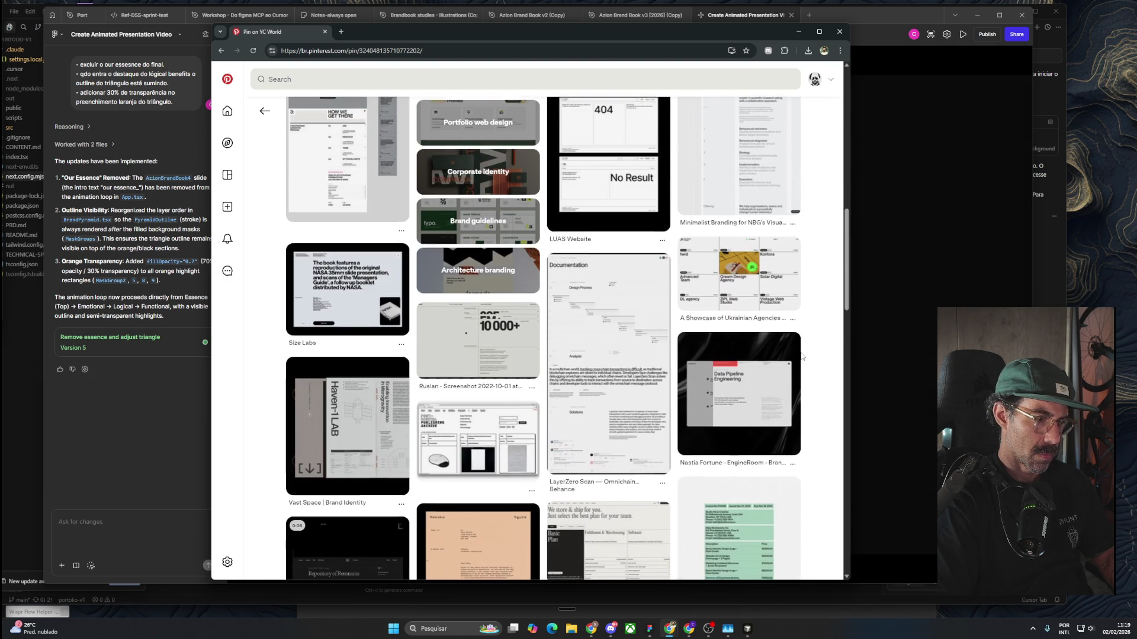
pyautogui.scroll(-3, 802, 356)
pyautogui.scroll(-3, 802, 356)
pyautogui.scroll(-1, 802, 356)
pyautogui.scroll(-2, 802, 356)
pyautogui.scroll(5, 802, 356)
pyautogui.scroll(7, 802, 356)
pyautogui.scroll(6, 802, 357)
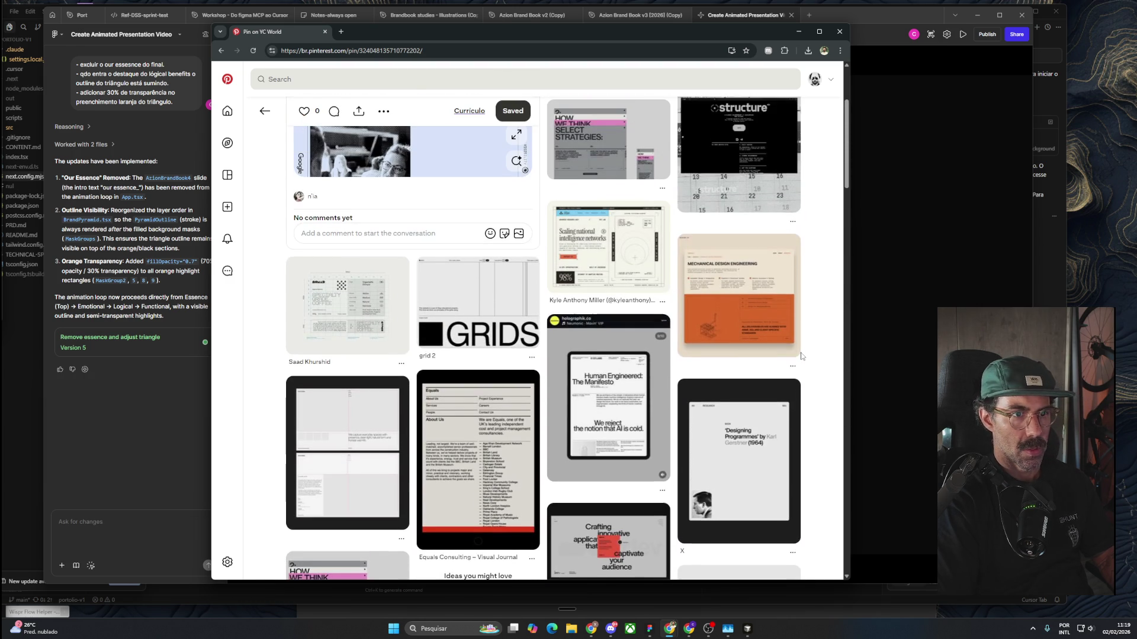
pyautogui.click(719, 317)
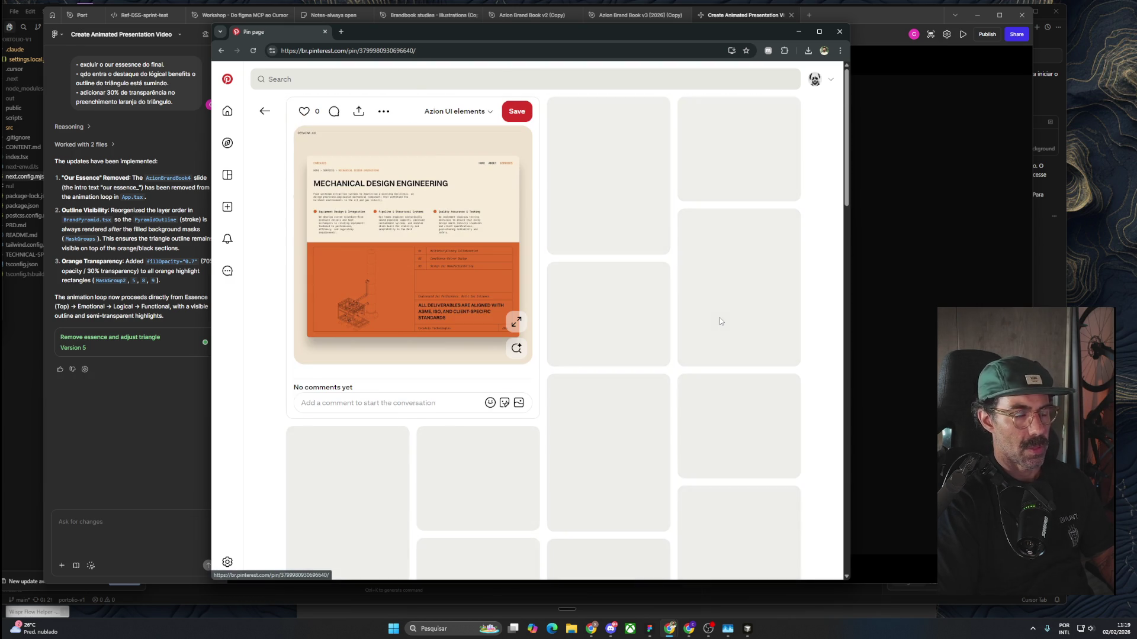
# Save the Mechanical Design Engineering pin to the Curriculo board and reset page zoom to 100%.
pyautogui.click(489, 113)
pyautogui.click(496, 210)
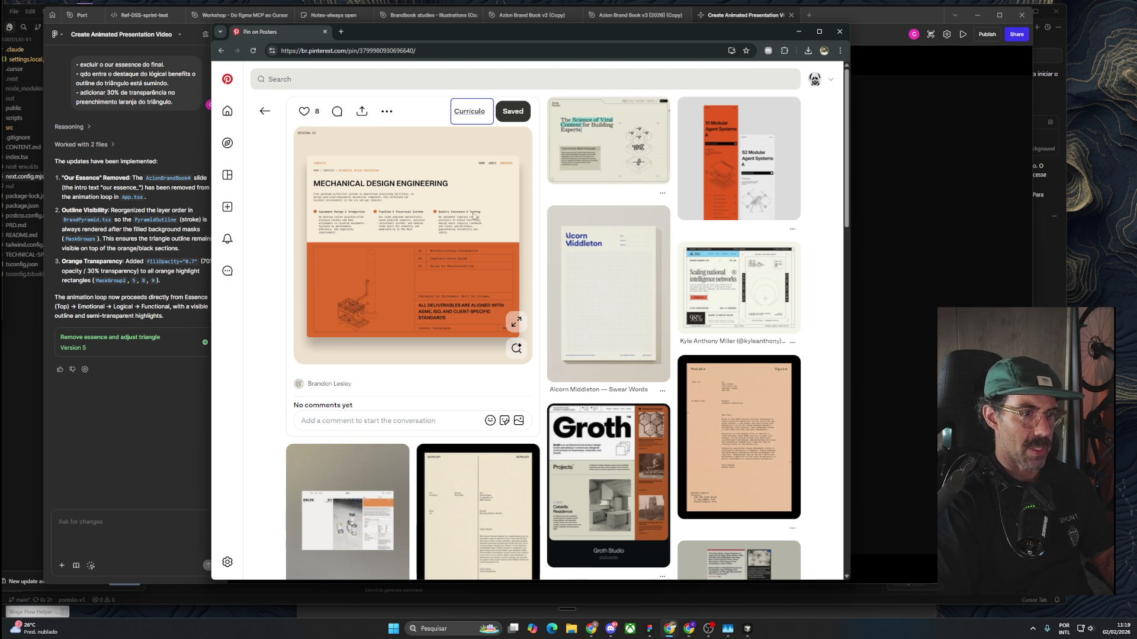
pyautogui.scroll(4, 461, 280)
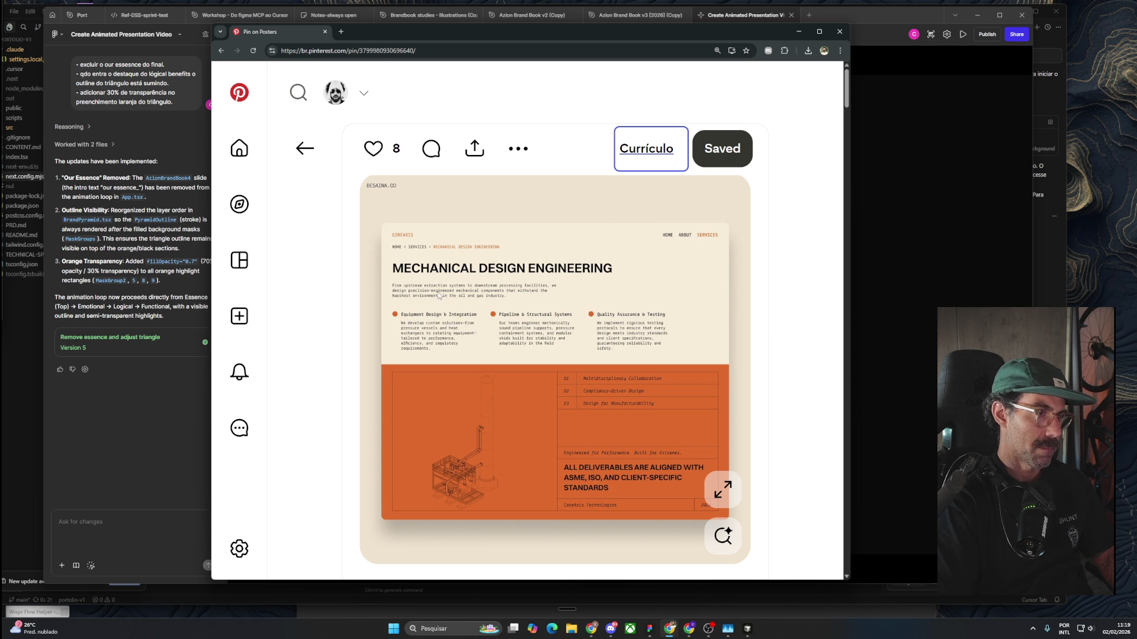
pyautogui.hotkey('ctrl', '0')
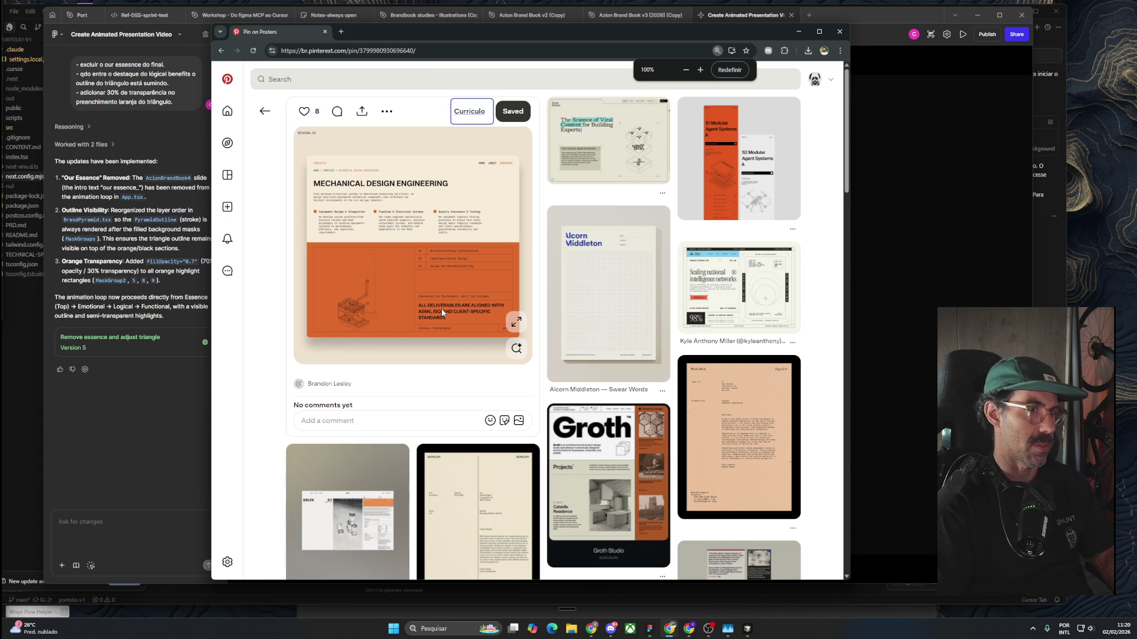
# Enlarge and close the pin image, scroll through related design pins, then return to the pyramid preview.
pyautogui.click(515, 322)
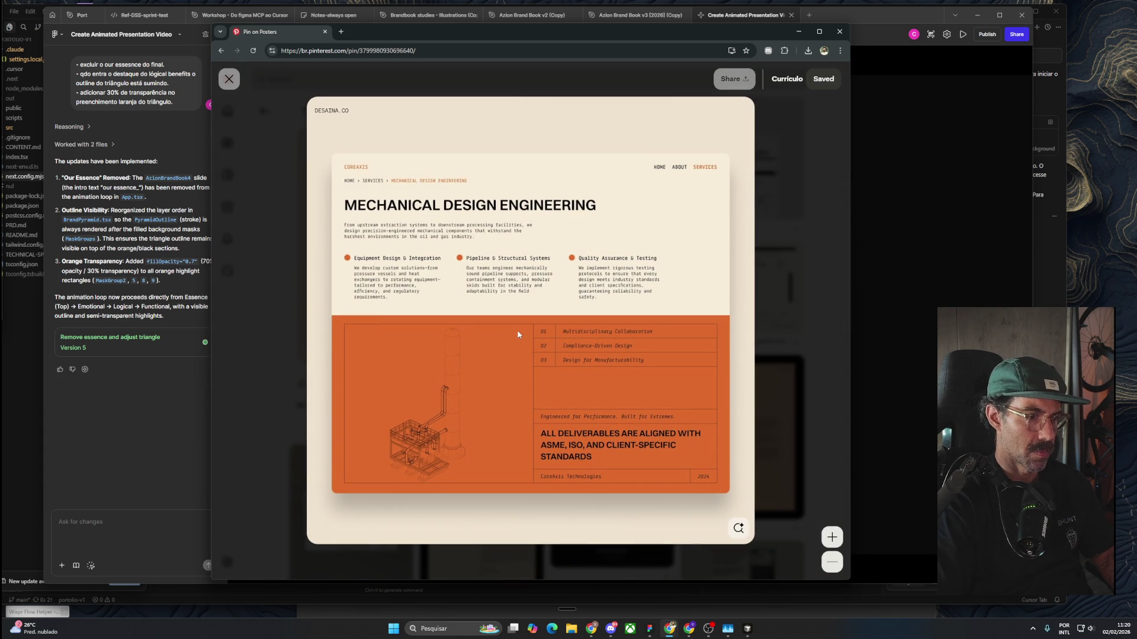
pyautogui.click(796, 220)
pyautogui.scroll(-8, 796, 355)
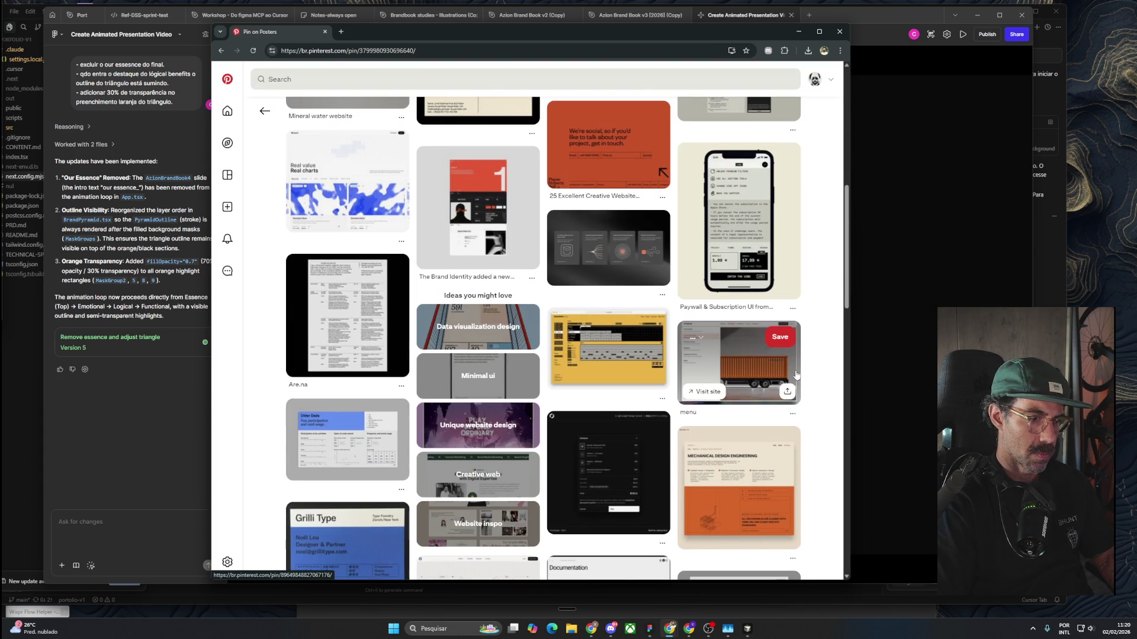
pyautogui.scroll(-4, 796, 374)
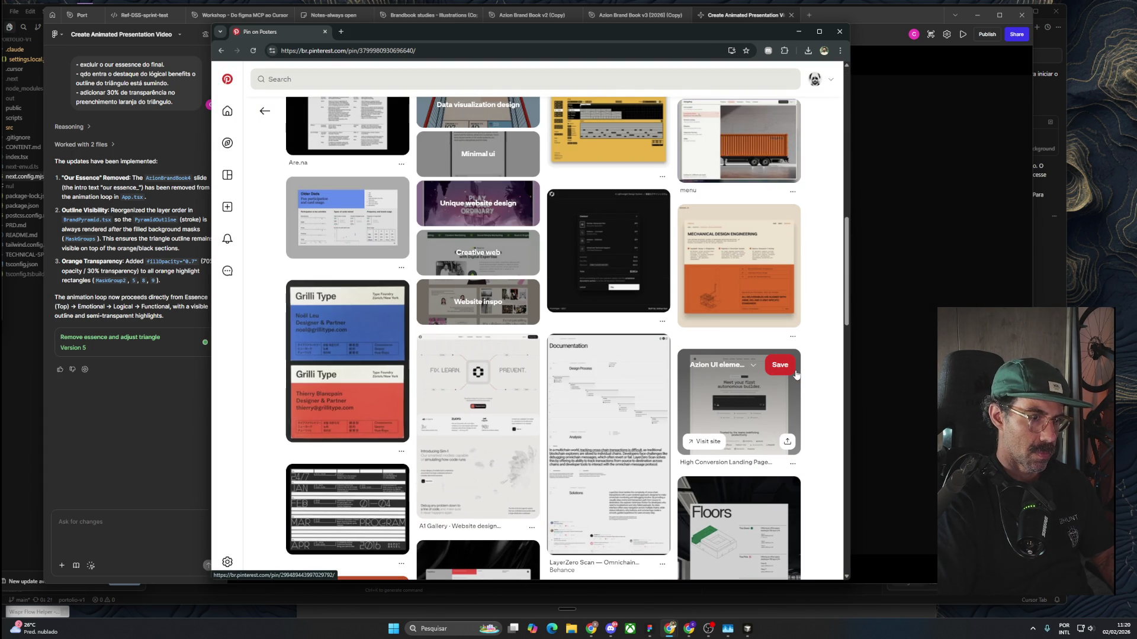
pyautogui.scroll(-3, 795, 374)
pyautogui.scroll(-2, 808, 372)
pyautogui.scroll(-6, 809, 376)
pyautogui.scroll(-4, 809, 376)
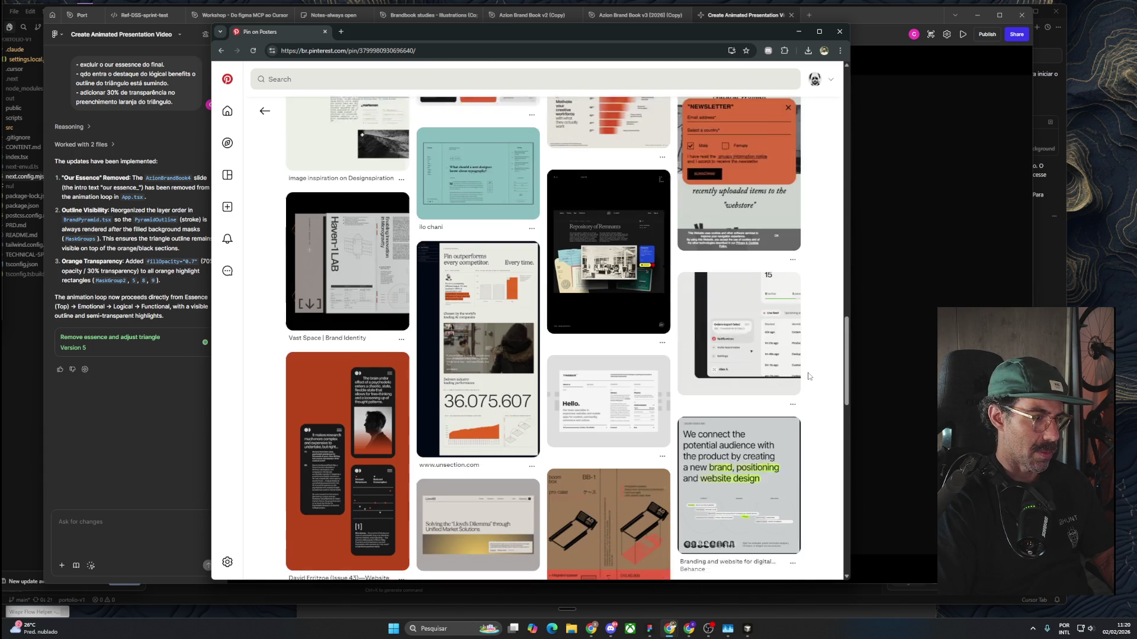
pyautogui.scroll(-5, 809, 376)
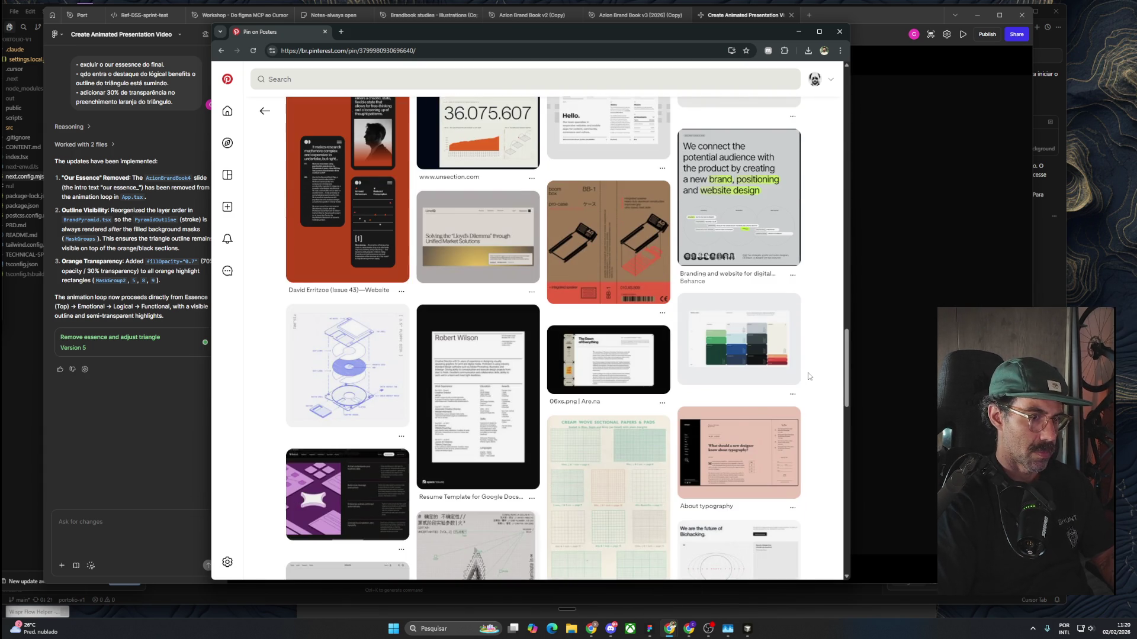
pyautogui.scroll(-5, 809, 376)
pyautogui.scroll(-5, 809, 376)
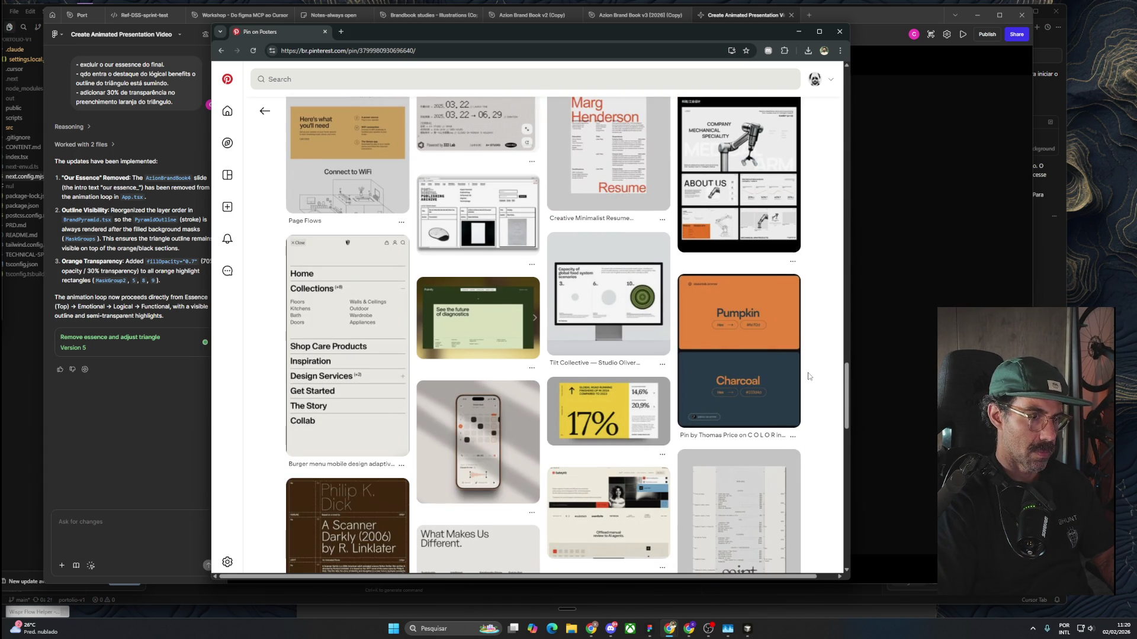
pyautogui.scroll(-5, 809, 376)
pyautogui.hotkey('alt', 'Tab')
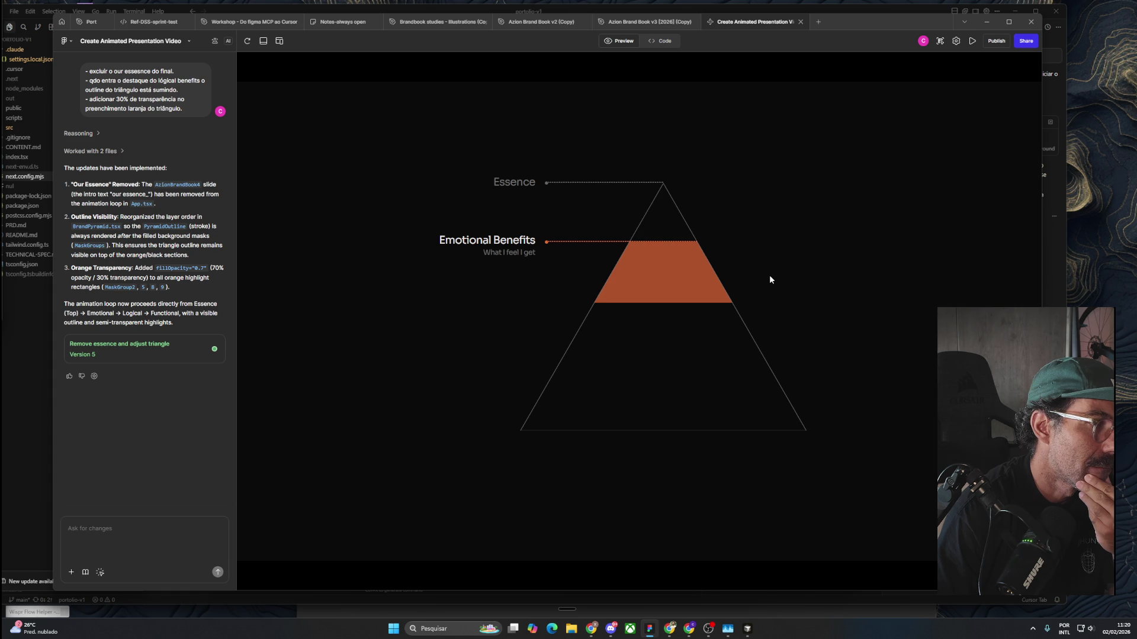
# Ask about exporting the pyramid animation as a high-resolution MP4 and highlight part of the reply.
pyautogui.click(143, 533)
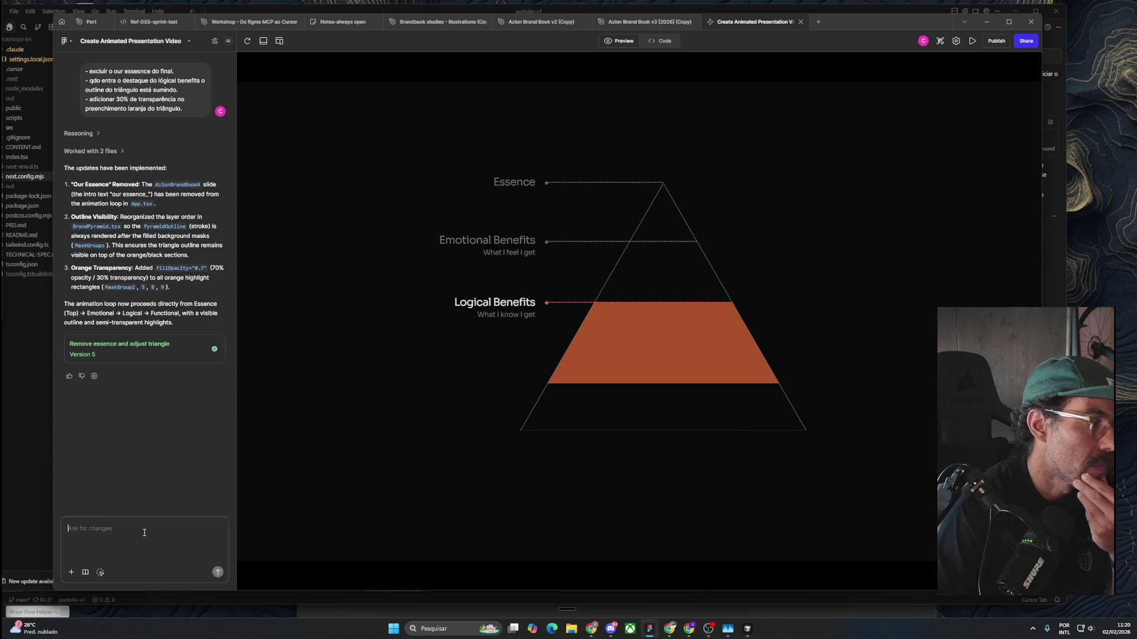
pyautogui.write('can')
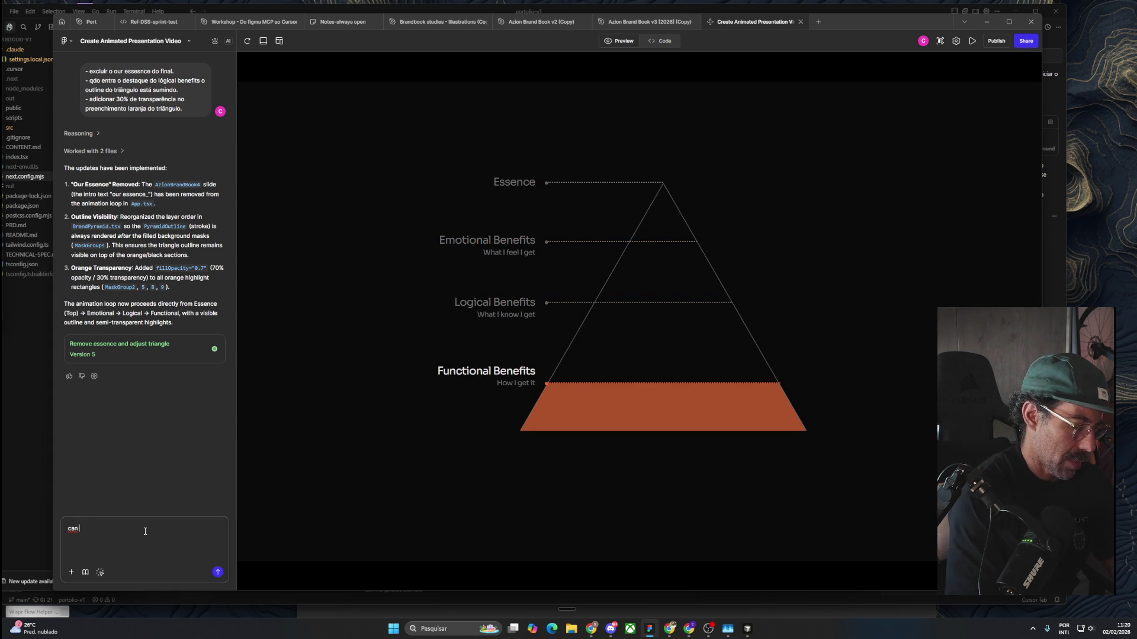
pyautogui.press('BackSpace')
pyautogui.press('BackSpace')
pyautogui.press('BackSpace')
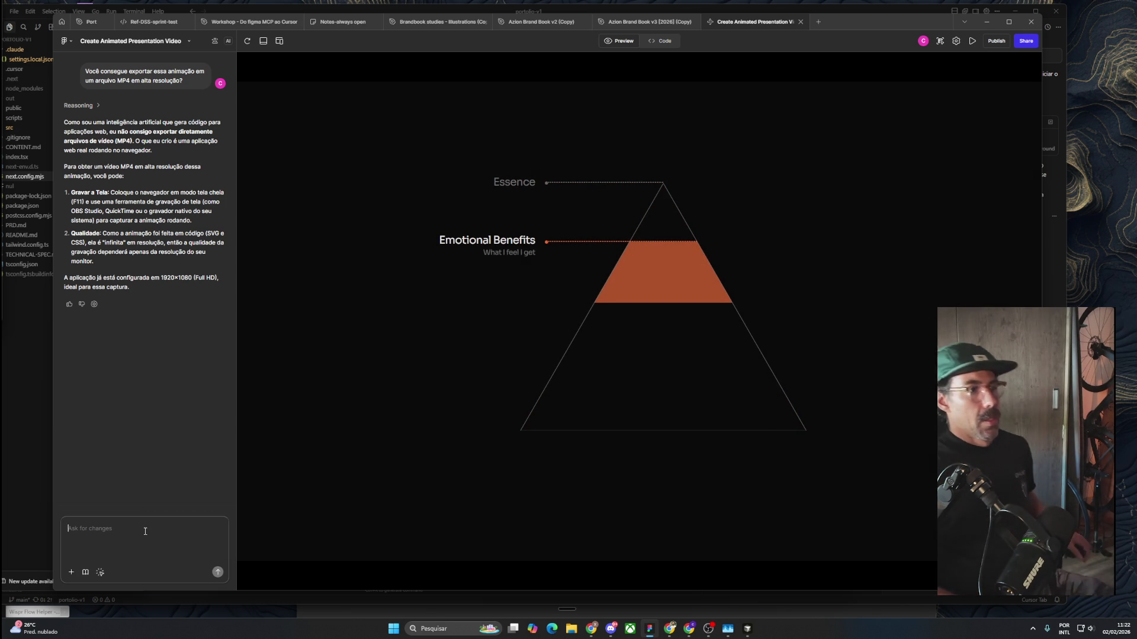
pyautogui.moveTo(106, 132); pyautogui.dragTo(177, 132)
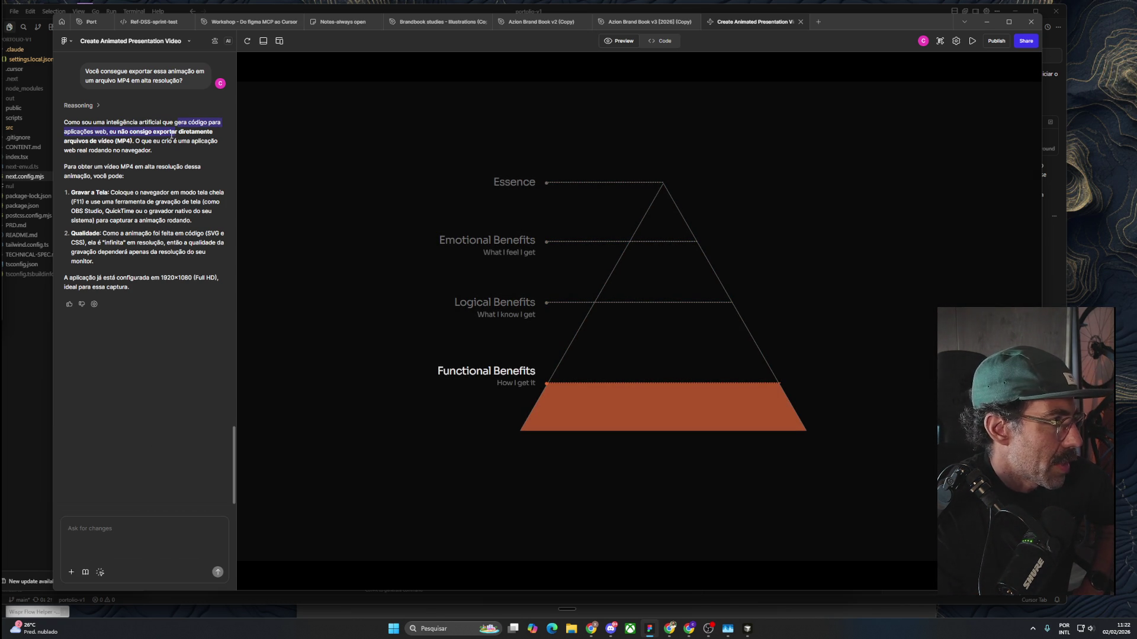
pyautogui.click(161, 142)
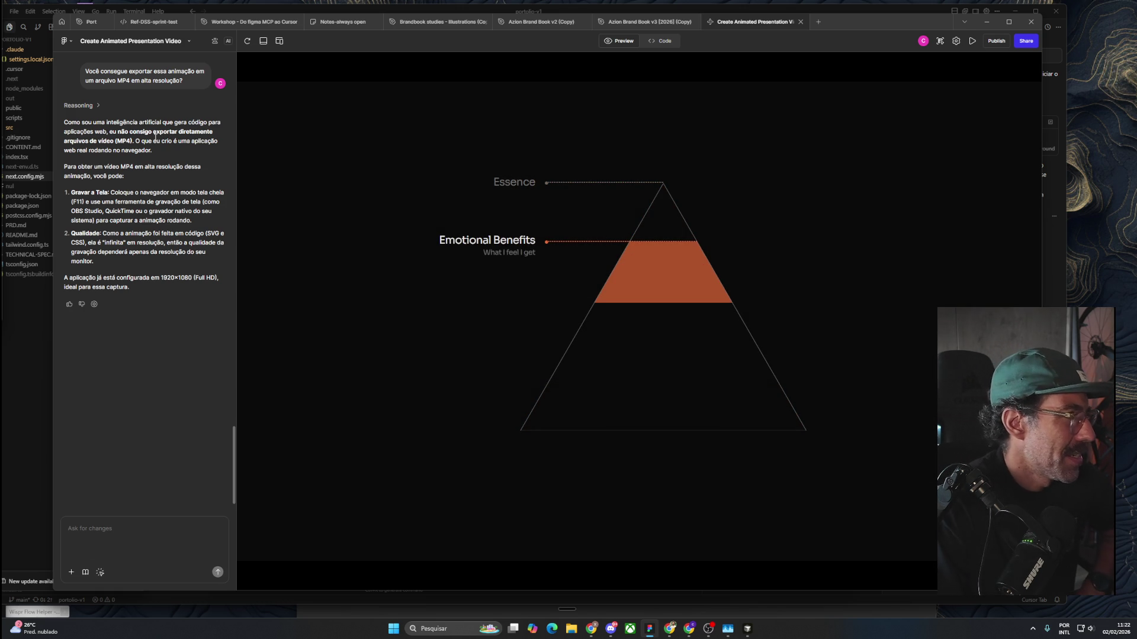
pyautogui.moveTo(135, 141); pyautogui.dragTo(155, 150)
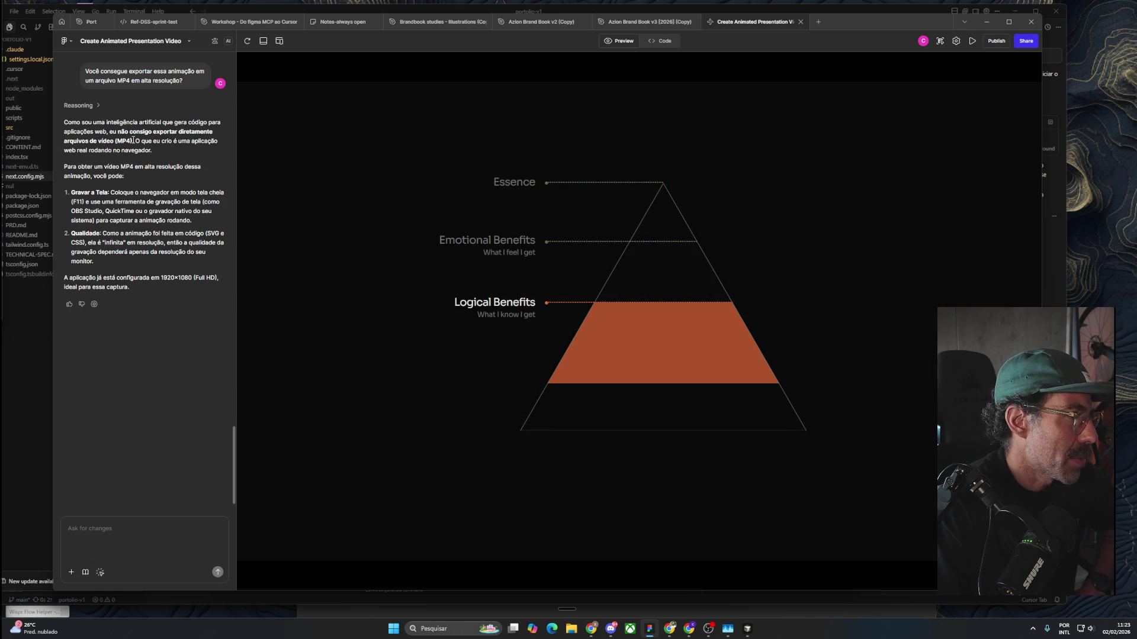
pyautogui.click(151, 169)
pyautogui.moveTo(102, 168); pyautogui.dragTo(185, 179)
pyautogui.click(126, 195)
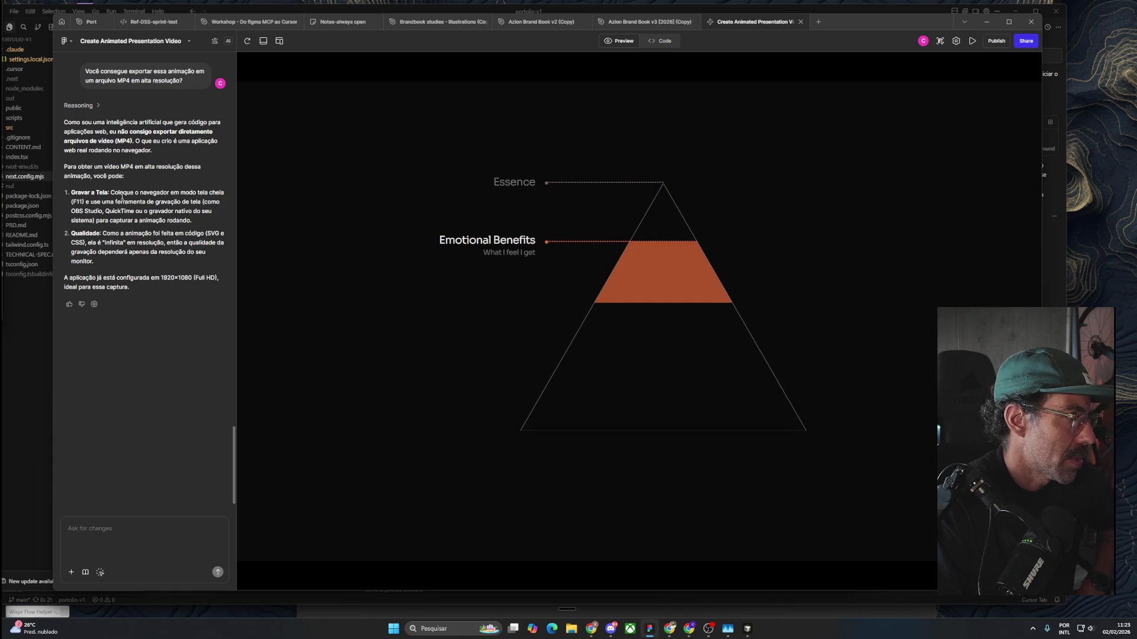
pyautogui.moveTo(88, 192); pyautogui.dragTo(213, 210)
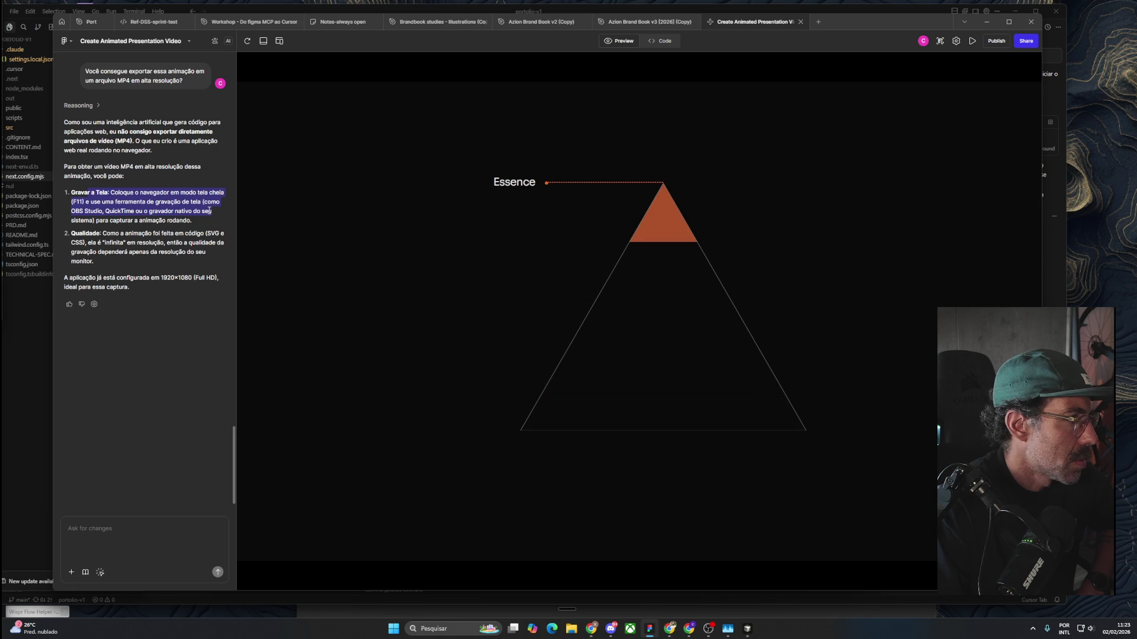
pyautogui.click(216, 213)
pyautogui.moveTo(99, 220); pyautogui.dragTo(192, 220)
pyautogui.click(198, 221)
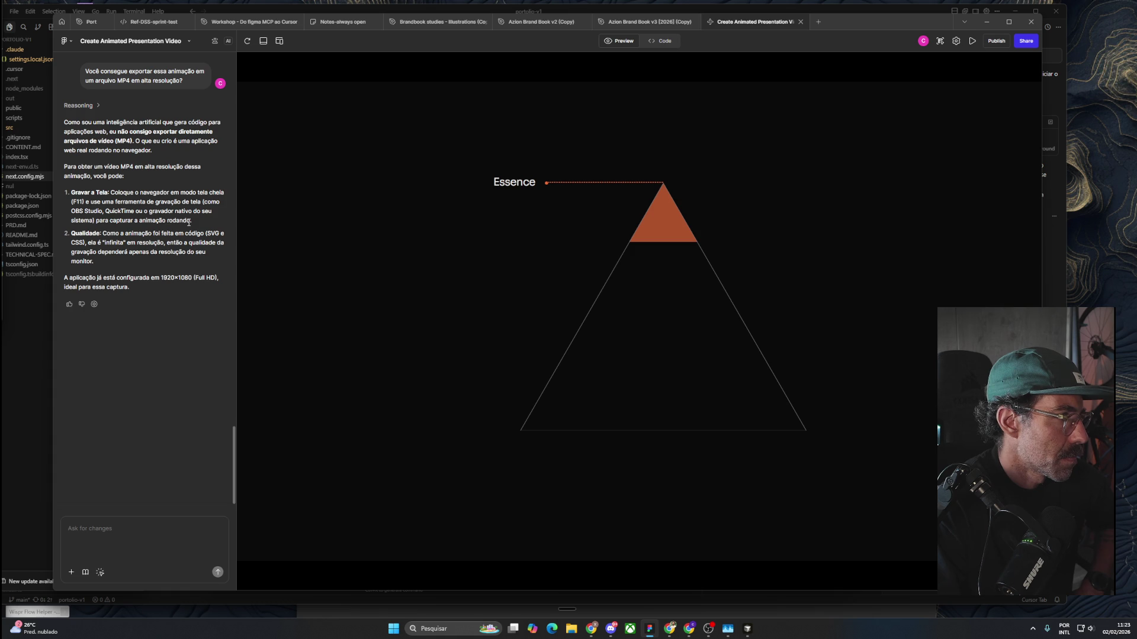
pyautogui.moveTo(189, 202); pyautogui.dragTo(205, 210)
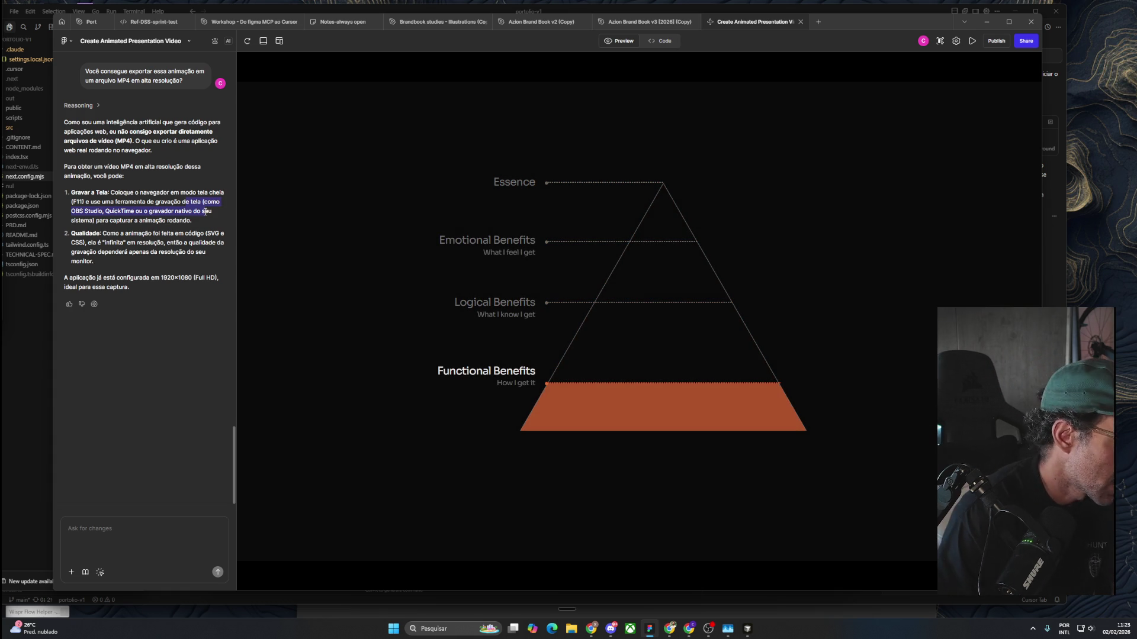
pyautogui.click(198, 220)
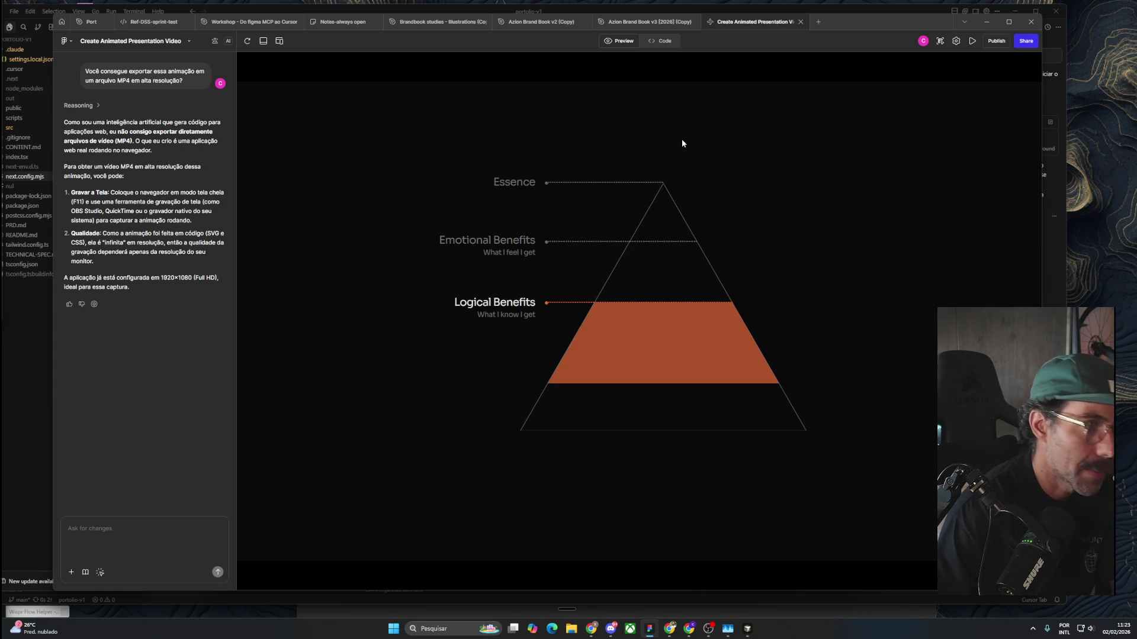
pyautogui.moveTo(865, 22); pyautogui.dragTo(864, 21)
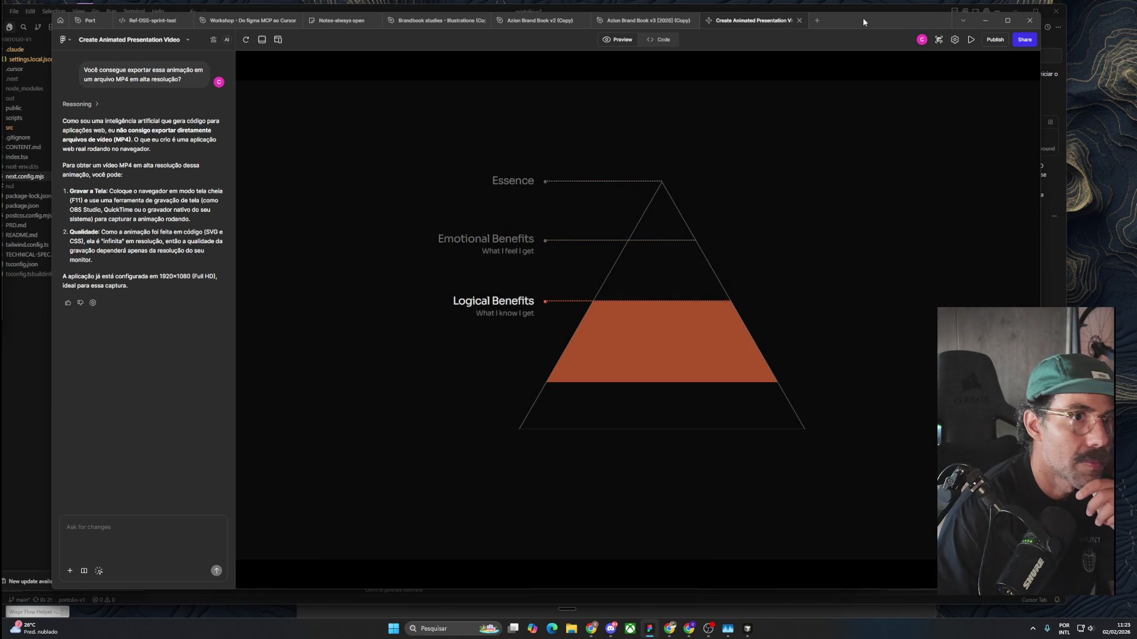
pyautogui.doubleClick(863, 19)
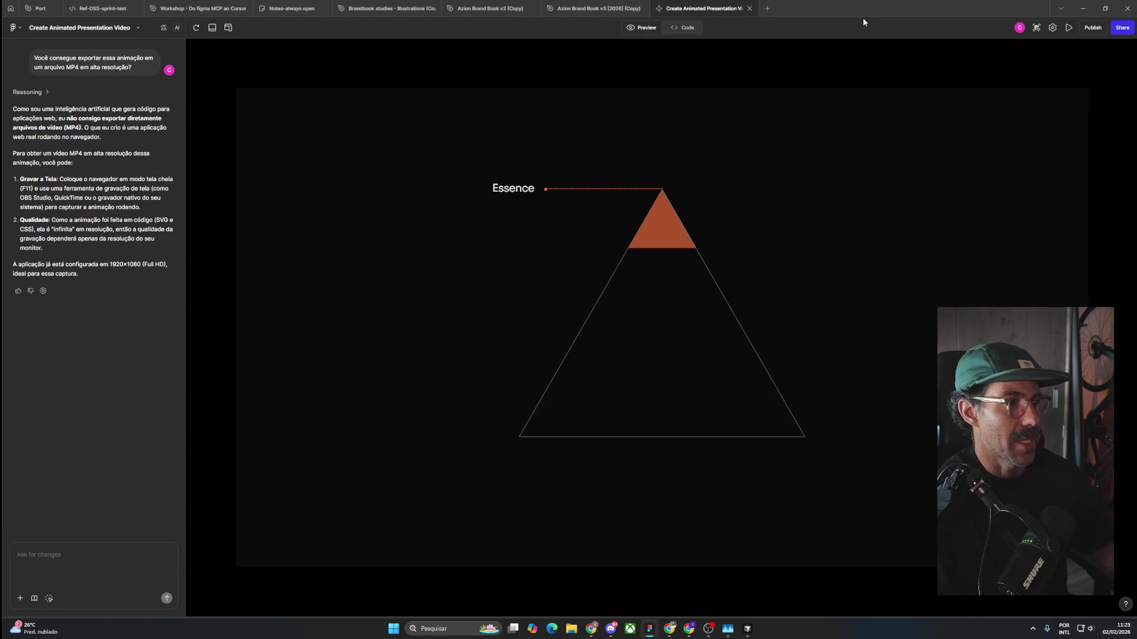
# Switch the screen capture to video mode and frame the recording area around the animation preview.
pyautogui.press('super+shift+s')
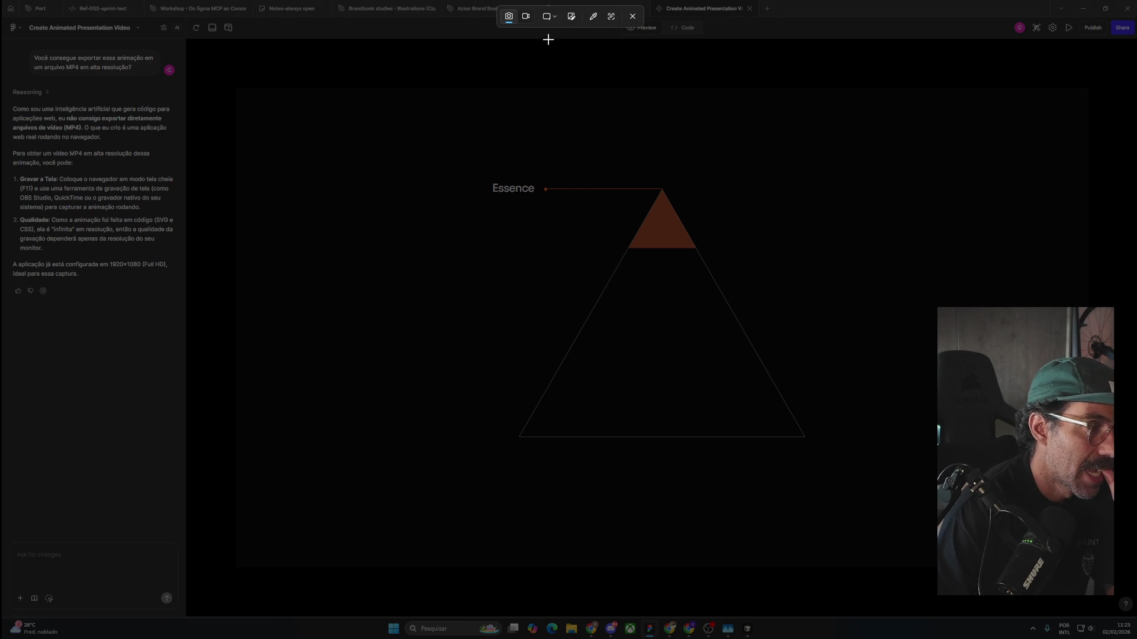
pyautogui.click(525, 17)
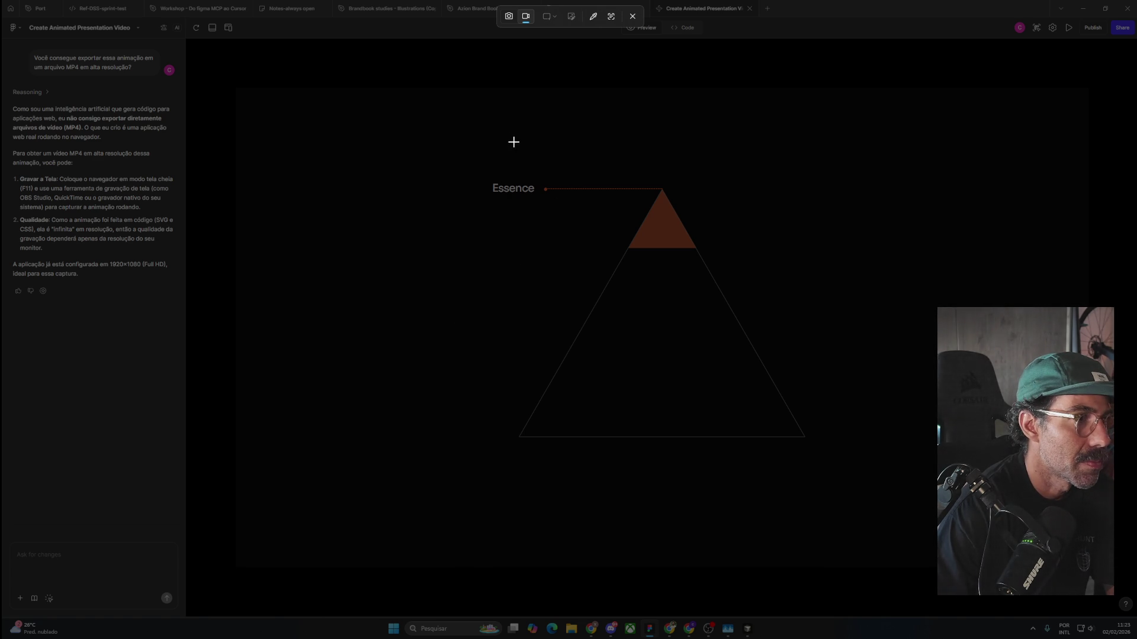
pyautogui.click(526, 19)
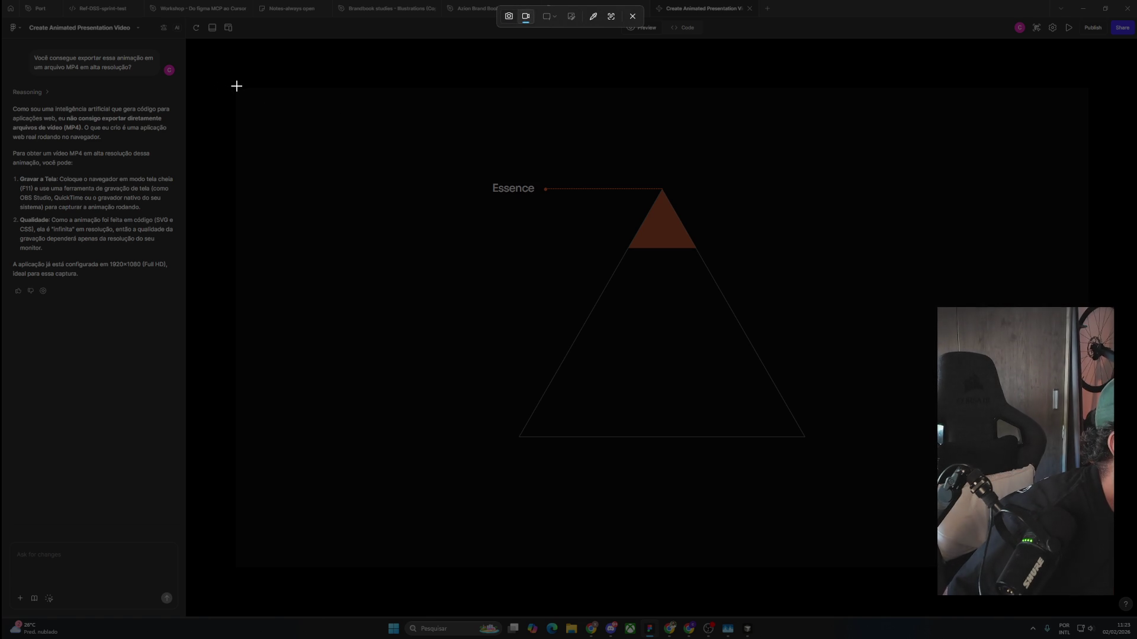
pyautogui.moveTo(238, 89)
pyautogui.mouseDown()
pyautogui.moveTo(943, 385)
pyautogui.moveTo(1008, 582)
pyautogui.moveTo(1090, 568)
pyautogui.mouseUp()
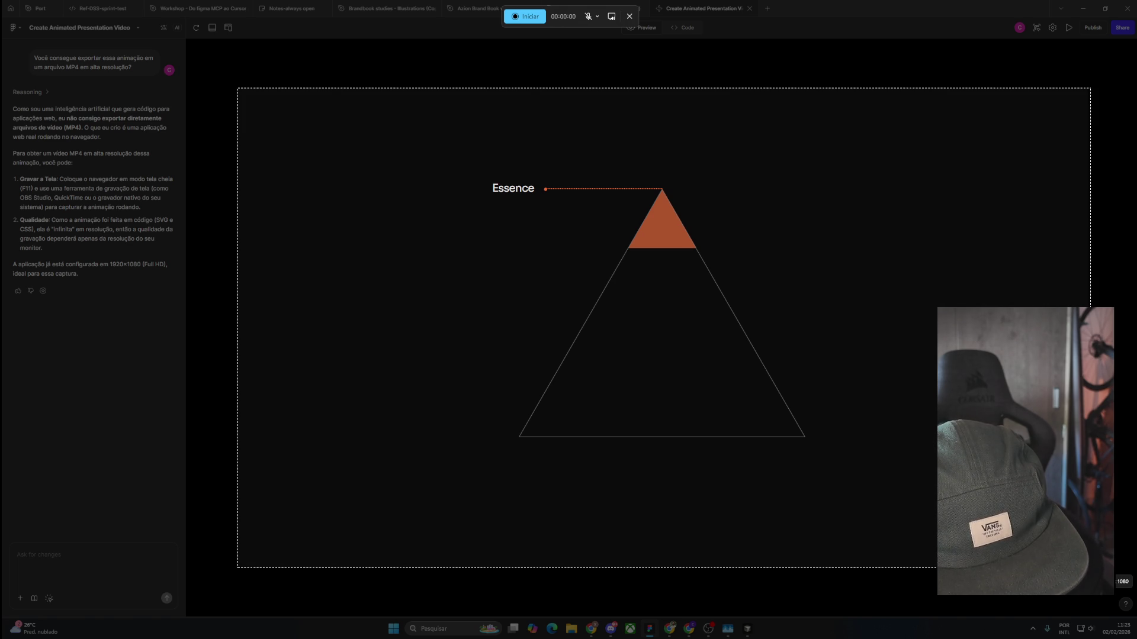
pyautogui.moveTo(1090, 569); pyautogui.dragTo(1090, 569)
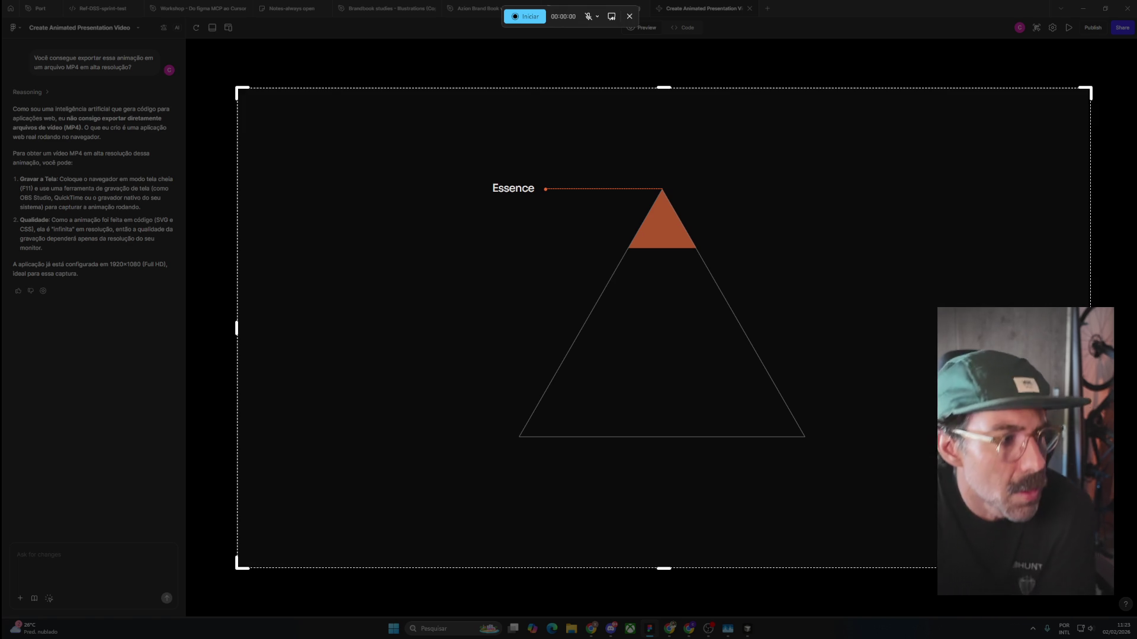
# Record a 29-second clip of the looping pyramid animation with the Snipping Tool.
pyautogui.click(521, 15)
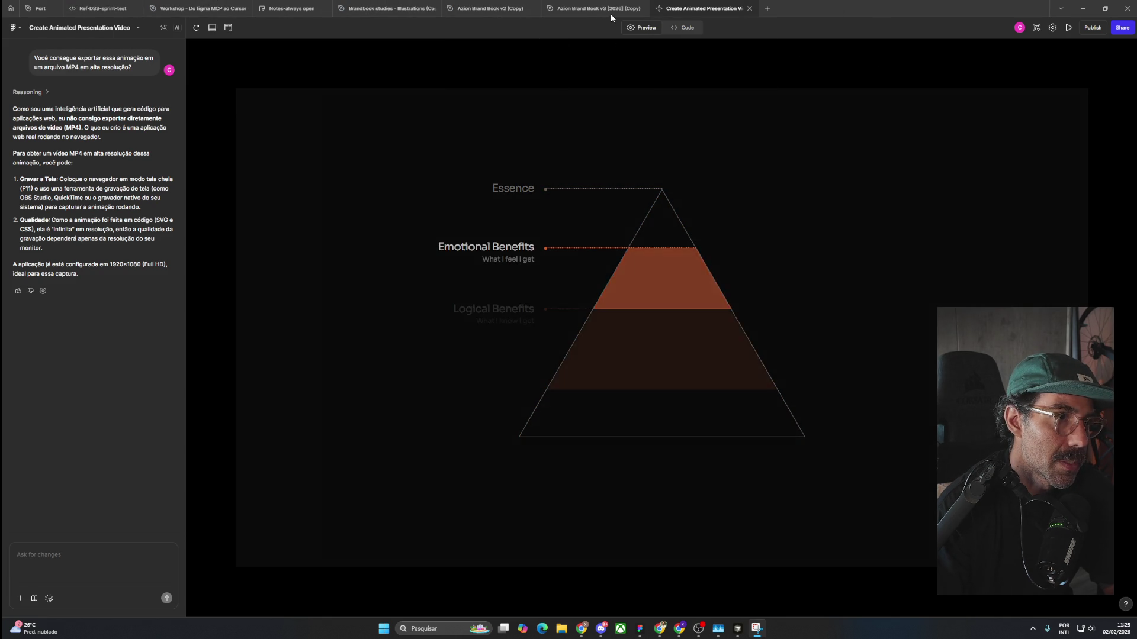
pyautogui.click(540, 26)
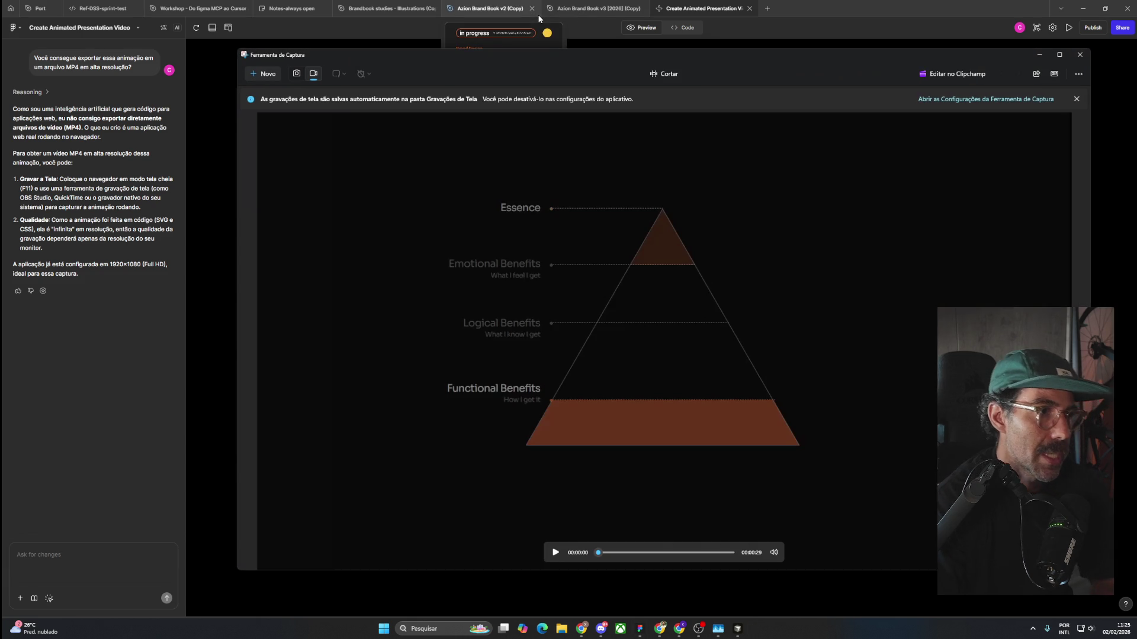
# Play back the recorded pyramid clip in the Snipping Tool, then close its window.
pyautogui.moveTo(552, 62); pyautogui.dragTo(468, 97)
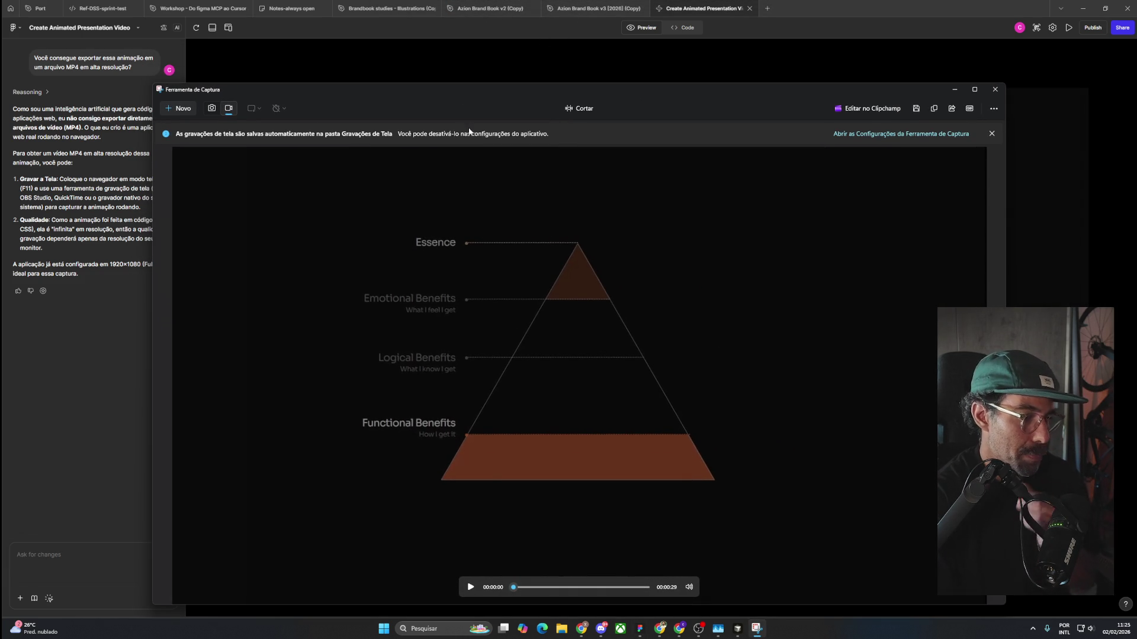
pyautogui.click(468, 587)
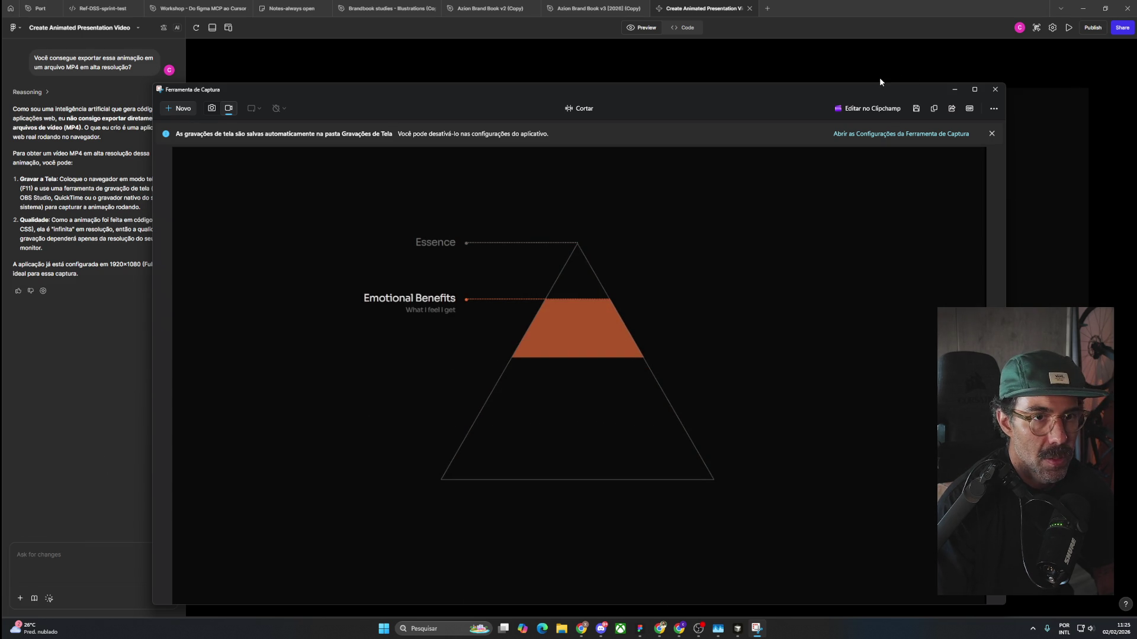
pyautogui.moveTo(871, 93); pyautogui.dragTo(863, 42)
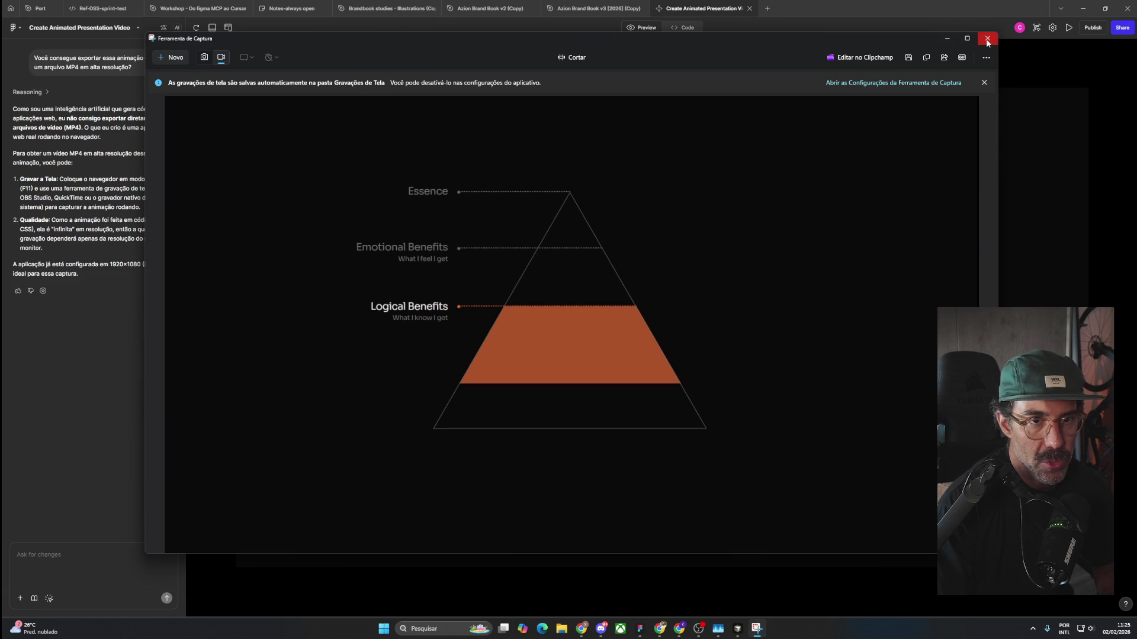
pyautogui.click(987, 39)
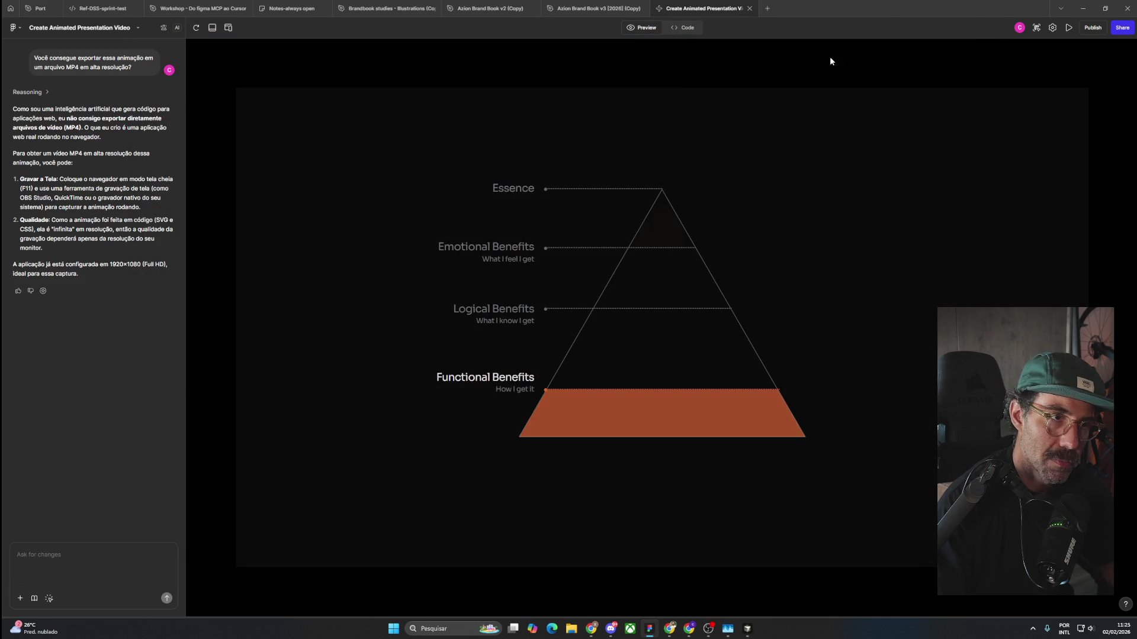
# Bring Pinterest forward and open the '25 Excellent Creative Website Footers' pin.
pyautogui.hotkey('alt', 'Tab')
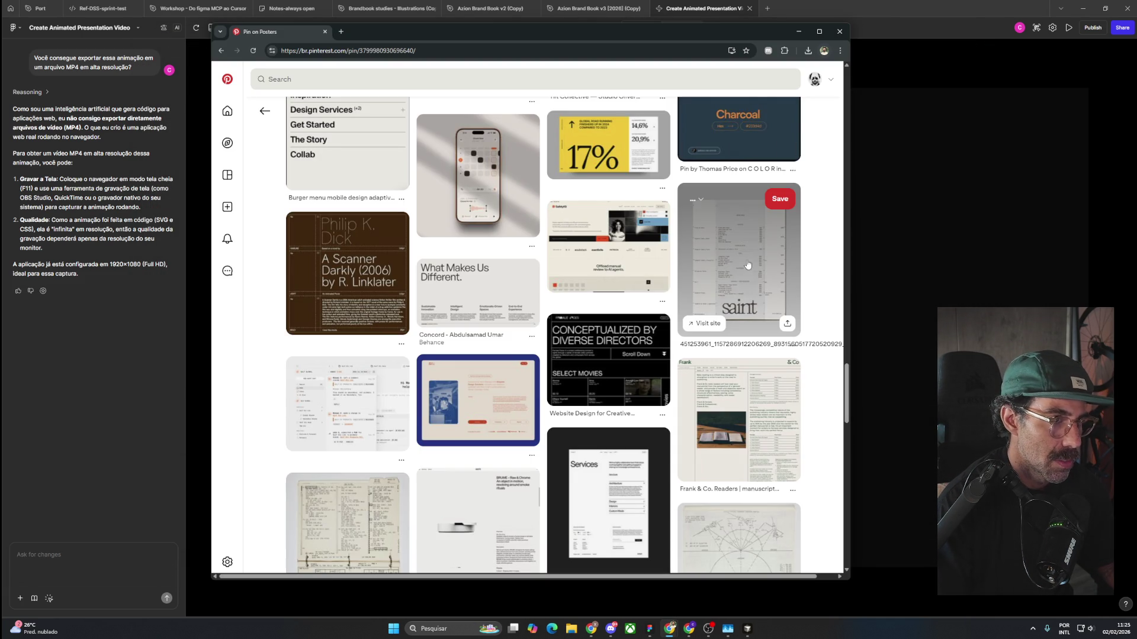
pyautogui.scroll(5, 743, 270)
pyautogui.scroll(5, 743, 270)
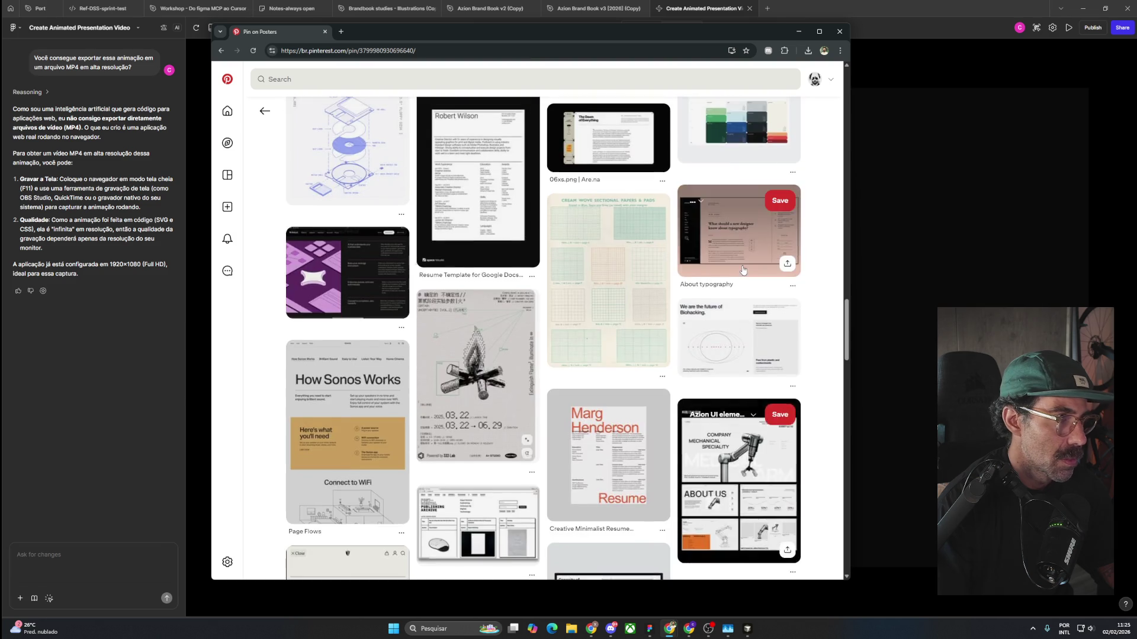
pyautogui.scroll(5, 741, 269)
pyautogui.scroll(4, 740, 268)
pyautogui.scroll(5, 739, 267)
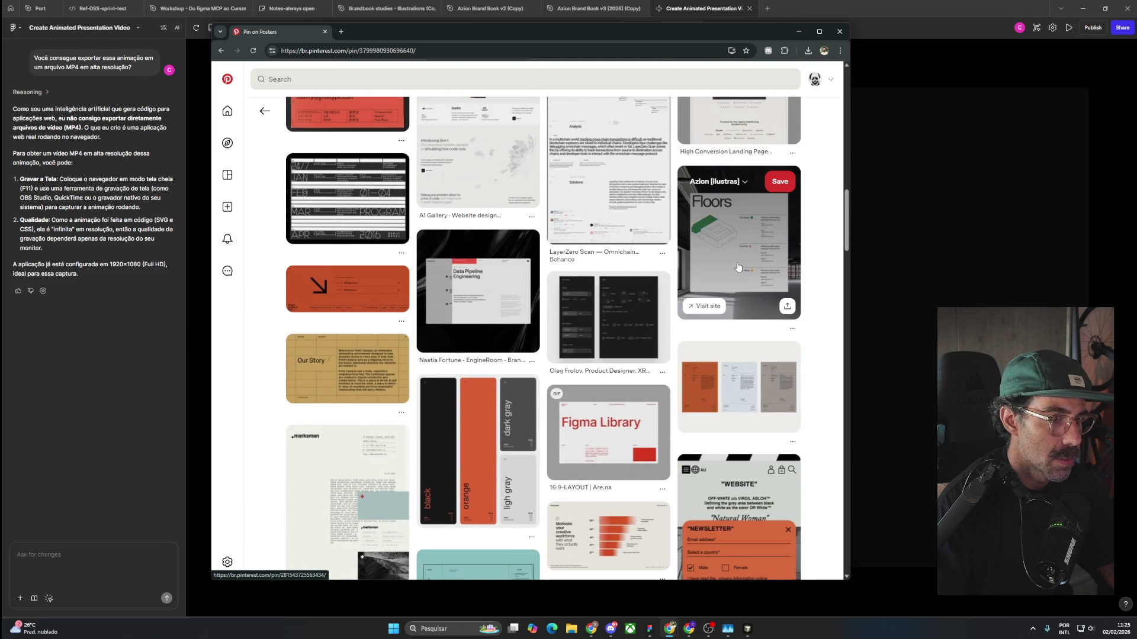
pyautogui.scroll(10, 739, 267)
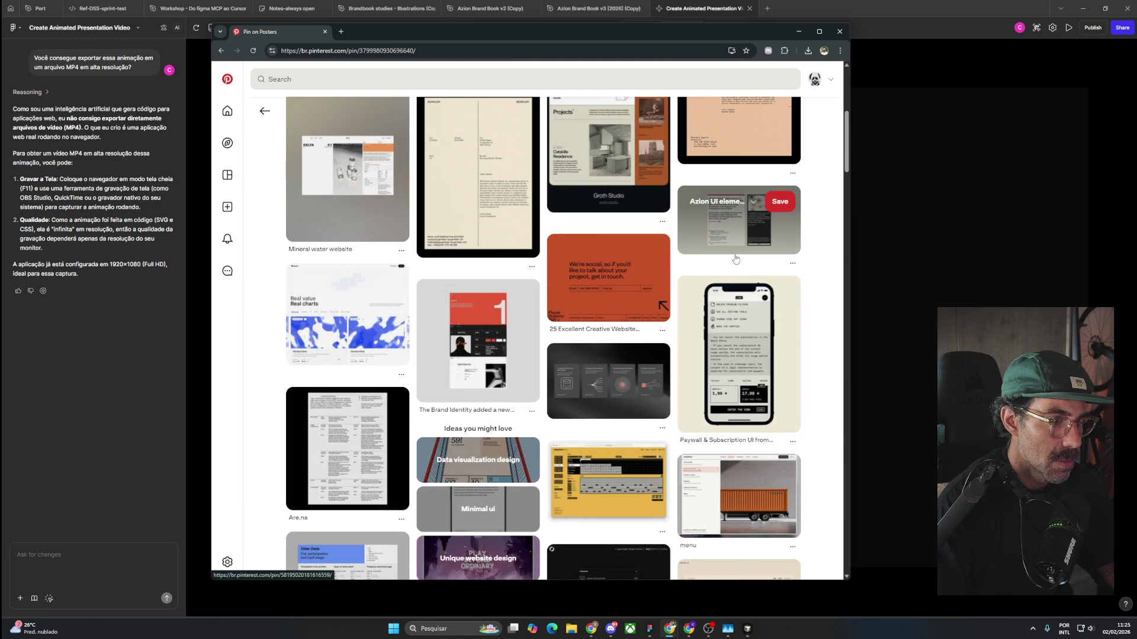
pyautogui.click(621, 299)
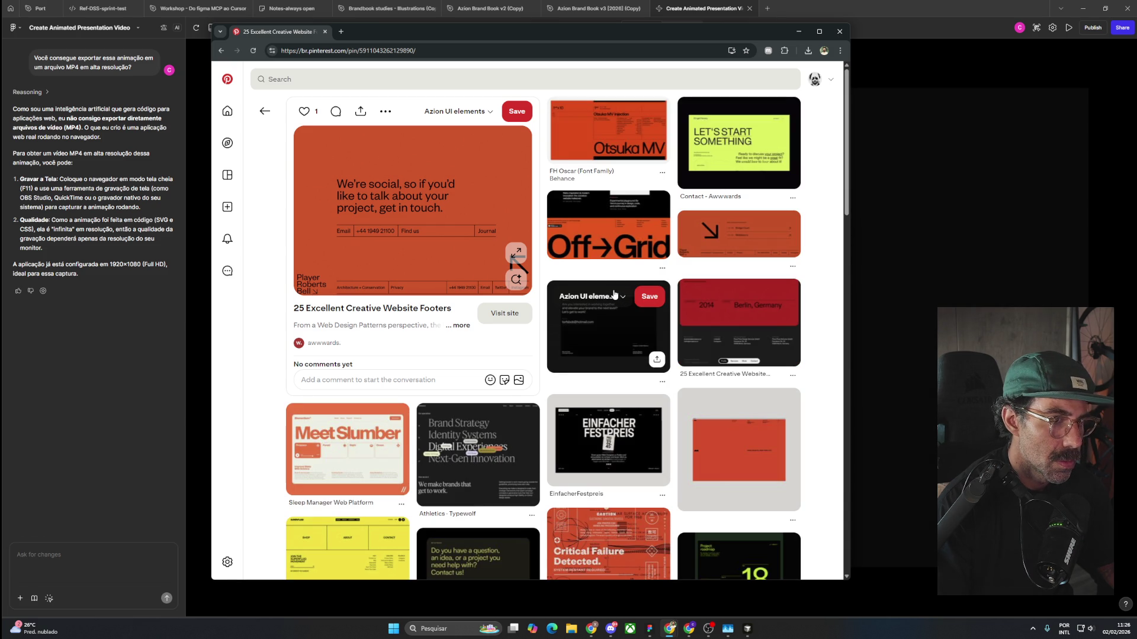
# Browse the pin's related footer designs and open the orange website pin.
pyautogui.scroll(-2, 615, 295)
pyautogui.scroll(-2, 614, 295)
pyautogui.scroll(-4, 615, 295)
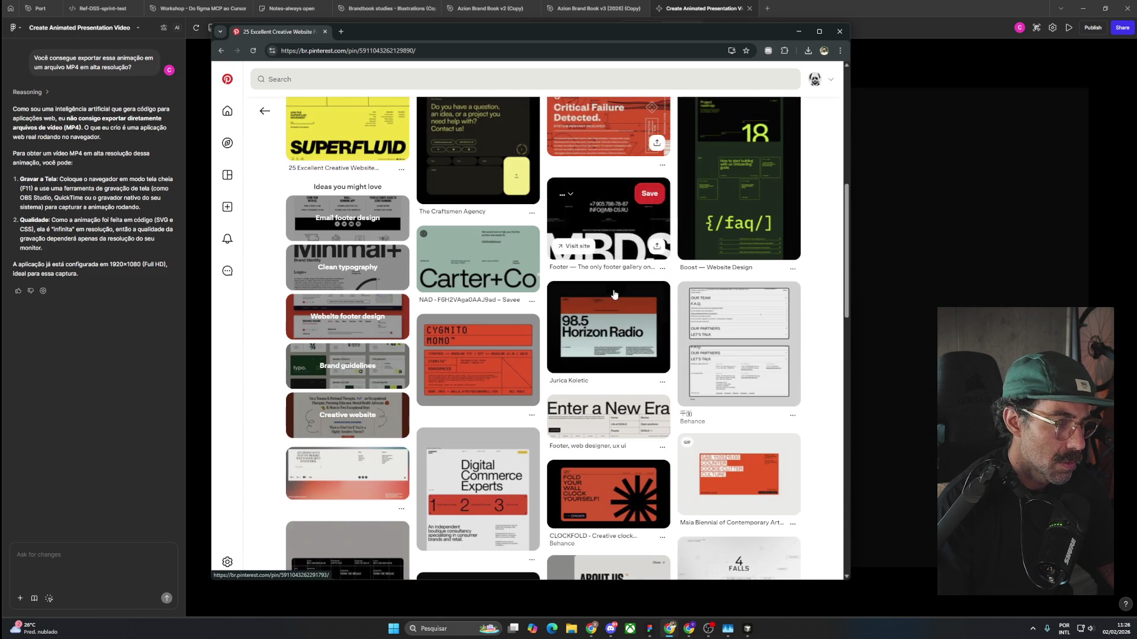
pyautogui.scroll(-2, 614, 295)
pyautogui.scroll(-2, 615, 295)
pyautogui.scroll(-4, 615, 295)
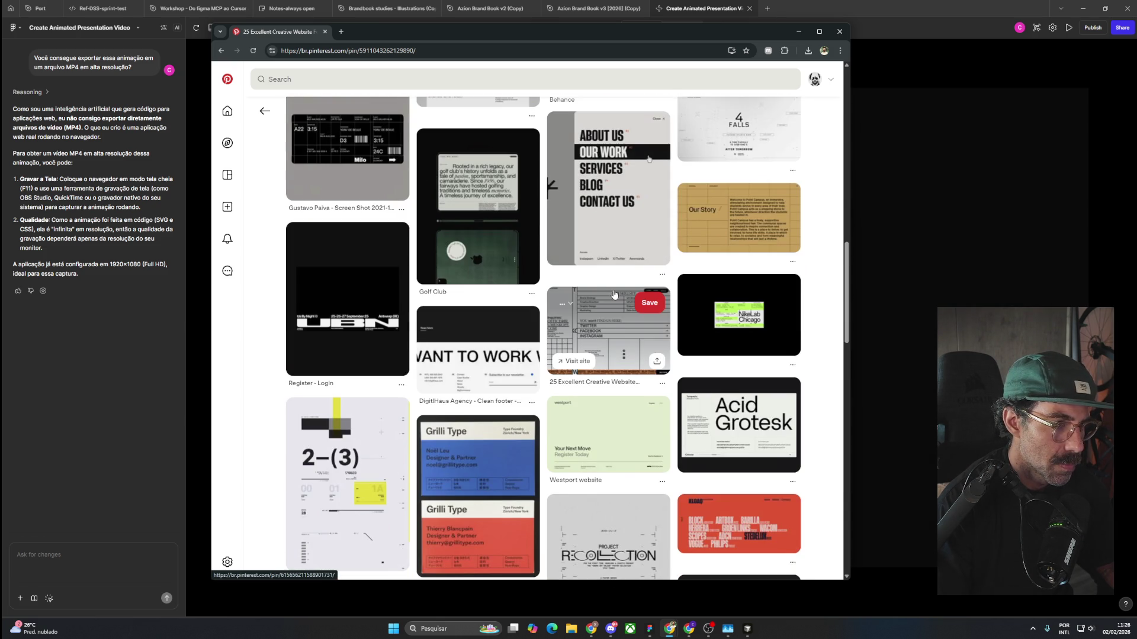
pyautogui.scroll(-5, 614, 295)
pyautogui.scroll(-4, 615, 295)
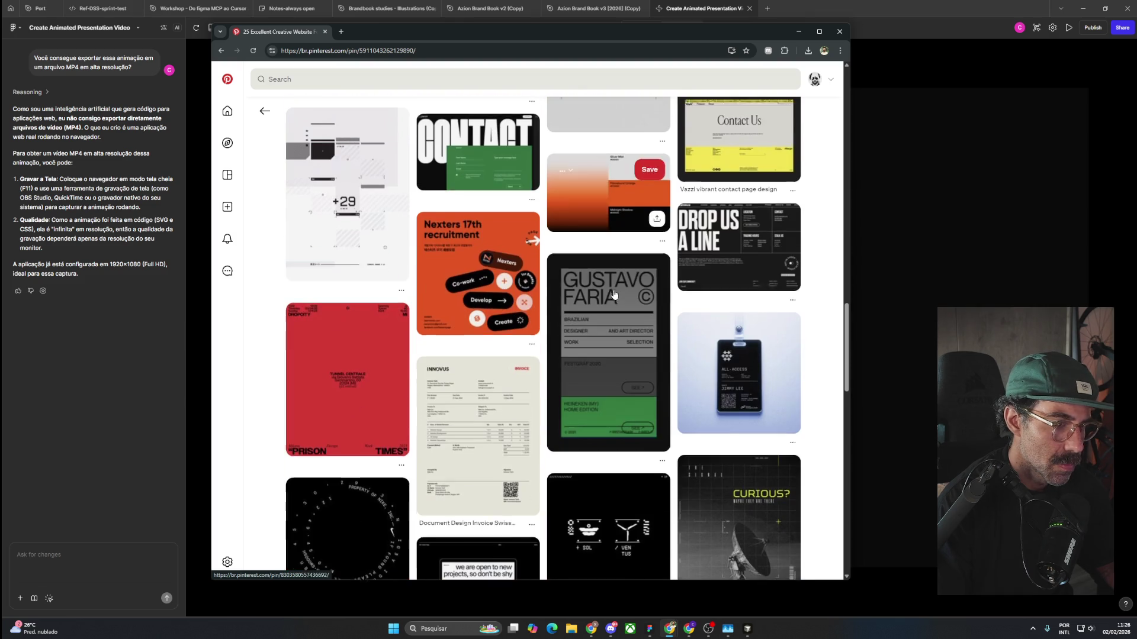
pyautogui.scroll(-5, 614, 295)
pyautogui.scroll(4, 614, 295)
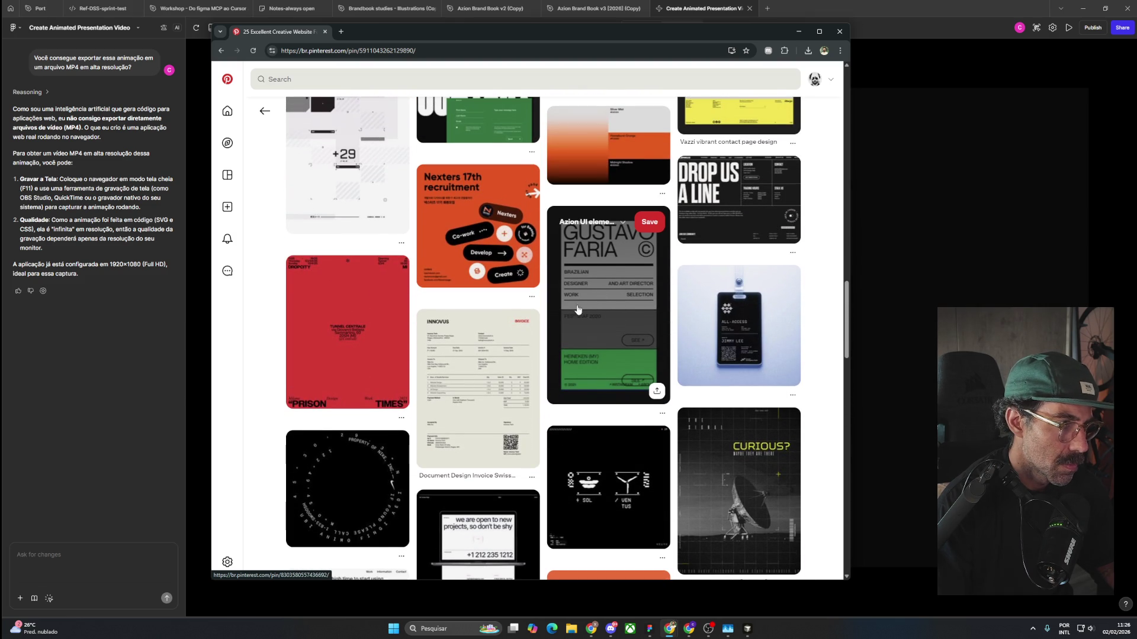
pyautogui.scroll(-4, 550, 337)
pyautogui.scroll(-4, 563, 330)
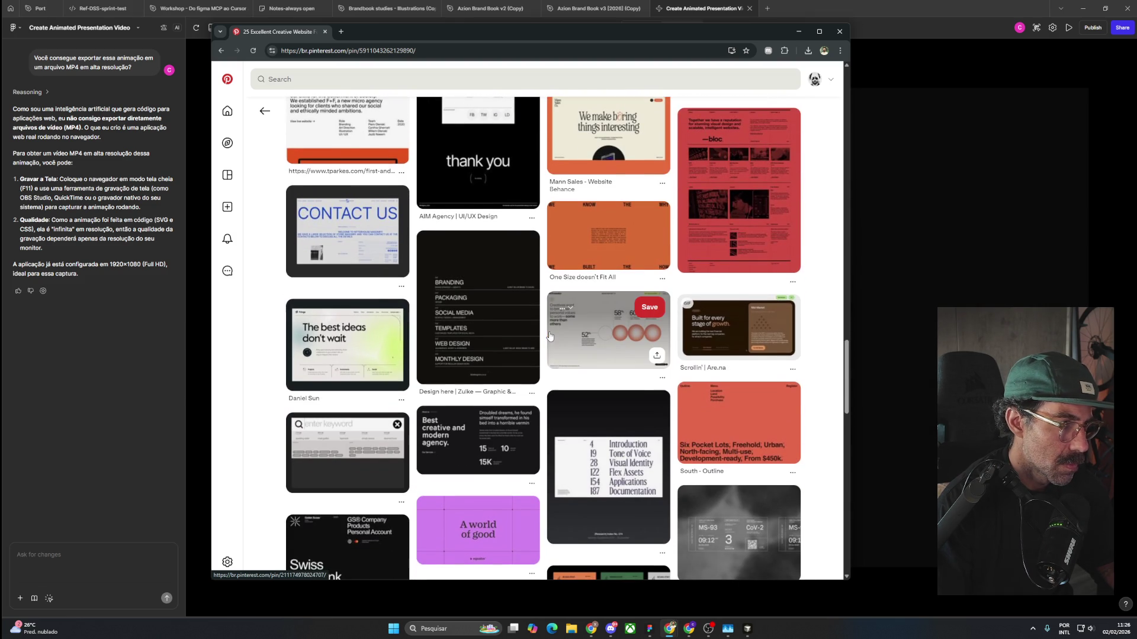
pyautogui.scroll(-4, 563, 330)
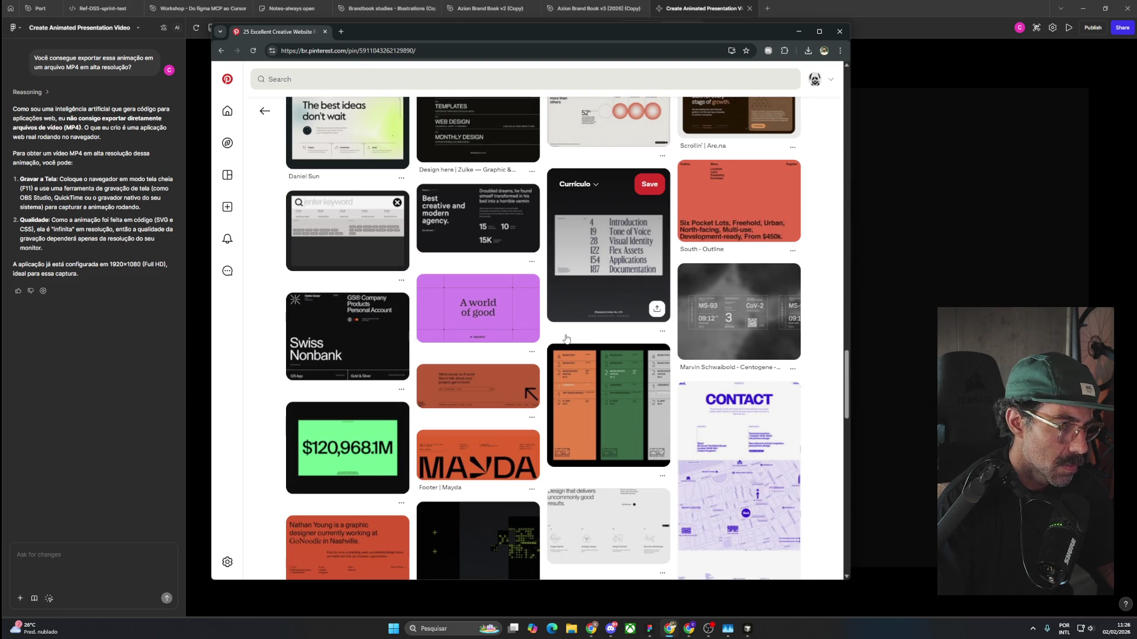
pyautogui.click(459, 402)
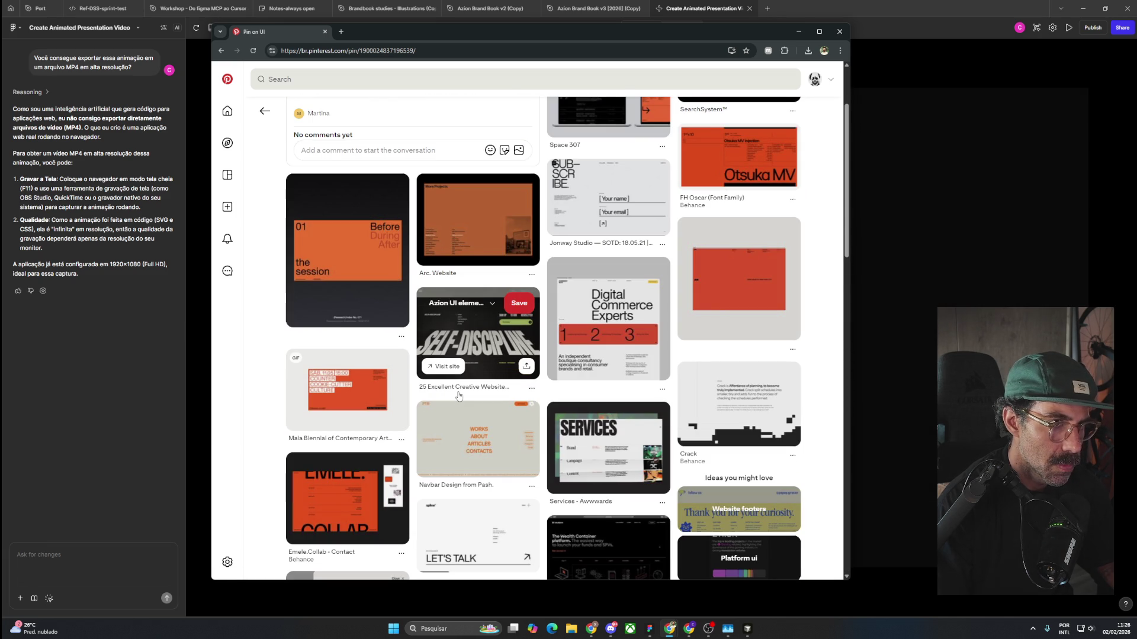
# Scroll through the related footer pins and save one to the Currículo board.
pyautogui.scroll(-2, 458, 396)
pyautogui.scroll(-2, 459, 395)
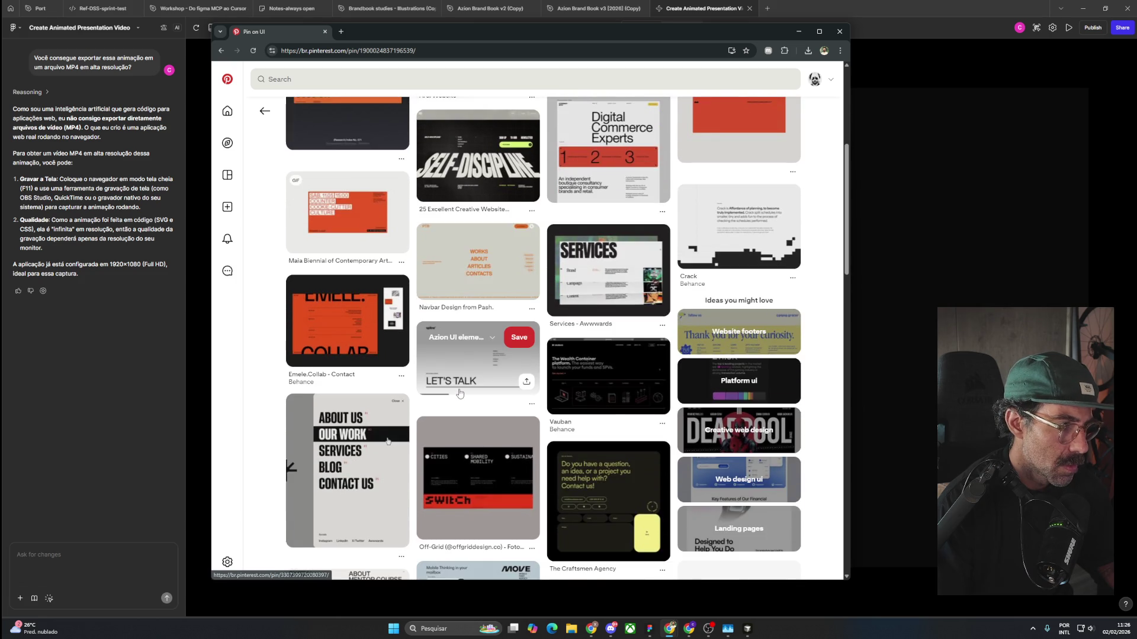
pyautogui.scroll(-1, 461, 393)
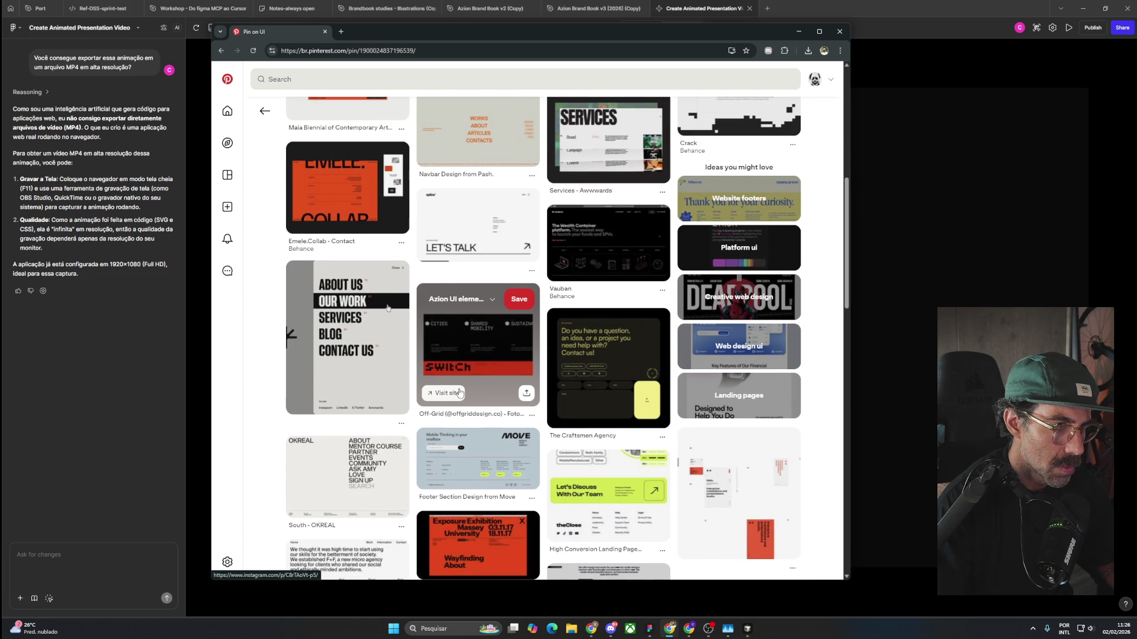
pyautogui.scroll(-2, 459, 392)
pyautogui.scroll(-2, 460, 392)
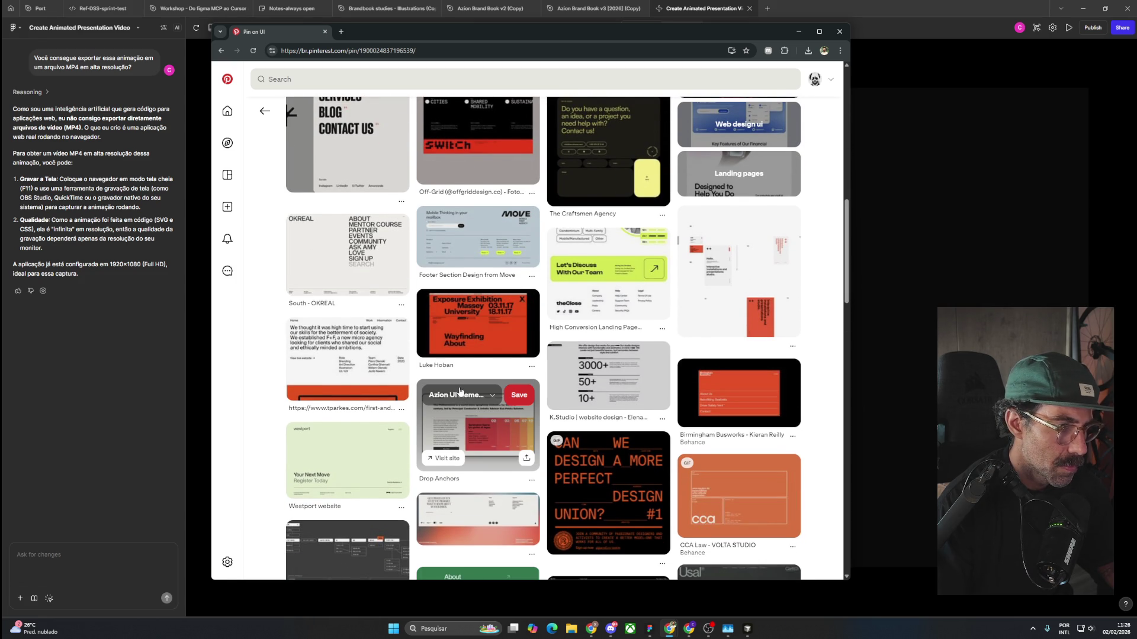
pyautogui.scroll(-4, 460, 392)
pyautogui.scroll(-2, 460, 390)
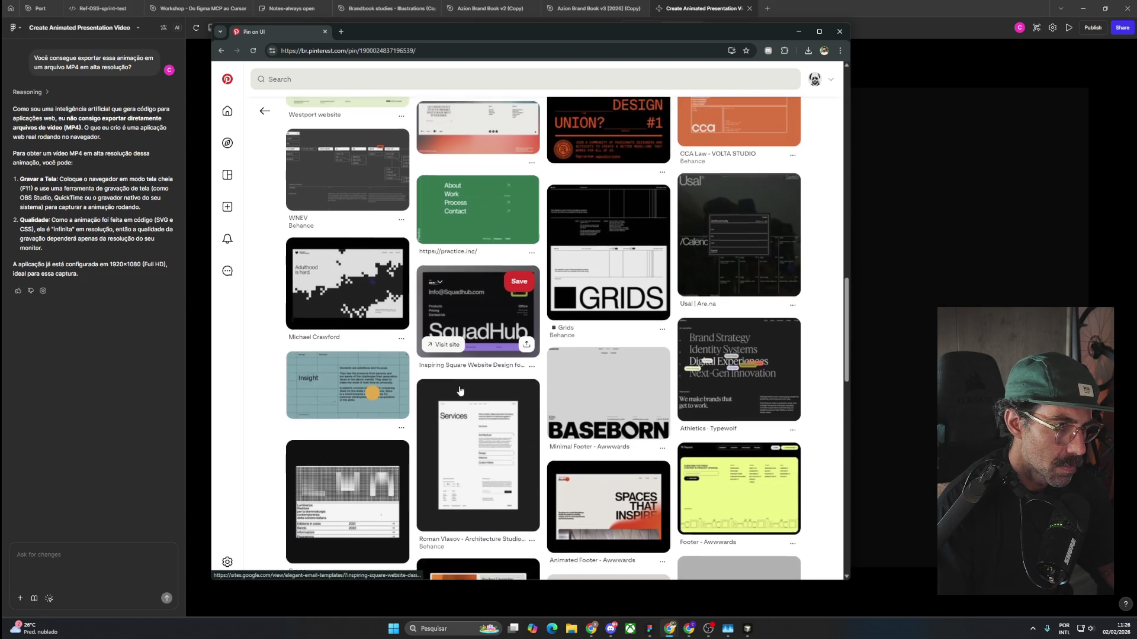
pyautogui.scroll(-3, 460, 390)
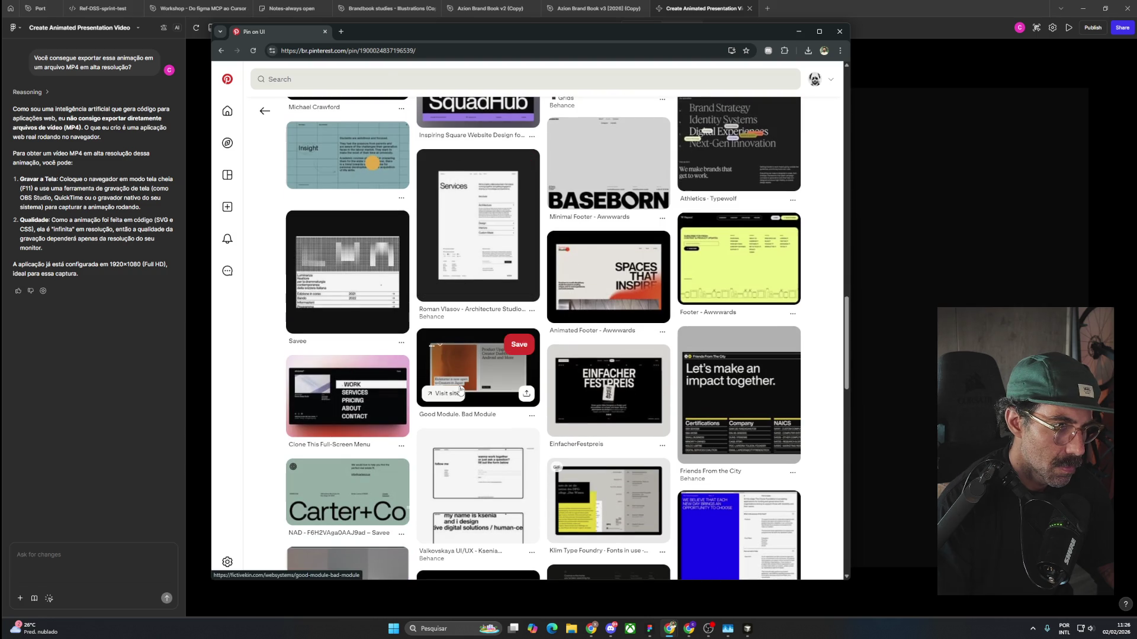
pyautogui.scroll(-2, 460, 390)
pyautogui.scroll(-4, 460, 390)
pyautogui.scroll(-1, 460, 390)
pyautogui.scroll(-3, 738, 467)
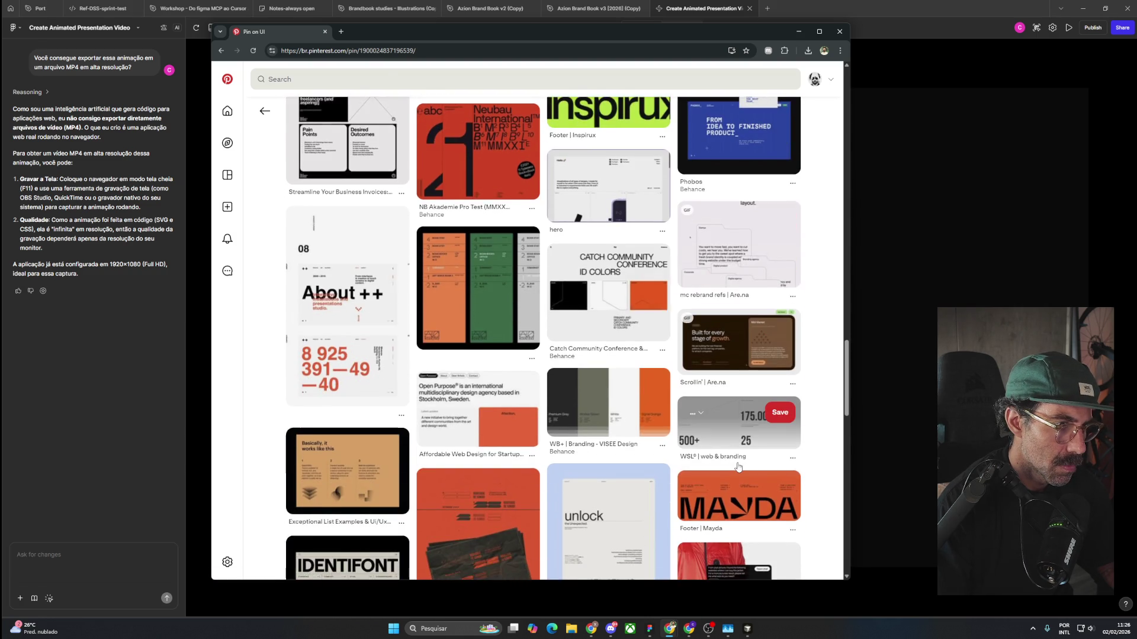
pyautogui.scroll(-4, 738, 467)
pyautogui.scroll(-4, 738, 467)
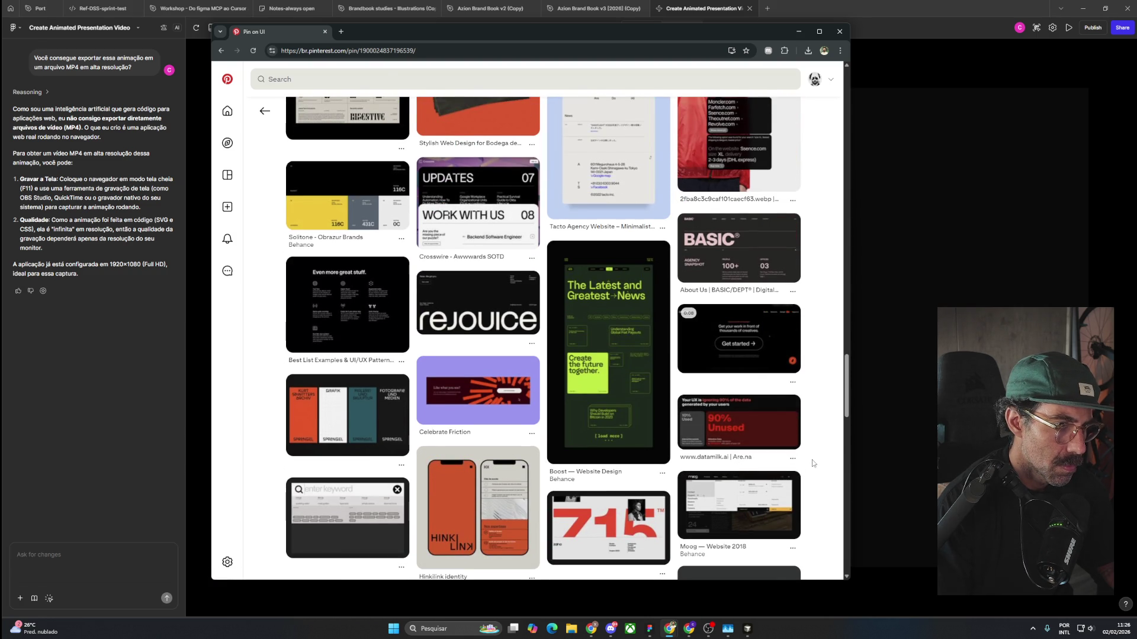
pyautogui.scroll(-2, 822, 457)
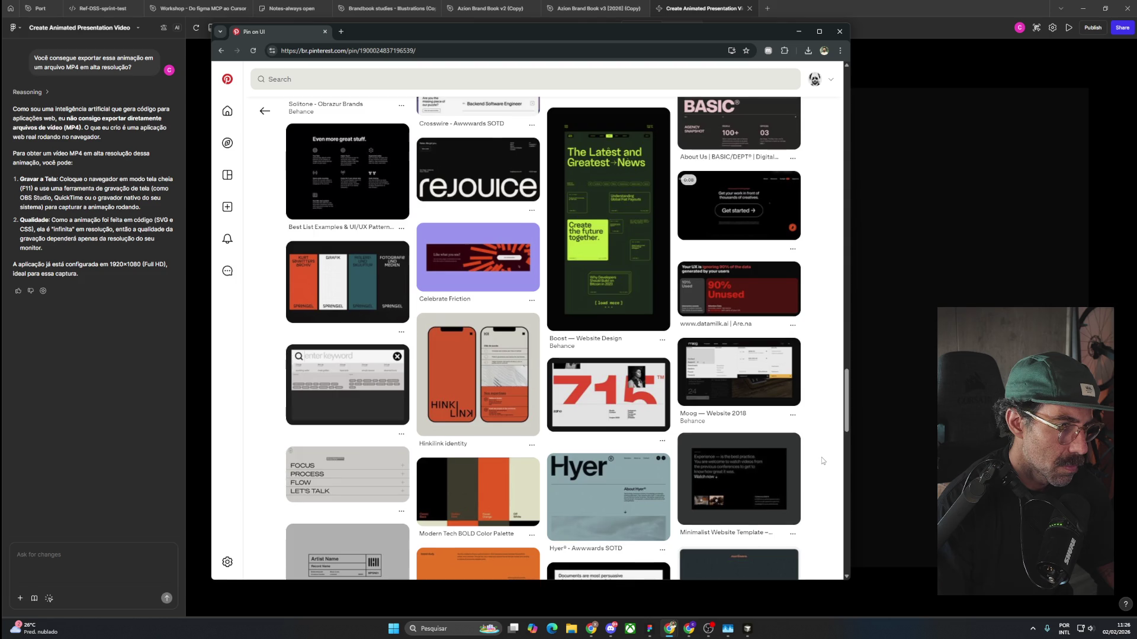
pyautogui.scroll(-5, 822, 461)
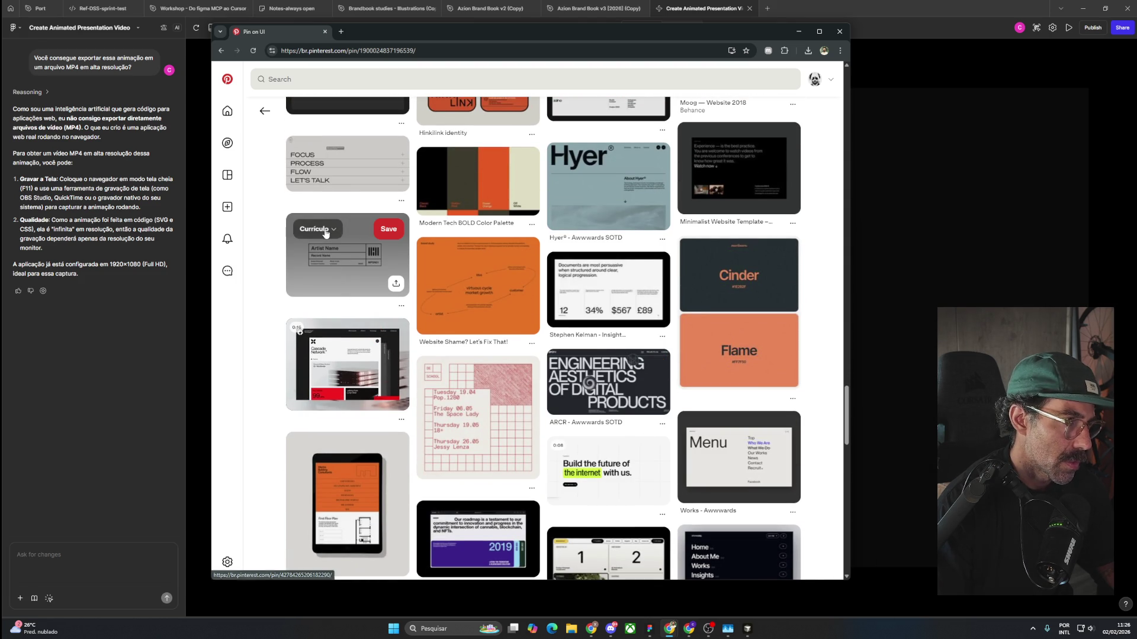
pyautogui.click(323, 229)
pyautogui.click(357, 329)
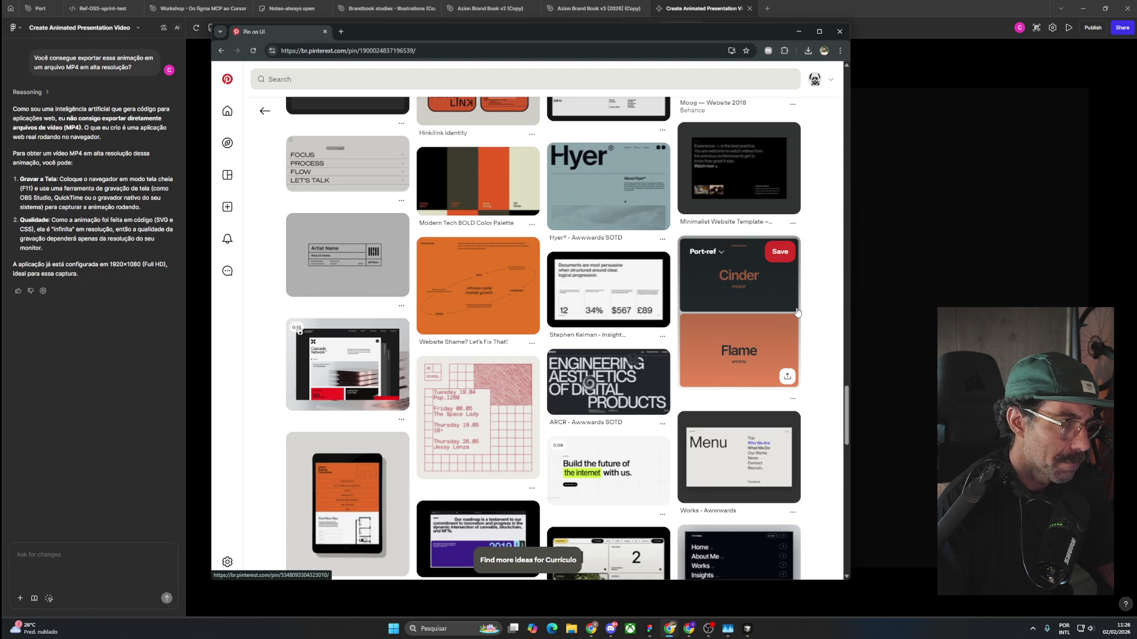
pyautogui.scroll(-2, 797, 312)
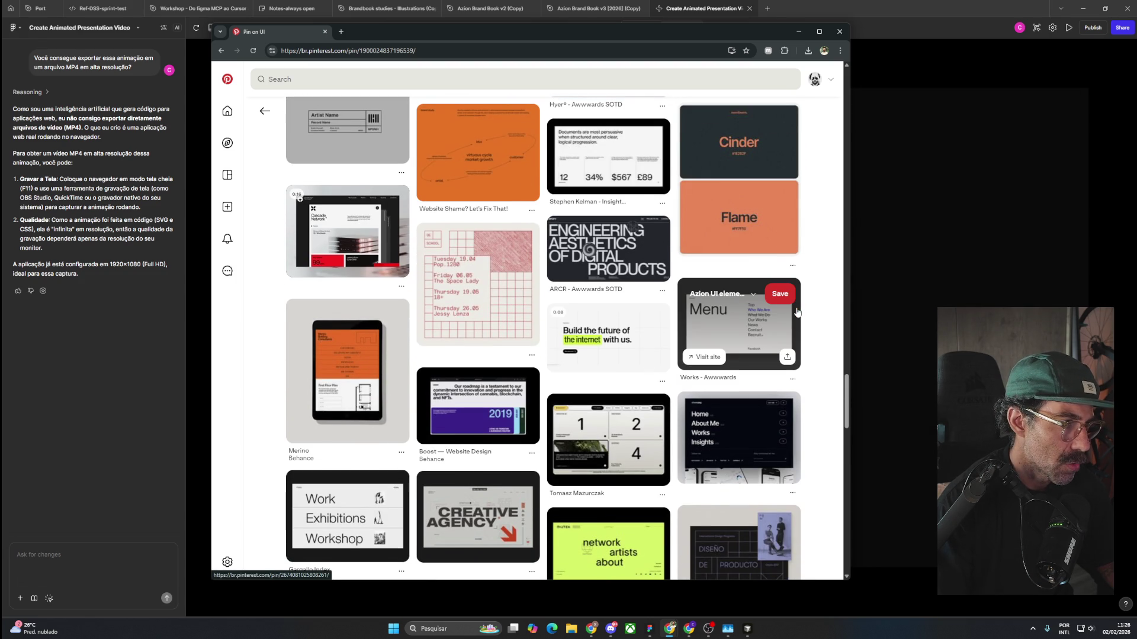
pyautogui.scroll(-2, 797, 313)
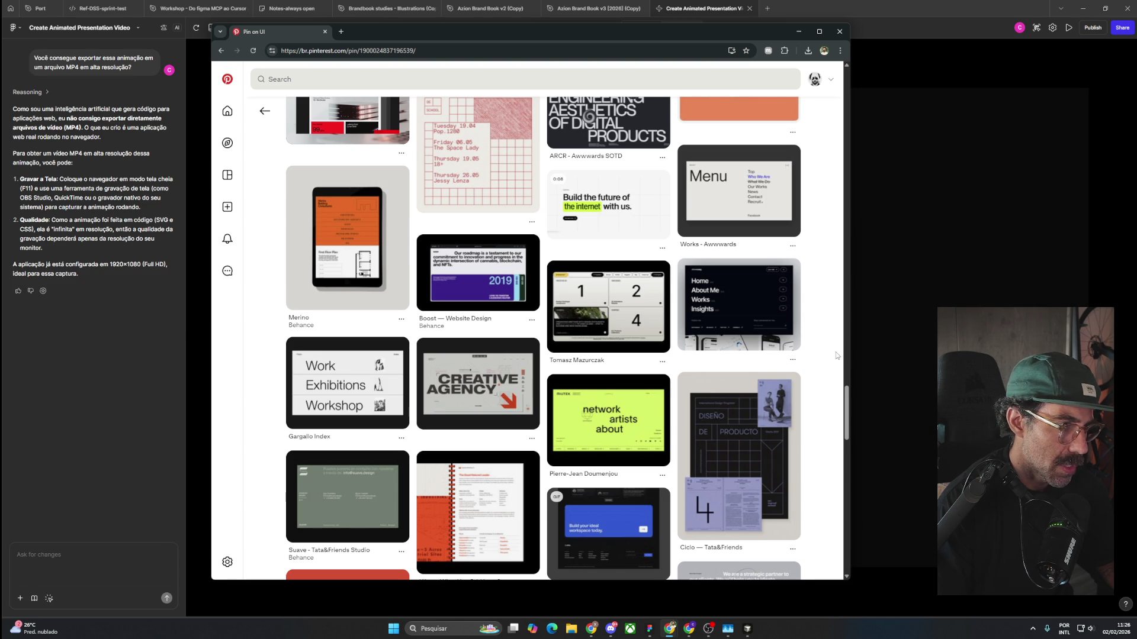
pyautogui.scroll(-2, 836, 355)
pyautogui.scroll(-3, 837, 356)
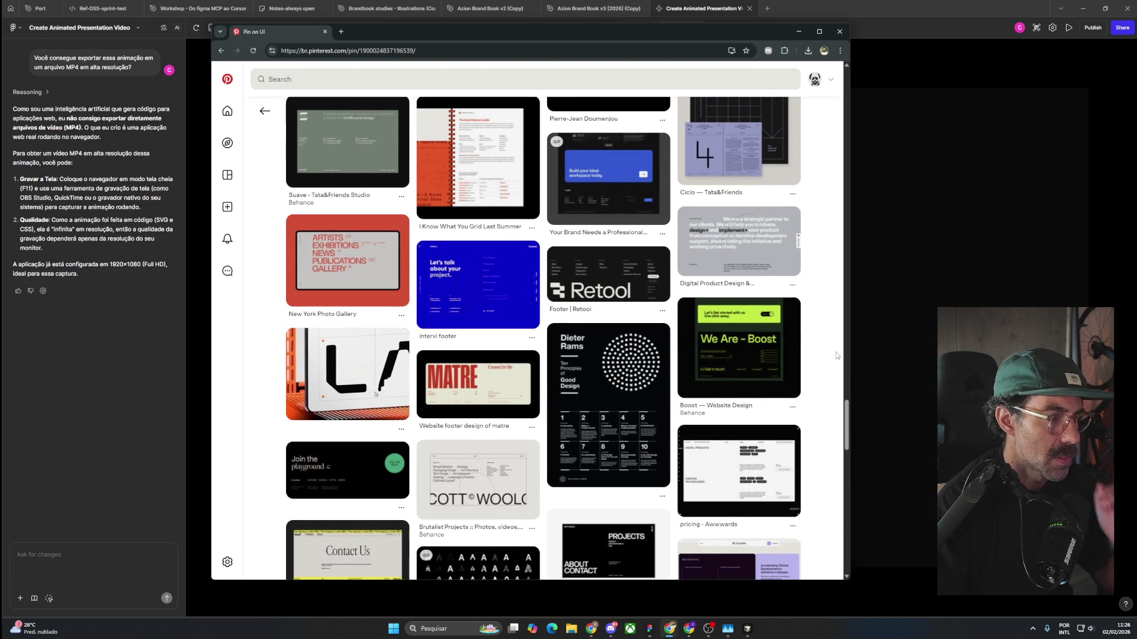
pyautogui.scroll(-4, 837, 355)
pyautogui.scroll(-2, 839, 352)
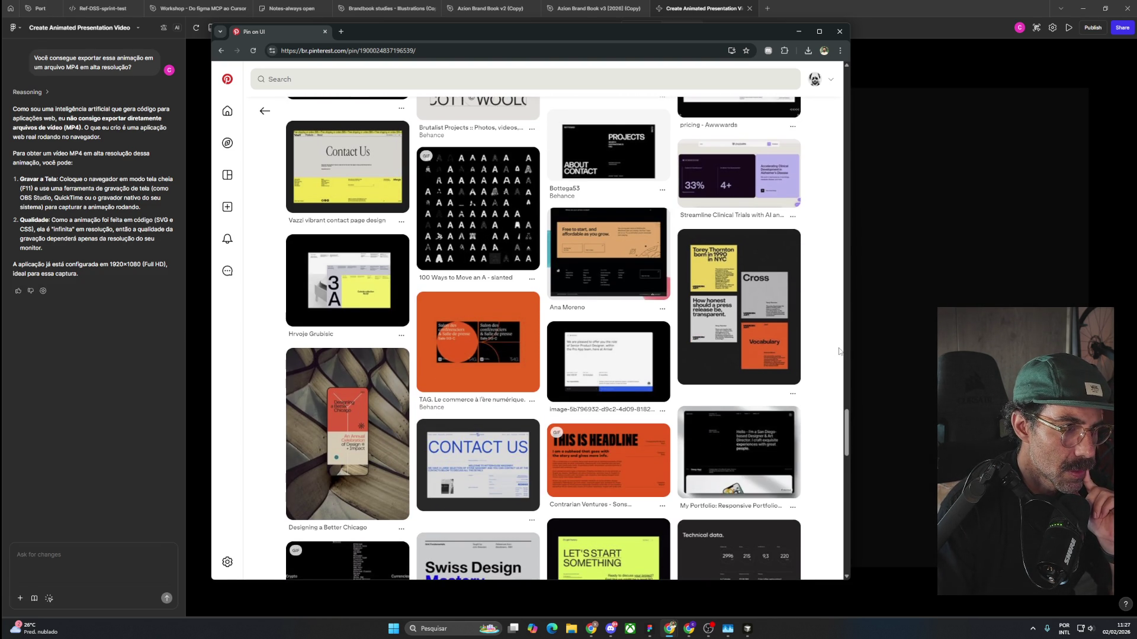
pyautogui.click(591, 244)
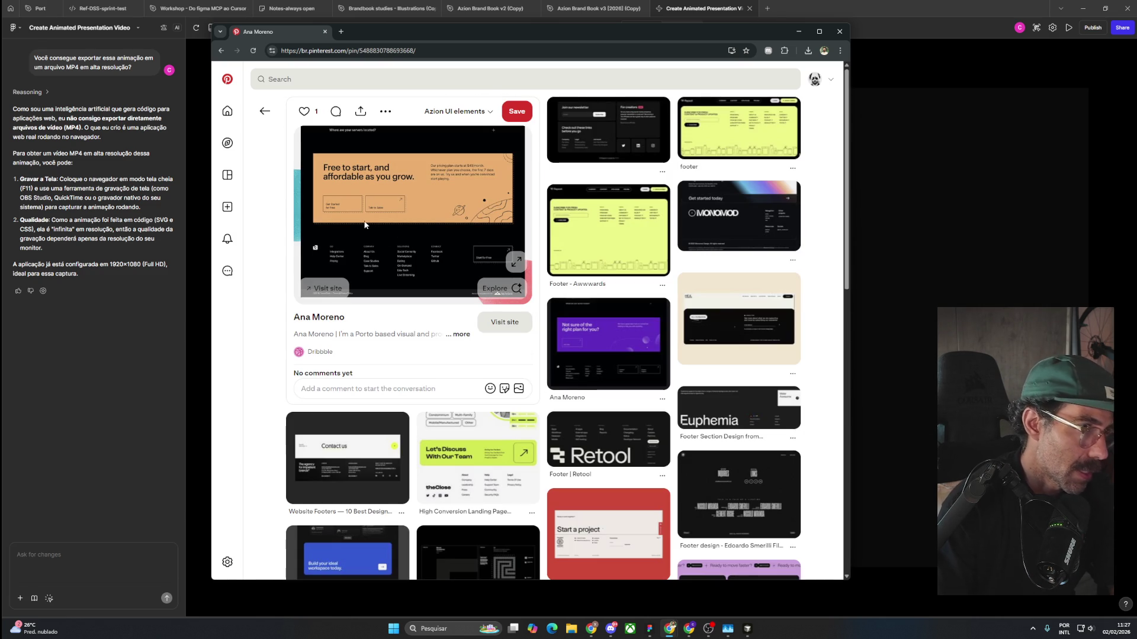
# Peek at the GS® Project - Mobile Report pin, return, and pick a board for the Bolt footer pin.
pyautogui.scroll(-2, 516, 308)
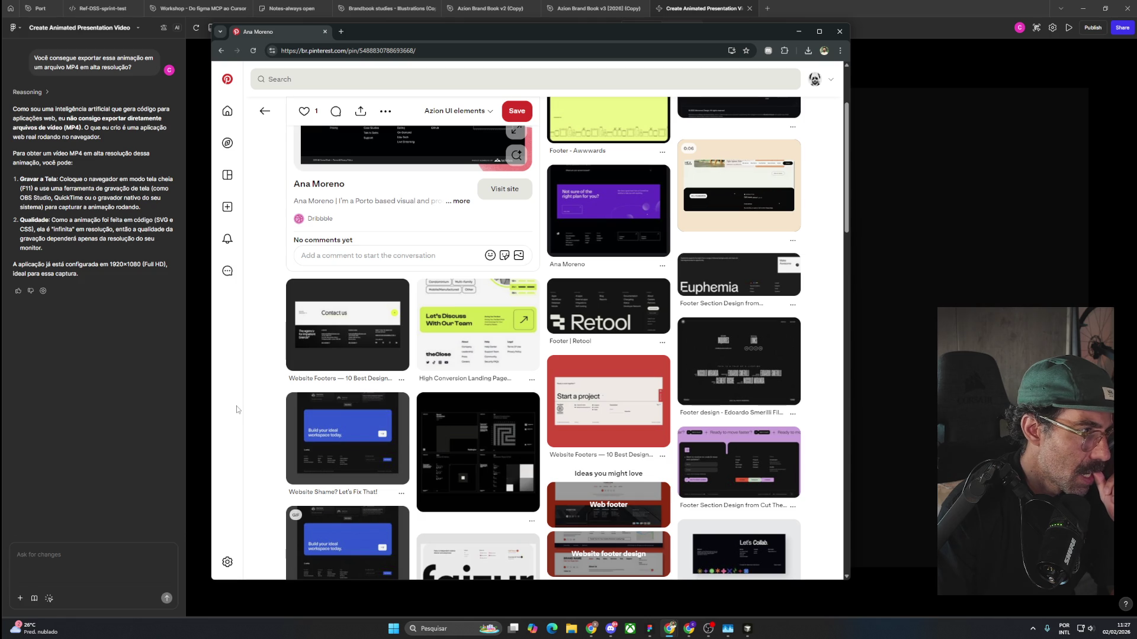
pyautogui.scroll(-3, 237, 409)
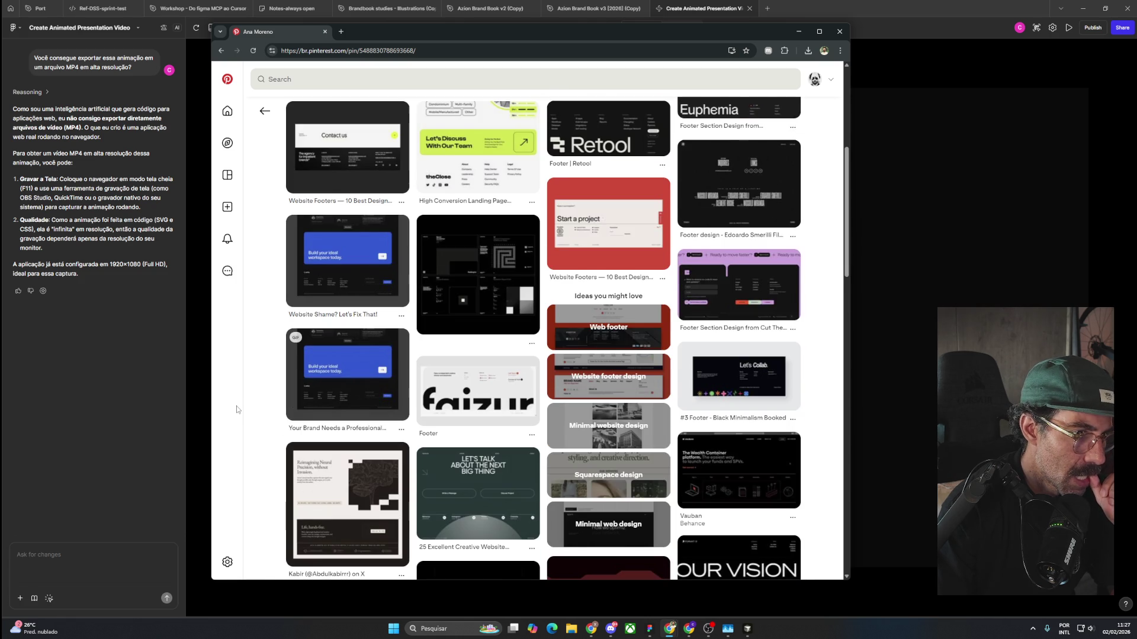
pyautogui.scroll(-2, 236, 407)
pyautogui.scroll(-2, 237, 406)
pyautogui.scroll(-2, 236, 406)
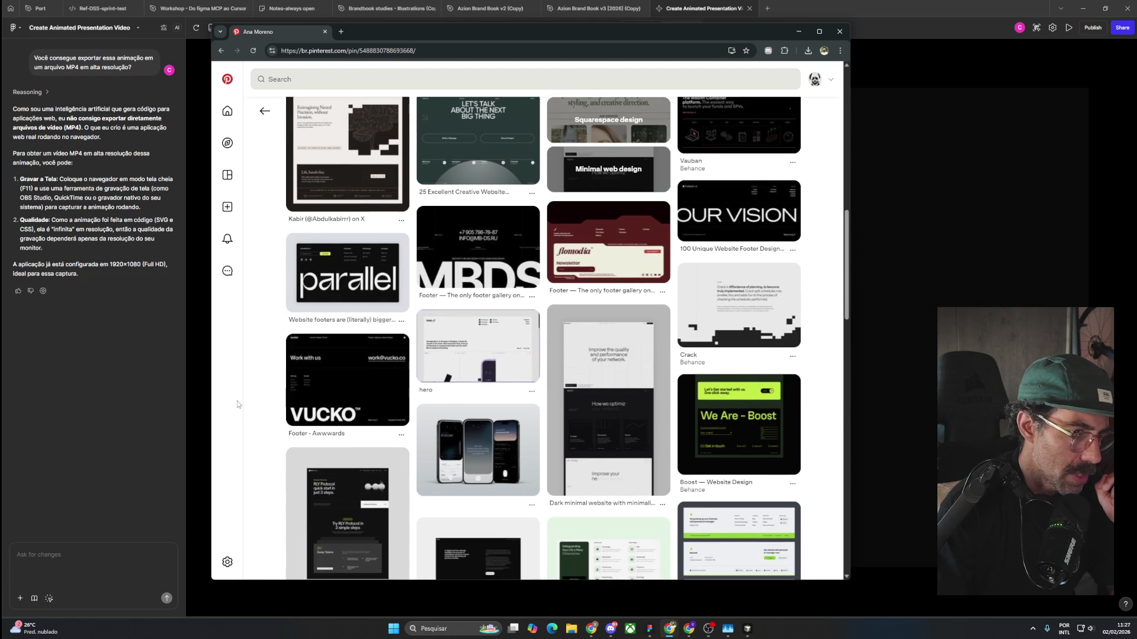
pyautogui.scroll(-2, 237, 400)
pyautogui.scroll(-4, 237, 401)
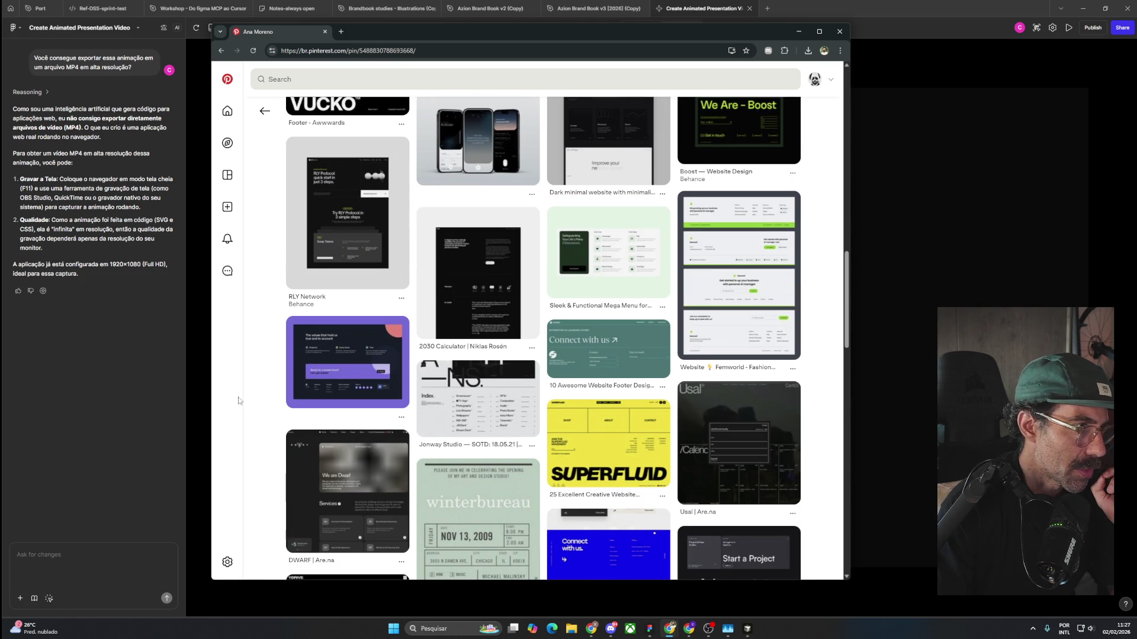
pyautogui.scroll(-3, 238, 401)
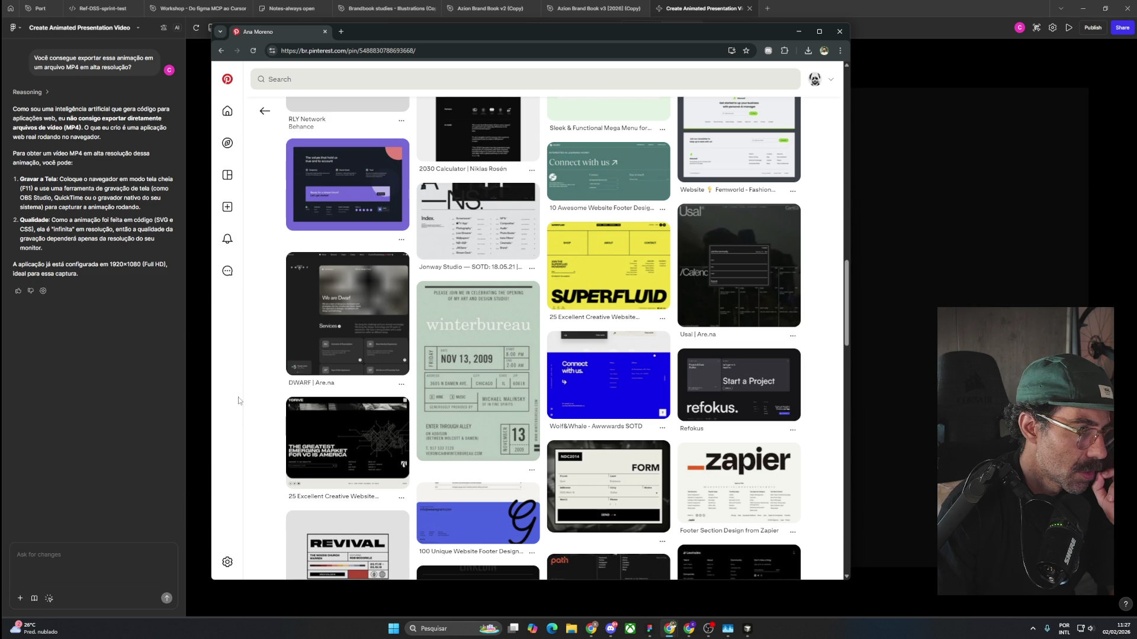
pyautogui.scroll(-3, 239, 398)
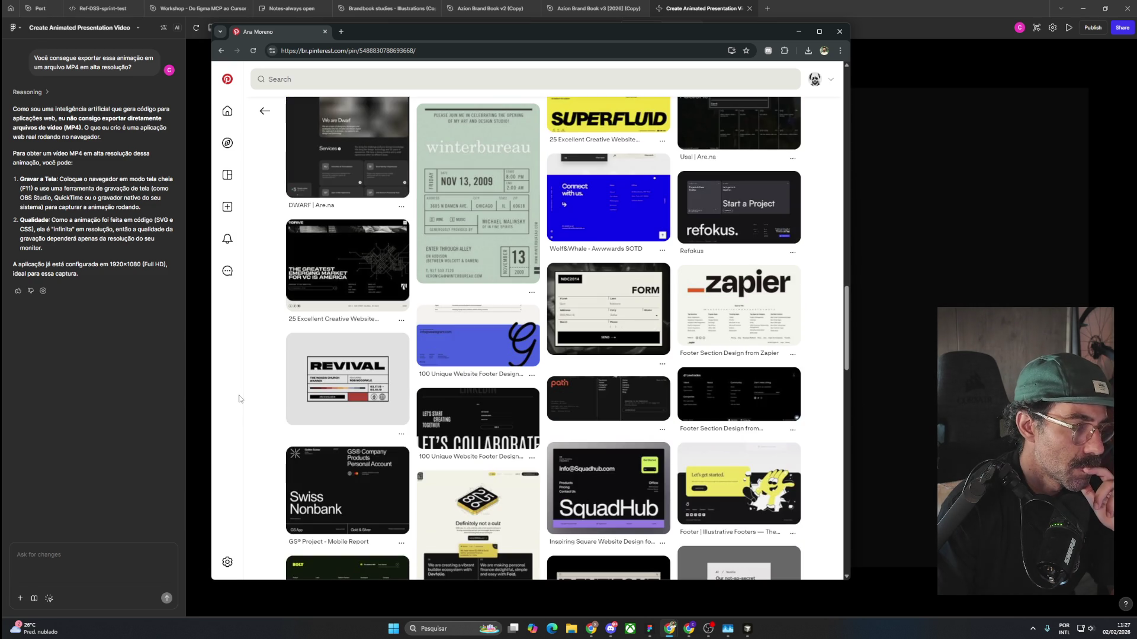
pyautogui.scroll(-2, 239, 399)
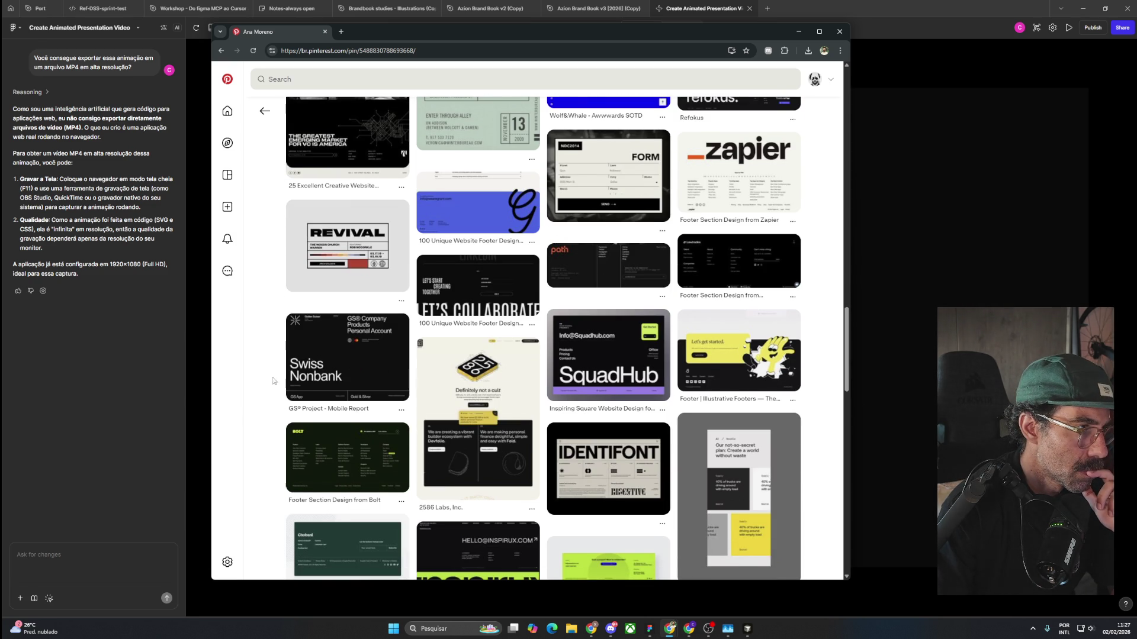
pyautogui.moveTo(335, 356)
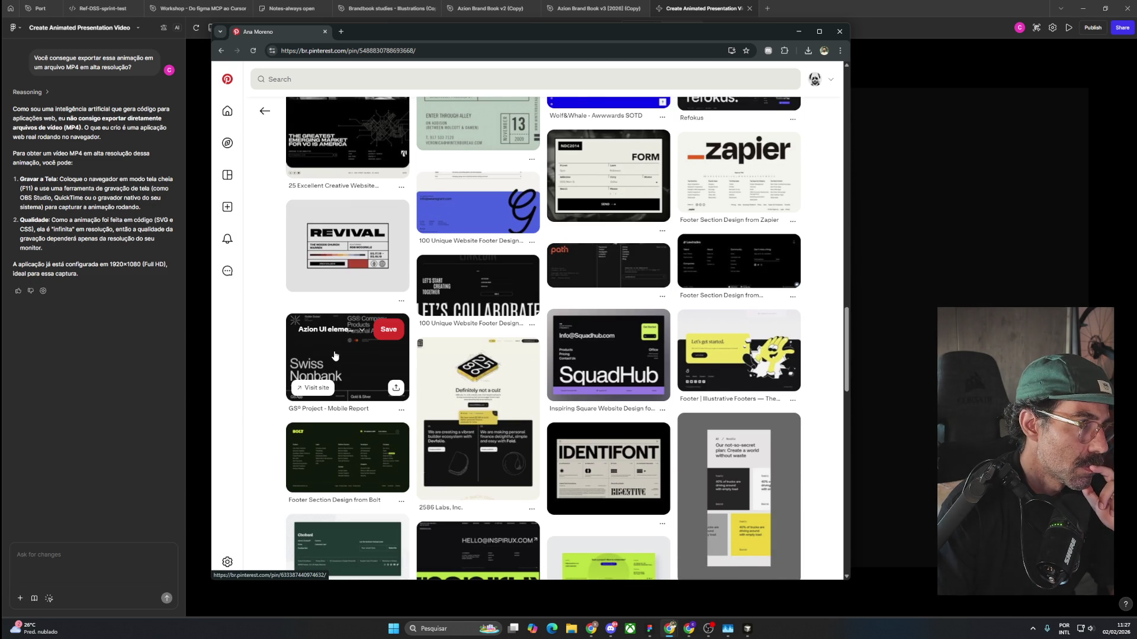
pyautogui.click(335, 355)
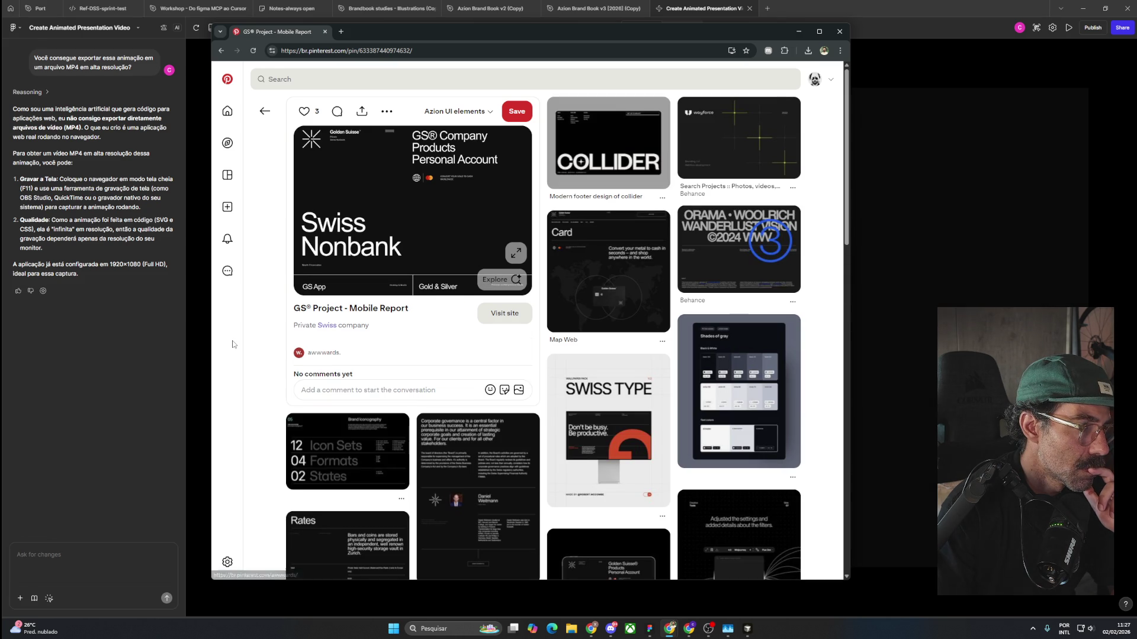
pyautogui.click(265, 111)
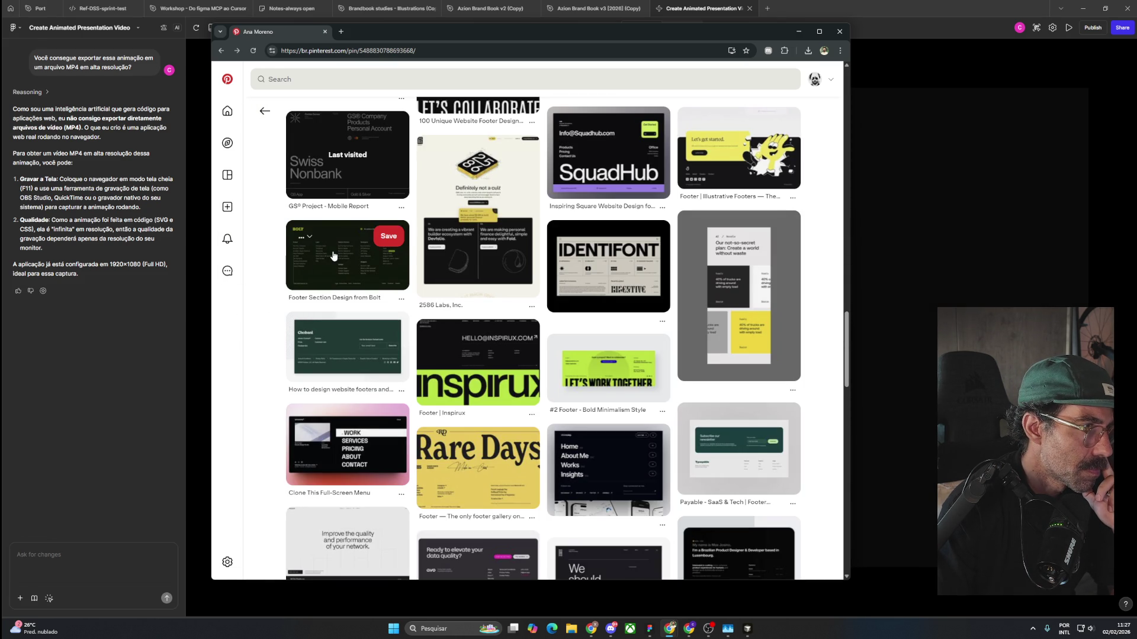
pyautogui.click(361, 239)
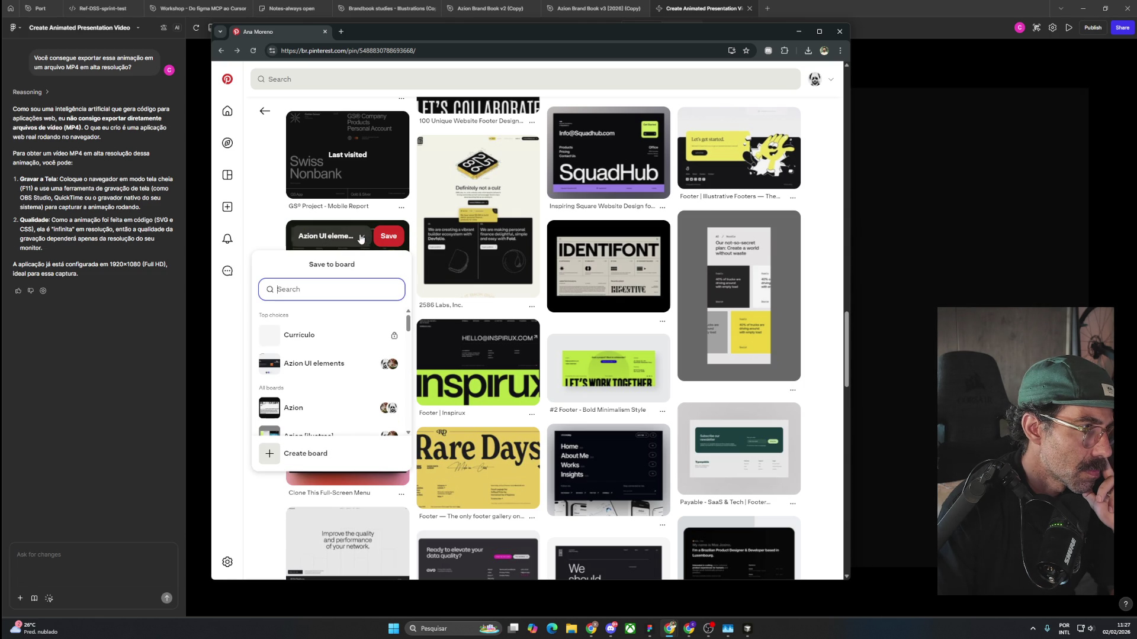
# Save the Footer Section Design from Bolt pin to Currículo.
pyautogui.click(374, 334)
pyautogui.click(374, 336)
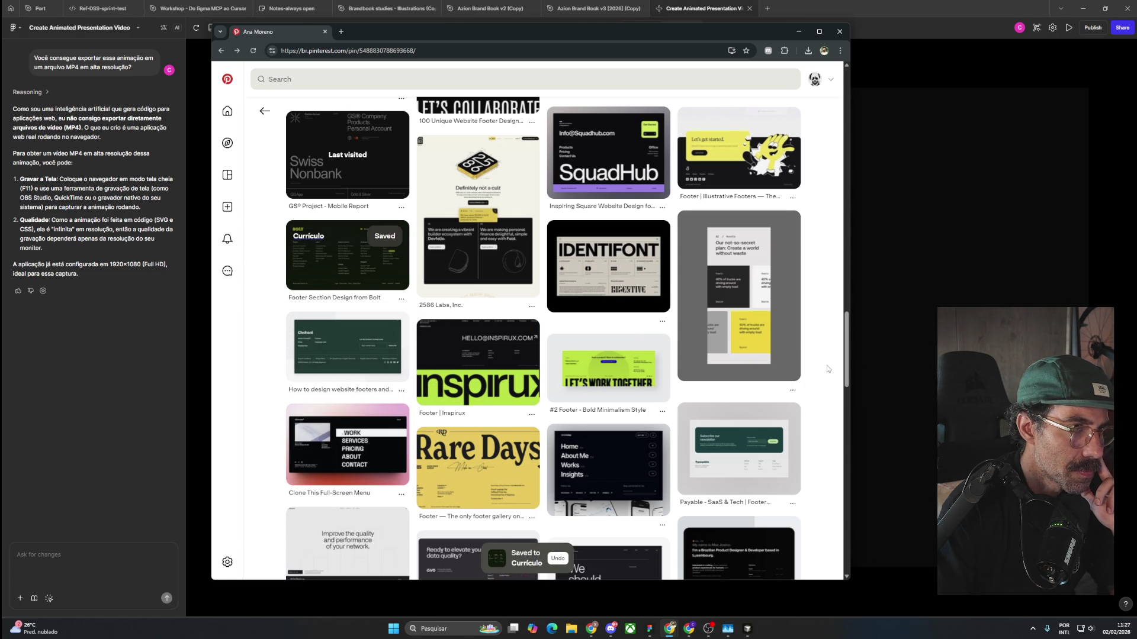
pyautogui.scroll(-2, 827, 369)
pyautogui.scroll(2, 827, 368)
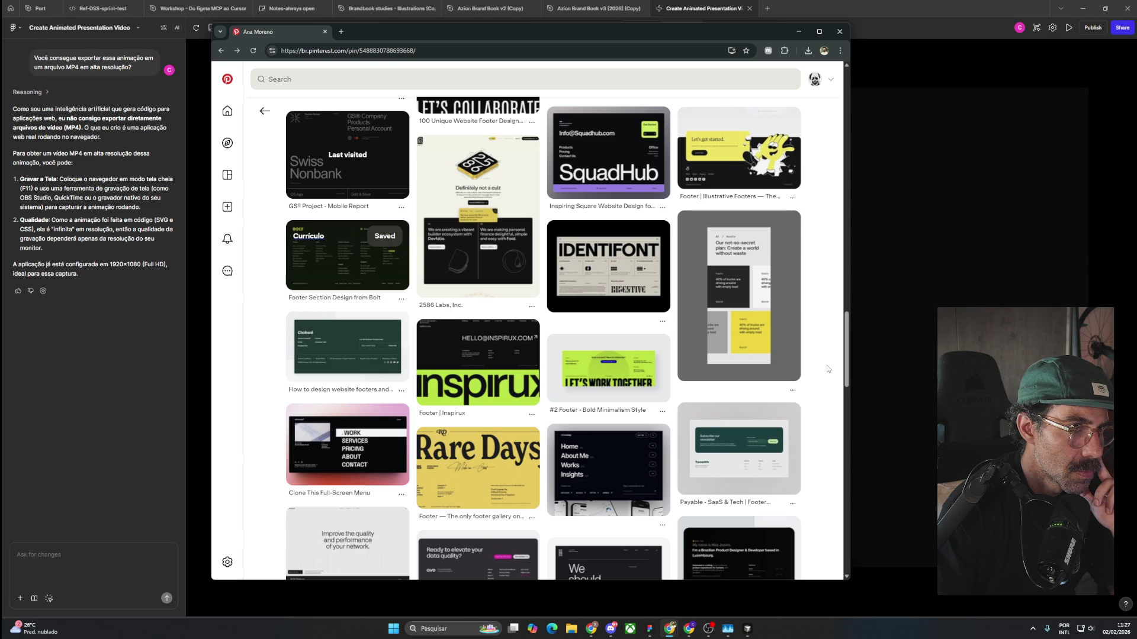
# Save the Footer | Illustrative Footers pin to Currículo as well.
pyautogui.moveTo(747, 142)
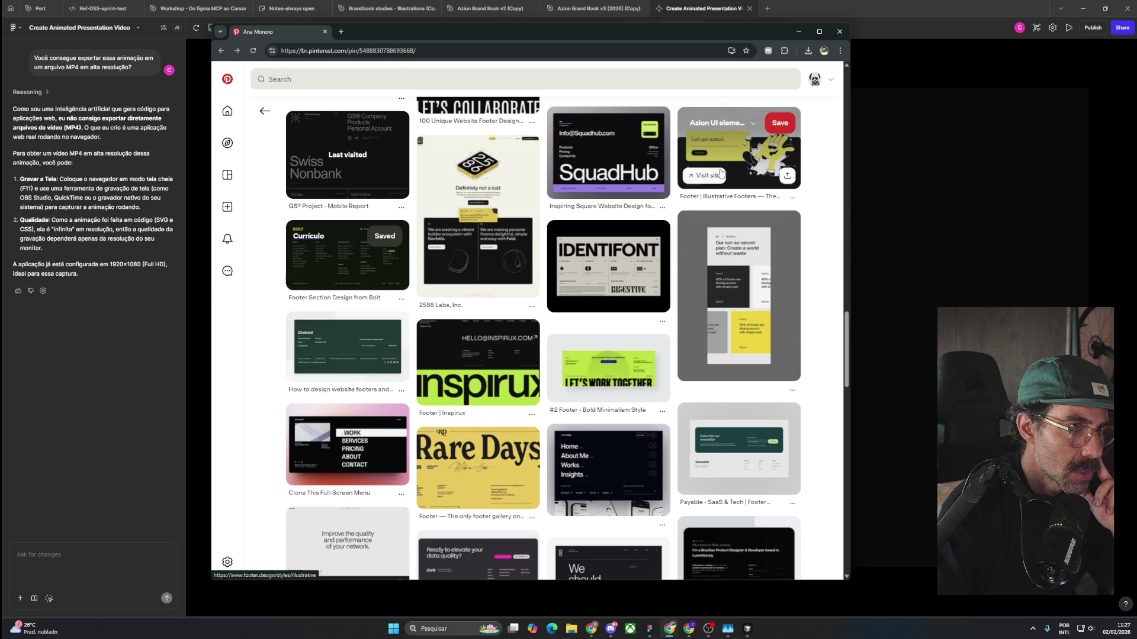
pyautogui.click(752, 123)
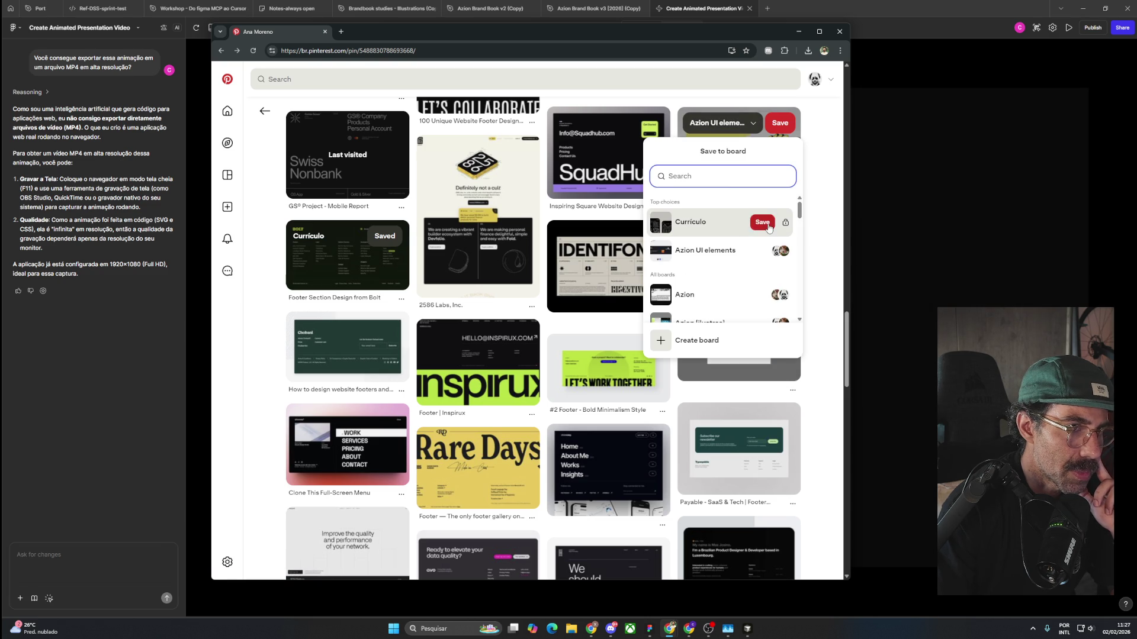
pyautogui.click(762, 225)
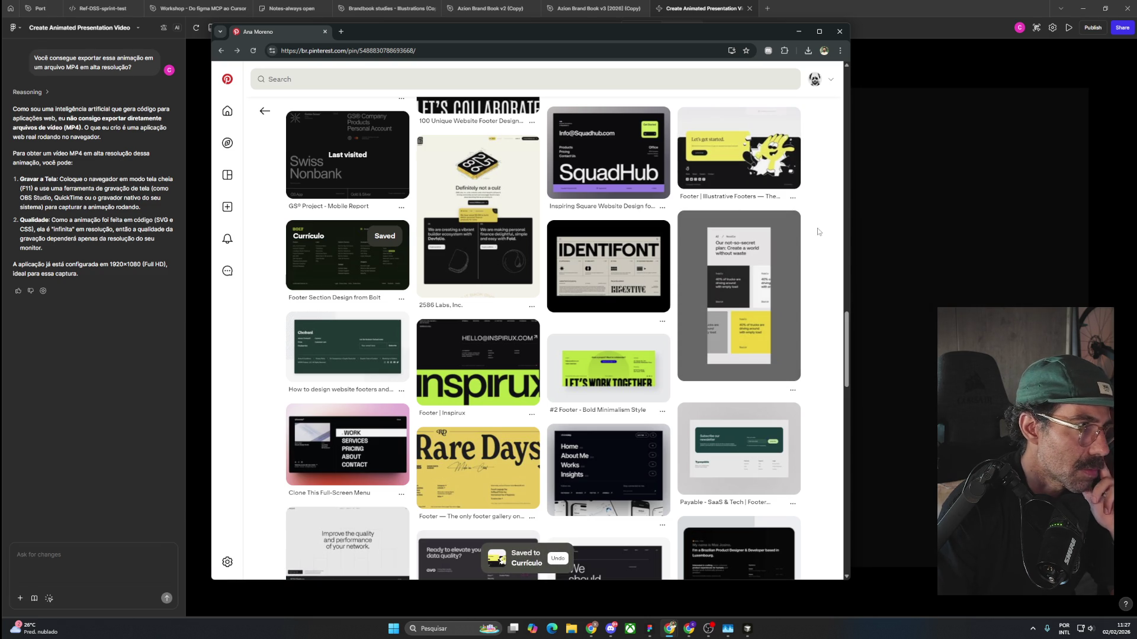
# Scroll down the related pins and save the BASIC agency About Us pin to Currículo.
pyautogui.scroll(-3, 807, 319)
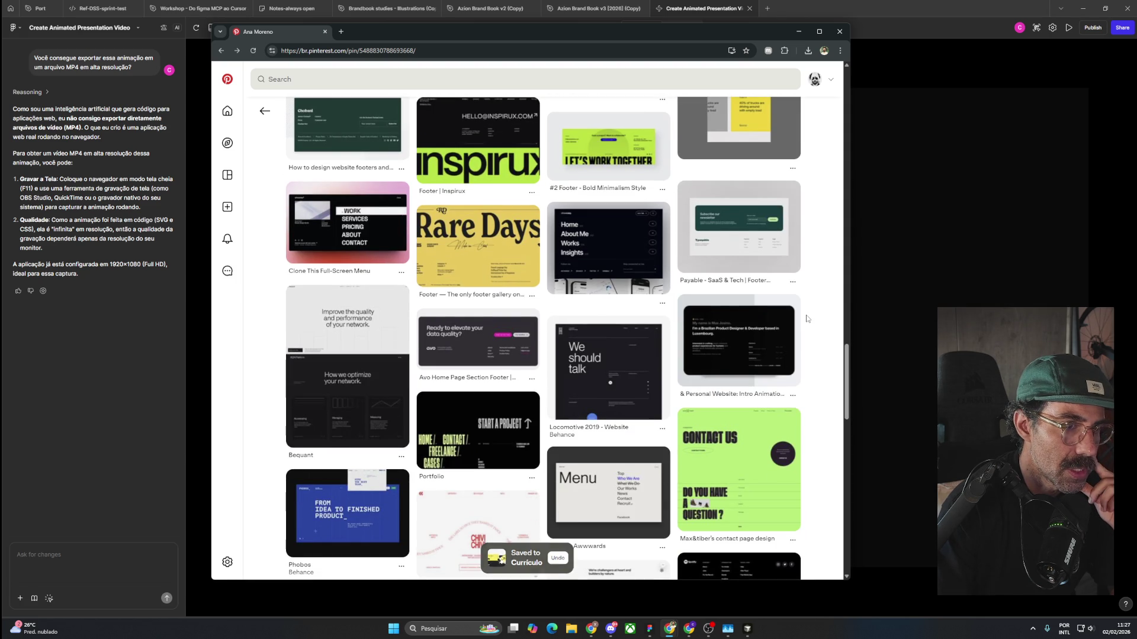
pyautogui.scroll(-2, 807, 318)
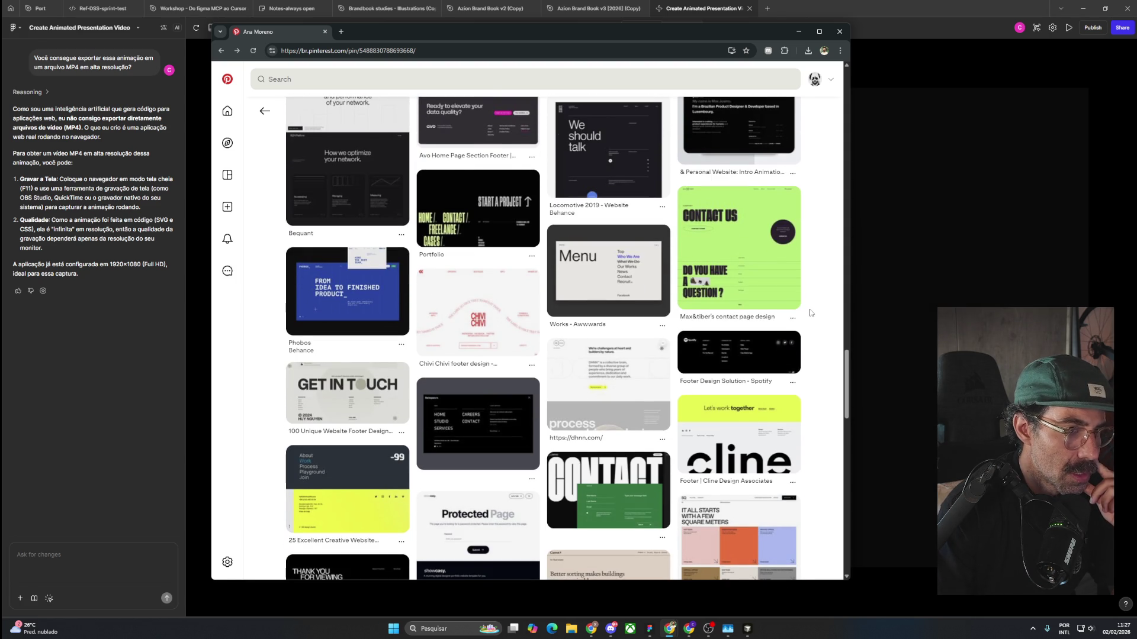
pyautogui.scroll(-2, 811, 312)
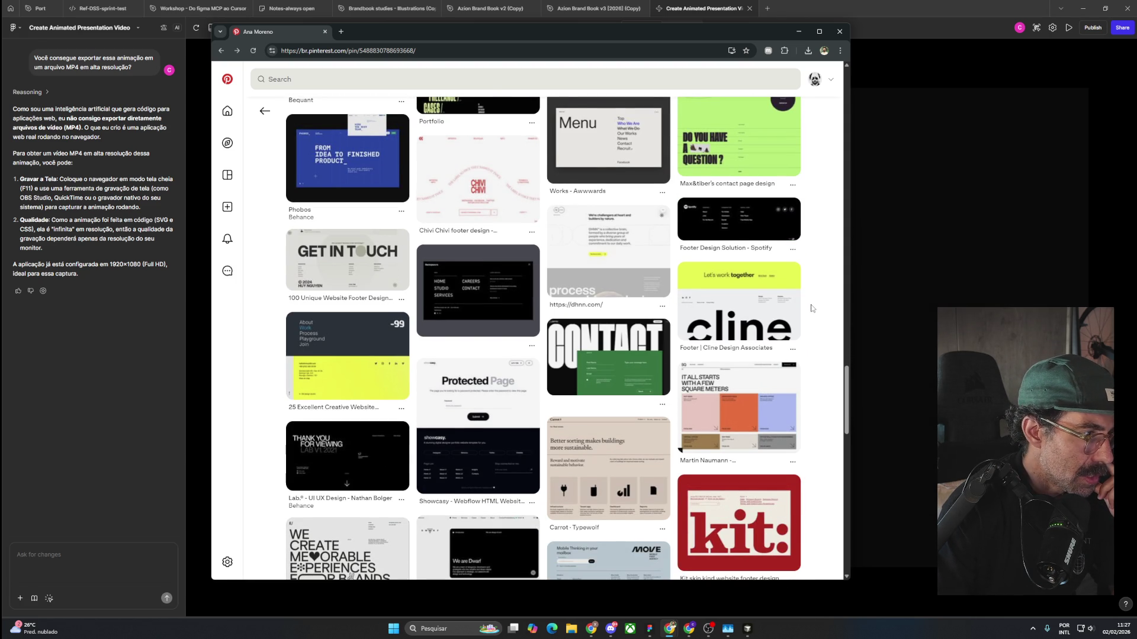
pyautogui.scroll(-2, 812, 309)
pyautogui.scroll(-2, 811, 308)
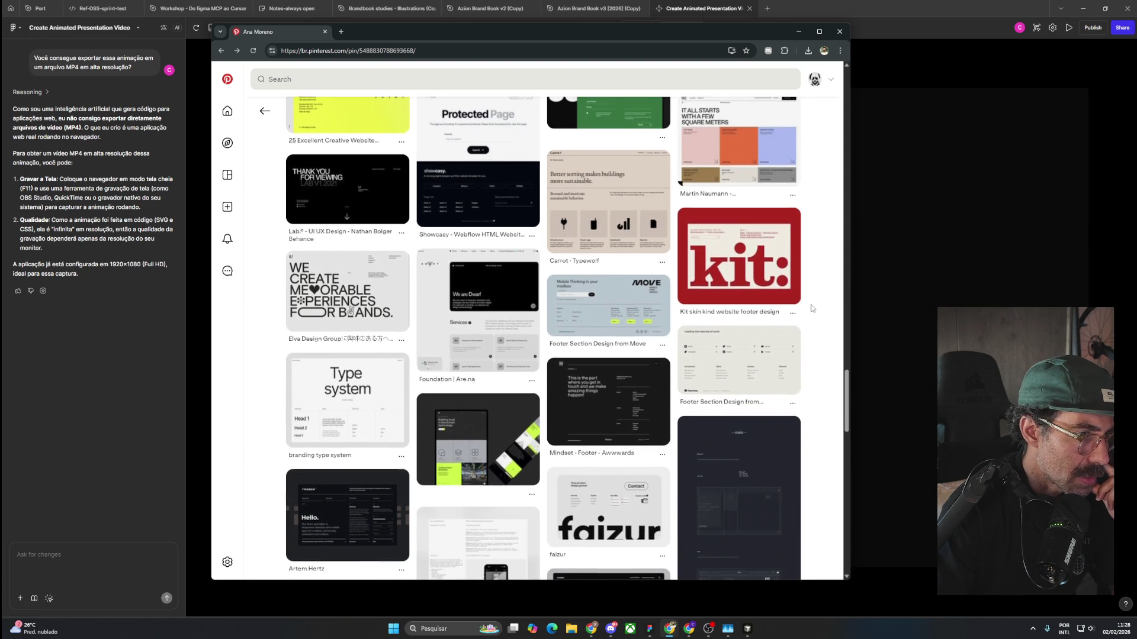
pyautogui.scroll(-2, 812, 309)
pyautogui.scroll(-3, 812, 309)
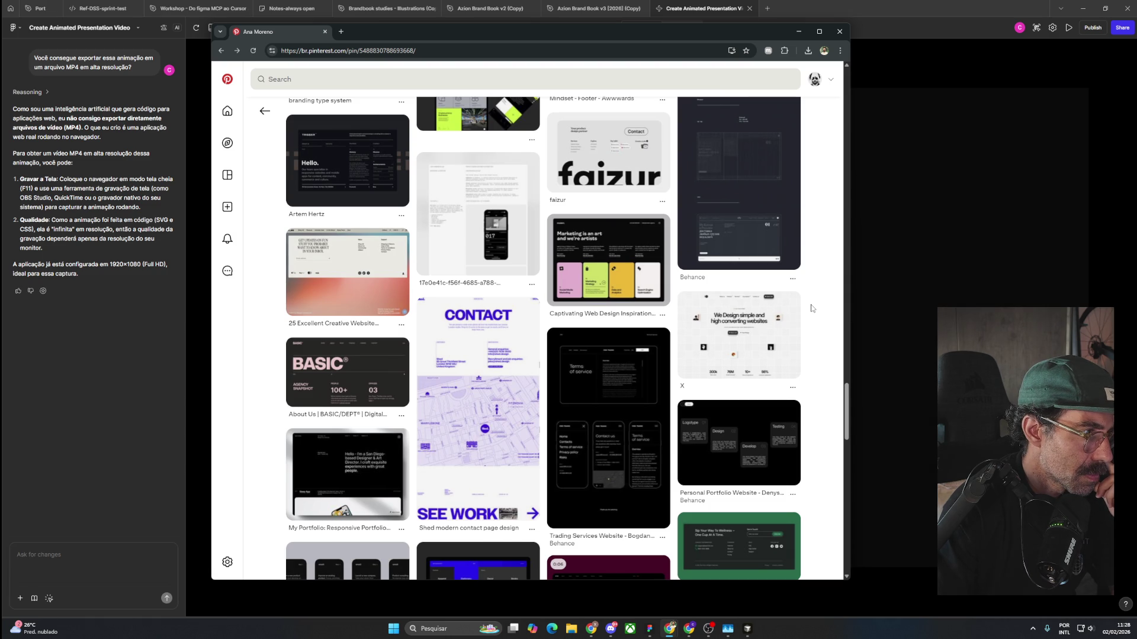
pyautogui.scroll(-3, 811, 308)
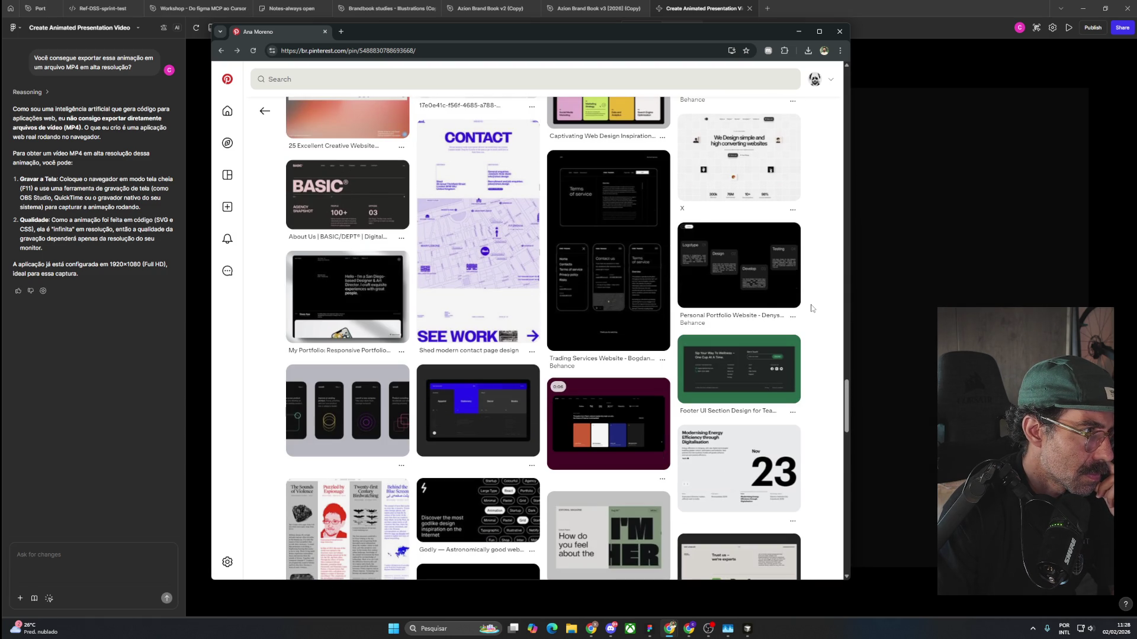
pyautogui.click(358, 177)
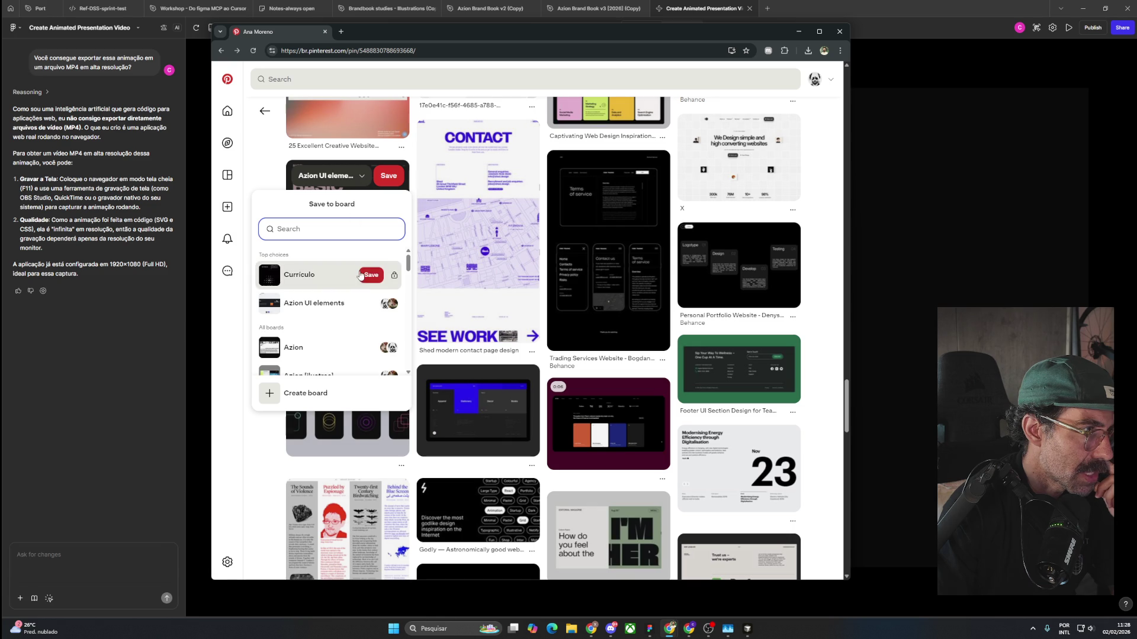
pyautogui.click(370, 275)
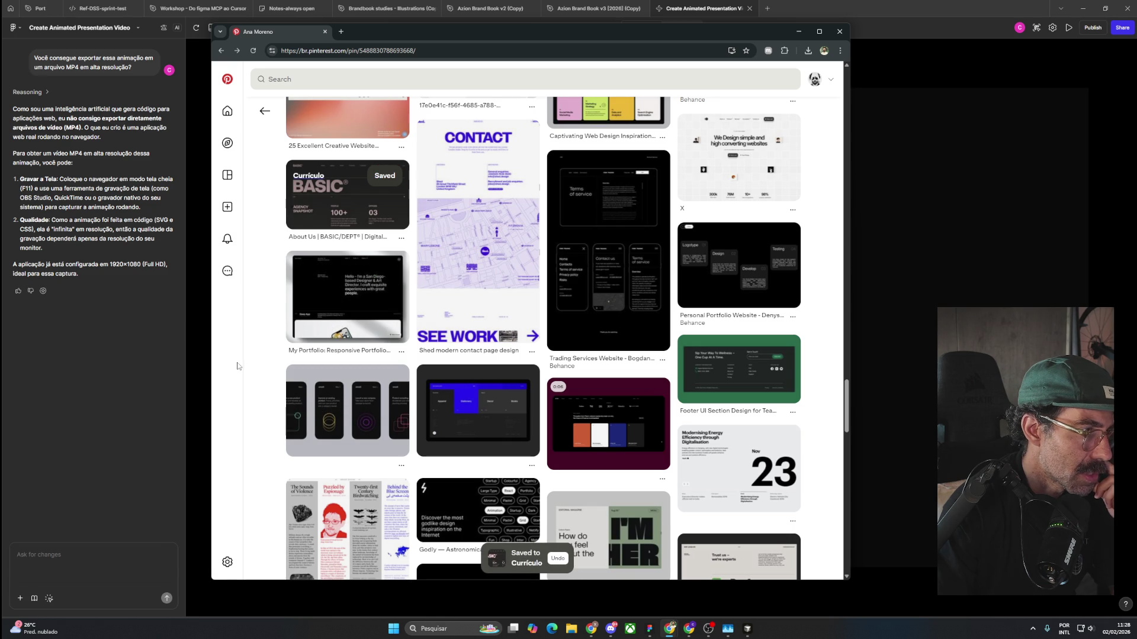
# Keep scrolling through the further website-design pins listed below.
pyautogui.scroll(-2, 236, 362)
pyautogui.scroll(-2, 236, 362)
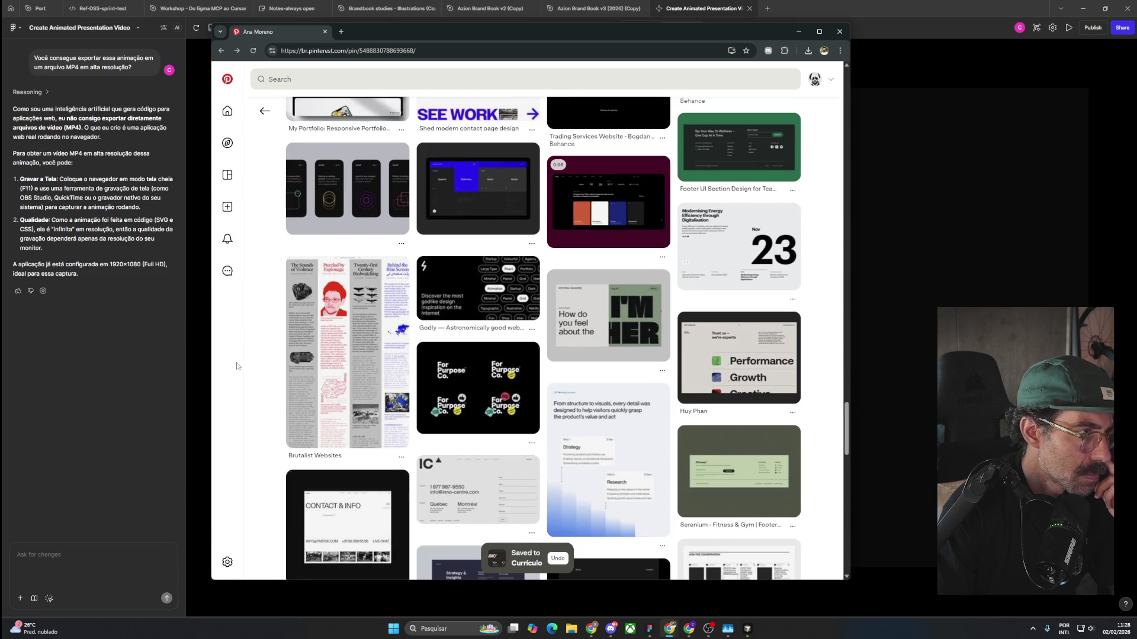
pyautogui.scroll(-1, 237, 362)
pyautogui.scroll(-2, 237, 361)
pyautogui.scroll(-3, 238, 360)
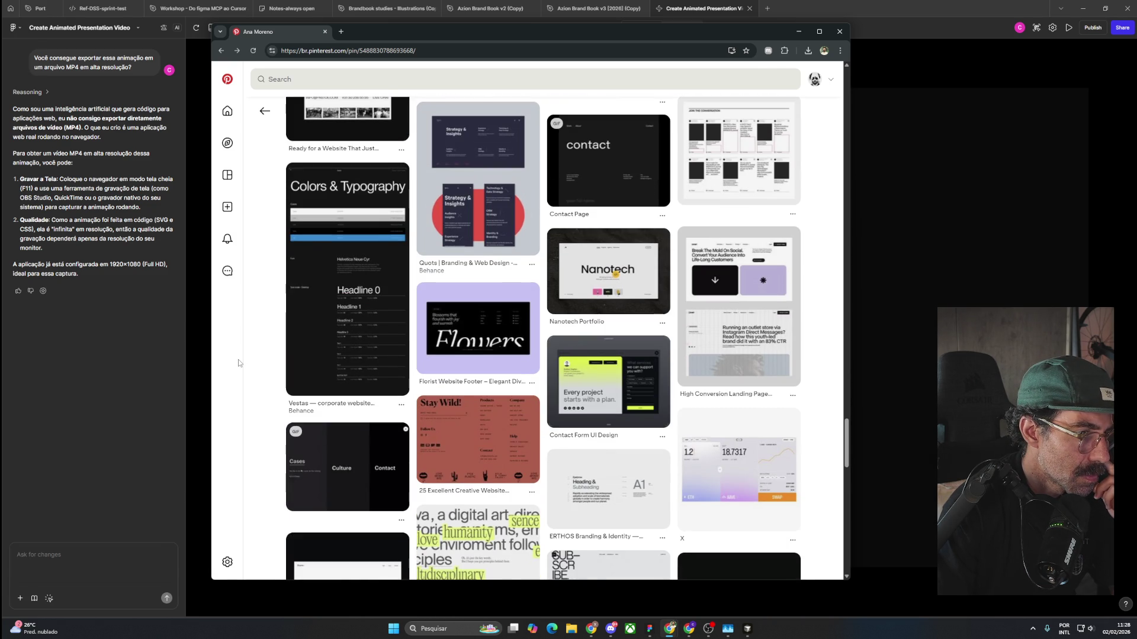
pyautogui.scroll(-3, 238, 360)
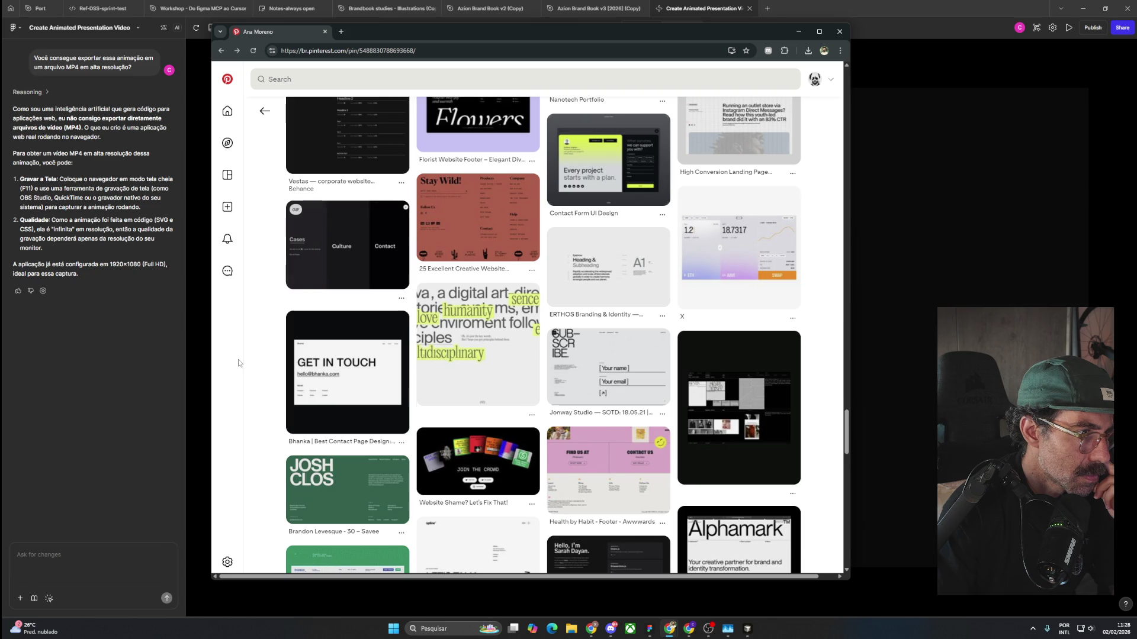
pyautogui.scroll(-2, 238, 360)
pyautogui.scroll(-1, 238, 360)
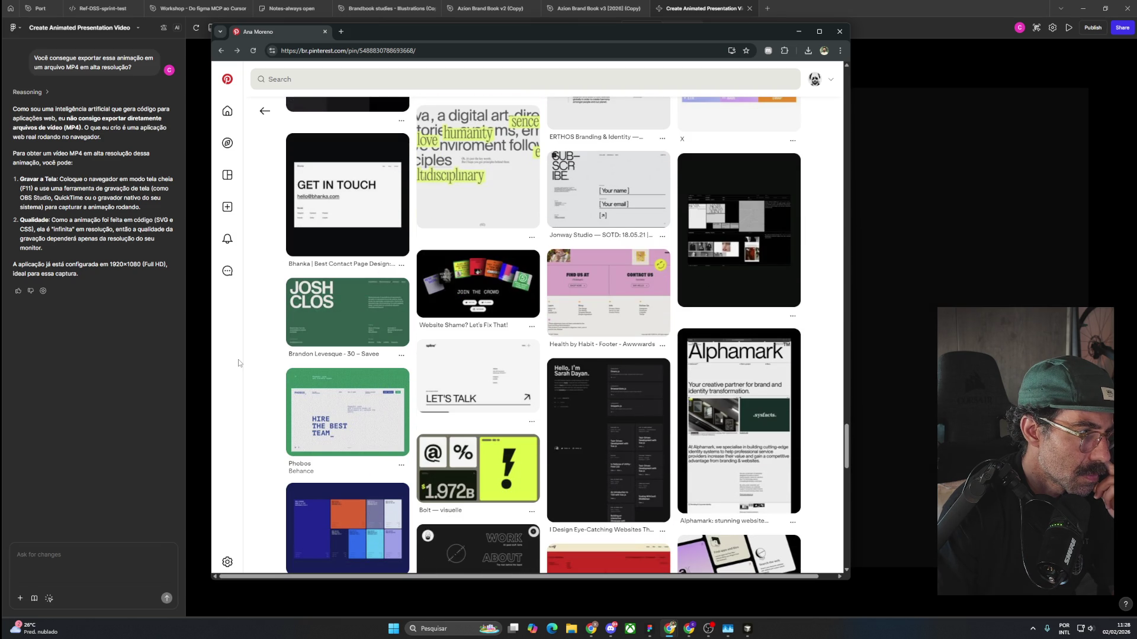
pyautogui.scroll(-1, 238, 363)
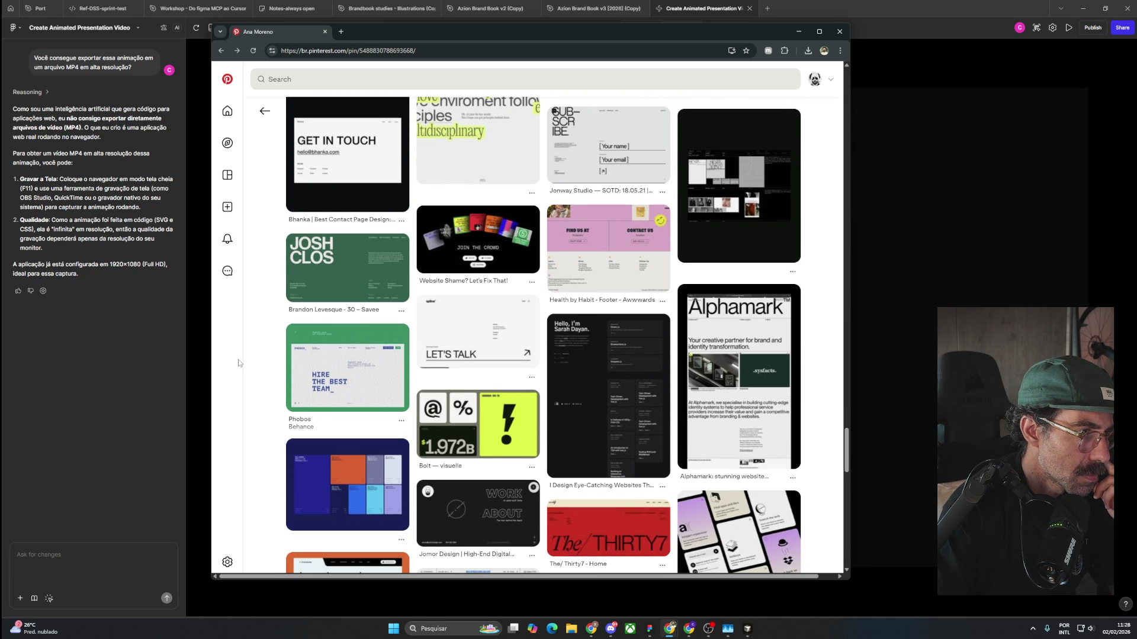
pyautogui.scroll(-2, 238, 363)
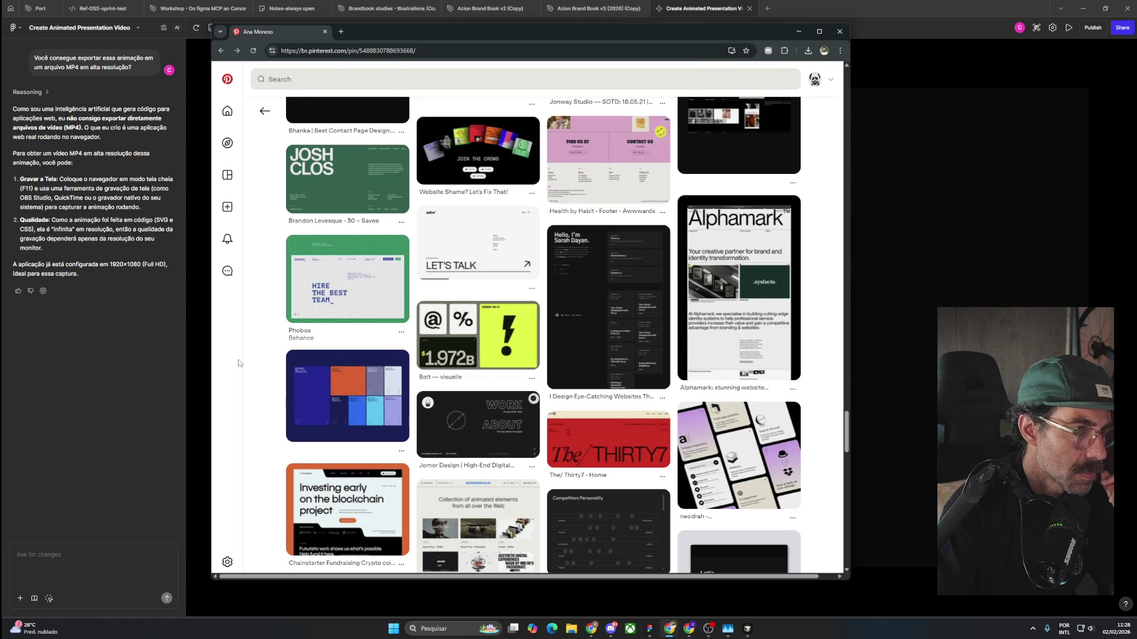
pyautogui.click(597, 300)
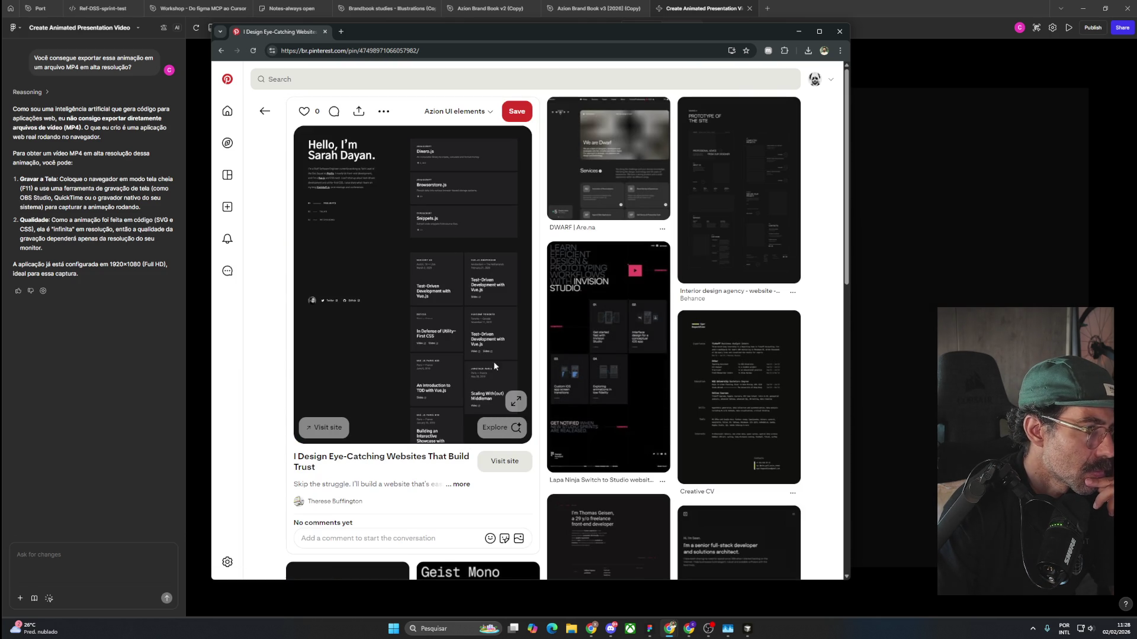
pyautogui.click(516, 401)
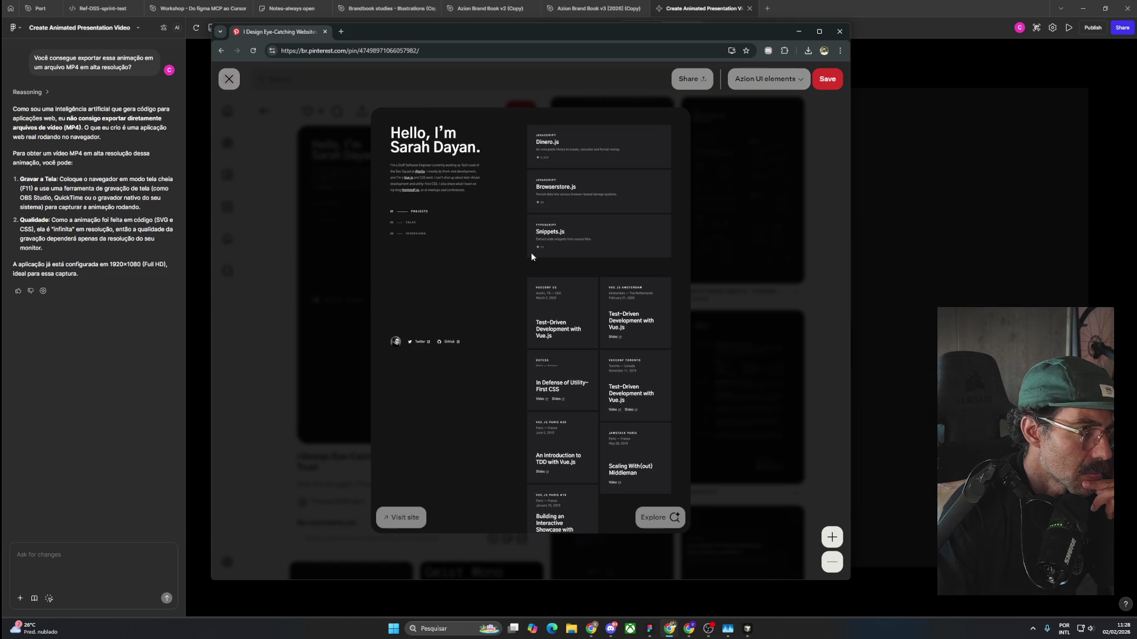
pyautogui.click(733, 244)
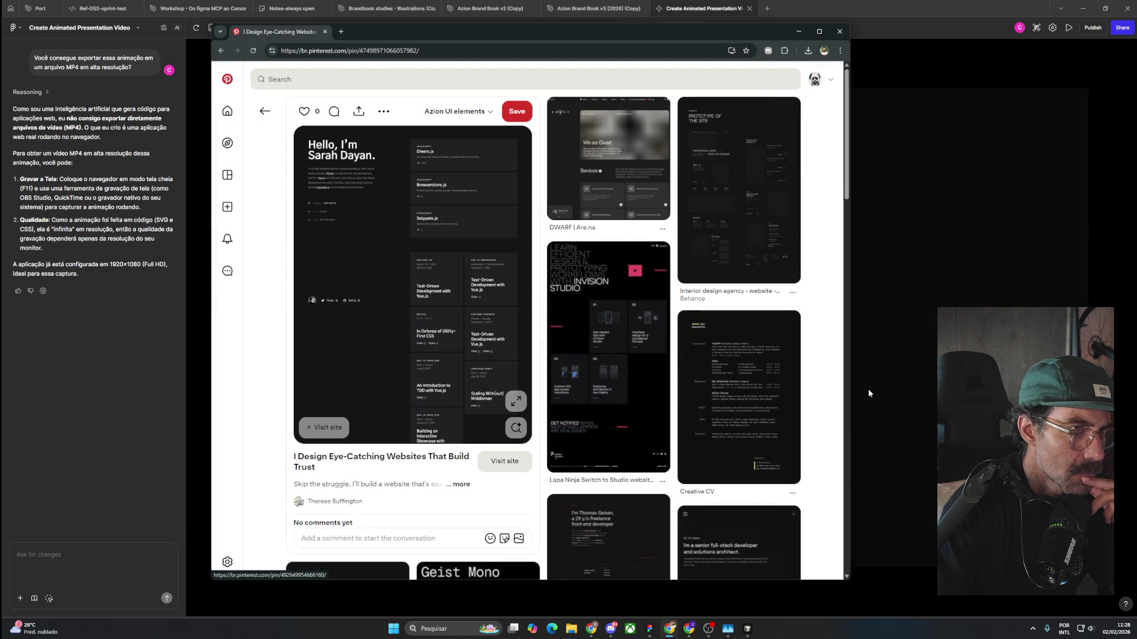
pyautogui.scroll(-3, 773, 425)
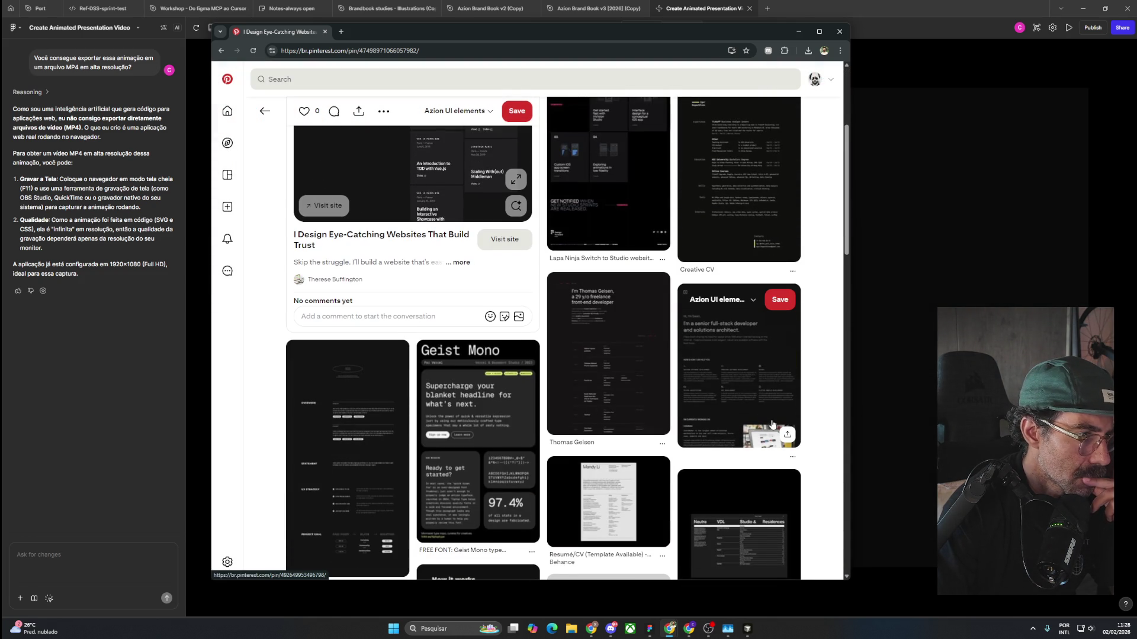
pyautogui.scroll(-3, 773, 424)
pyautogui.scroll(-3, 773, 425)
pyautogui.scroll(-3, 772, 425)
pyautogui.scroll(-4, 773, 424)
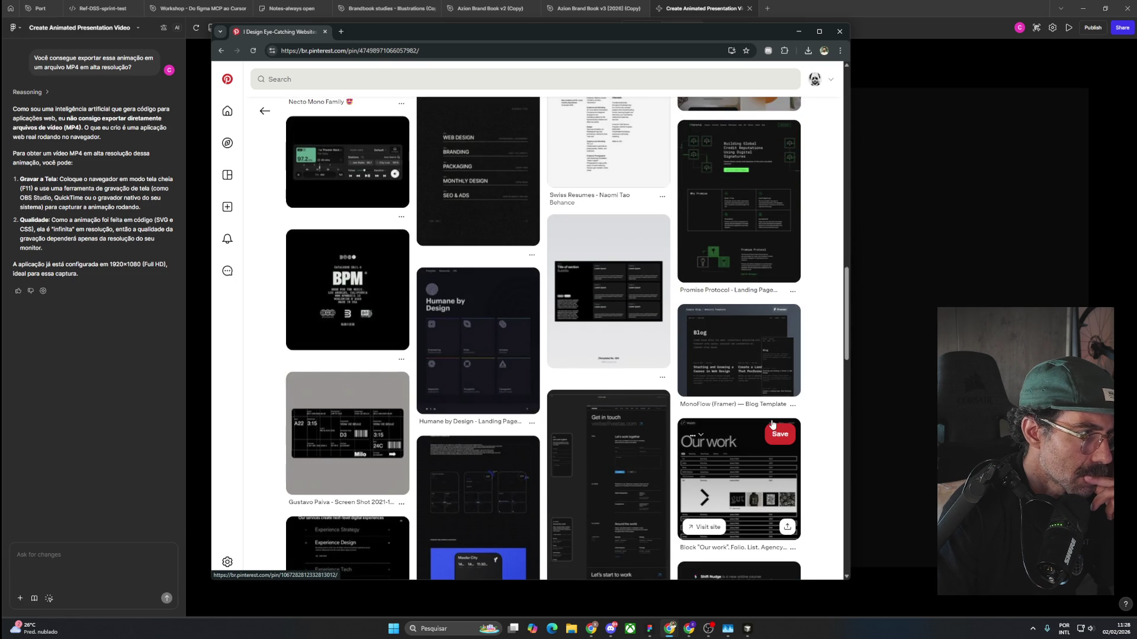
pyautogui.scroll(-3, 773, 425)
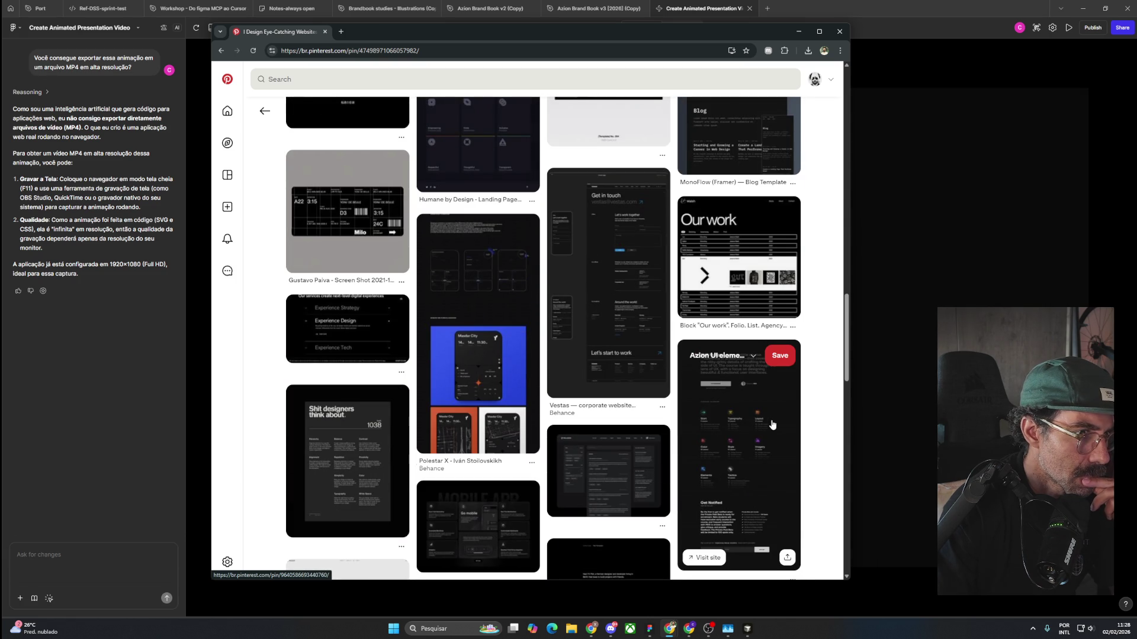
# Inspect the 'Our work' folio-list pin enlarged, save it to Curriculo, then open the yellow PROJECTS pin.
pyautogui.click(728, 261)
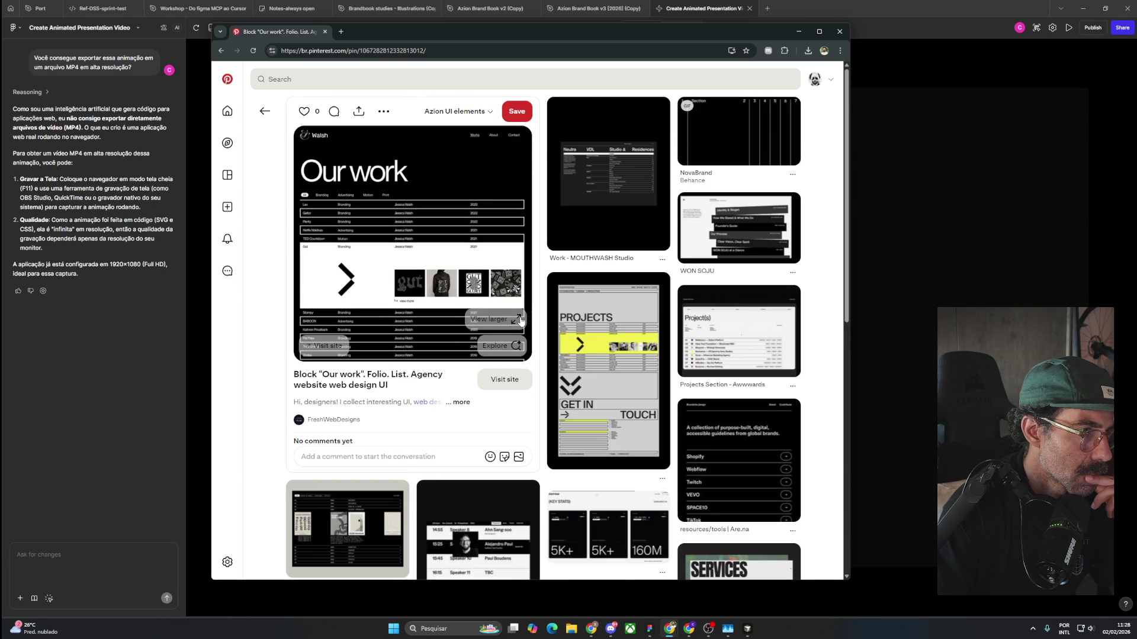
pyautogui.click(521, 320)
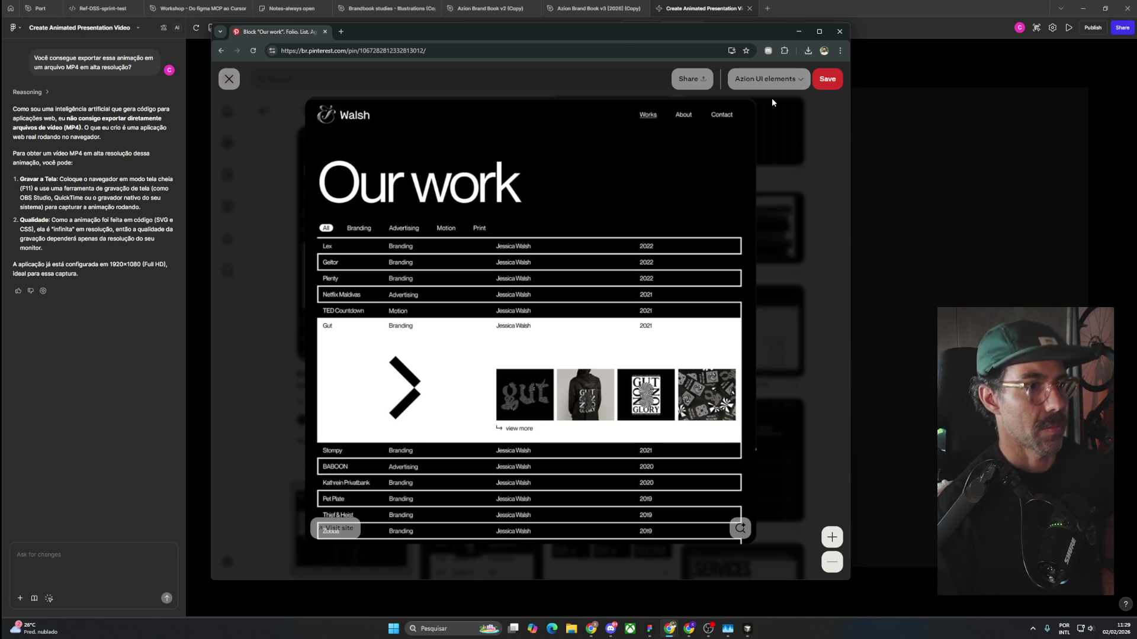
pyautogui.click(229, 80)
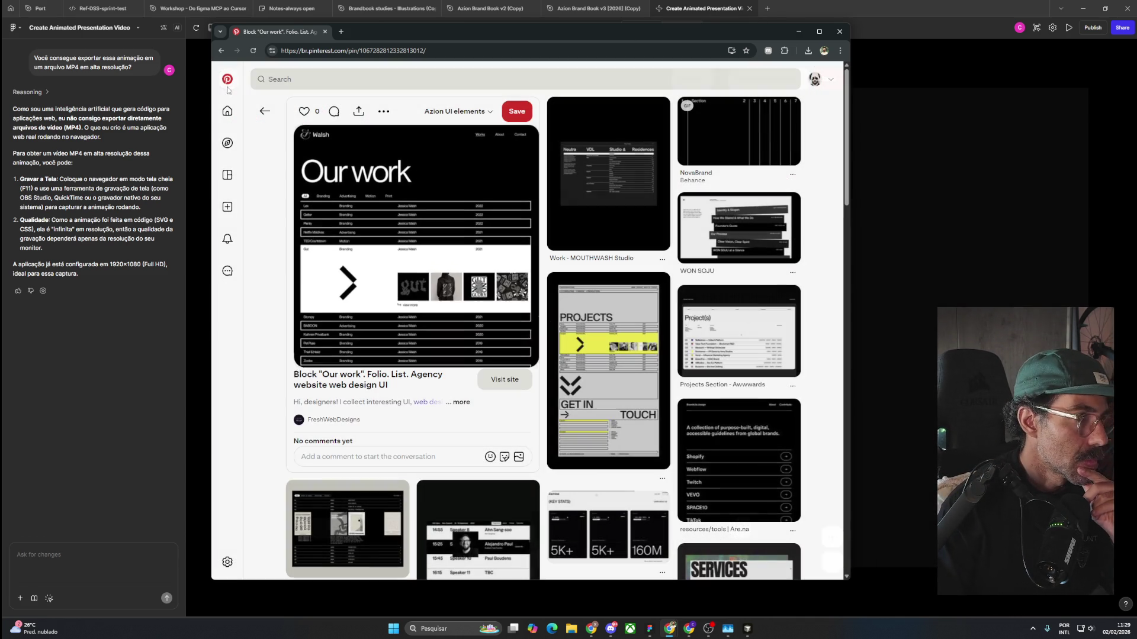
pyautogui.click(468, 111)
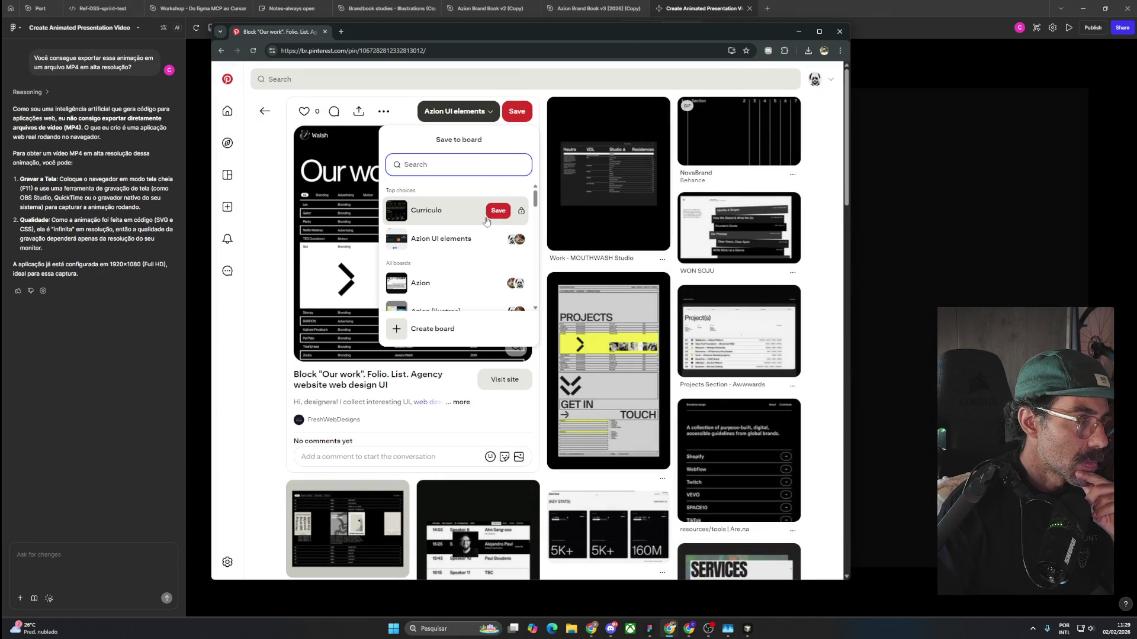
pyautogui.click(496, 212)
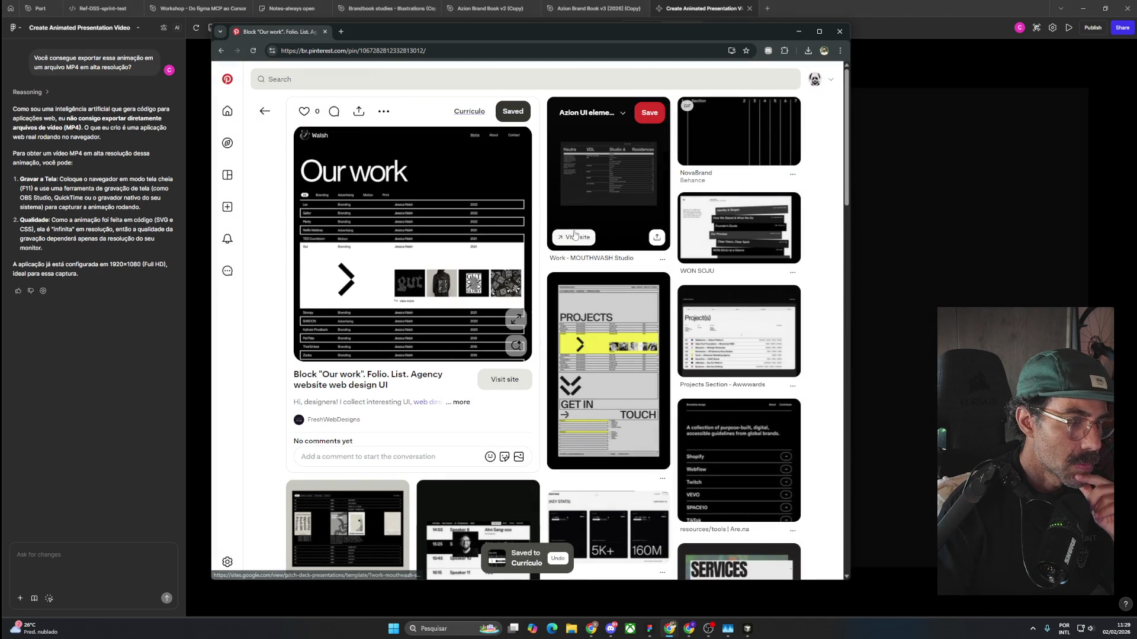
pyautogui.click(621, 363)
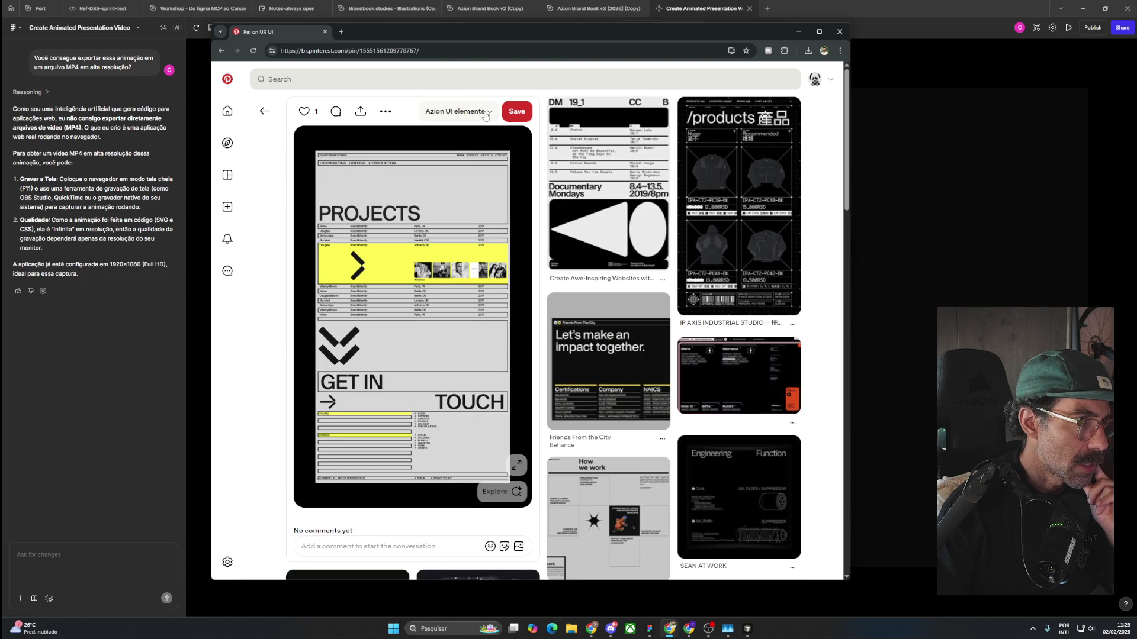
# Save the yellow PROJECTS pin to Curriculo and start scrolling its related pins.
pyautogui.click(456, 112)
pyautogui.click(505, 212)
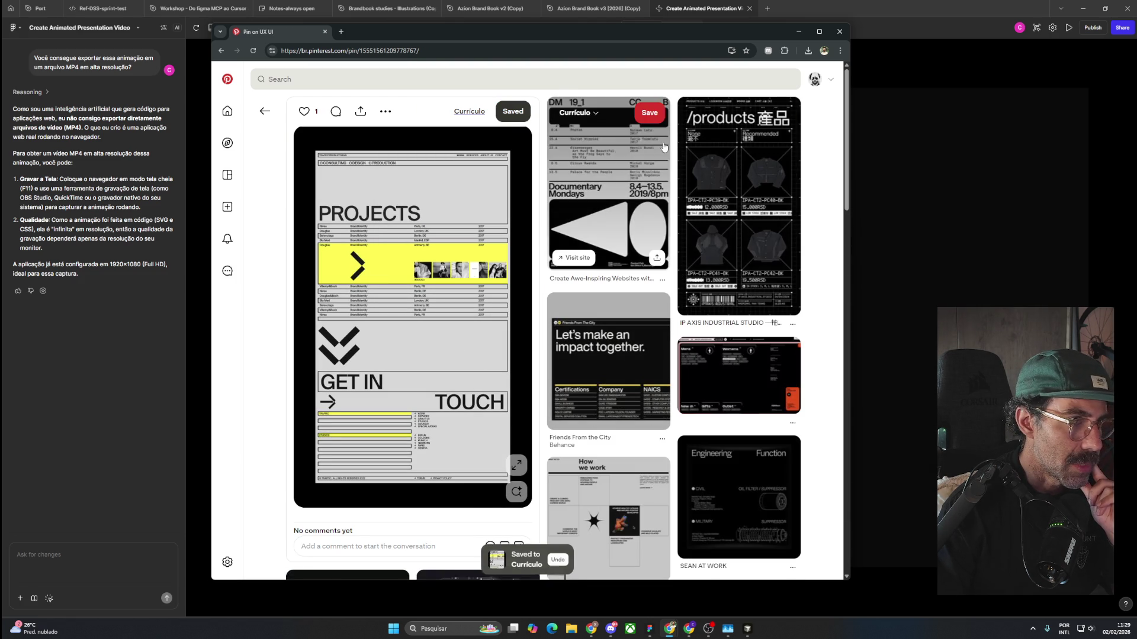
pyautogui.scroll(-2, 827, 373)
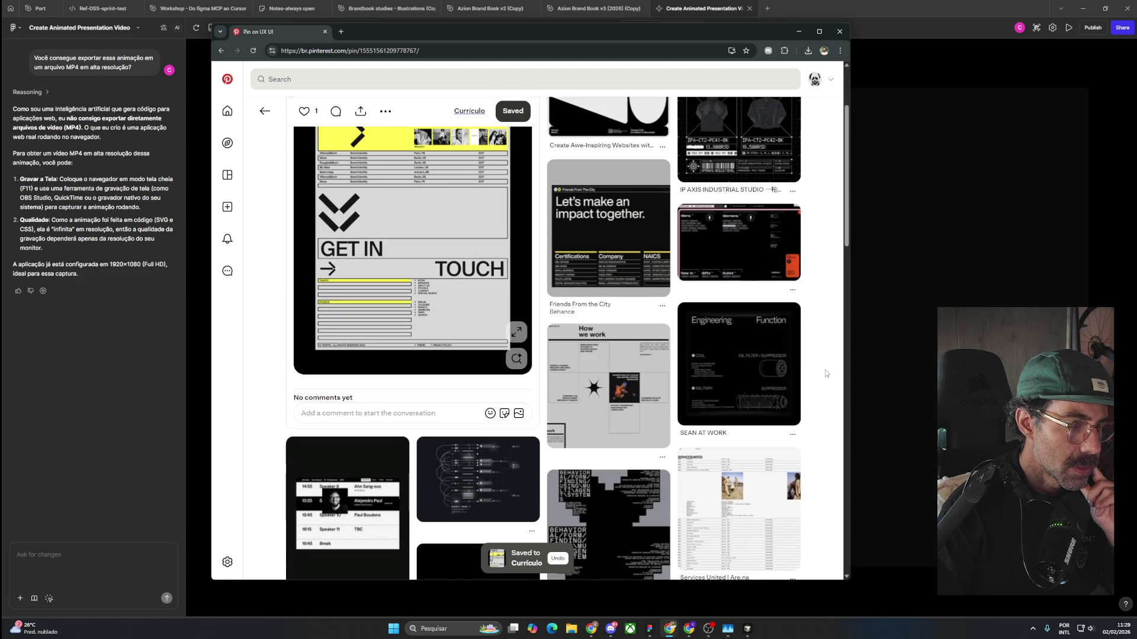
pyautogui.scroll(-3, 827, 373)
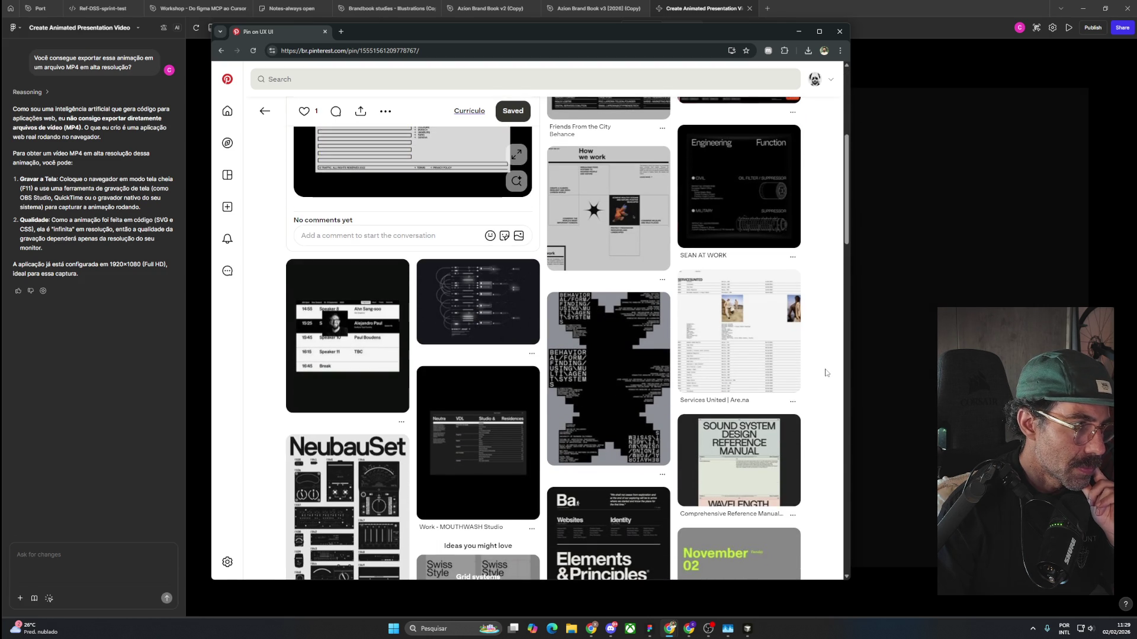
pyautogui.scroll(-2, 826, 373)
pyautogui.scroll(-3, 826, 373)
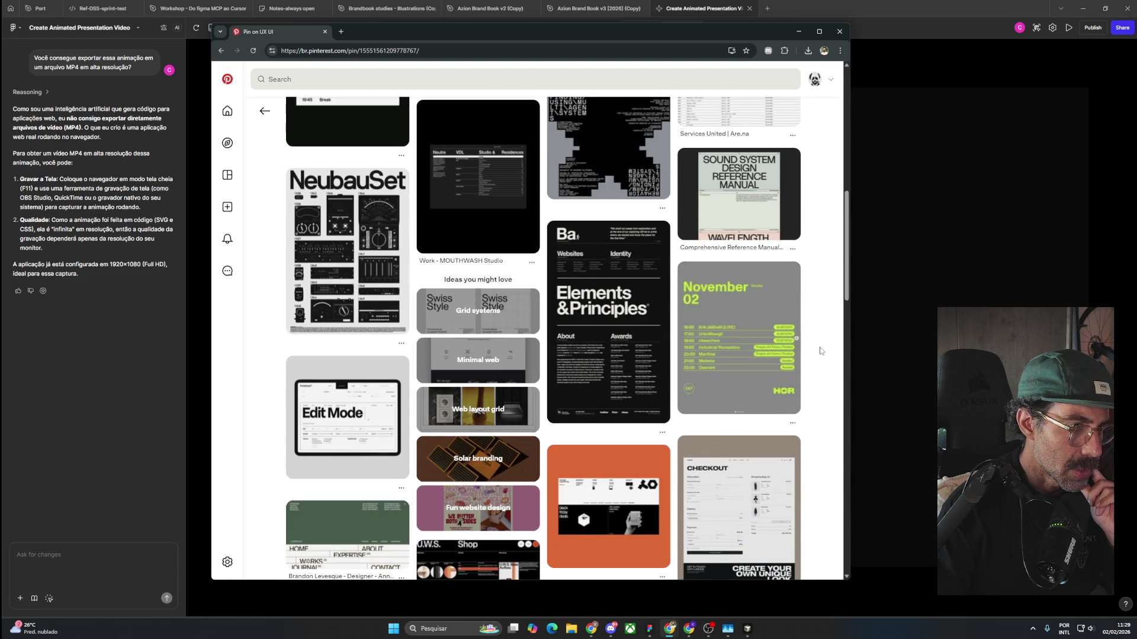
pyautogui.scroll(-2, 820, 351)
pyautogui.scroll(-2, 820, 351)
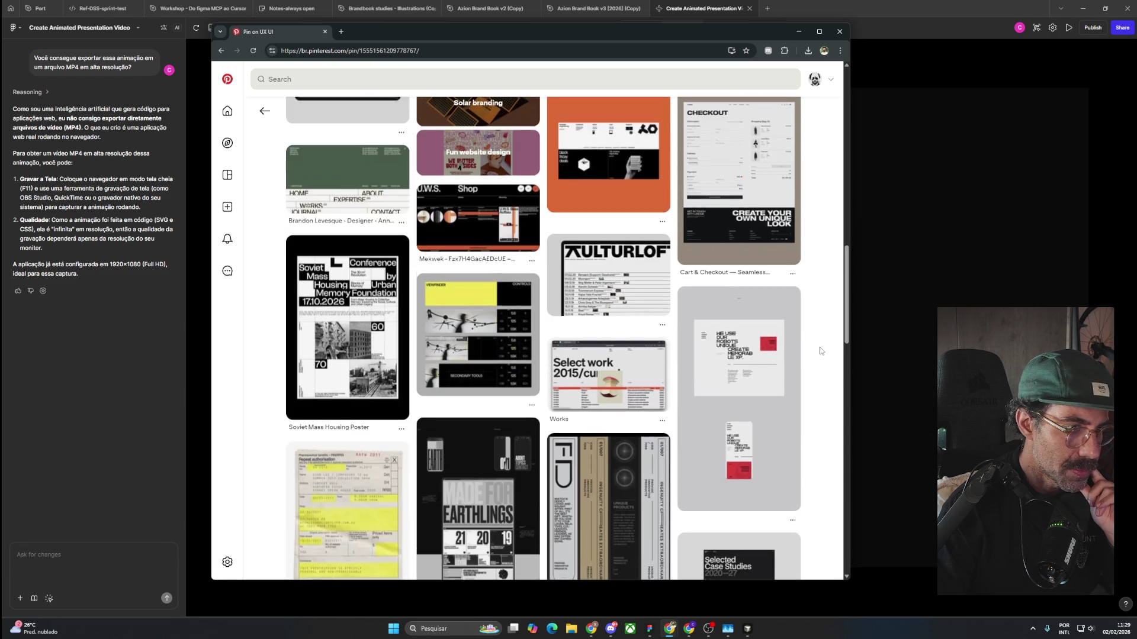
pyautogui.scroll(-5, 820, 351)
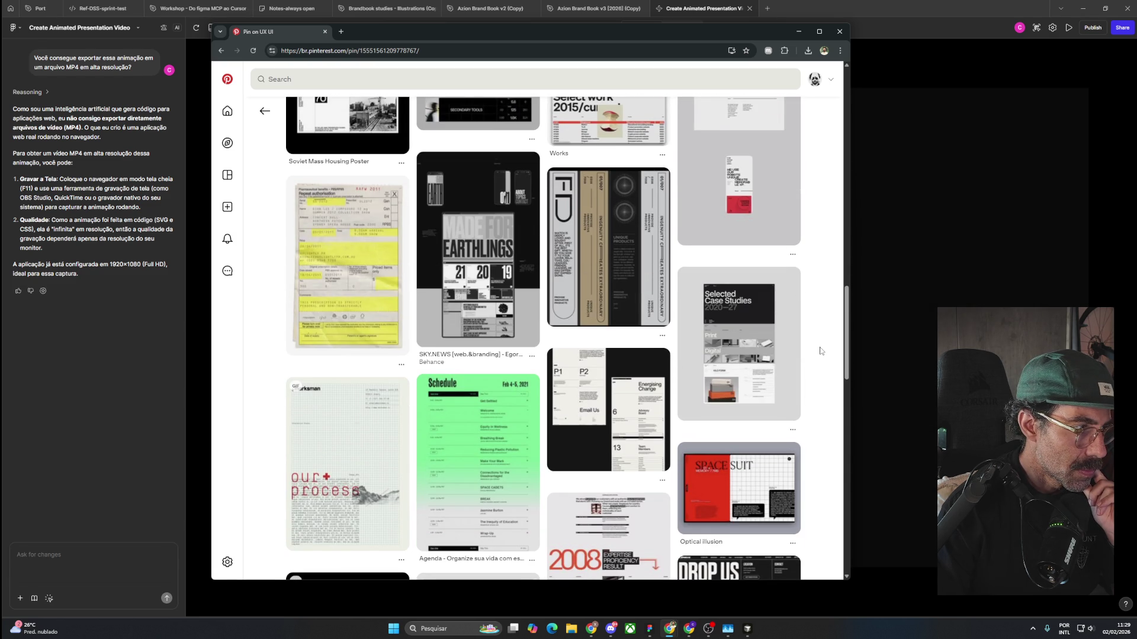
pyautogui.scroll(-5, 820, 351)
pyautogui.scroll(-2, 820, 351)
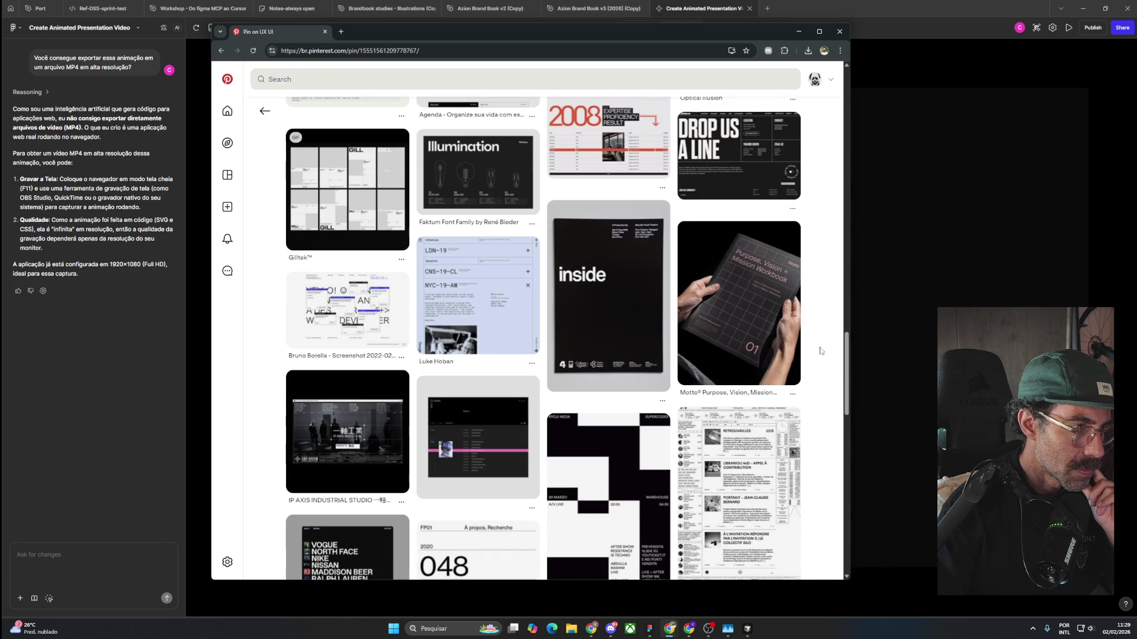
pyautogui.scroll(-4, 820, 351)
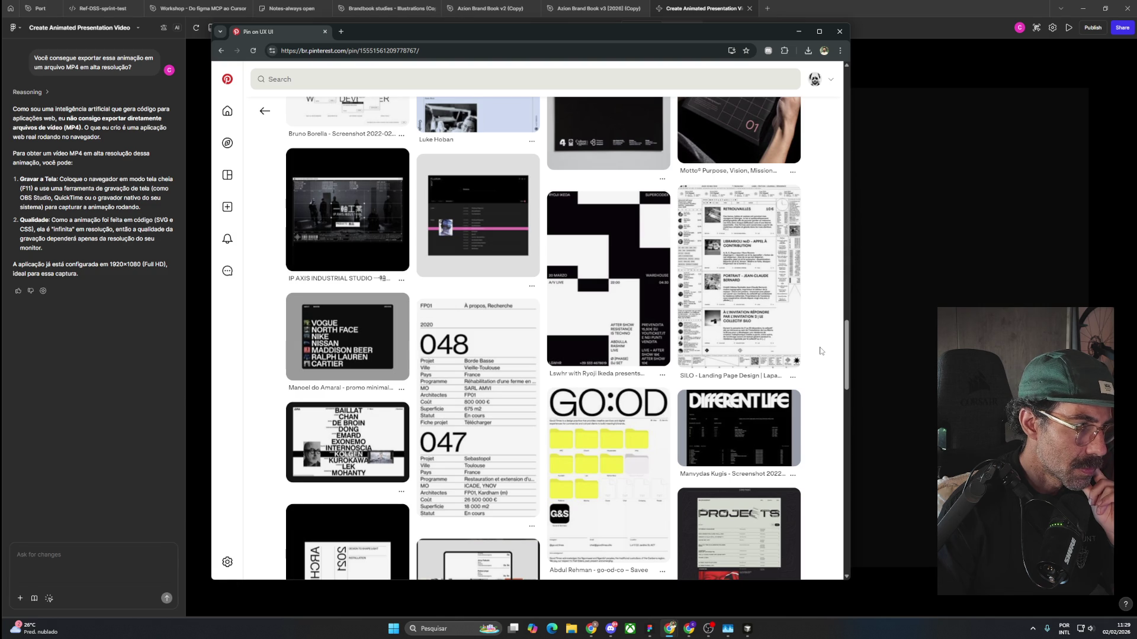
# Browse further layout references, then go back to the Ask Phill redesign concept pin.
pyautogui.scroll(-4, 820, 351)
pyautogui.scroll(-3, 820, 351)
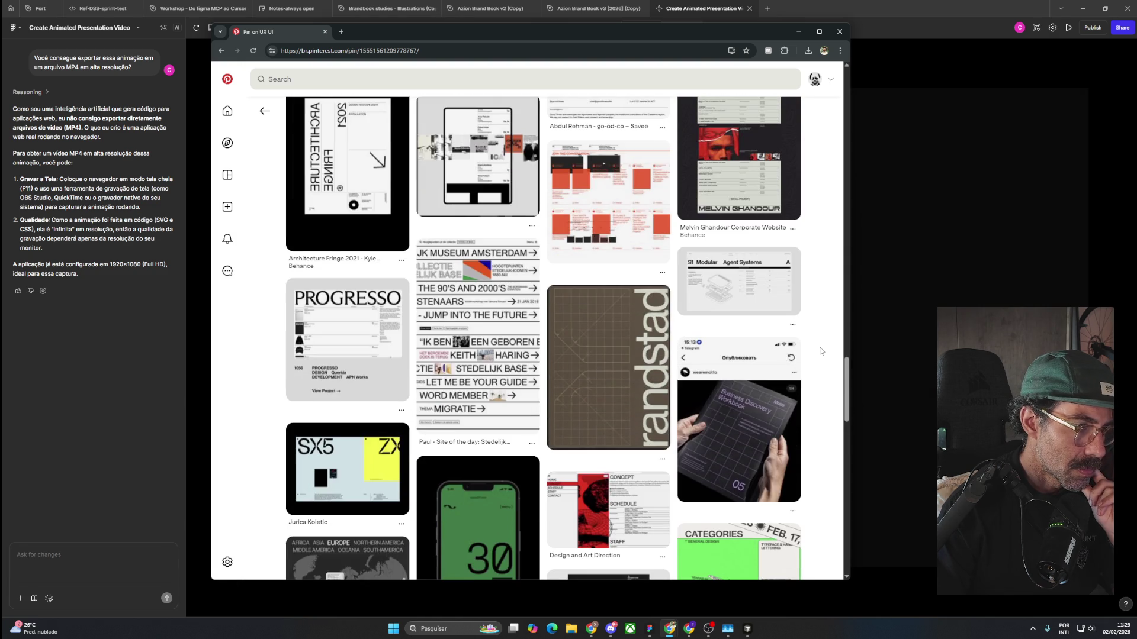
pyautogui.scroll(-4, 820, 352)
pyautogui.scroll(-4, 820, 351)
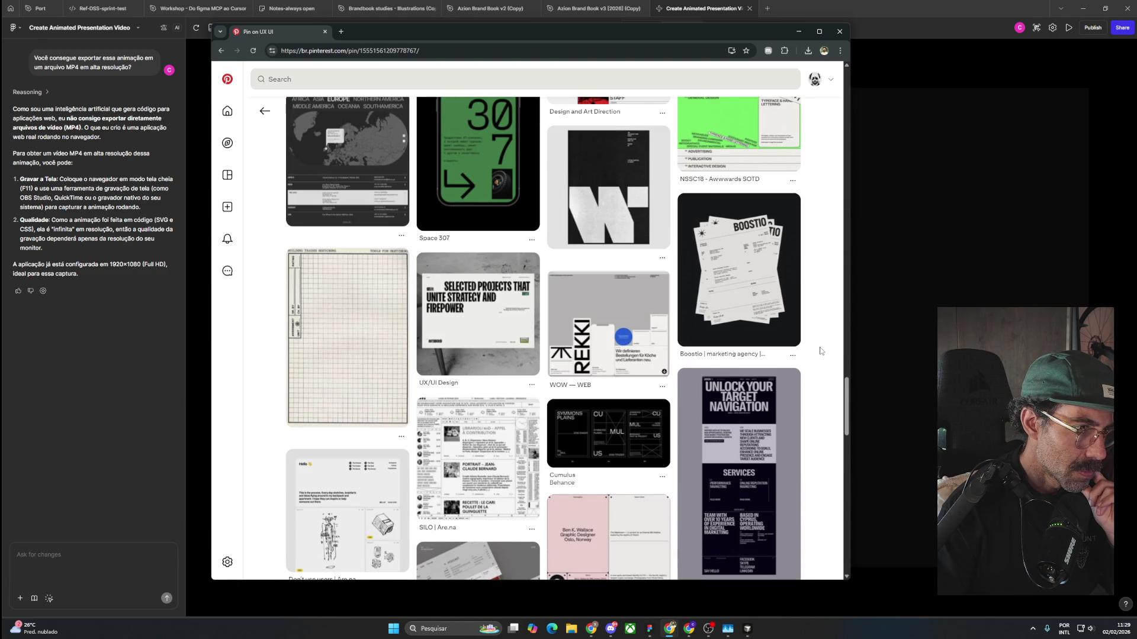
pyautogui.scroll(-4, 820, 351)
pyautogui.scroll(-4, 820, 351)
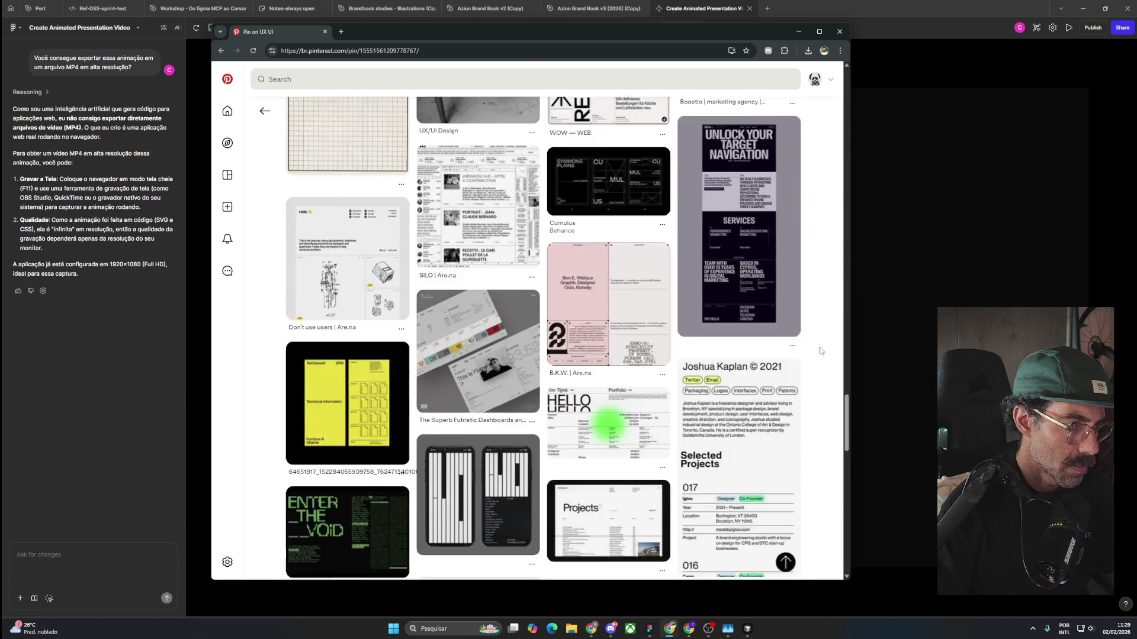
pyautogui.scroll(1, 820, 352)
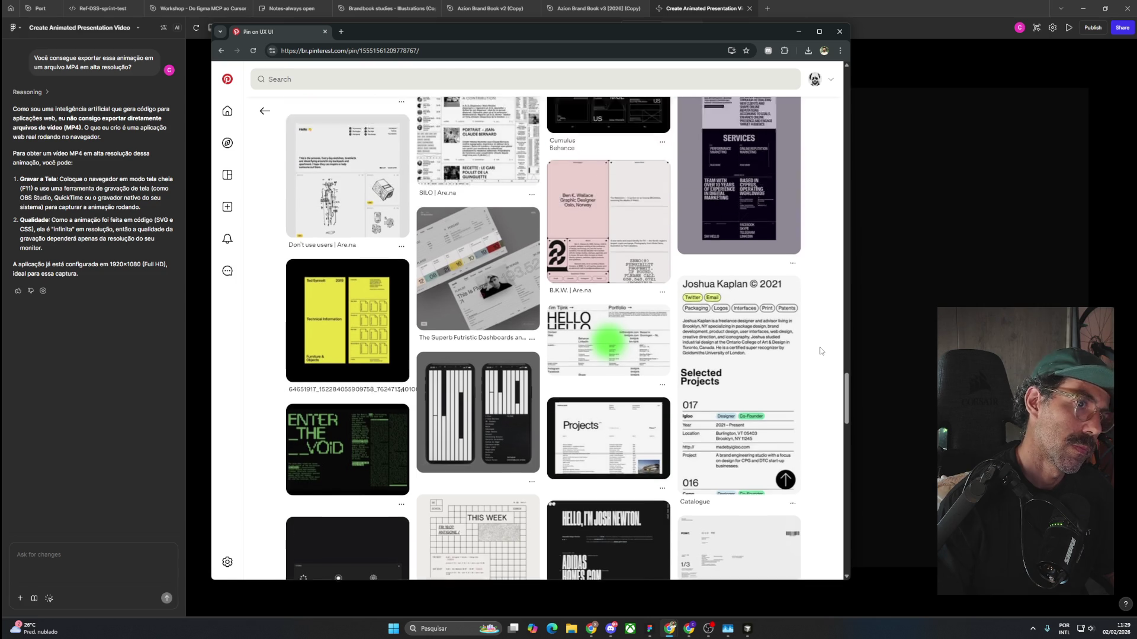
pyautogui.scroll(2, 820, 351)
pyautogui.scroll(-3, 820, 351)
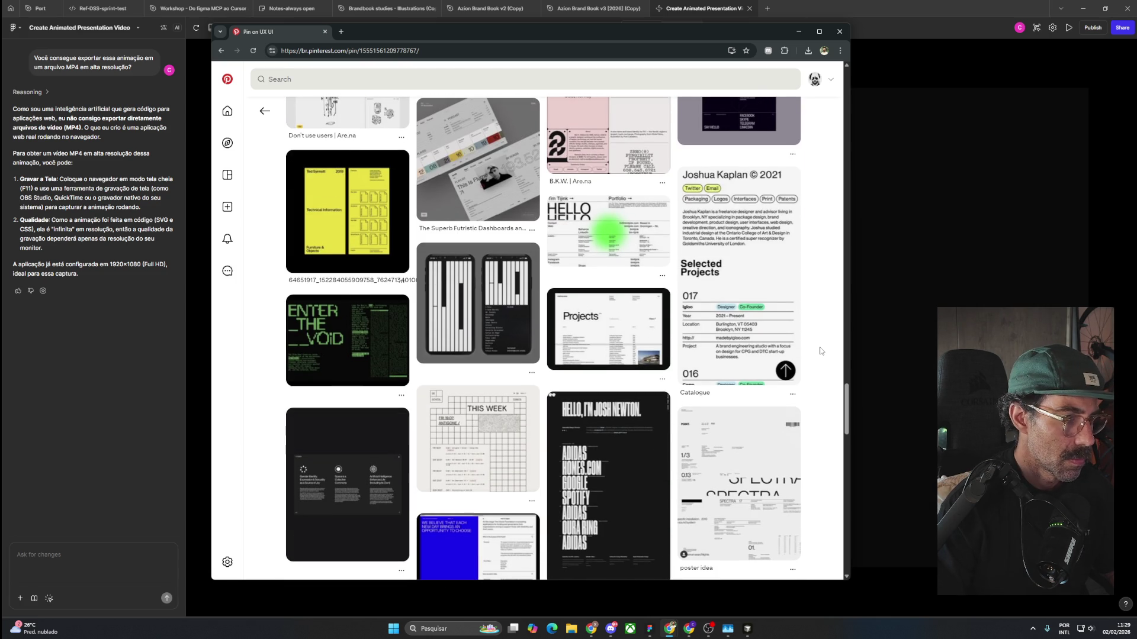
pyautogui.scroll(-3, 820, 351)
pyautogui.scroll(-1, 820, 351)
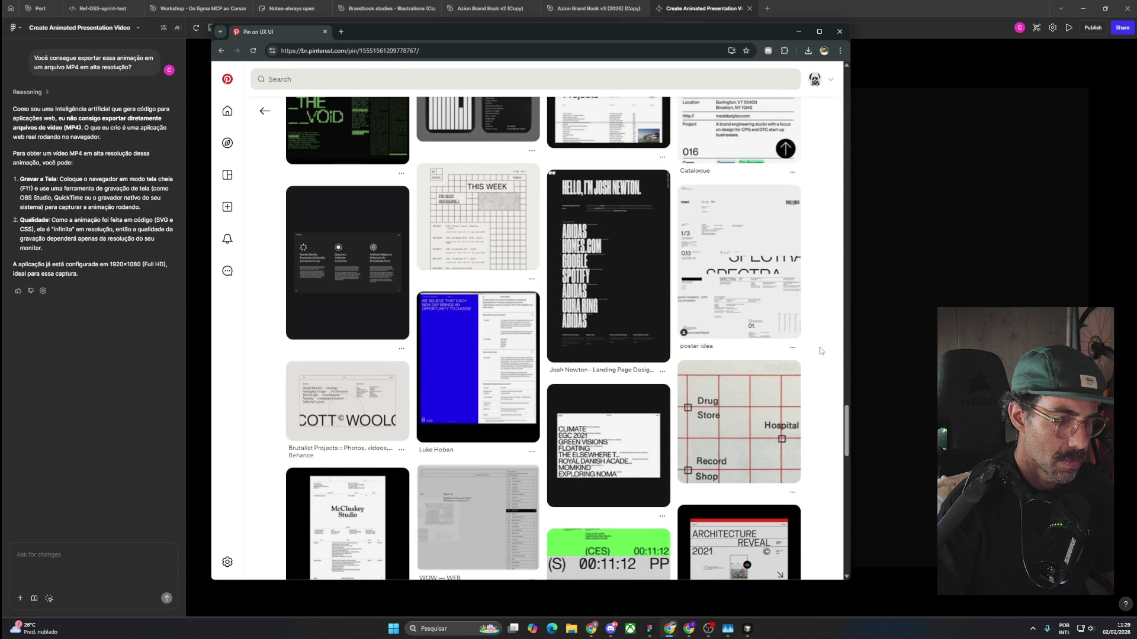
pyautogui.scroll(-4, 820, 351)
pyautogui.scroll(-2, 820, 351)
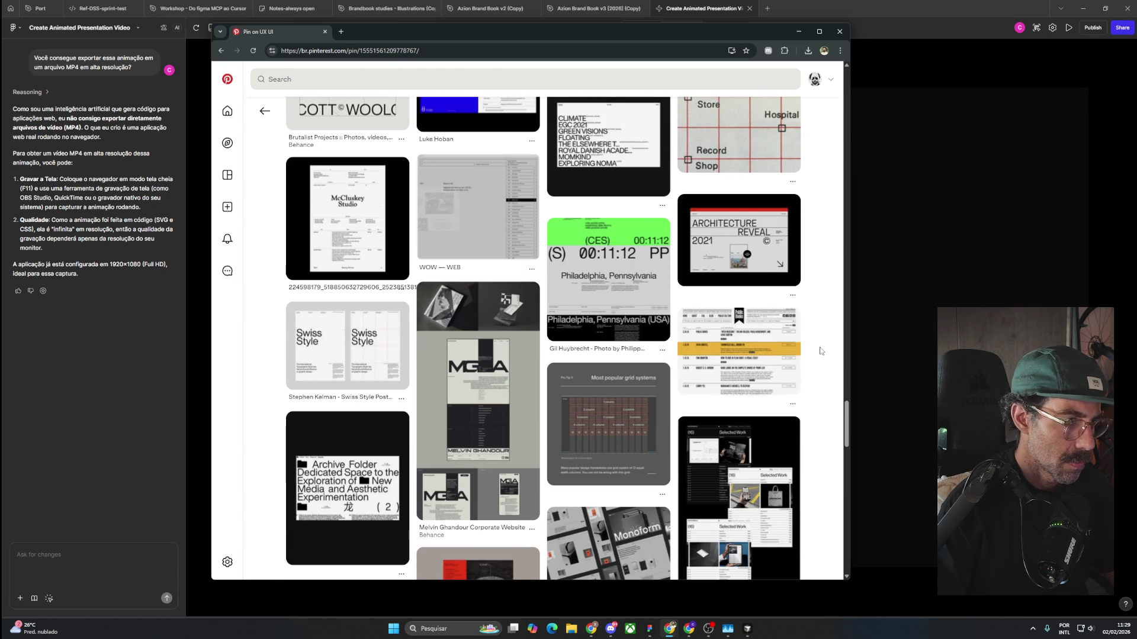
pyautogui.scroll(-1, 820, 351)
pyautogui.scroll(-3, 820, 351)
pyautogui.scroll(-2, 820, 352)
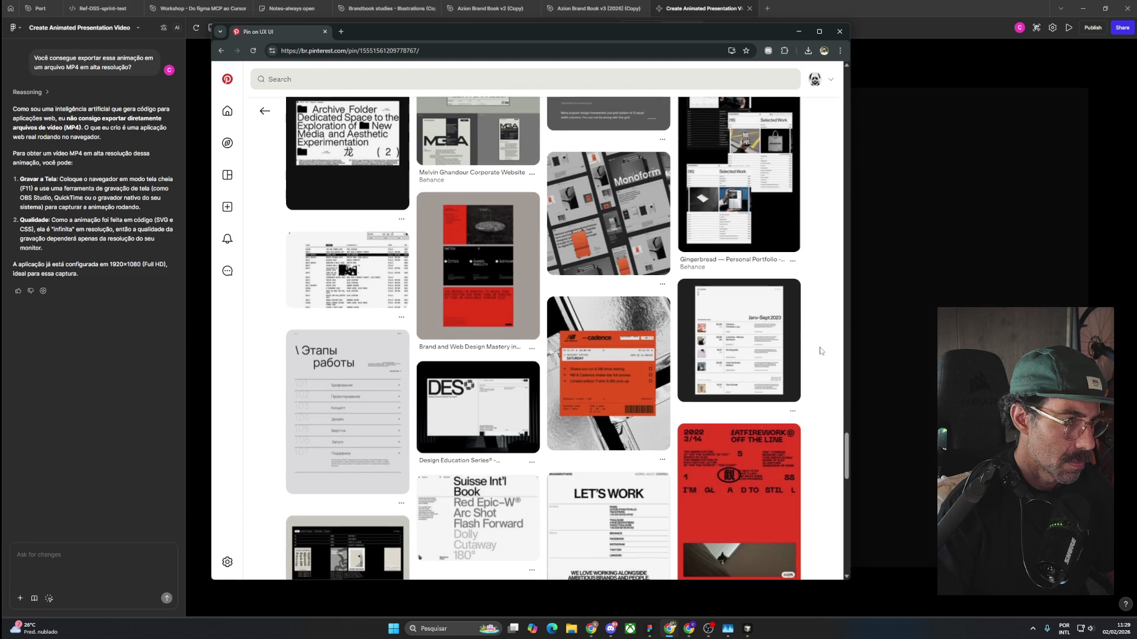
pyautogui.scroll(-2, 820, 351)
pyautogui.scroll(-1, 820, 351)
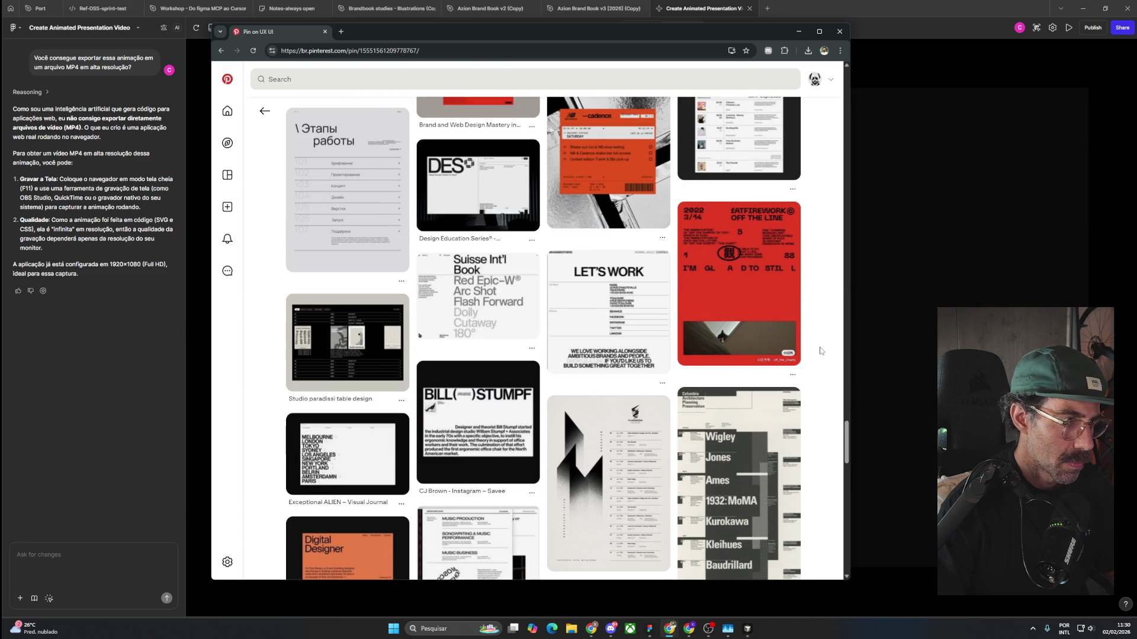
pyautogui.scroll(-4, 820, 351)
pyautogui.scroll(-1, 820, 351)
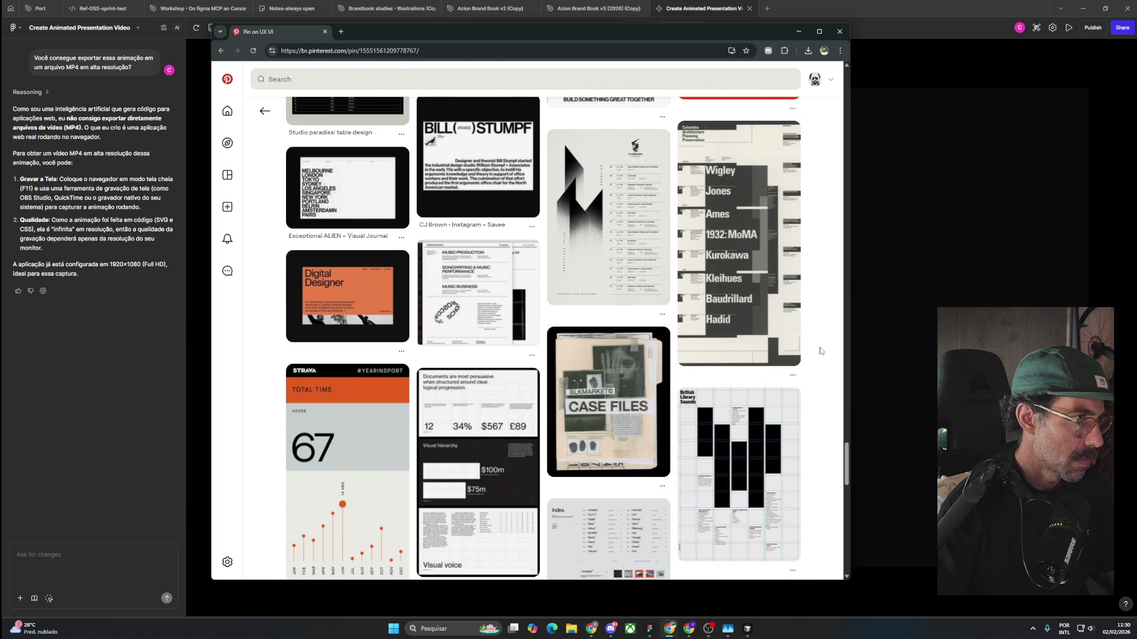
pyautogui.scroll(-2, 820, 352)
pyautogui.scroll(-3, 820, 351)
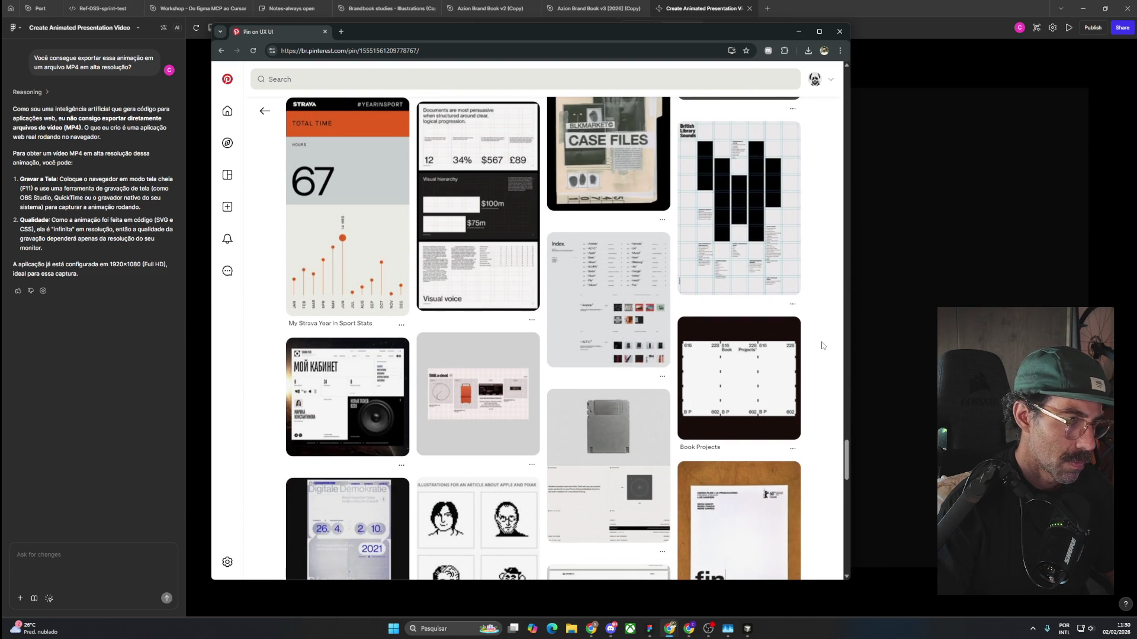
pyautogui.scroll(-5, 822, 346)
pyautogui.hotkey('alt', 'Left')
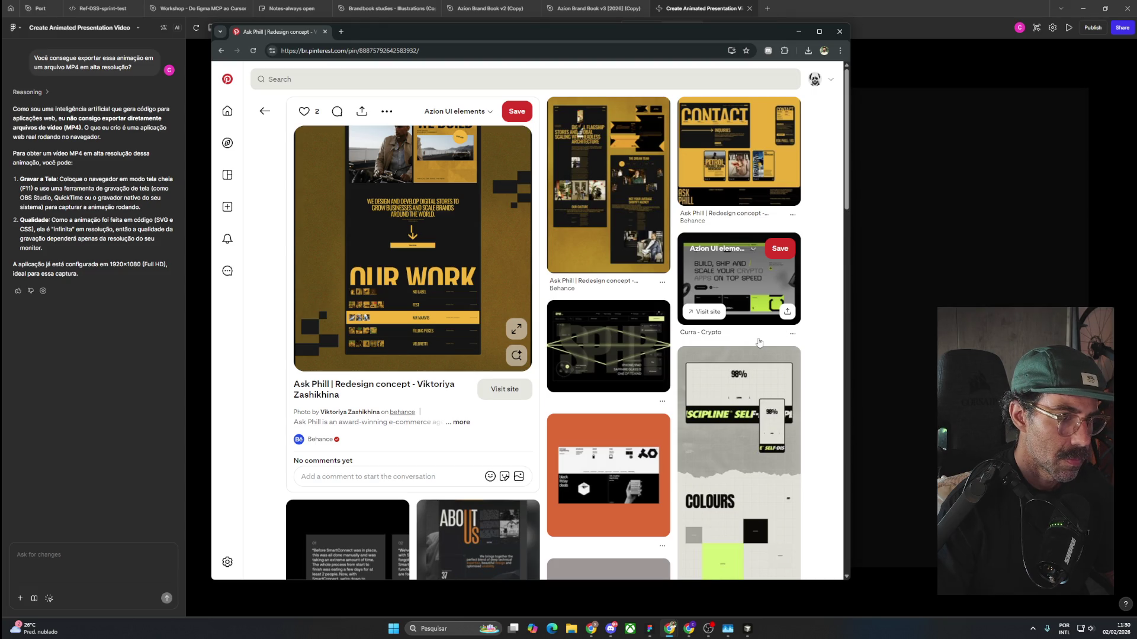
# Scroll the Ask Phill pin's related ideas and open the Brass Hands pin.
pyautogui.scroll(-5, 760, 342)
pyautogui.scroll(-1, 759, 342)
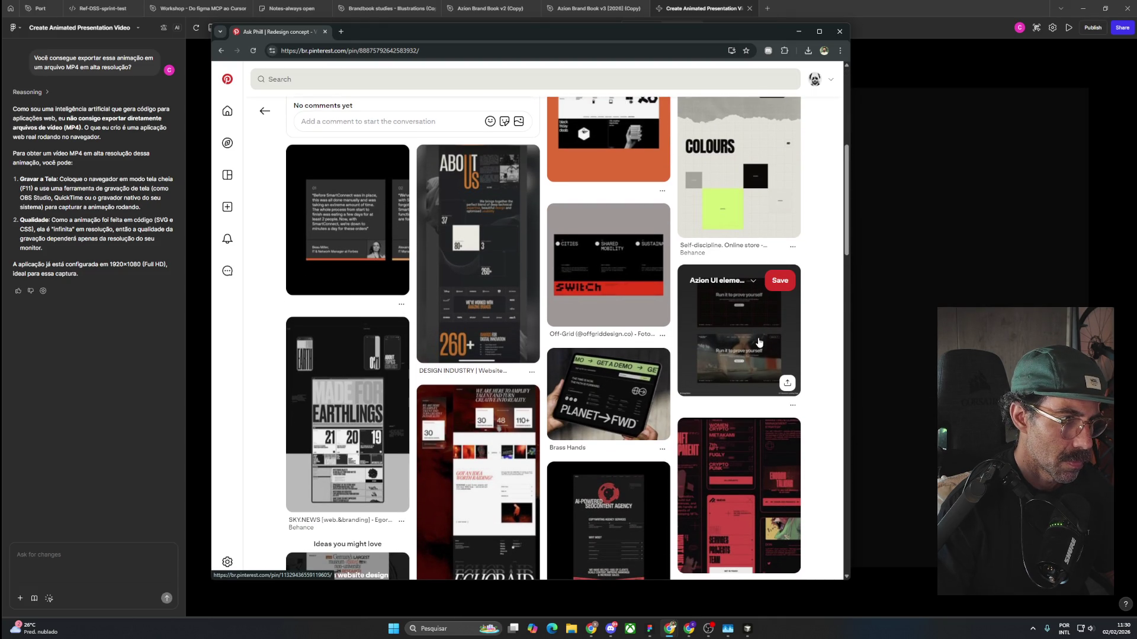
pyautogui.scroll(-3, 759, 342)
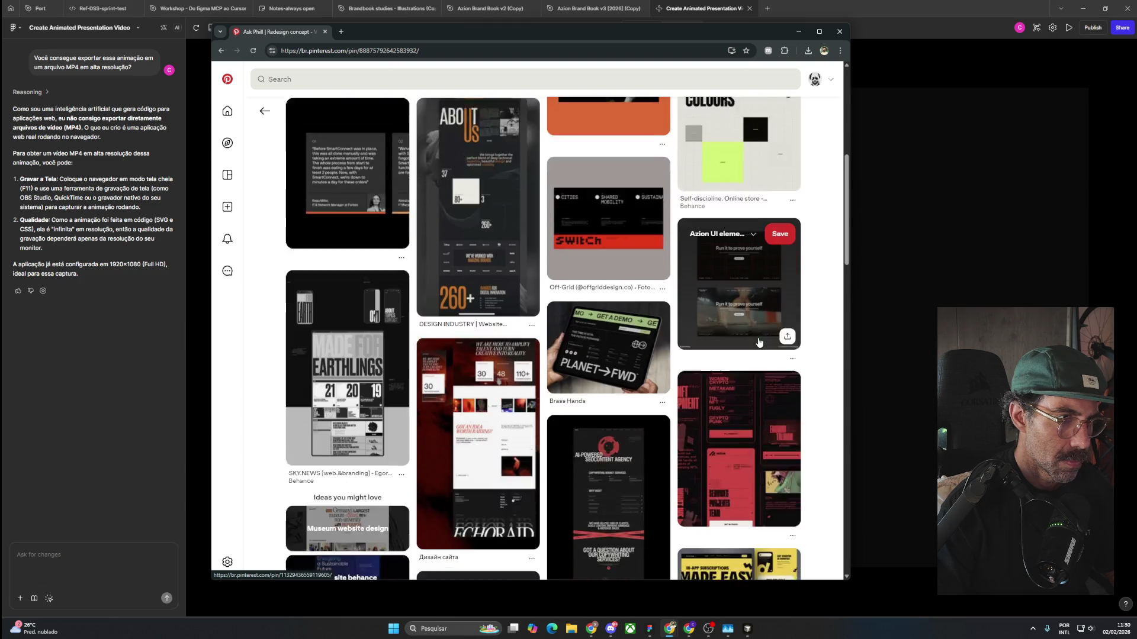
pyautogui.click(617, 235)
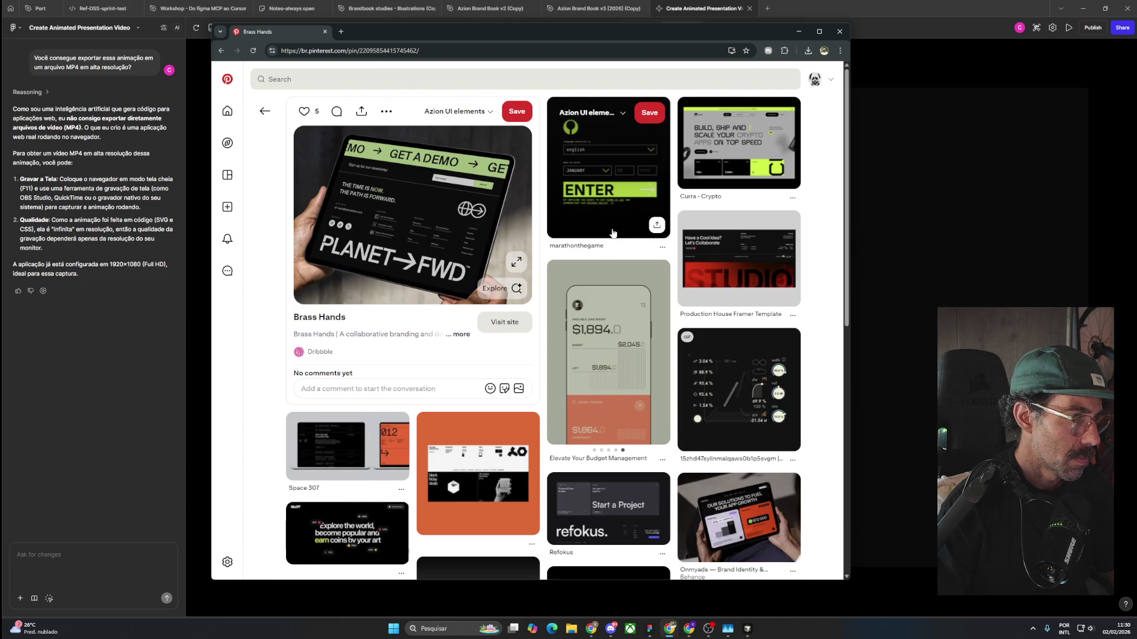
# Browse the dark website-design pins listed beneath the Brass Hands pin.
pyautogui.scroll(-2, 613, 233)
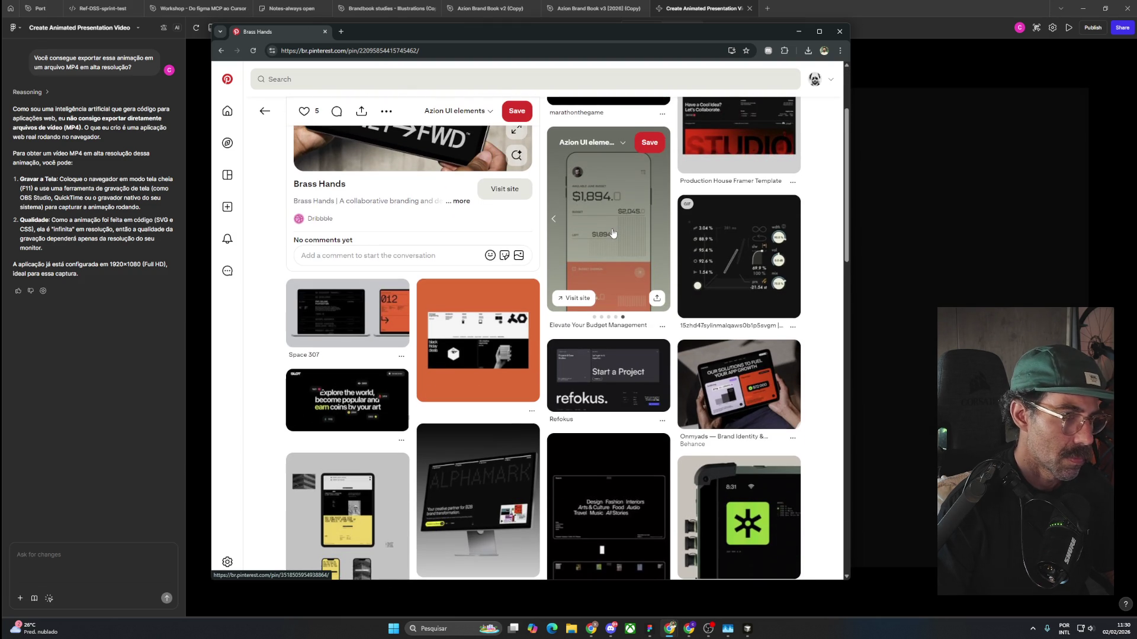
pyautogui.scroll(-4, 613, 233)
pyautogui.scroll(-2, 613, 233)
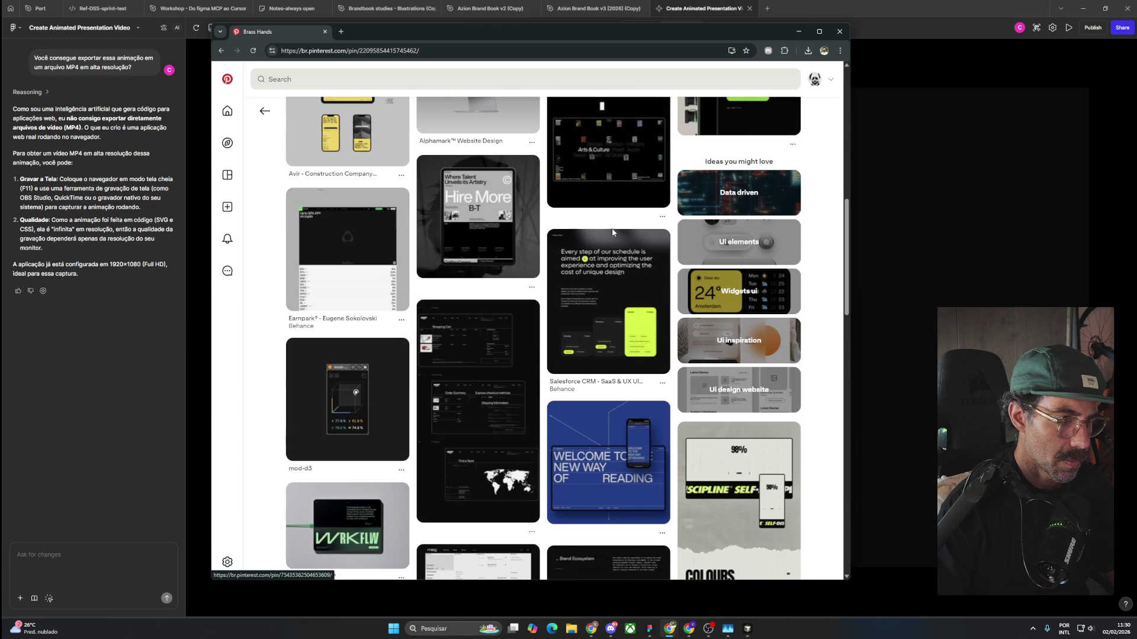
pyautogui.scroll(-5, 613, 233)
pyautogui.scroll(-3, 613, 233)
pyautogui.scroll(-3, 613, 233)
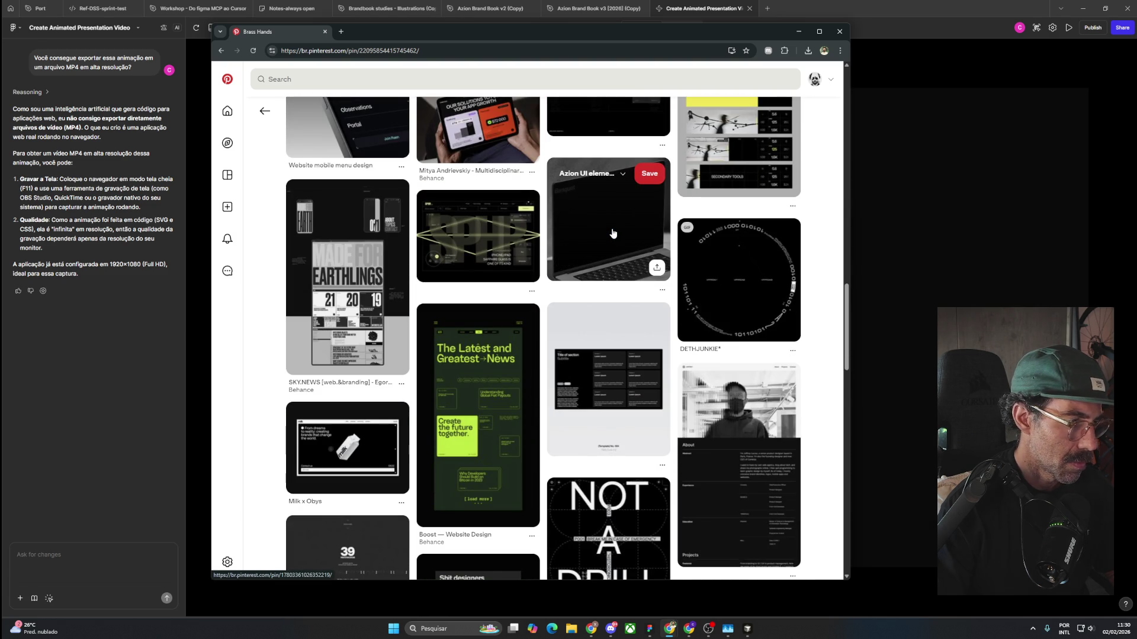
pyautogui.scroll(-5, 612, 233)
pyautogui.scroll(-4, 613, 233)
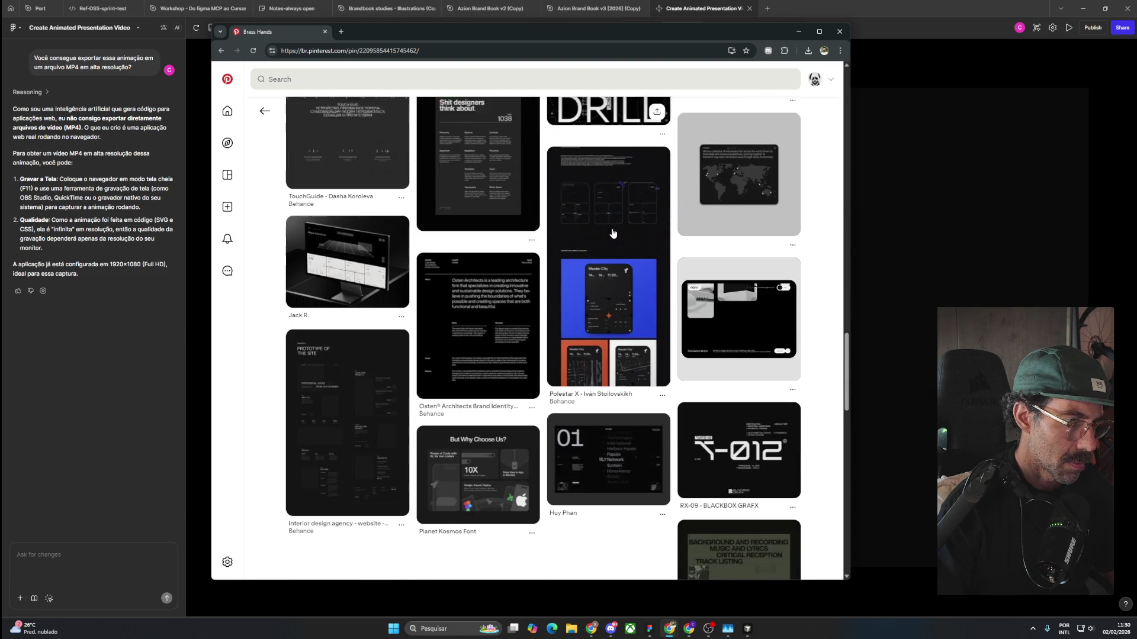
pyautogui.scroll(-5, 613, 233)
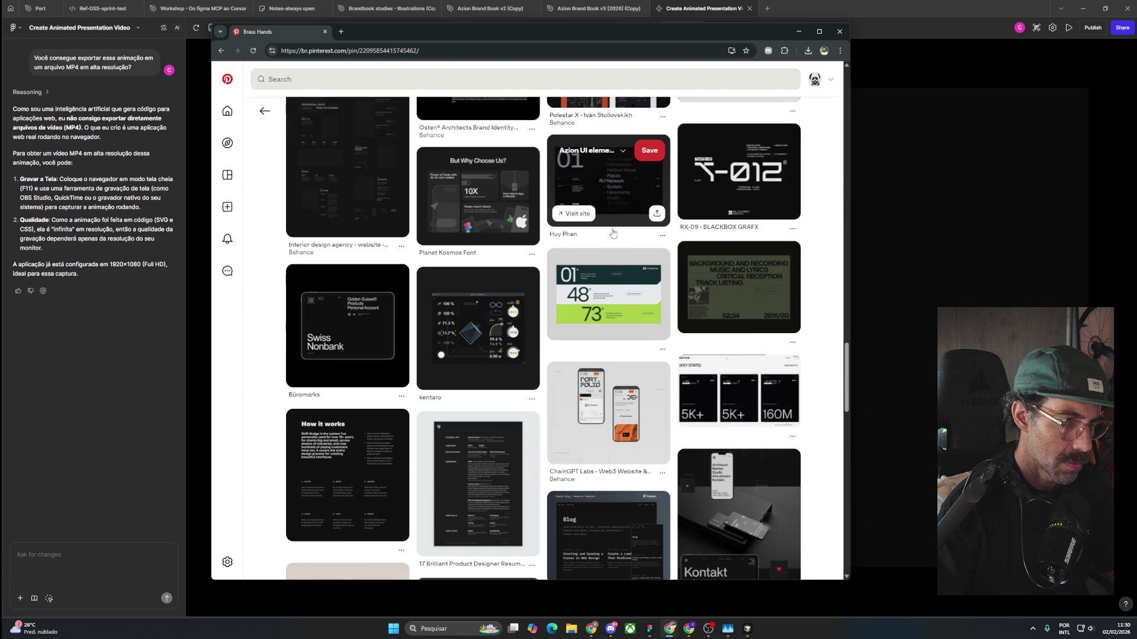
pyautogui.scroll(-5, 613, 233)
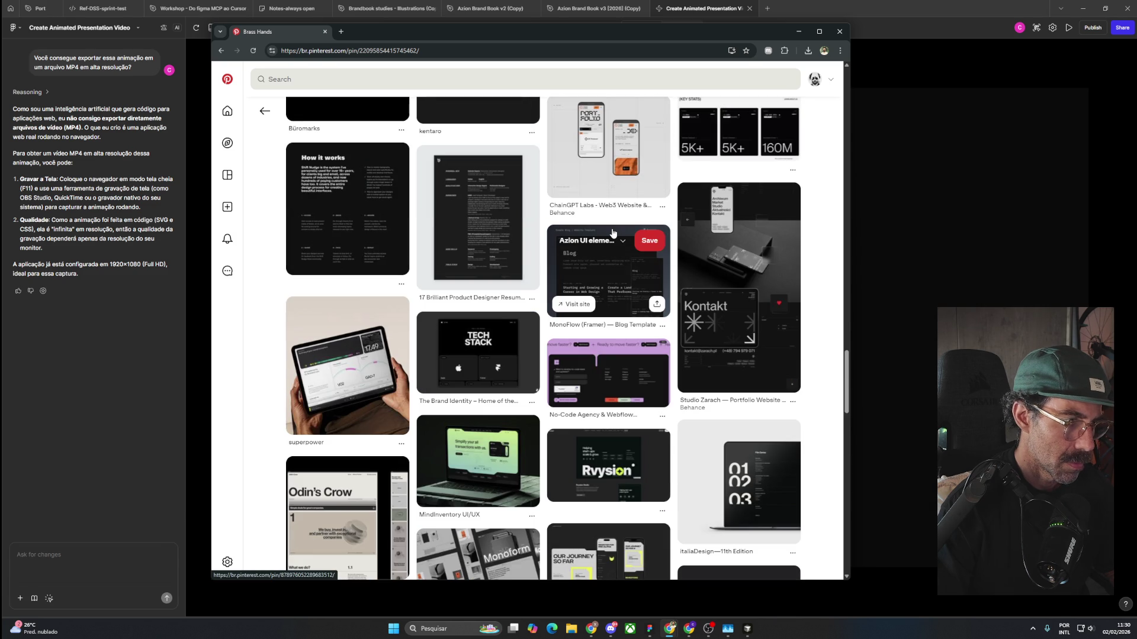
pyautogui.click(332, 79)
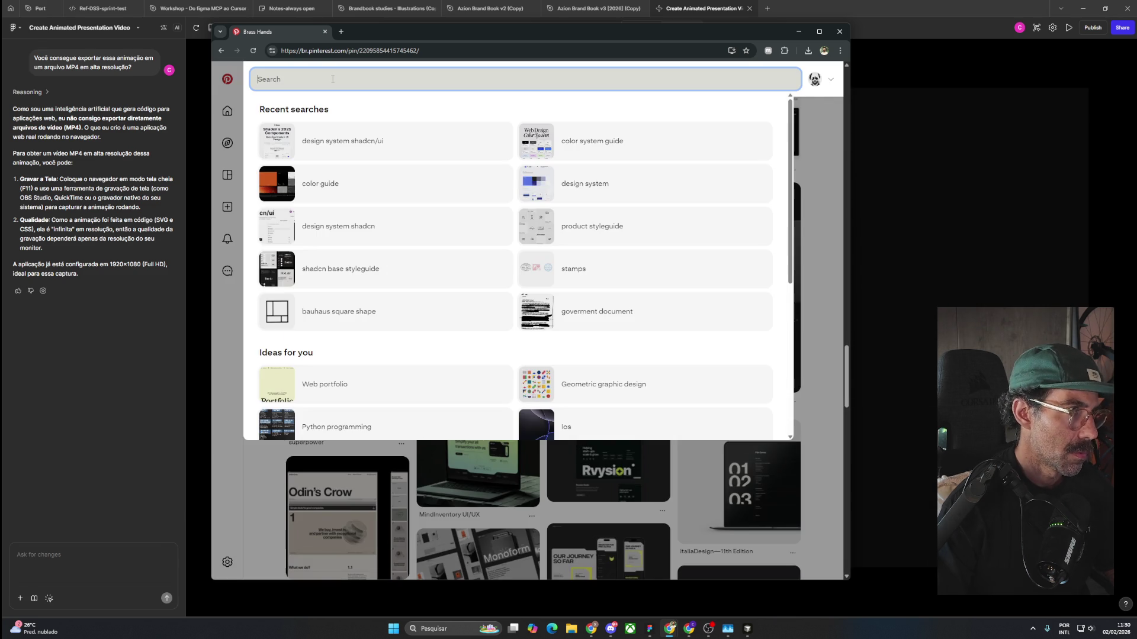
# Search Pinterest for 'external link' and view the Chain Gpt Footer pin enlarged.
pyautogui.write('external link')
pyautogui.press('Return')
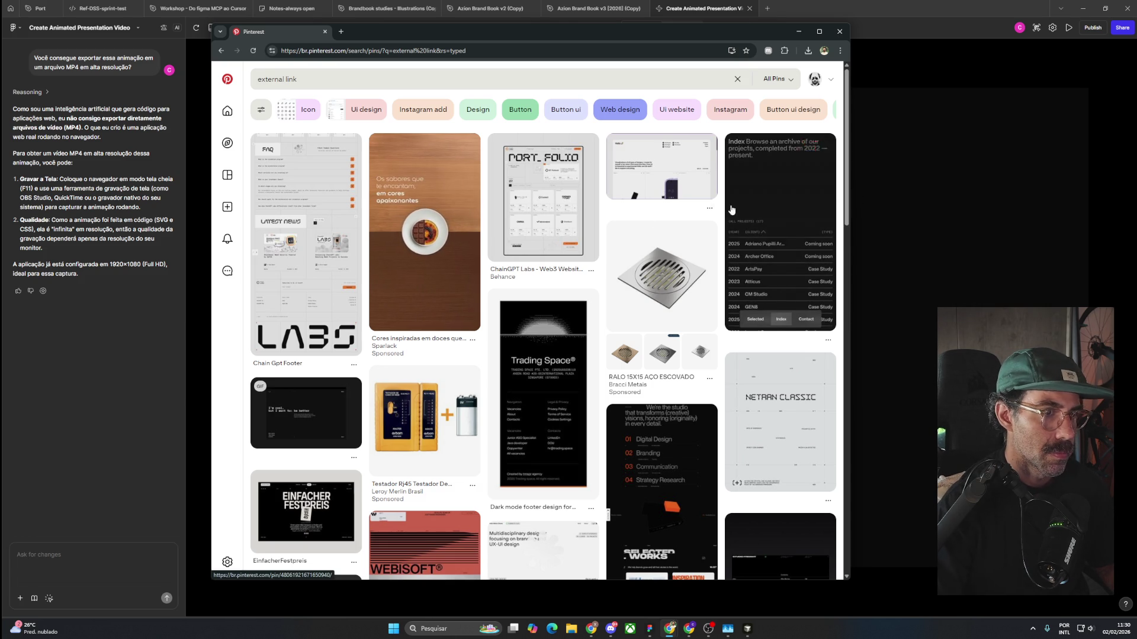
pyautogui.click(292, 201)
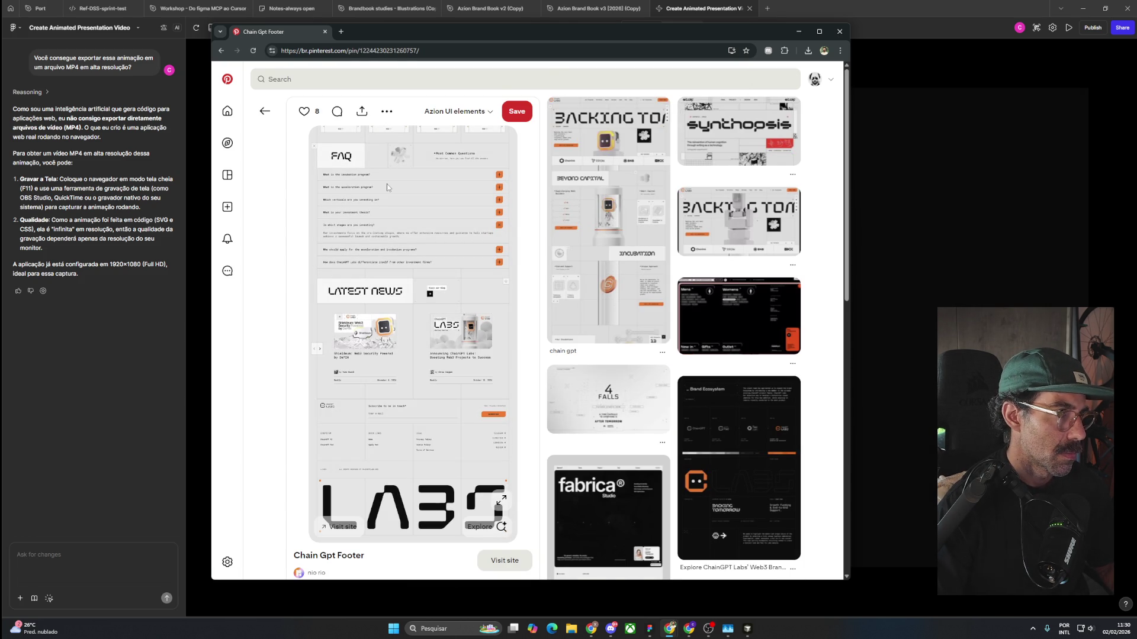
pyautogui.click(502, 501)
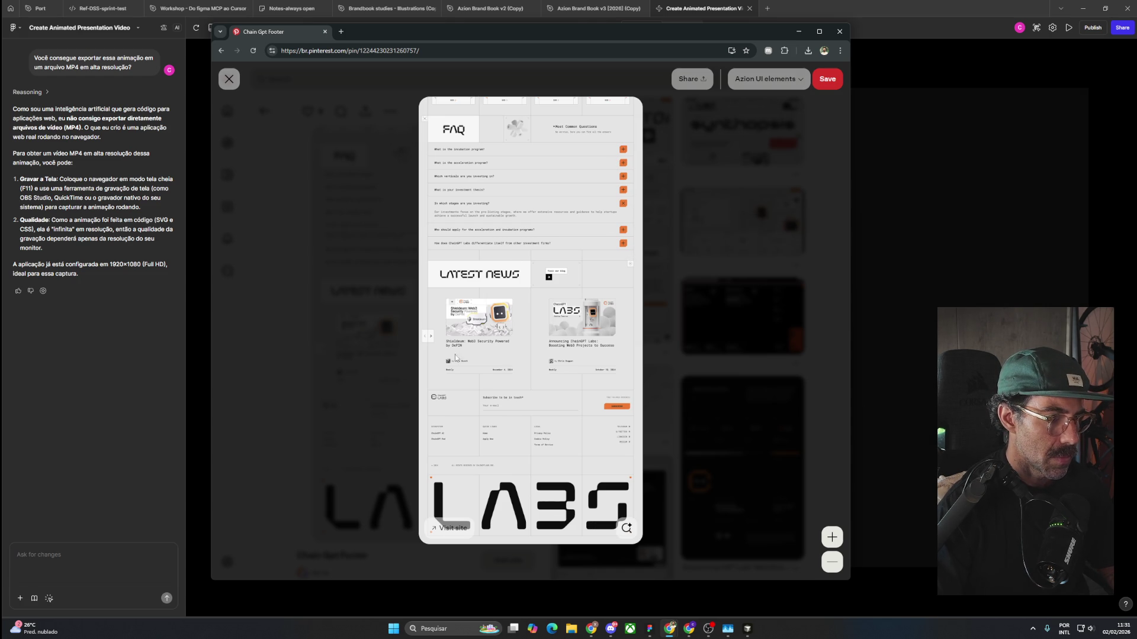
pyautogui.press('Escape')
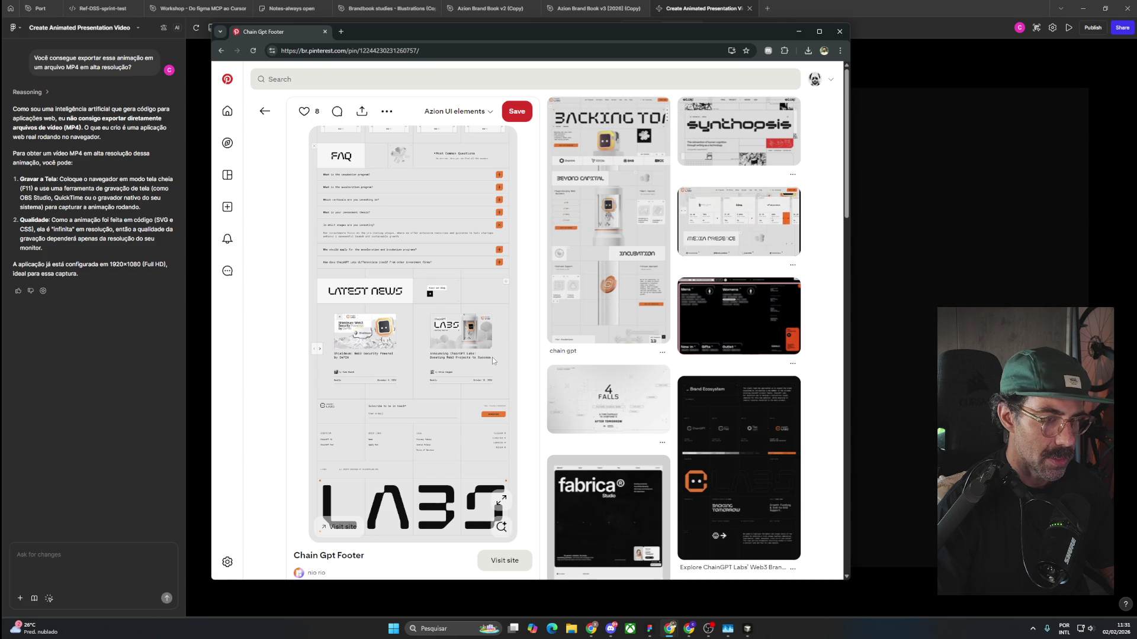
# Scroll through the pins related to the Chain Gpt Footer pin.
pyautogui.scroll(-1, 492, 357)
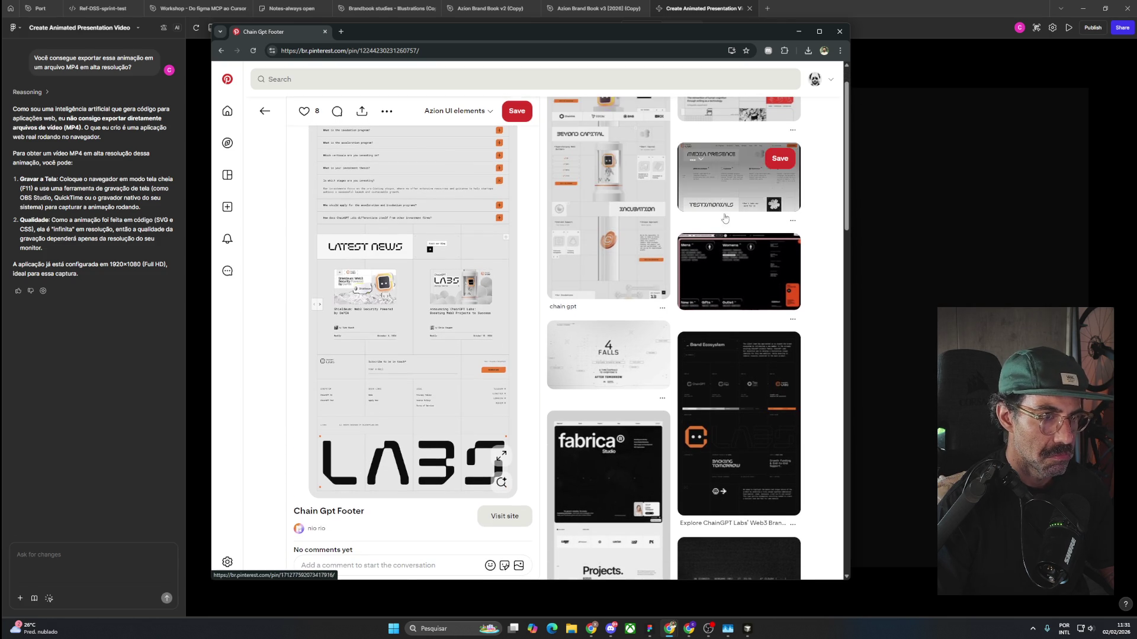
pyautogui.scroll(-3, 505, 274)
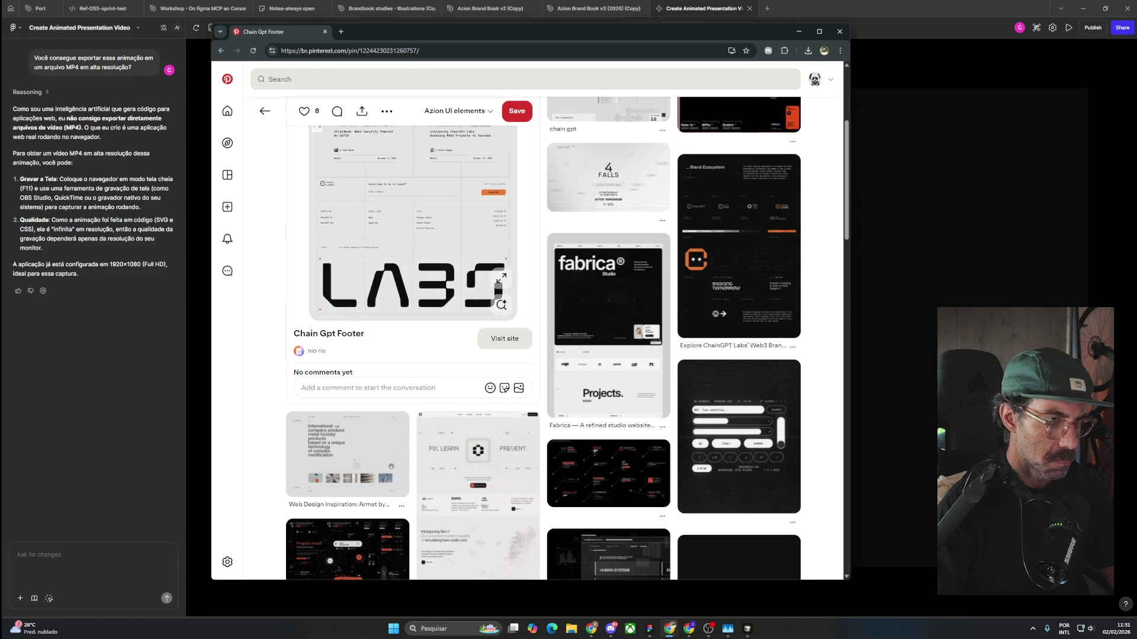
pyautogui.scroll(-6, 758, 417)
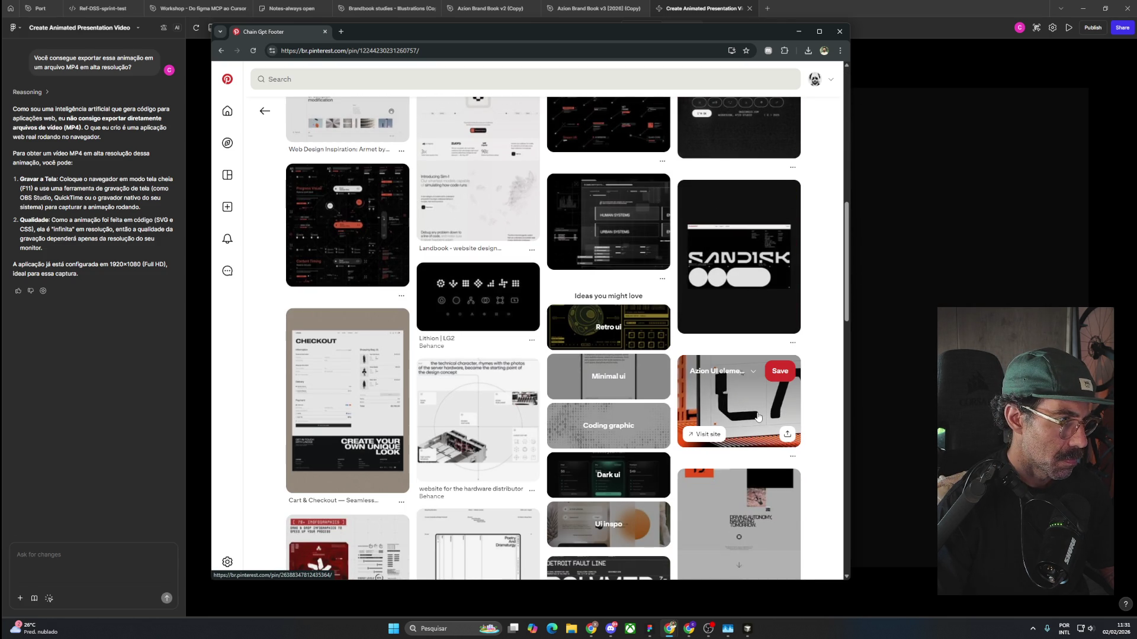
pyautogui.scroll(-3, 758, 418)
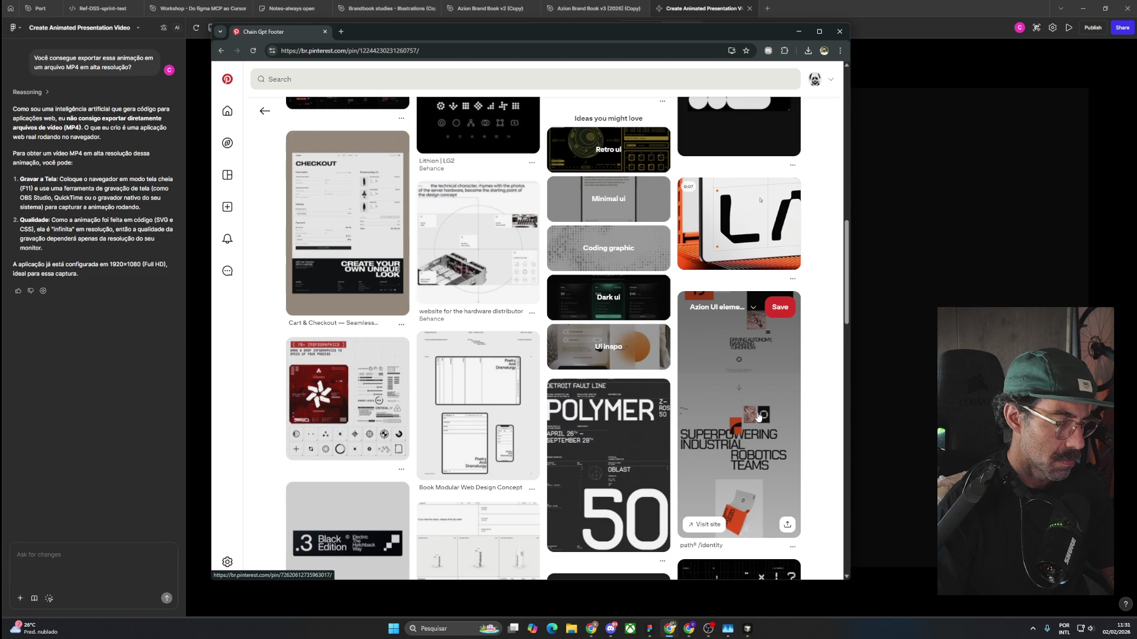
pyautogui.scroll(-4, 759, 417)
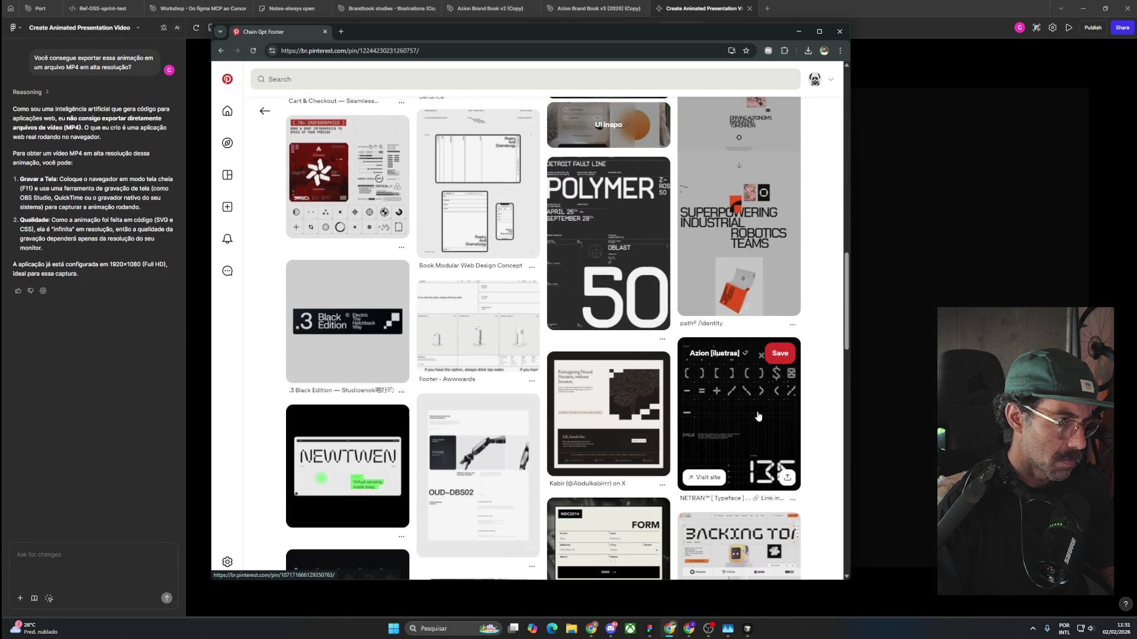
pyautogui.scroll(-3, 759, 417)
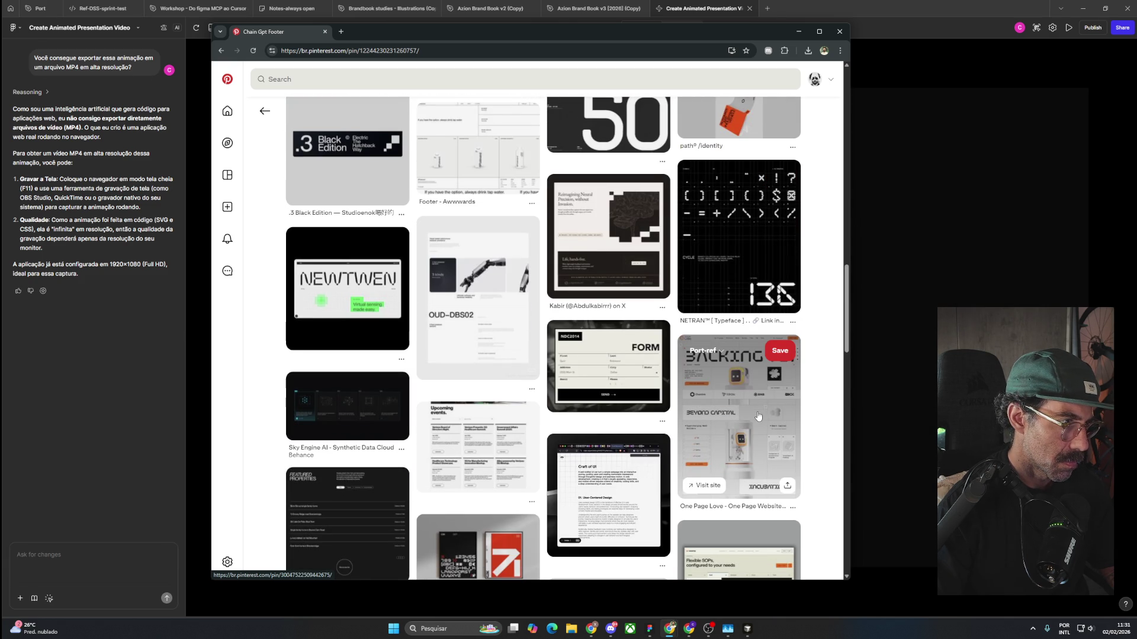
pyautogui.scroll(-3, 759, 416)
pyautogui.scroll(-1, 758, 416)
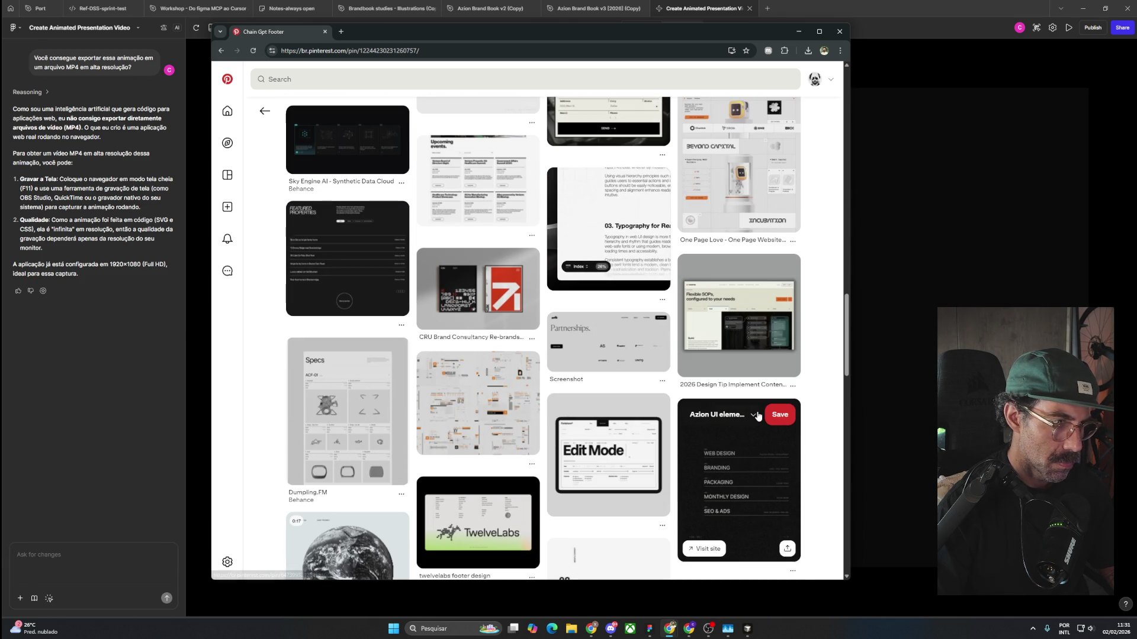
pyautogui.scroll(-3, 758, 416)
pyautogui.scroll(-1, 758, 416)
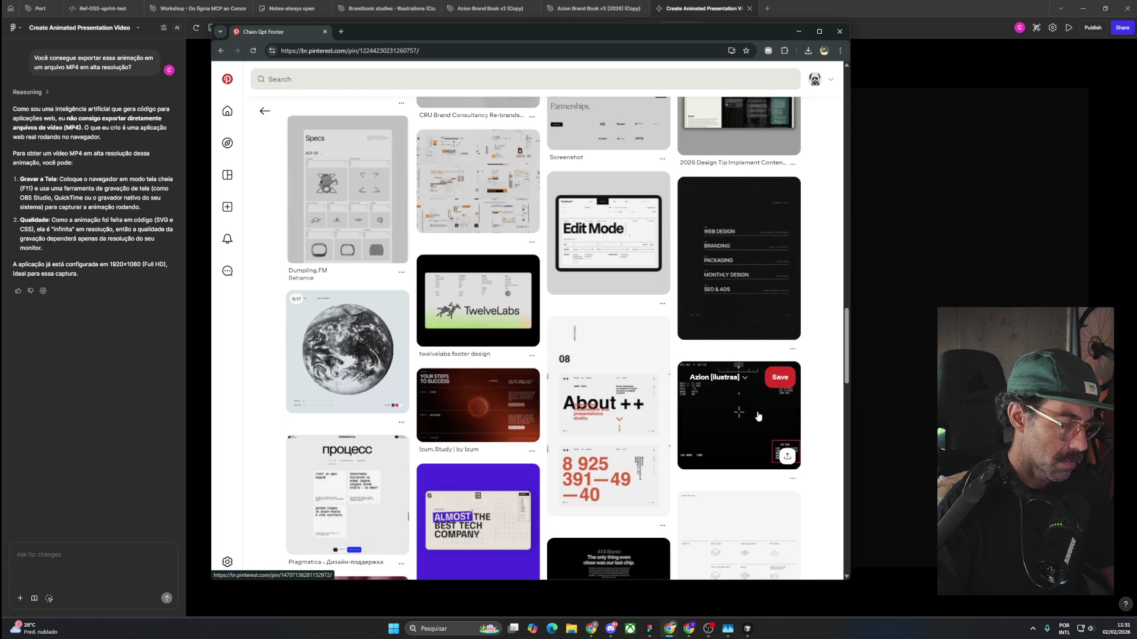
pyautogui.scroll(-4, 758, 416)
pyautogui.scroll(-4, 758, 416)
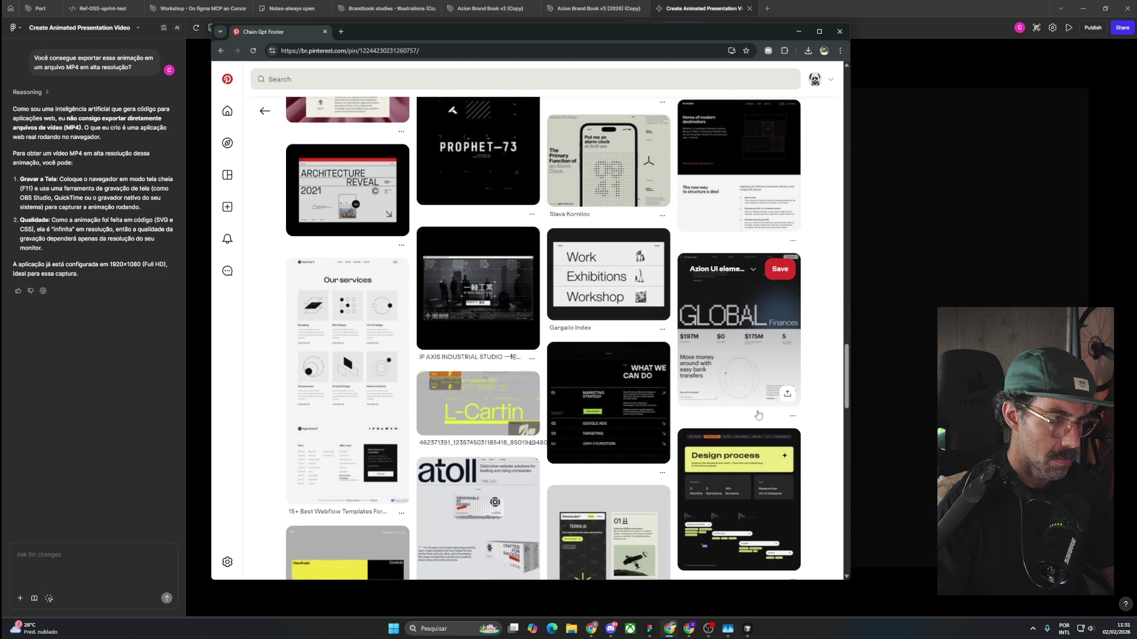
pyautogui.scroll(-4, 758, 414)
pyautogui.scroll(-4, 759, 414)
pyautogui.scroll(-2, 758, 412)
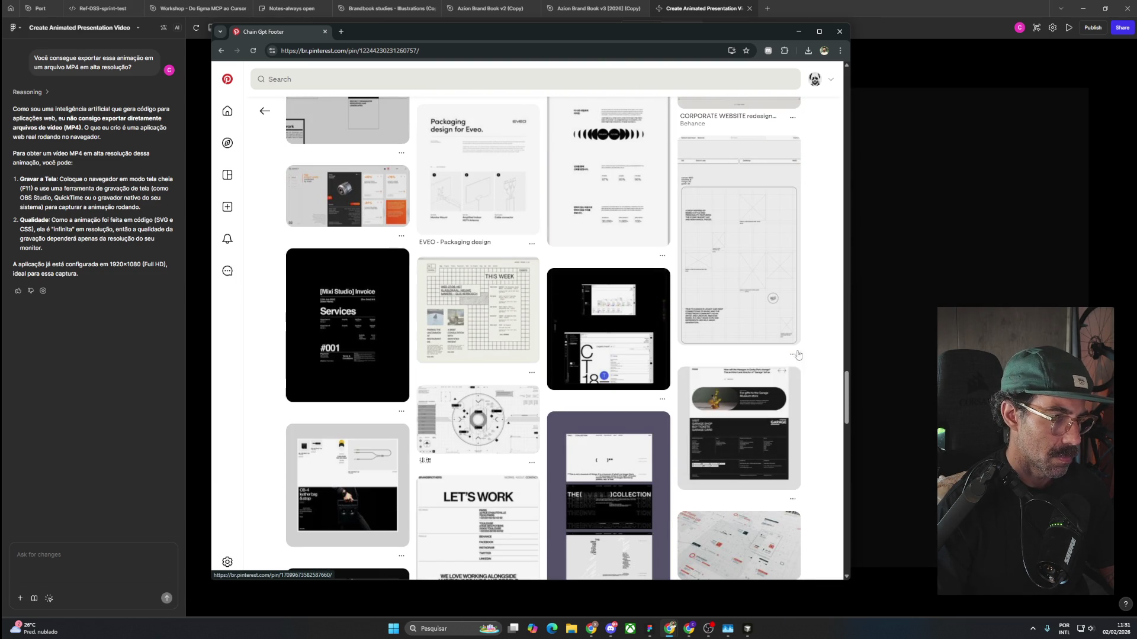
# Return to Figma and switch to the Azion Brand Book v2 (Copy) file.
pyautogui.click(914, 279)
pyautogui.click(609, 10)
pyautogui.click(500, 10)
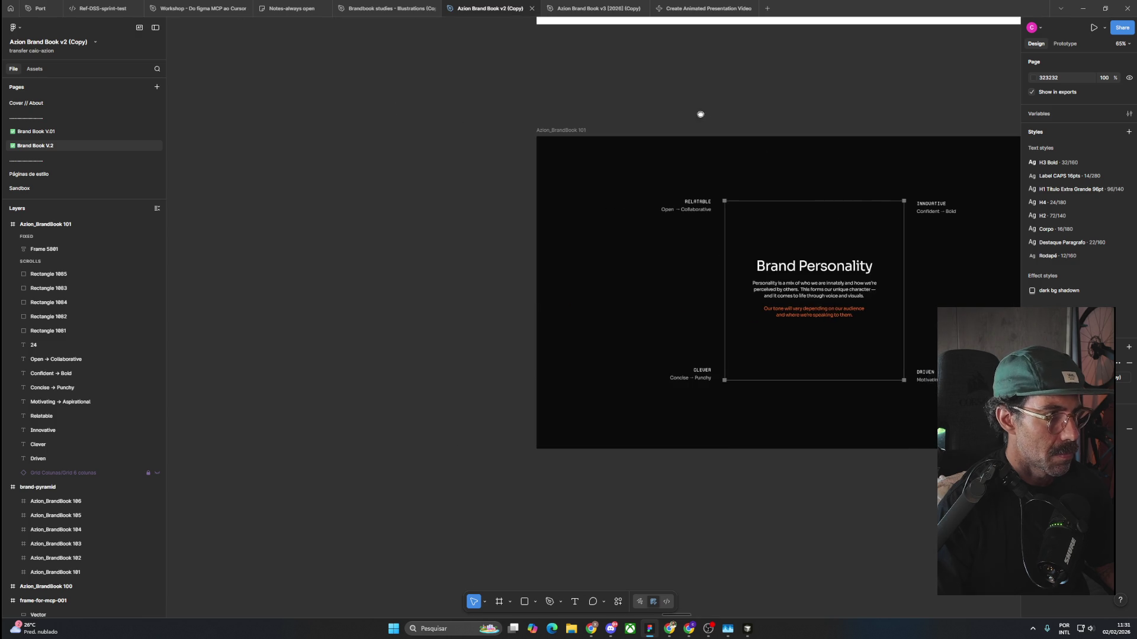
# Duplicate frame Azion_BrandBook 101 to its left, removing the Brand Personality text and large square.
pyautogui.click(584, 131)
pyautogui.moveTo(462, 133); pyautogui.dragTo(237, 187)
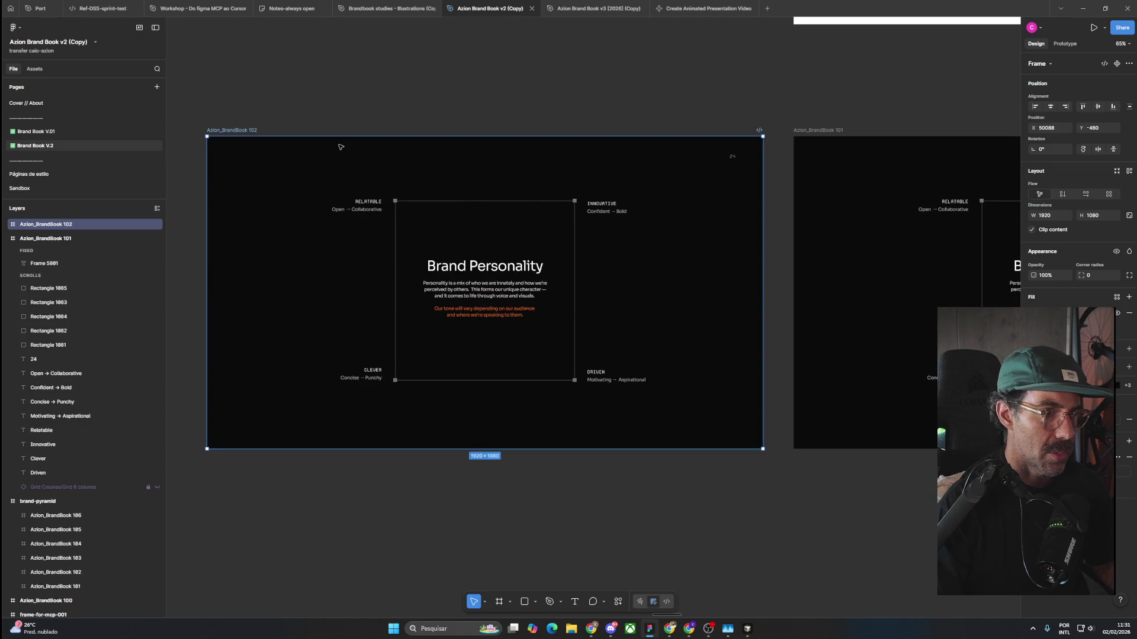
pyautogui.press('Escape')
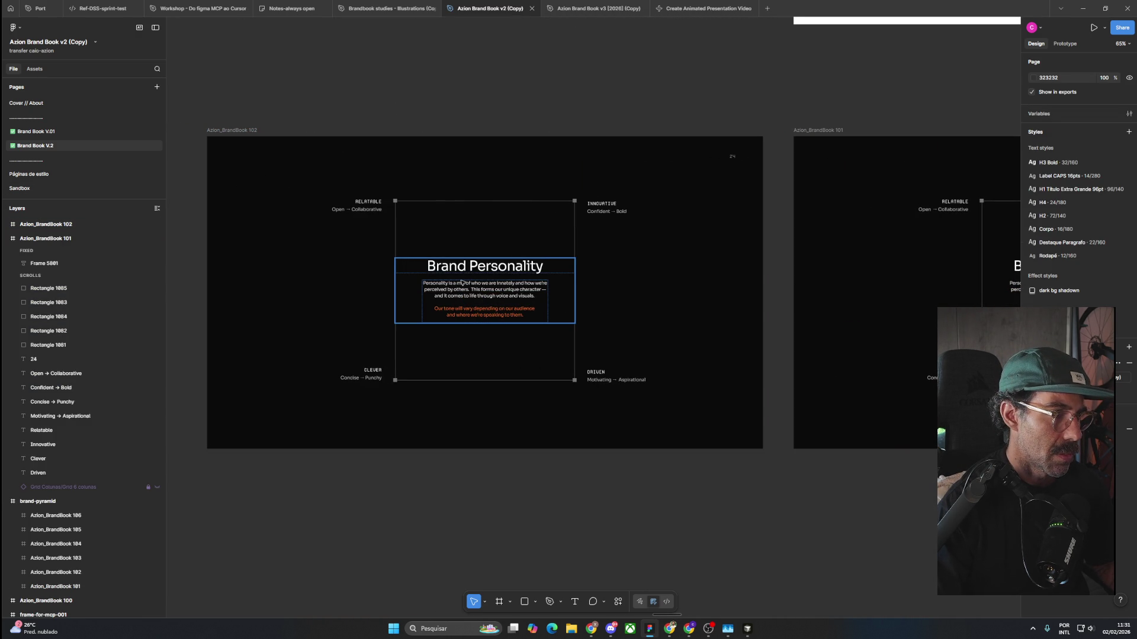
pyautogui.click(463, 283)
pyautogui.press('Delete')
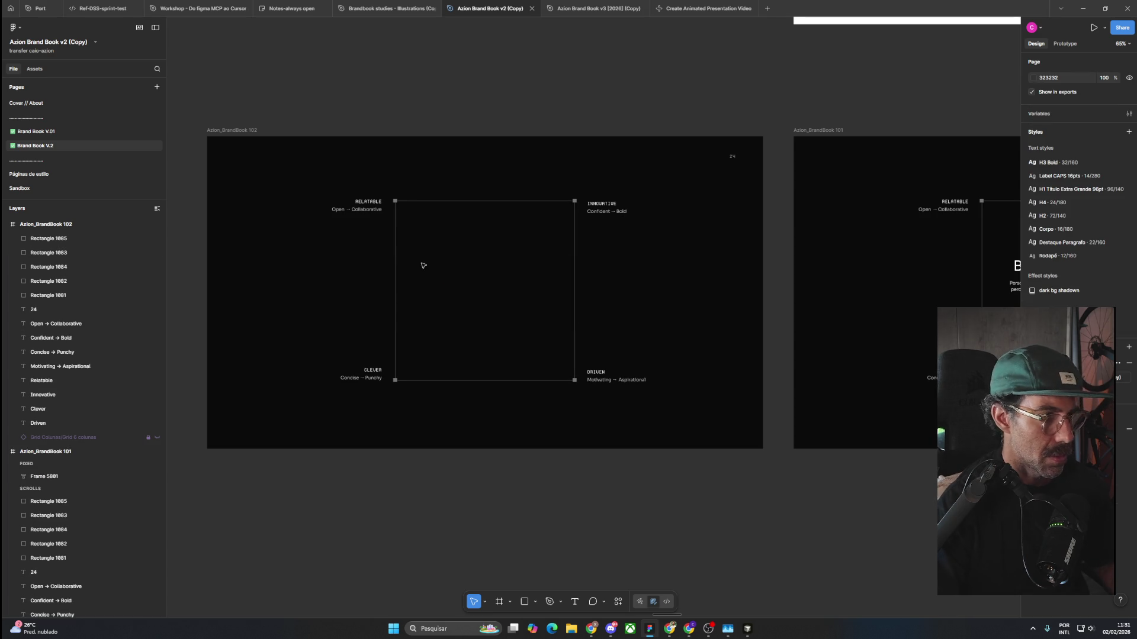
pyautogui.click(395, 266)
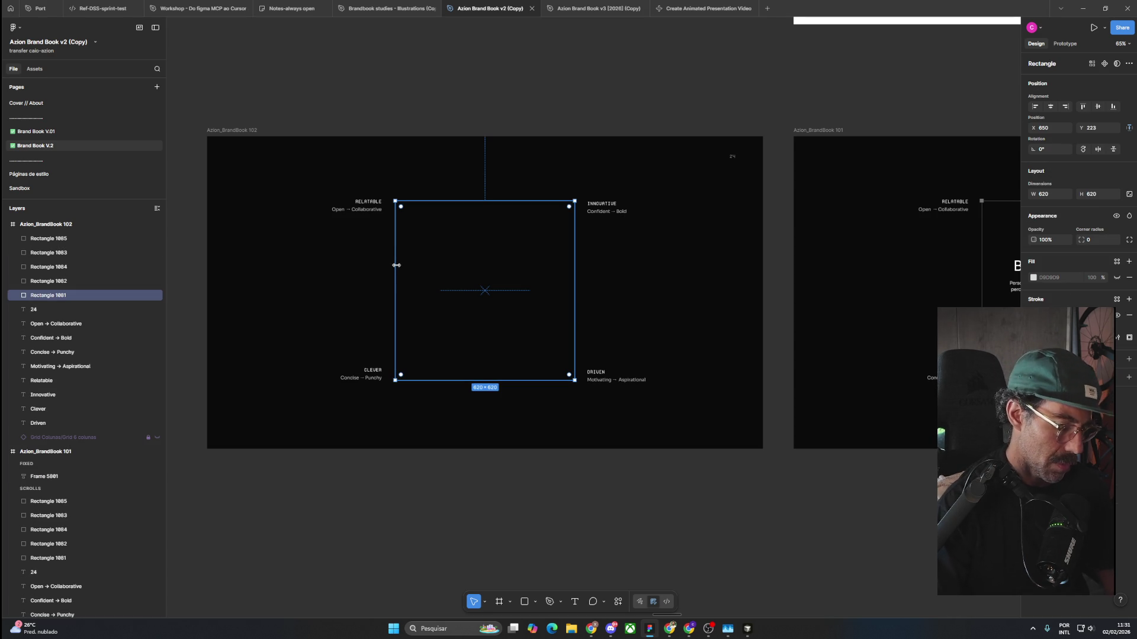
pyautogui.press('Delete')
# Copy the small RELATABLE marker, move it to X 954 and centre it vertically.
pyautogui.click(395, 201)
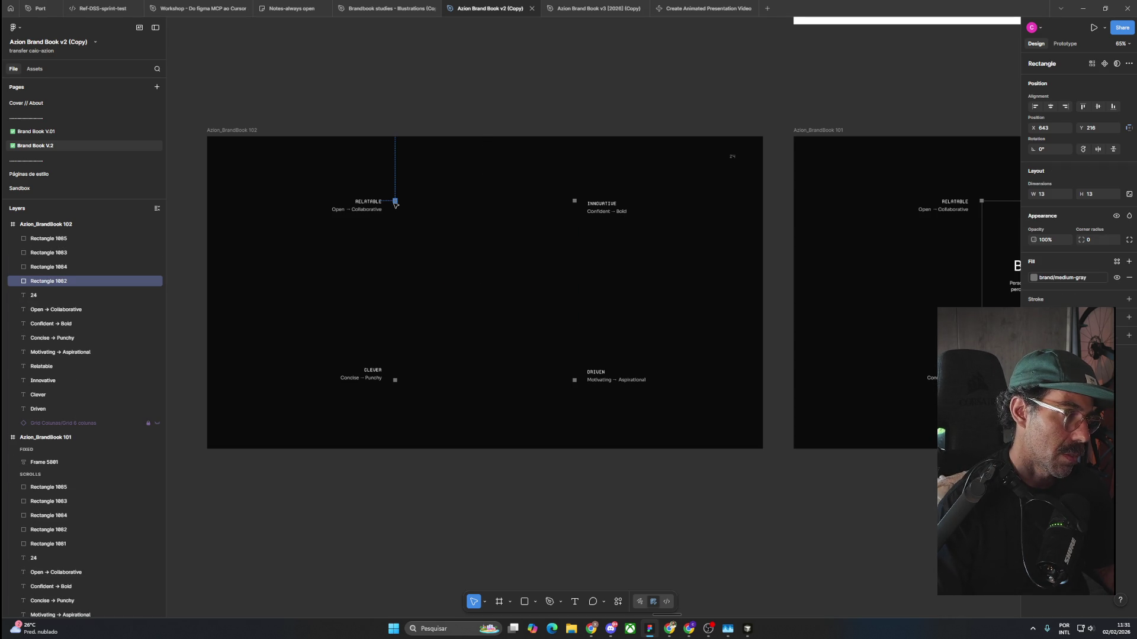
pyautogui.click(1046, 109)
pyautogui.click(574, 106)
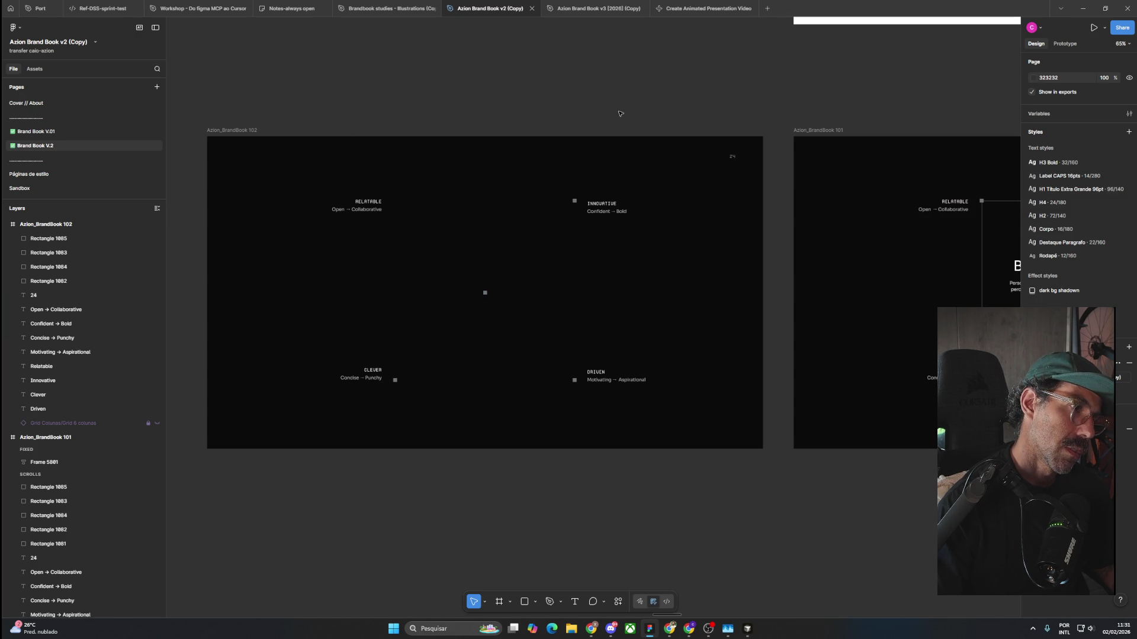
pyautogui.hotkey('ctrl', 'z')
pyautogui.hotkey('ctrl', 'z')
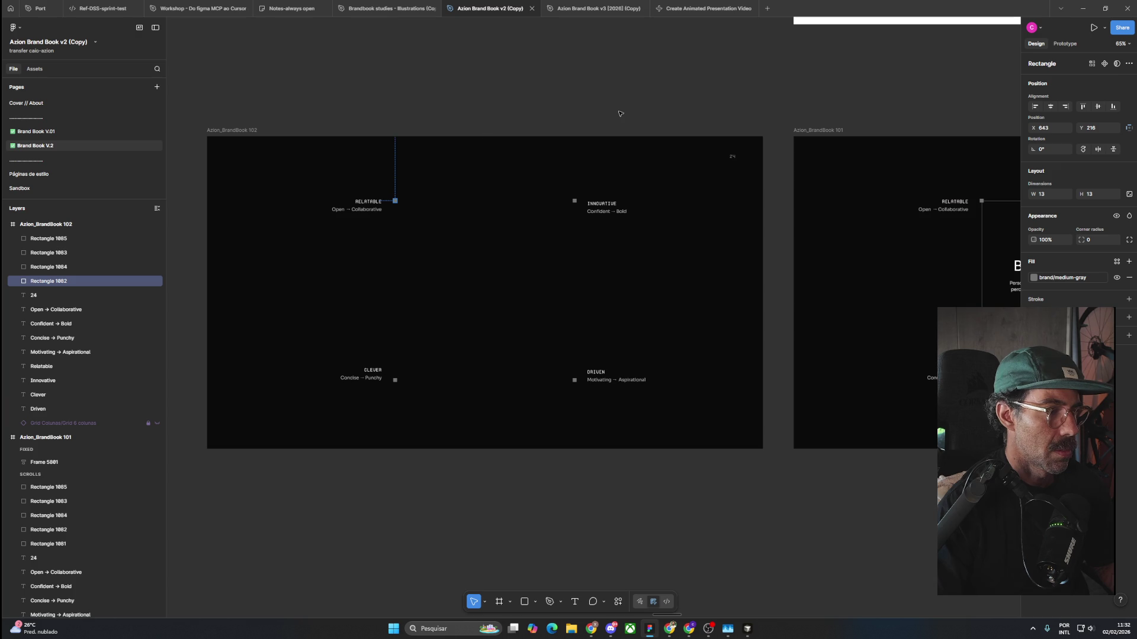
pyautogui.moveTo(419, 221); pyautogui.dragTo(526, 277)
pyautogui.hotkey('shift', 'Right')
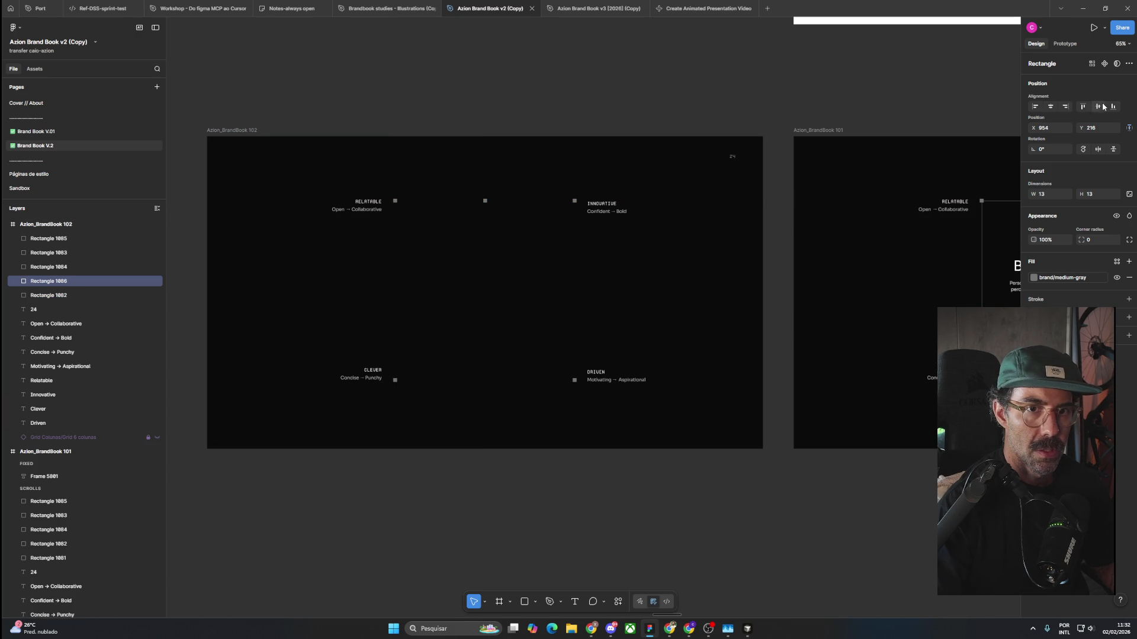
pyautogui.click(1098, 108)
pyautogui.click(673, 112)
pyautogui.scroll(-3, 649, 196)
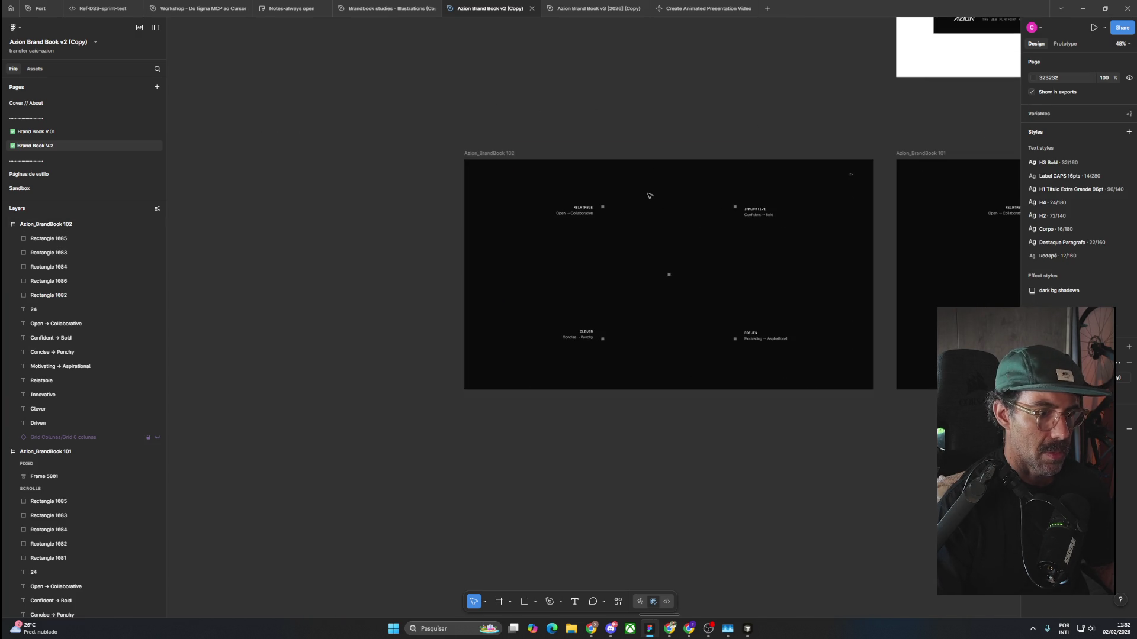
# Duplicate frame 102 as Azion_BrandBook 103 on its left and delete its trait labels.
pyautogui.hscroll(-3, 533, 154)
pyautogui.click(681, 169)
pyautogui.hotkey('ctrl', 'd')
pyautogui.moveTo(533, 184); pyautogui.dragTo(253, 205)
pyautogui.click(357, 135)
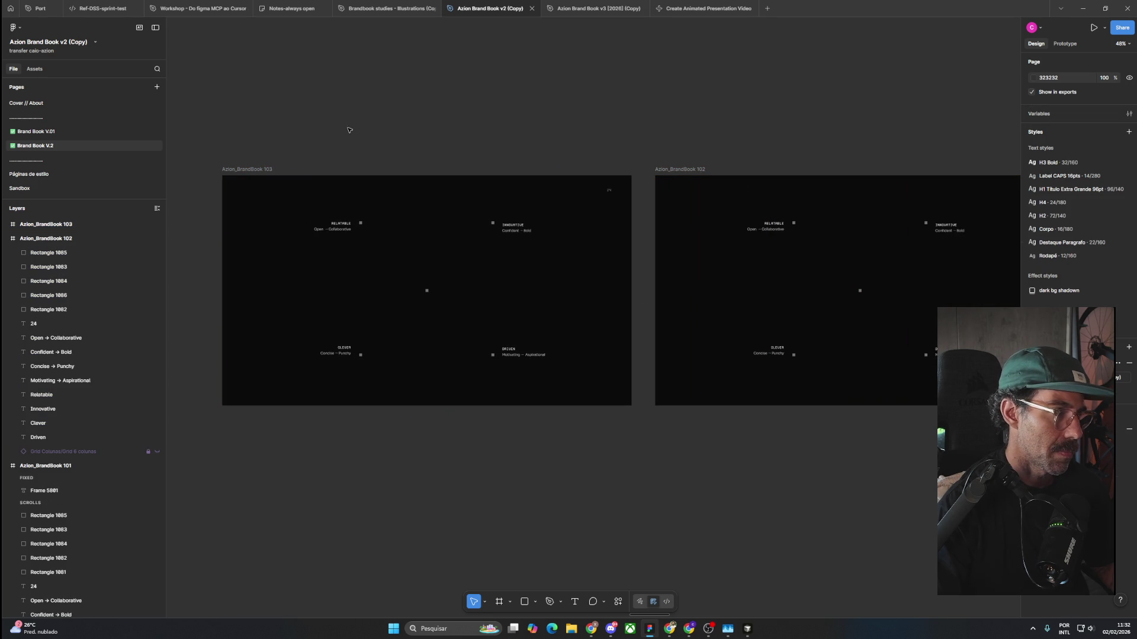
pyautogui.moveTo(302, 94); pyautogui.dragTo(351, 377)
pyautogui.moveTo(532, 130); pyautogui.dragTo(516, 412)
pyautogui.moveTo(529, 136); pyautogui.dragTo(505, 399)
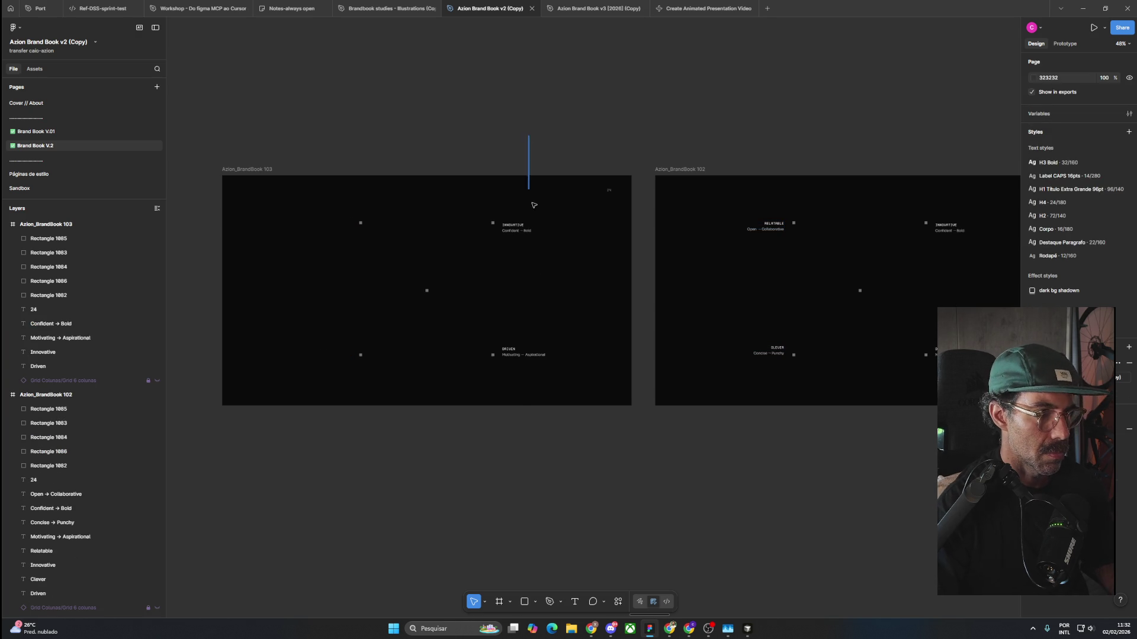
pyautogui.press('Delete')
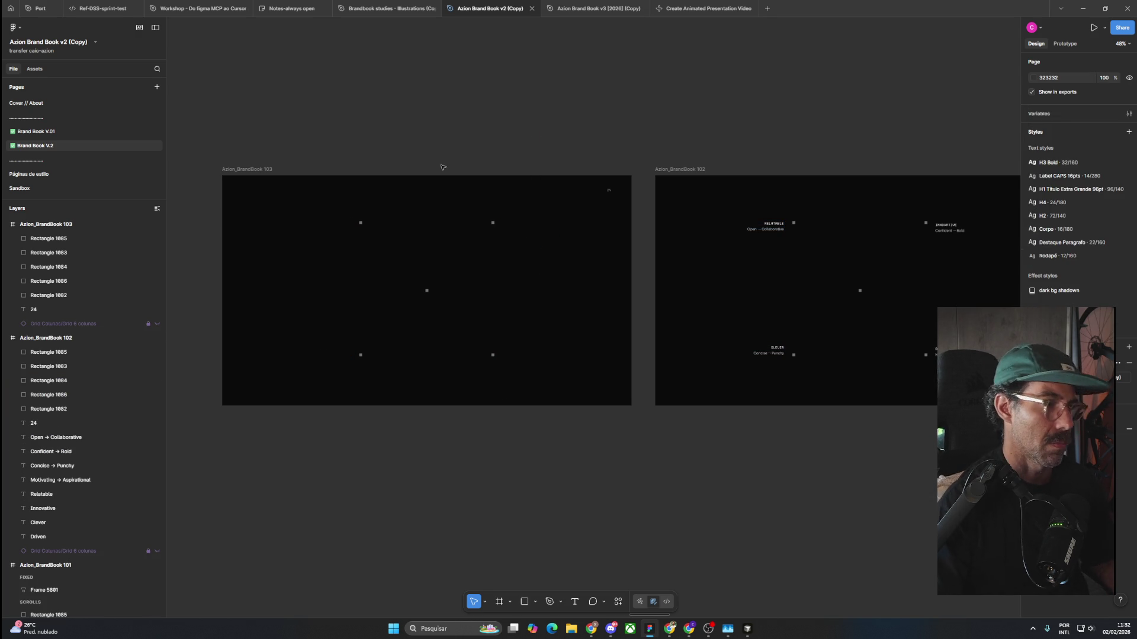
# Create frame 104 from 103 without corner markers, and delete the '24' page number from both.
pyautogui.moveTo(326, 136); pyautogui.dragTo(756, 127)
pyautogui.keyDown('alt'); pyautogui.moveTo(665, 180); pyautogui.dragTo(261, 193); pyautogui.keyUp('alt')
pyautogui.moveTo(322, 65)
pyautogui.mouseDown()
pyautogui.moveTo(378, 321)
pyautogui.moveTo(379, 393)
pyautogui.mouseUp()
pyautogui.press('Delete')
pyautogui.moveTo(536, 119); pyautogui.dragTo(475, 413)
pyautogui.press('Delete')
pyautogui.moveTo(545, 137); pyautogui.dragTo(622, 204)
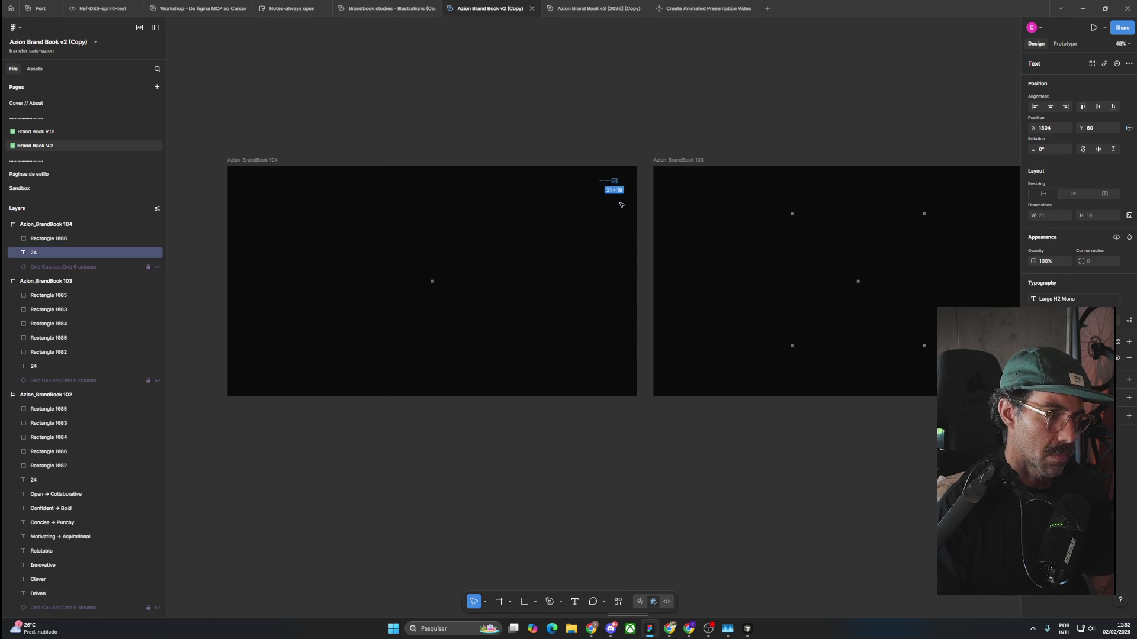
pyautogui.press('Delete')
pyautogui.moveTo(841, 112); pyautogui.dragTo(458, 146)
pyautogui.moveTo(624, 170); pyautogui.dragTo(666, 228)
pyautogui.press('Delete')
pyautogui.hscroll(6, 711, 154)
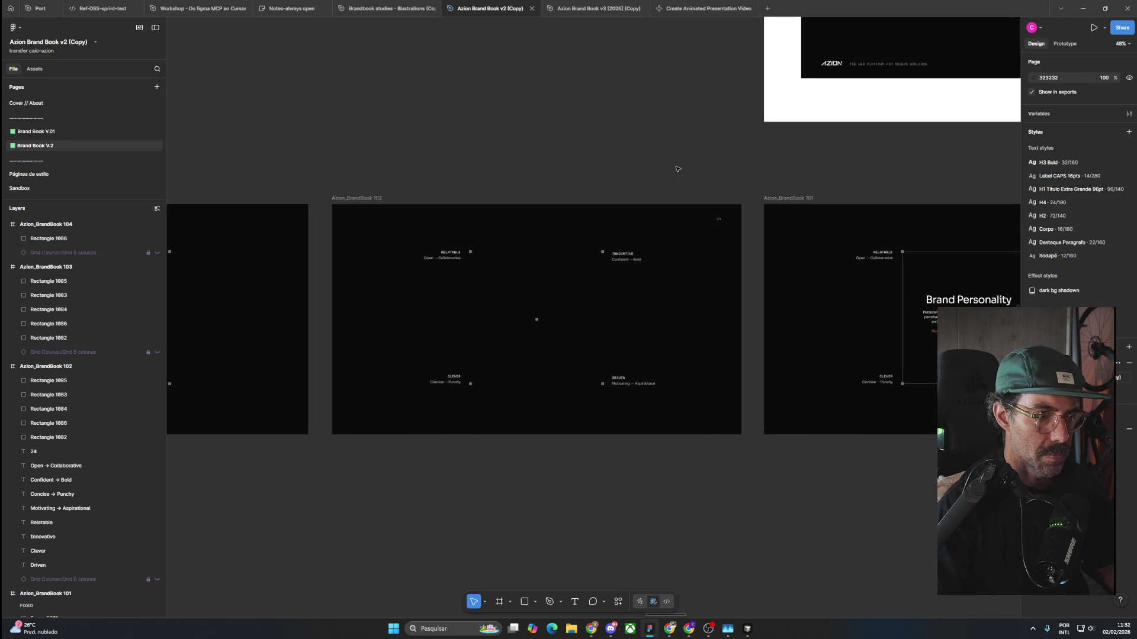
# Delete the '24' page numbers from frames Azion_BrandBook 102 and 101.
pyautogui.moveTo(675, 170); pyautogui.dragTo(733, 234)
pyautogui.press('Delete')
pyautogui.hscroll(6, 593, 172)
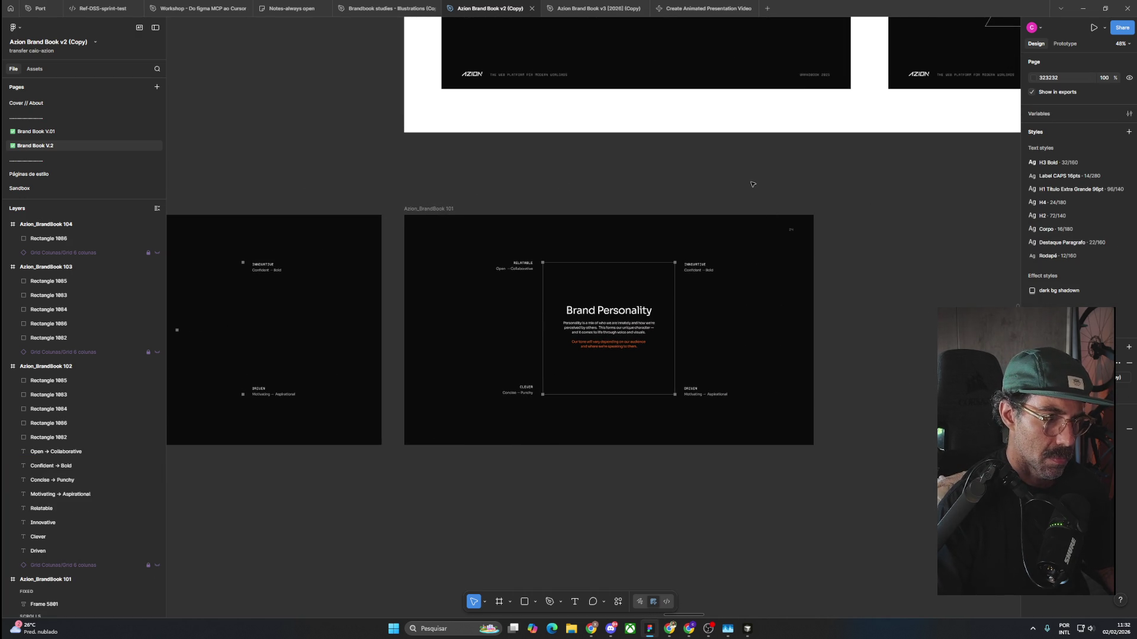
pyautogui.moveTo(751, 184); pyautogui.dragTo(811, 232)
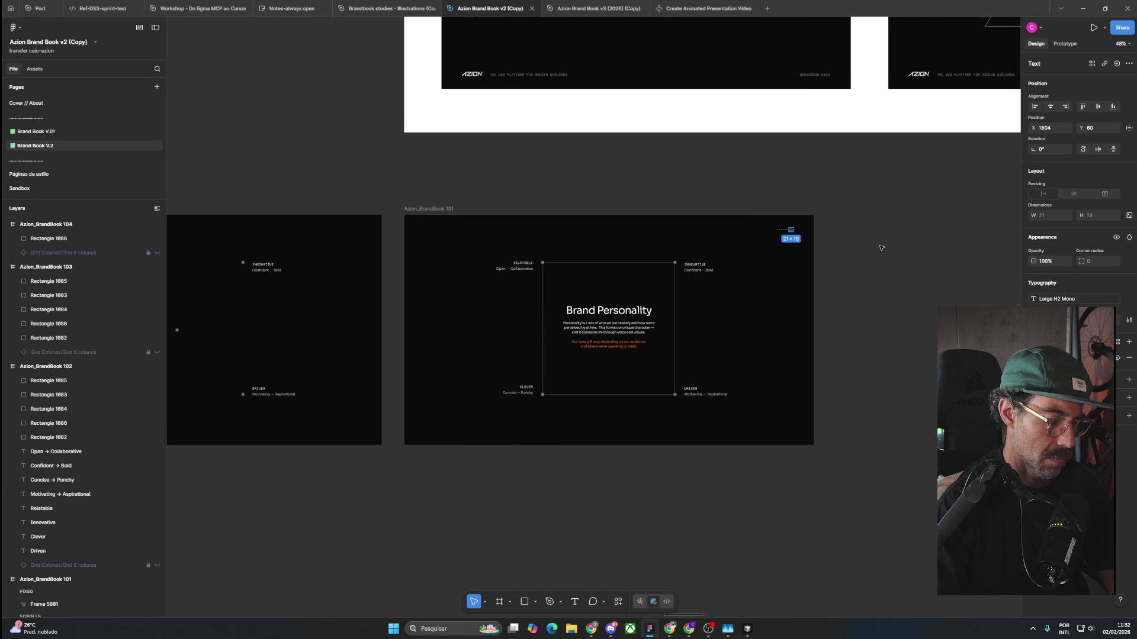
pyautogui.press('Delete')
# Zoom out and select the four frames 101–104 together.
pyautogui.scroll(5, 643, 344)
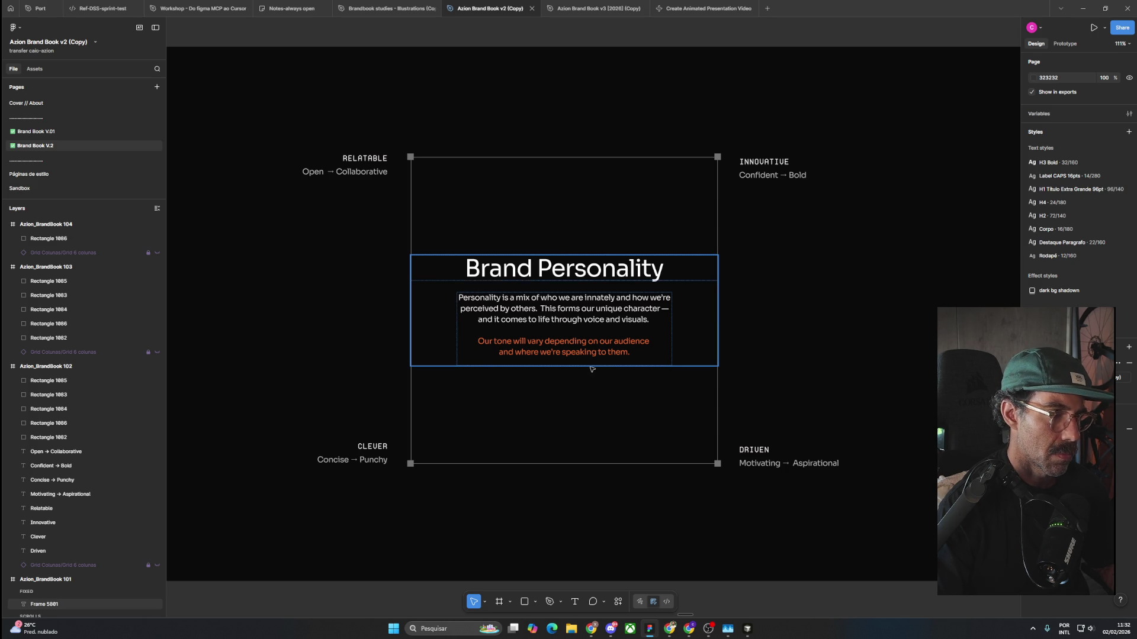
pyautogui.scroll(-4, 590, 370)
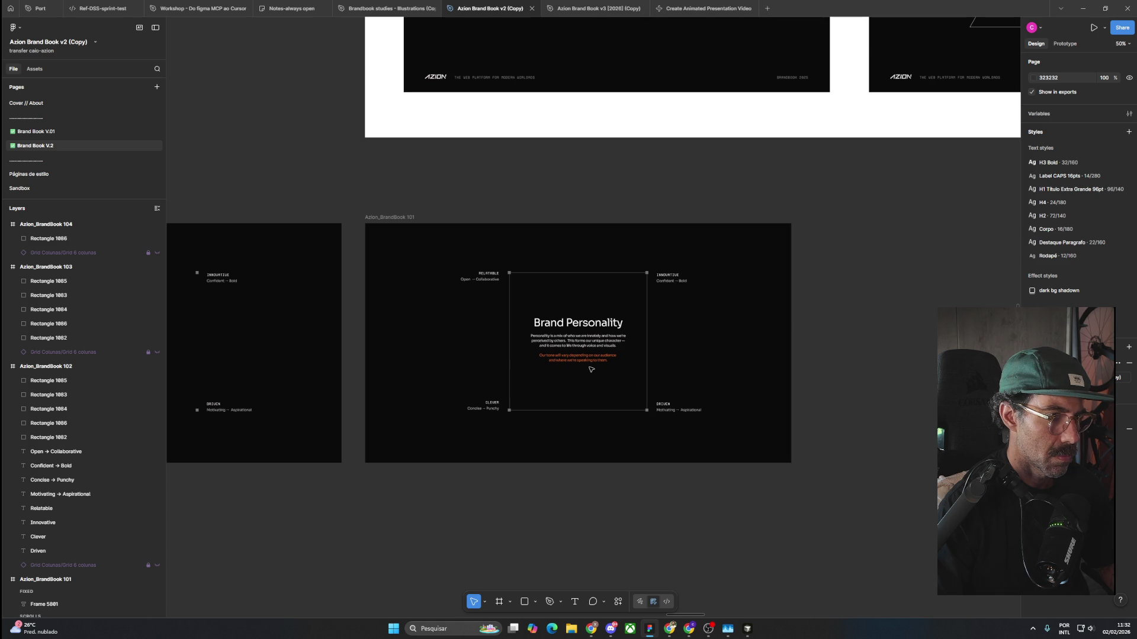
pyautogui.moveTo(484, 496); pyautogui.dragTo(805, 470)
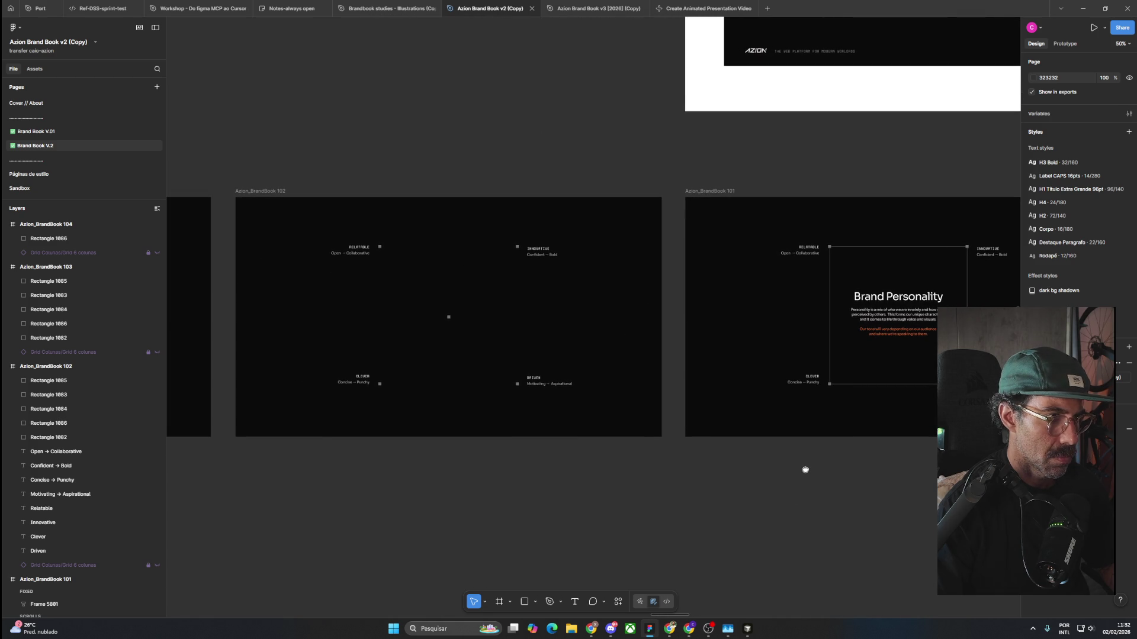
pyautogui.scroll(-3, 805, 470)
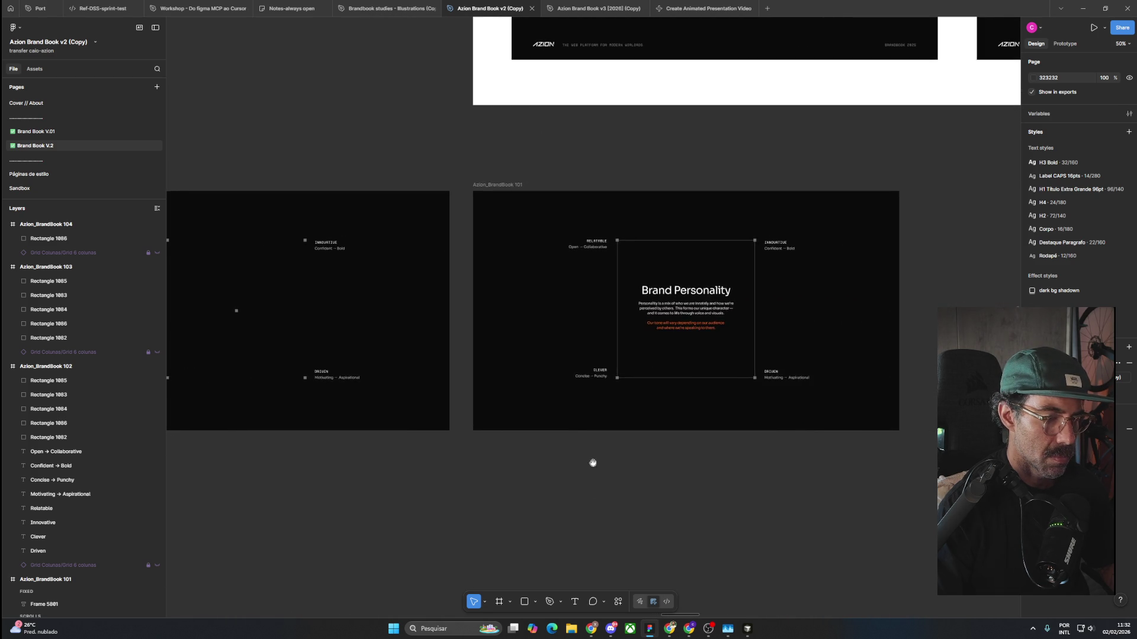
pyautogui.scroll(-2, 598, 469)
pyautogui.scroll(-3, 677, 470)
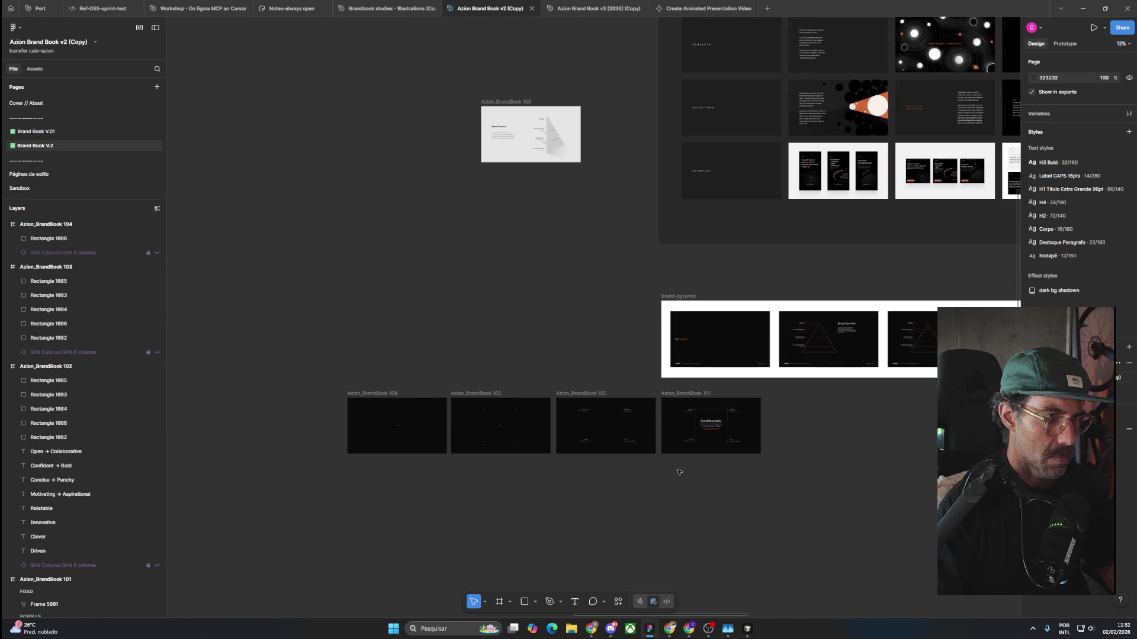
pyautogui.moveTo(855, 493)
pyautogui.mouseDown()
pyautogui.moveTo(358, 415)
pyautogui.moveTo(708, 406)
pyautogui.mouseUp()
pyautogui.press('f')
pyautogui.hscroll(5, 748, 482)
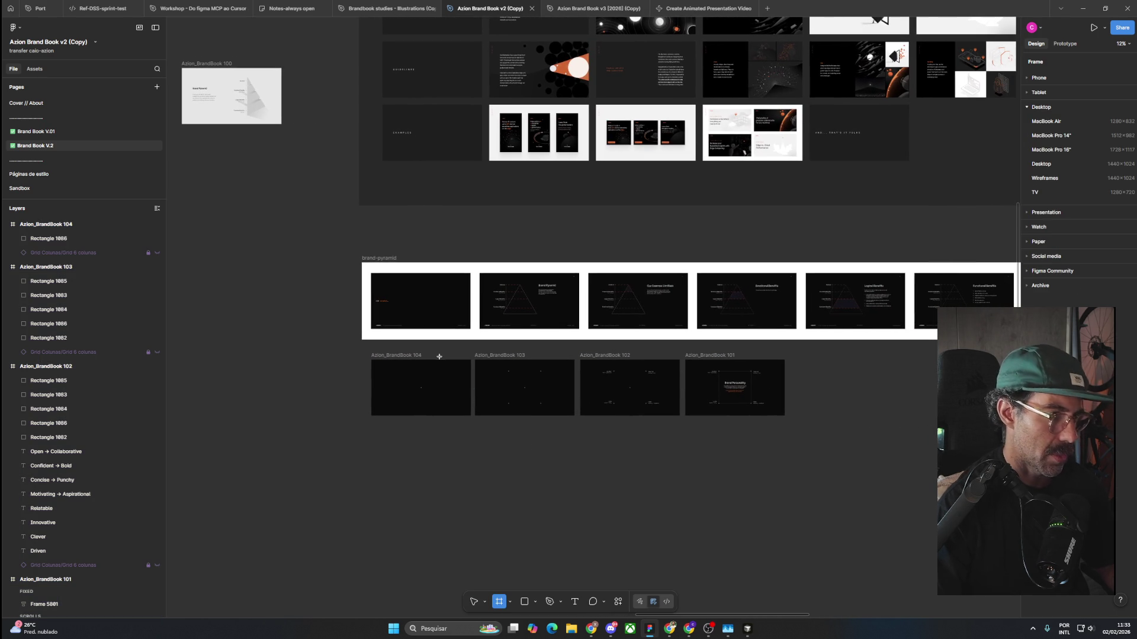
# Draw a parent frame around frames 101–104 and name it brand-personality.
pyautogui.moveTo(361, 346); pyautogui.dragTo(798, 427)
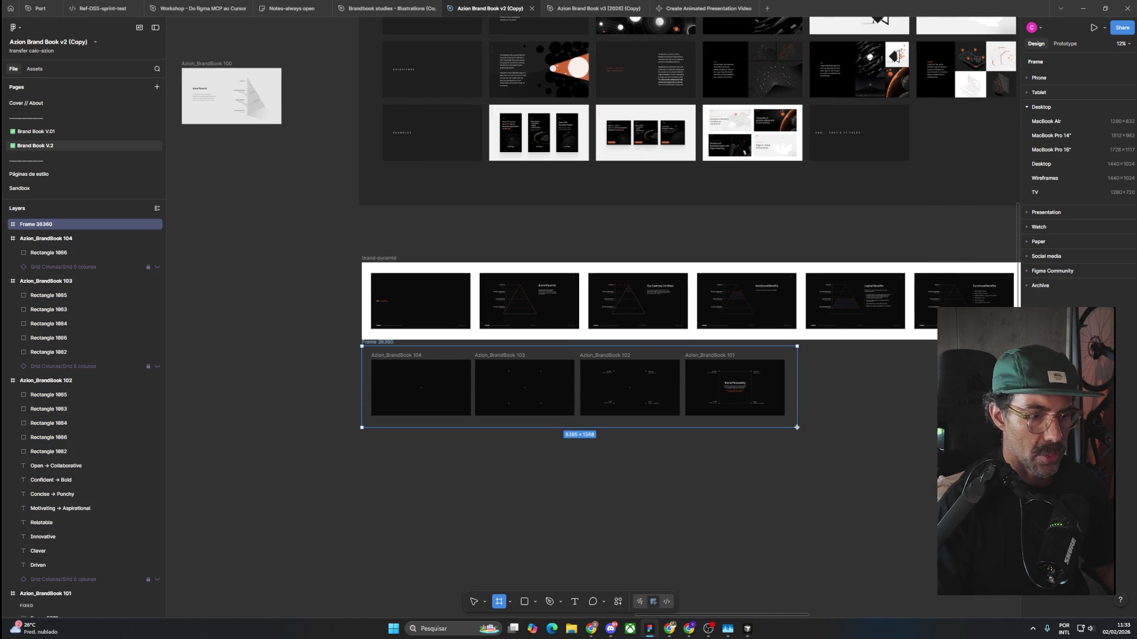
pyautogui.click(845, 435)
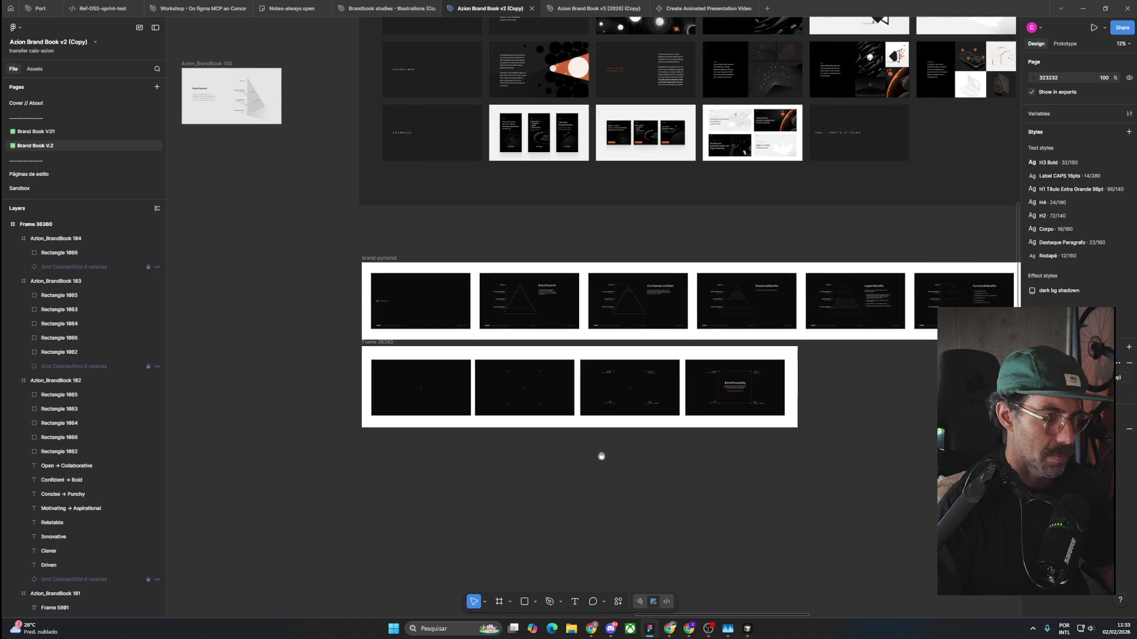
pyautogui.scroll(1, 599, 457)
pyautogui.click(332, 336)
pyautogui.doubleClick(332, 337)
pyautogui.write('bran')
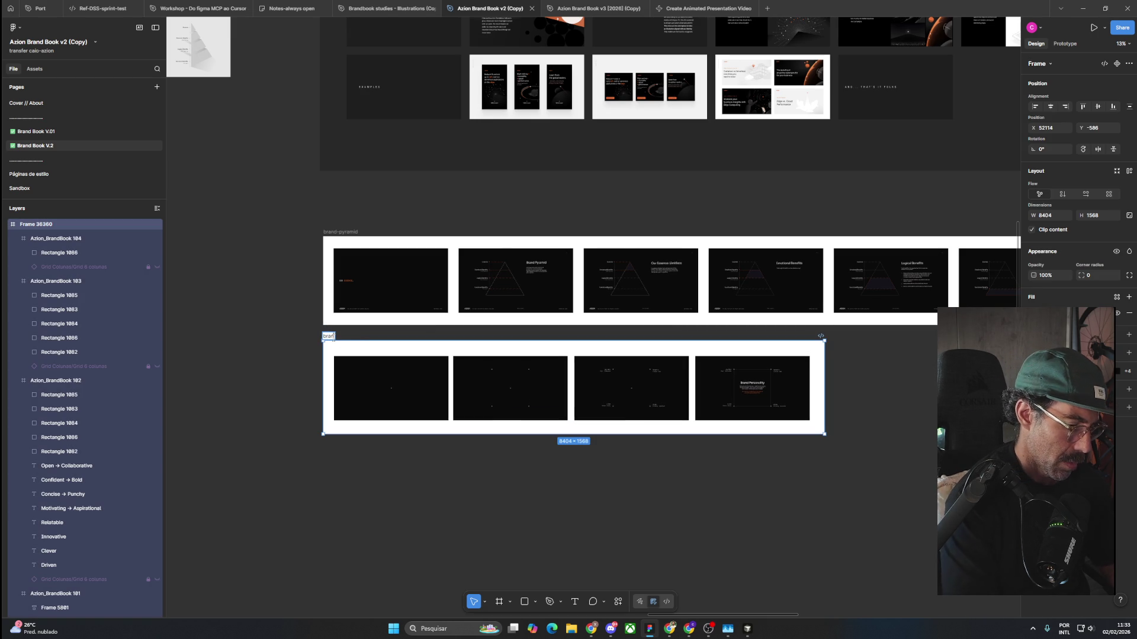
pyautogui.write('d-personality')
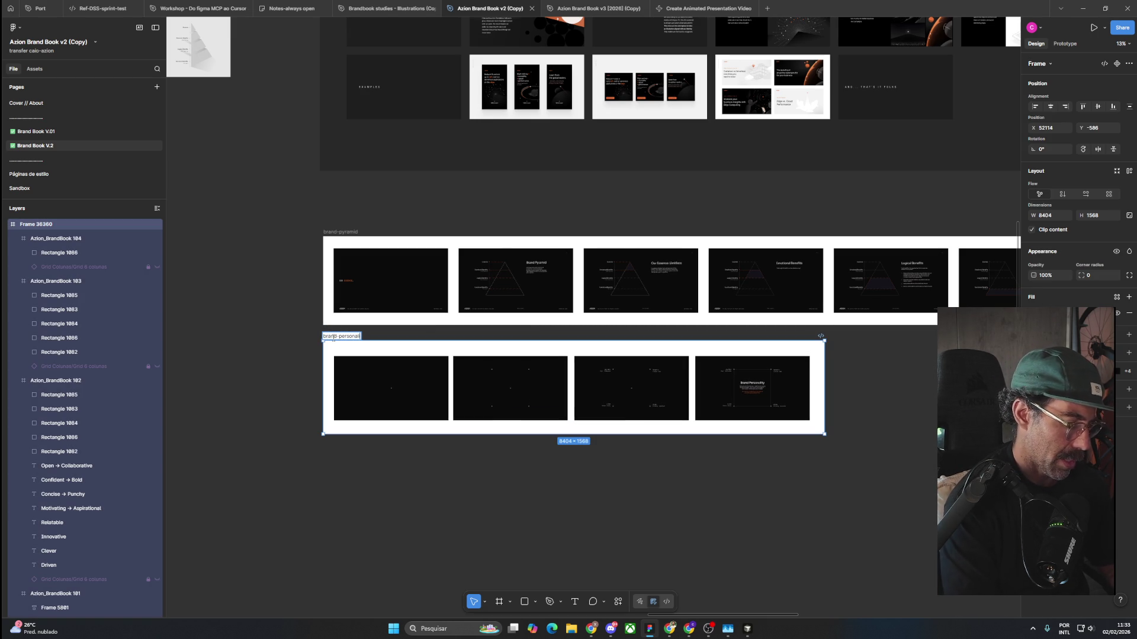
pyautogui.click(271, 344)
pyautogui.hotkey('alt', 'Tab')
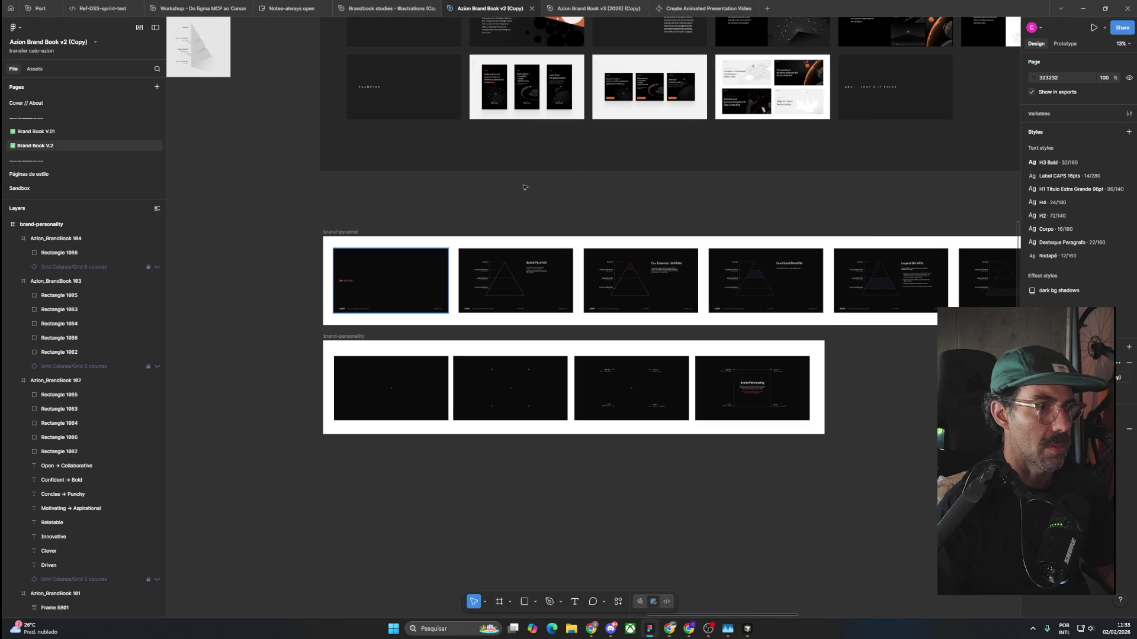
pyautogui.rightClick(649, 629)
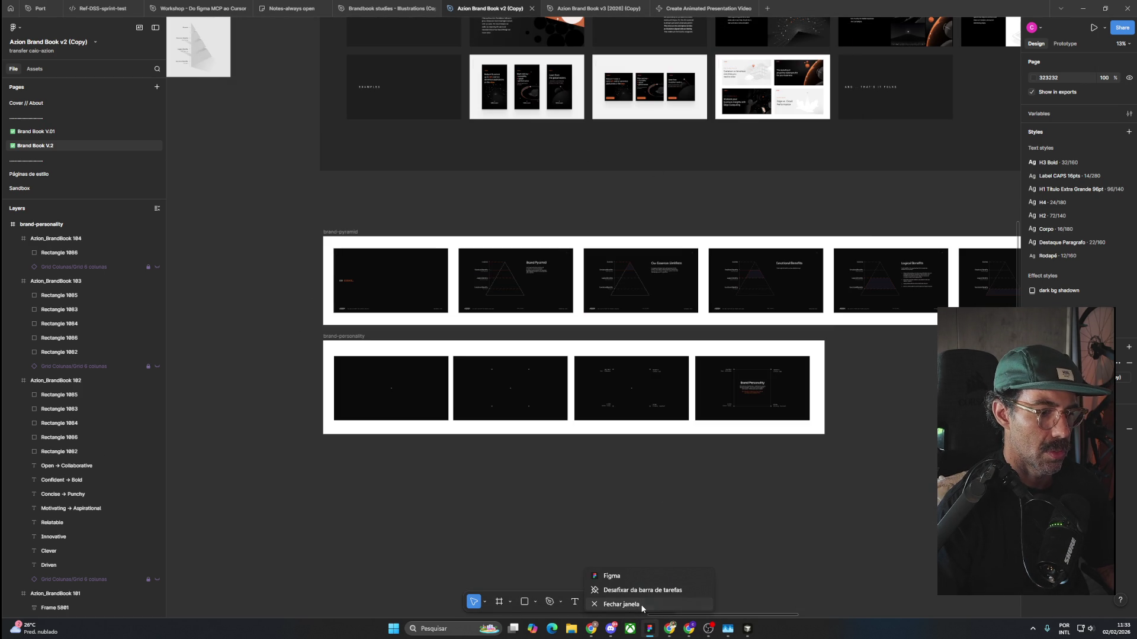
# Close the Figma window from the taskbar and reopen Figma.
pyautogui.click(642, 607)
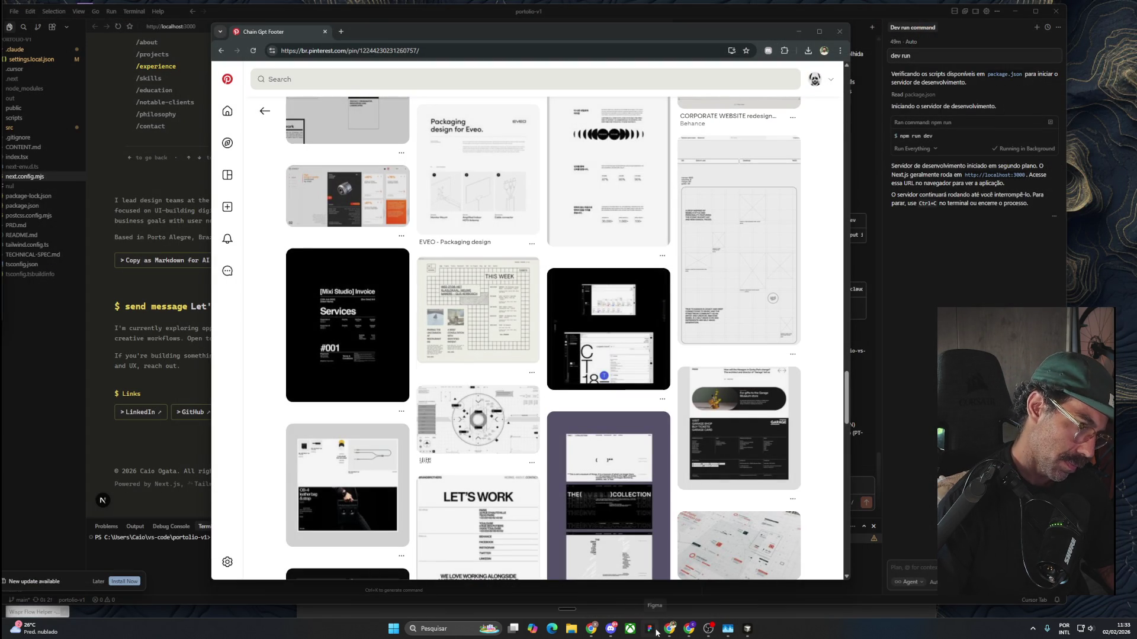
pyautogui.click(654, 631)
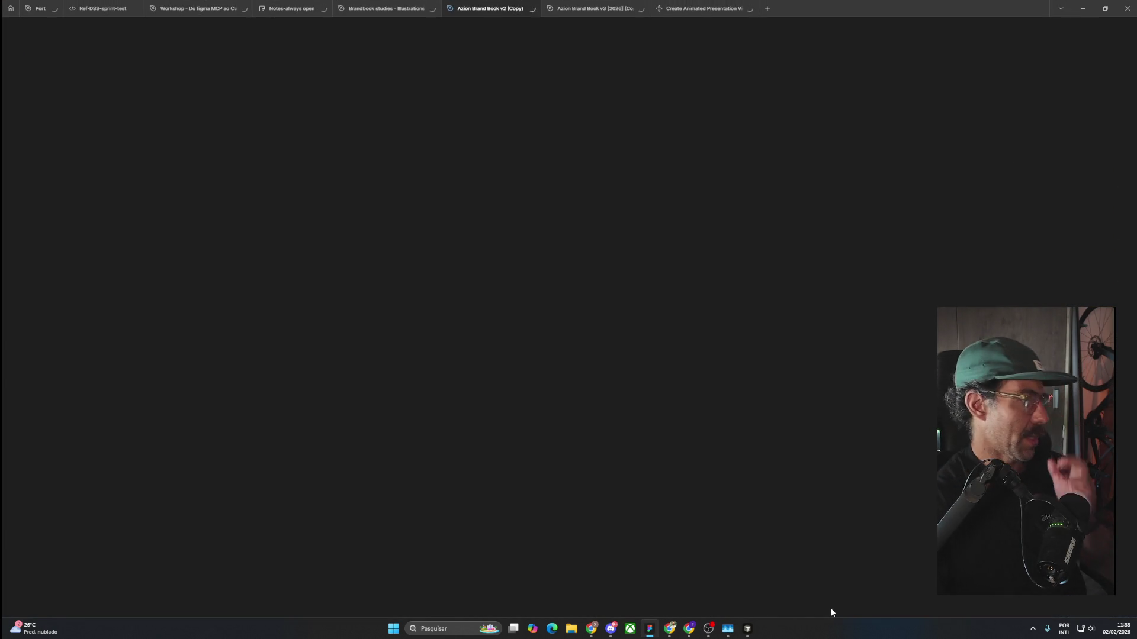
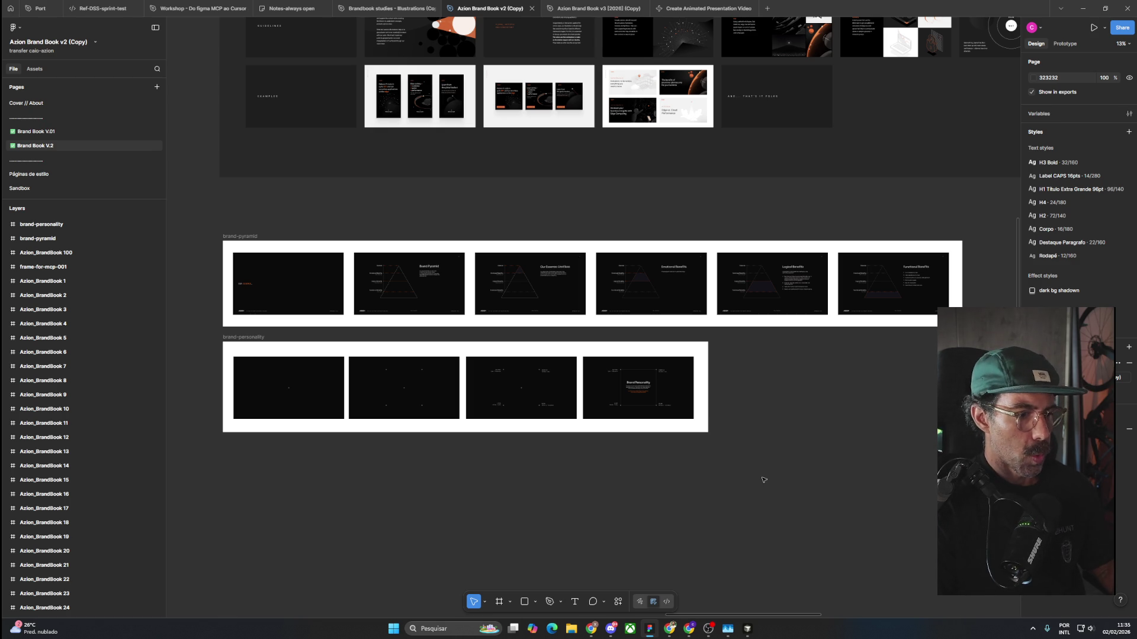
# Select the brand-personality frame in the Azion Brand Book file.
pyautogui.hscroll(-4, 371, 474)
pyautogui.click(377, 332)
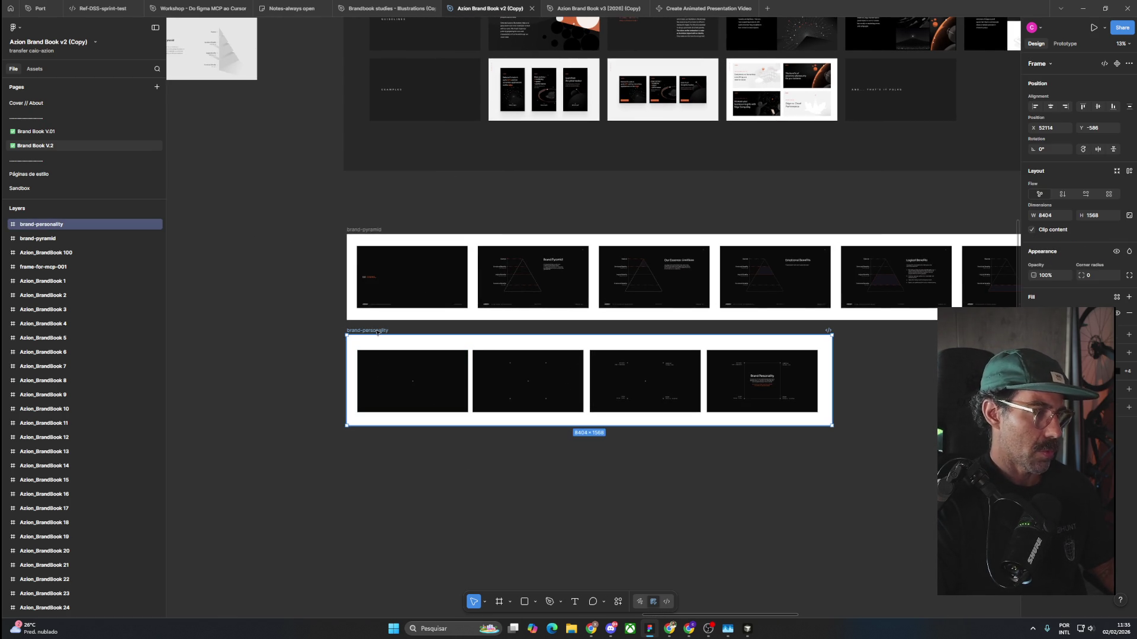
pyautogui.click(701, 9)
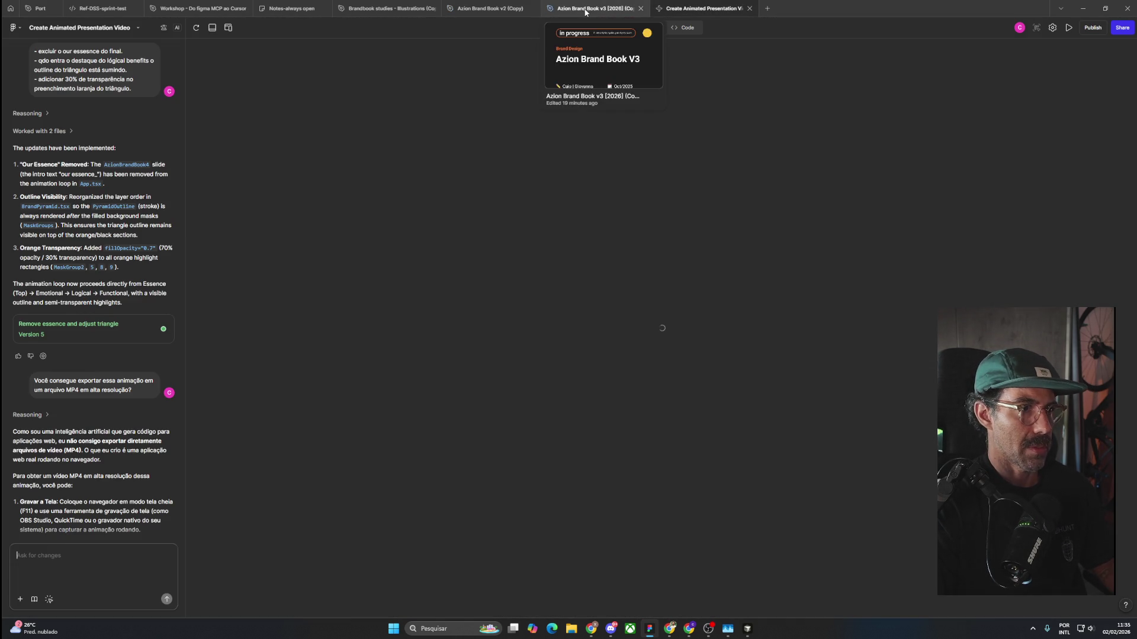
pyautogui.click(585, 9)
pyautogui.click(767, 8)
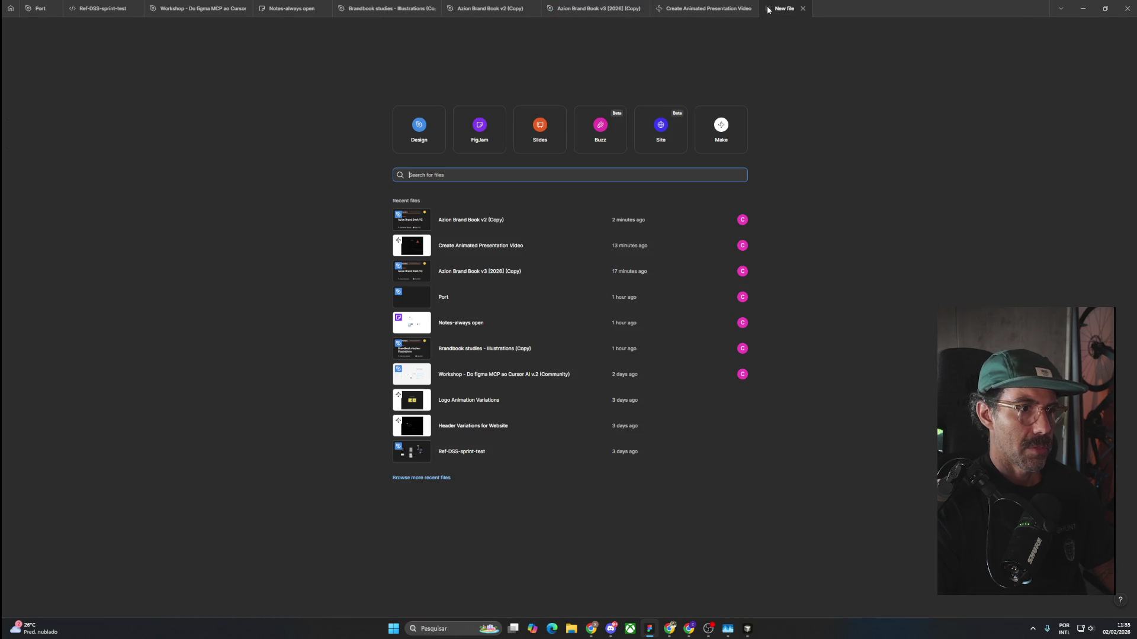
pyautogui.hotkey('ctrl', 'w')
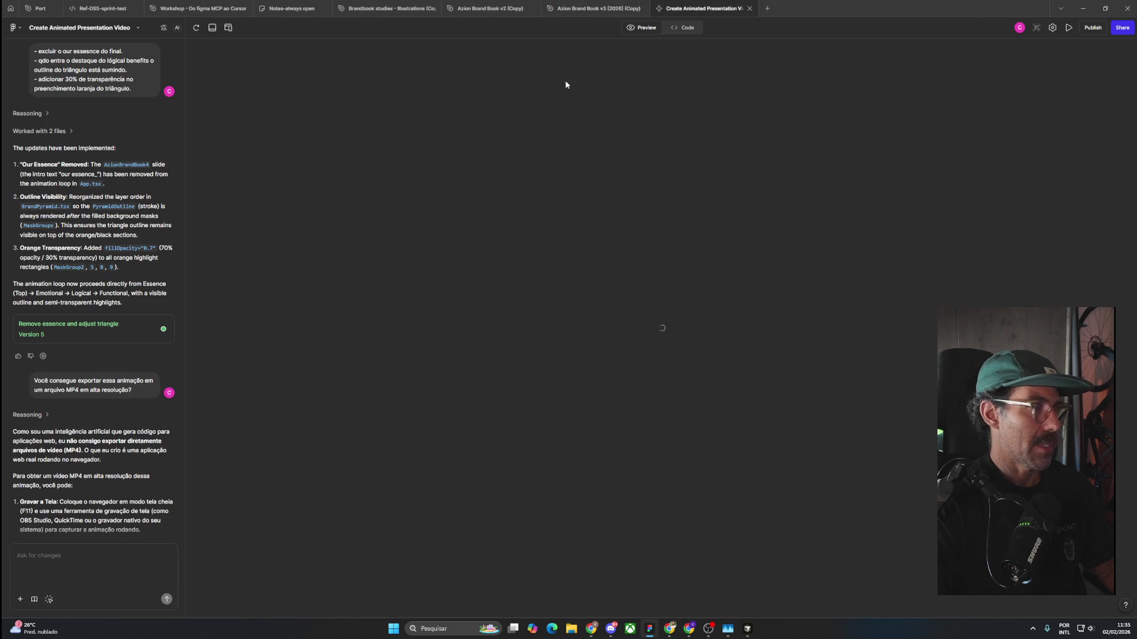
# Create a new blank Make file through File > New > New Make.
pyautogui.click(14, 27)
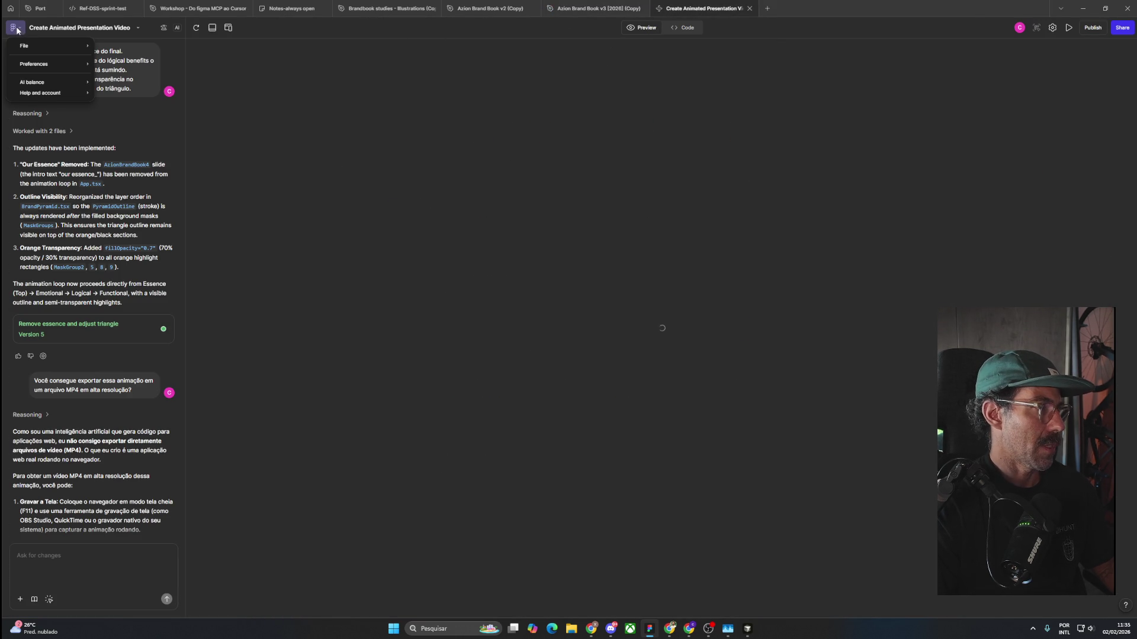
pyautogui.moveTo(26, 48)
pyautogui.moveTo(172, 56)
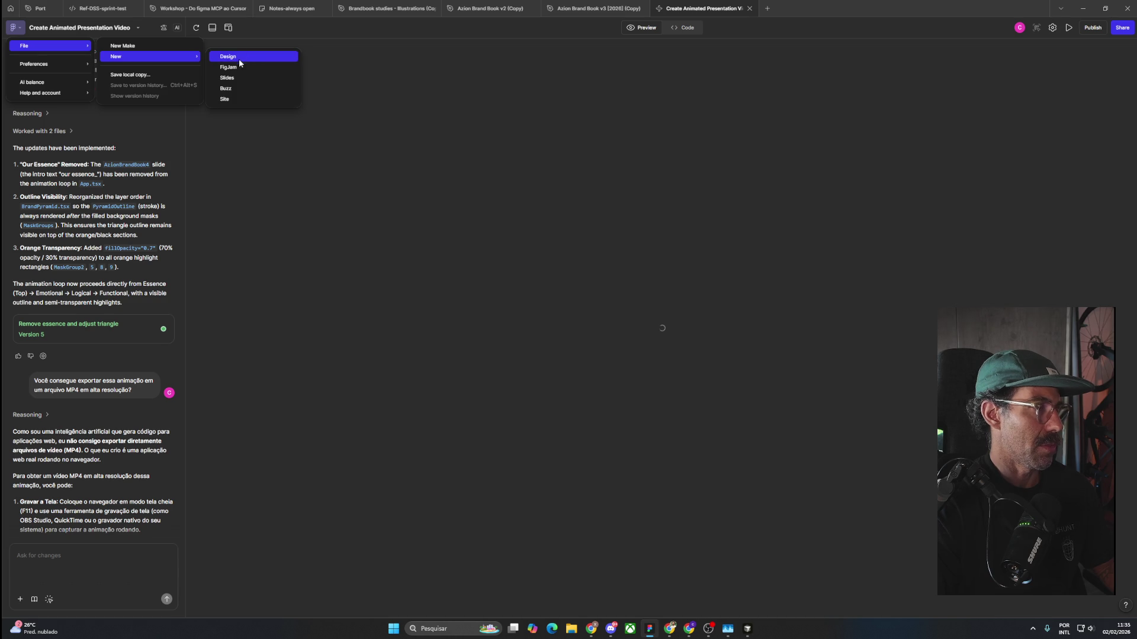
pyautogui.click(148, 46)
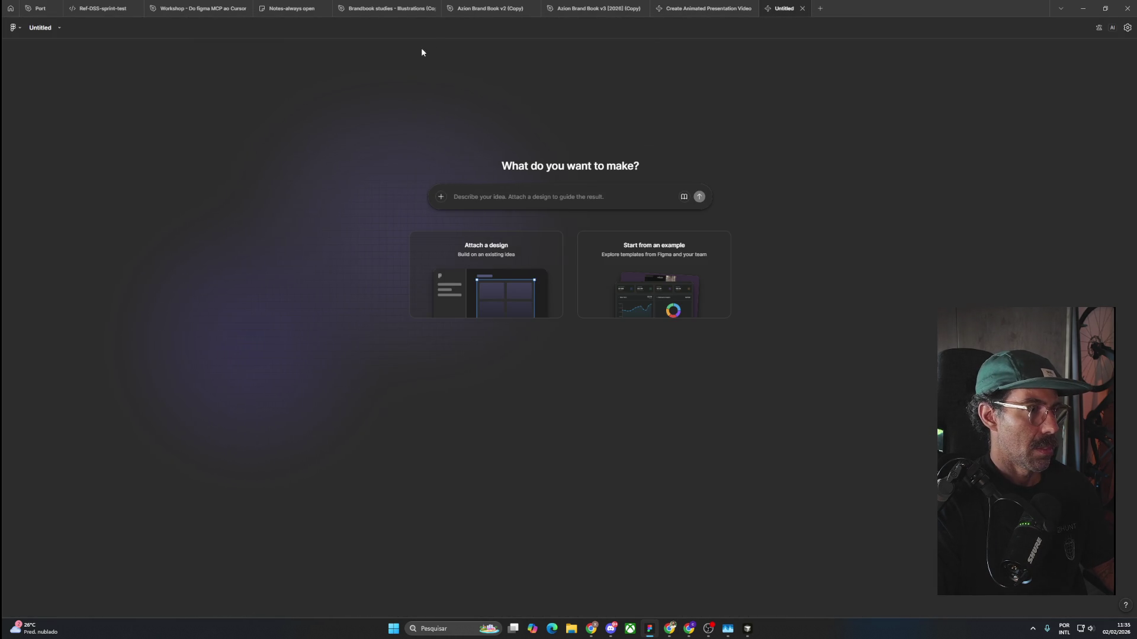
pyautogui.click(477, 10)
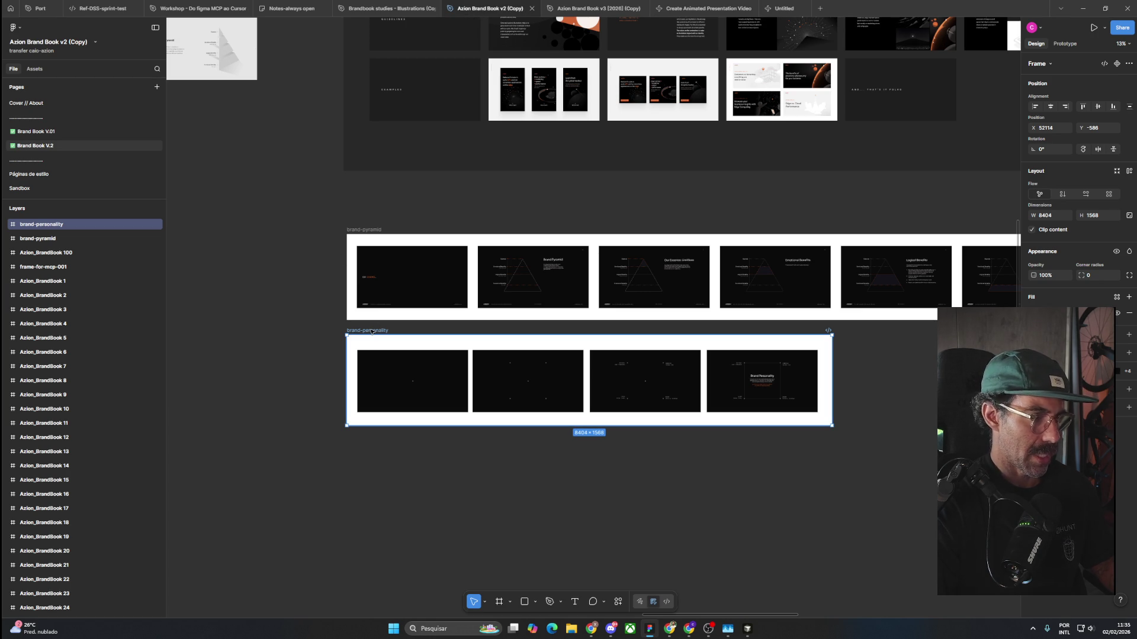
pyautogui.click(784, 8)
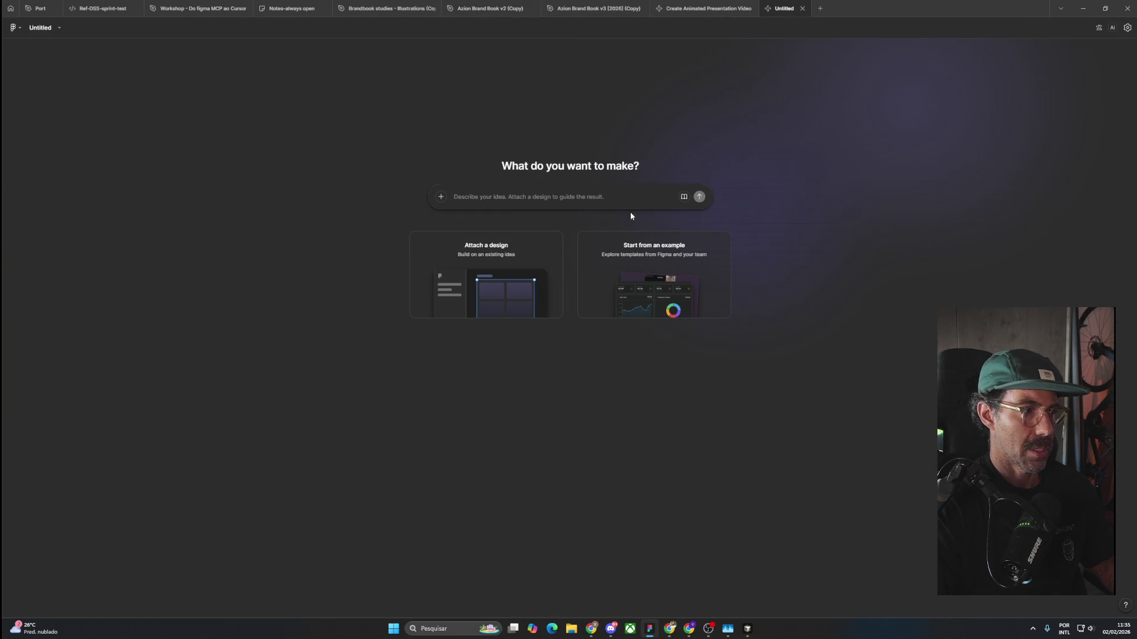
# Attach the copied slide frame and send the Portuguese animation brief to Figma Make.
pyautogui.hotkey('ctrl', 'v')
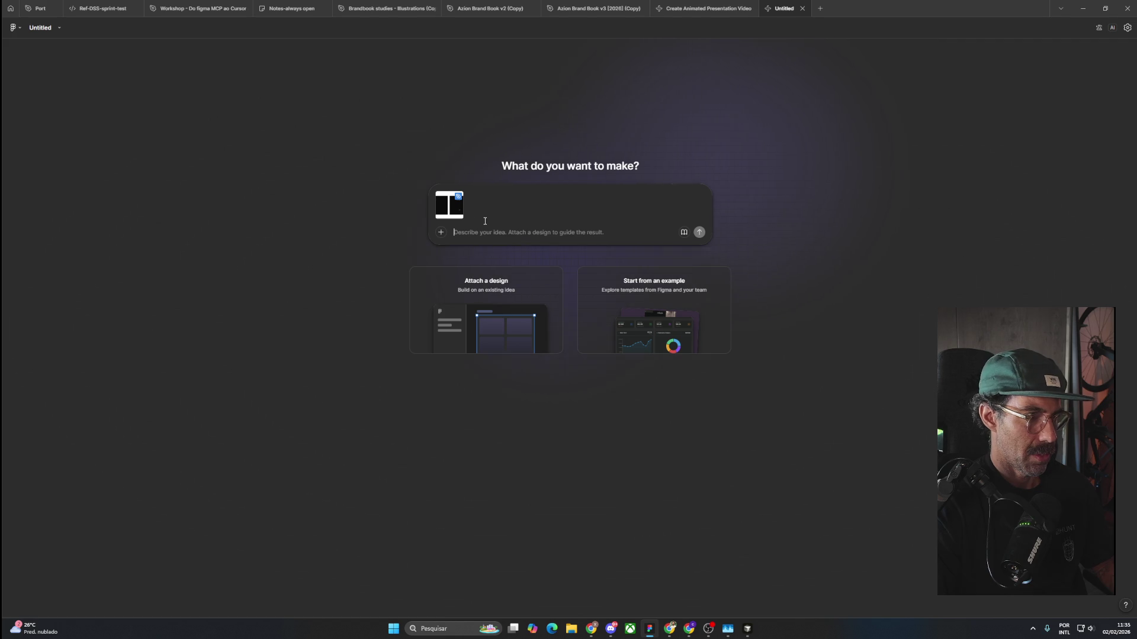
pyautogui.write('Fas')
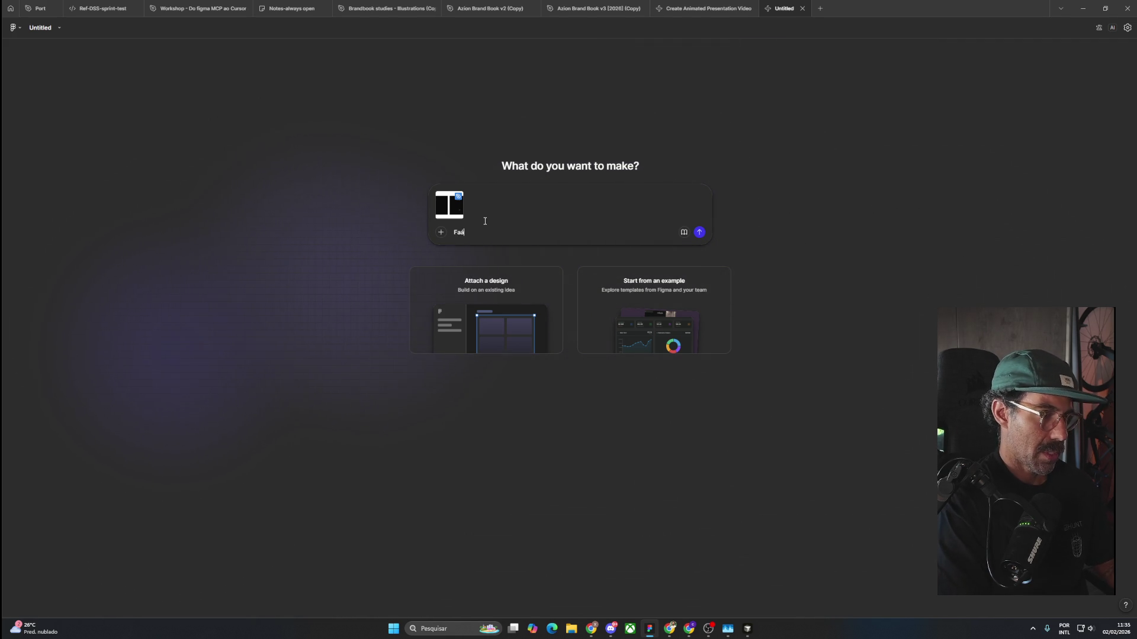
pyautogui.press('BackSpace')
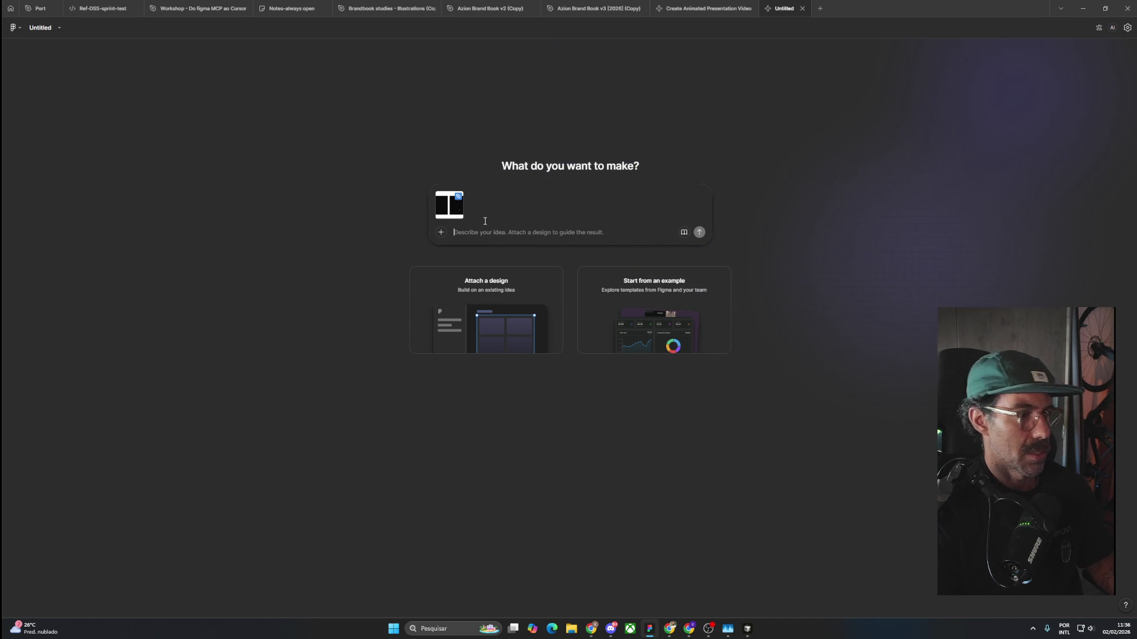
pyautogui.write('Faça uma animação seguindo a sequência de slides.  Garanta que não seja criado um novo conteúdo e que a animação fique bem interessante, com os quadrados piscando, as linhas crescendo conforme elas vão se formando até chegar na última tela.')
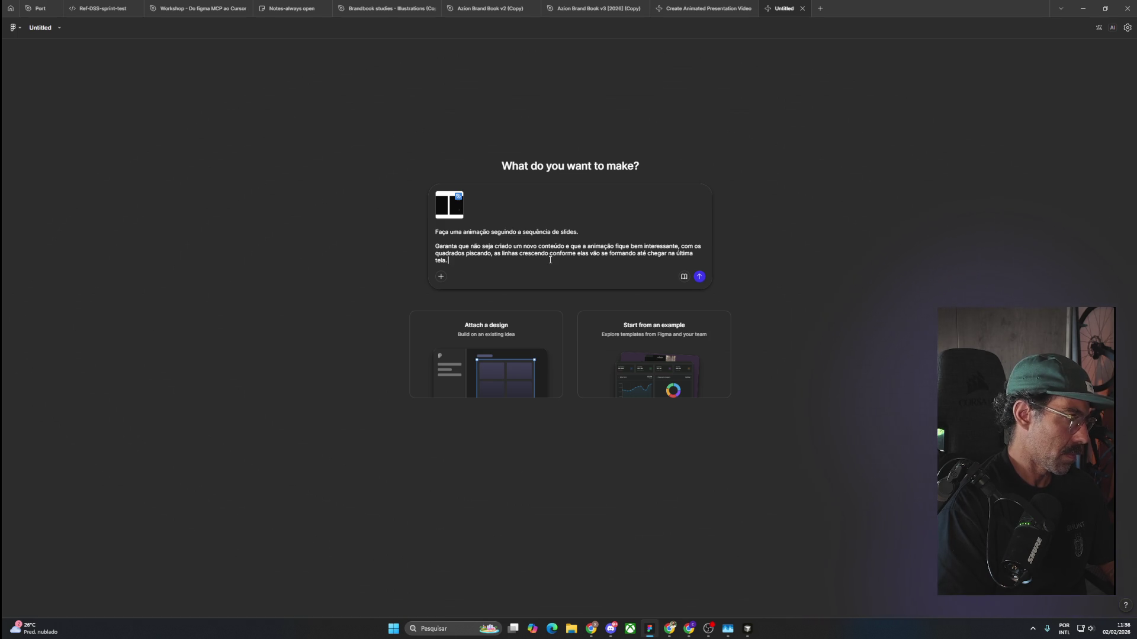
pyautogui.write('Faá a entrada dos textos lembrabndo u')
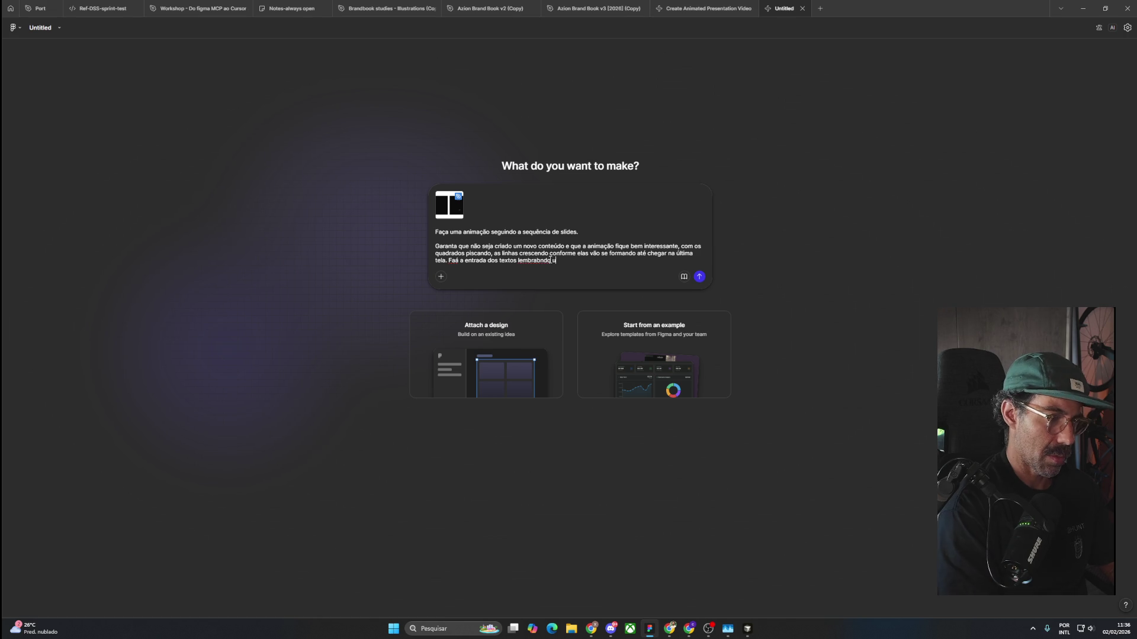
pyautogui.press('BackSpace')
pyautogui.press('BackSpace')
pyautogui.press('BackSpace')
pyautogui.write('m sistema')
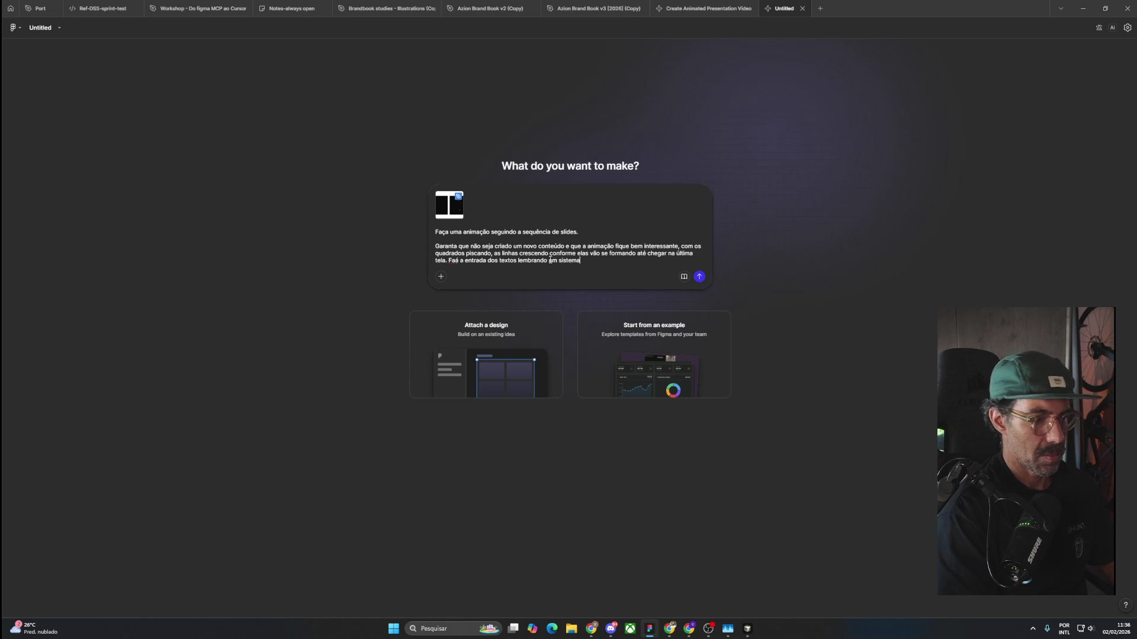
pyautogui.write('.')
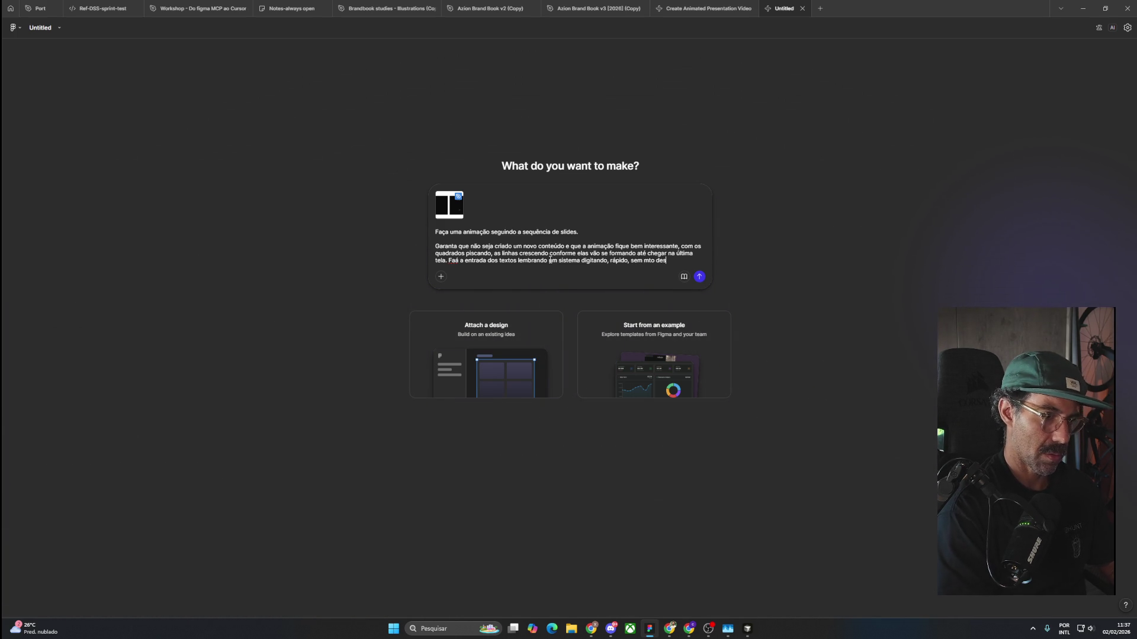
pyautogui.write('staquy')
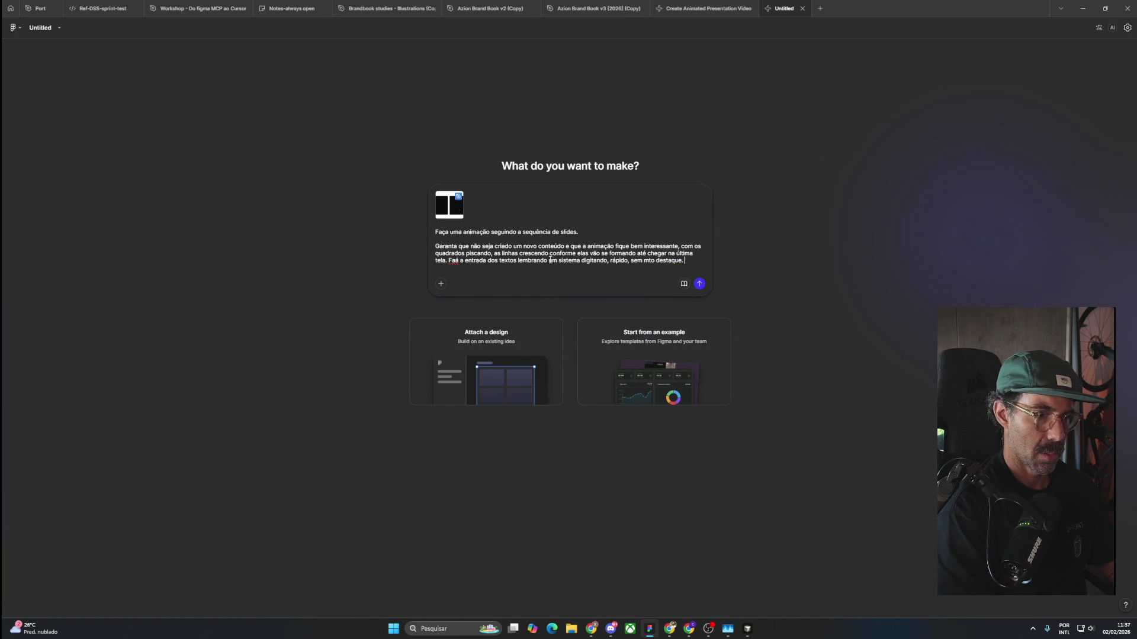
pyautogui.press('Return')
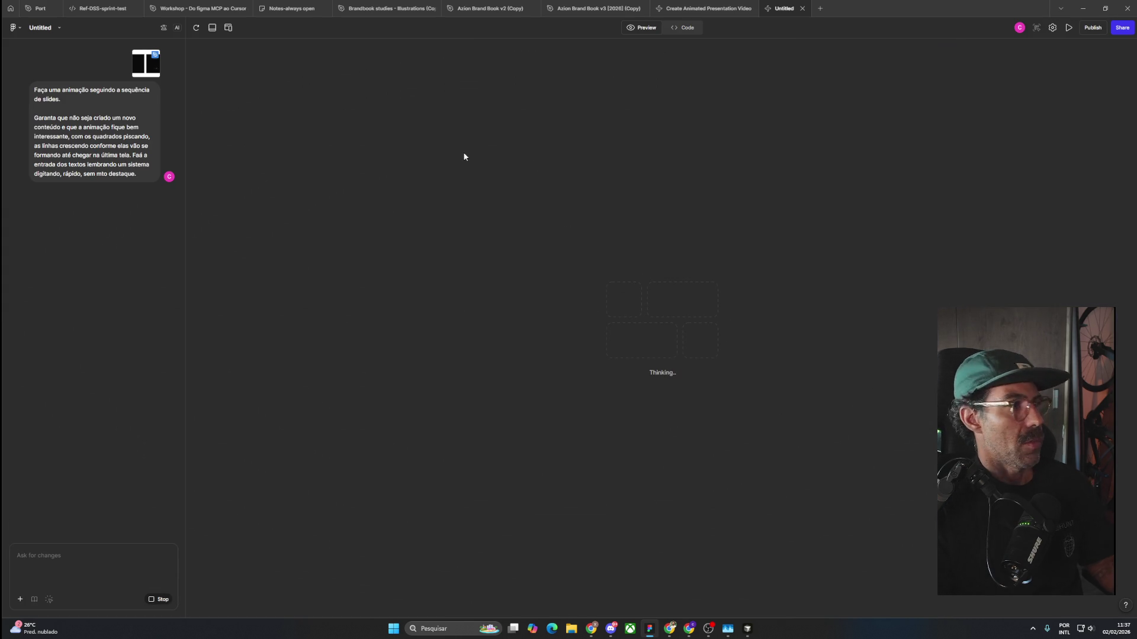
# Bring the Pinterest window forward and scroll down through the related pins grid.
pyautogui.hotkey('alt', 'Tab')
pyautogui.scroll(-3, 520, 338)
pyautogui.scroll(-5, 524, 334)
pyautogui.scroll(-5, 527, 333)
pyautogui.scroll(-5, 530, 332)
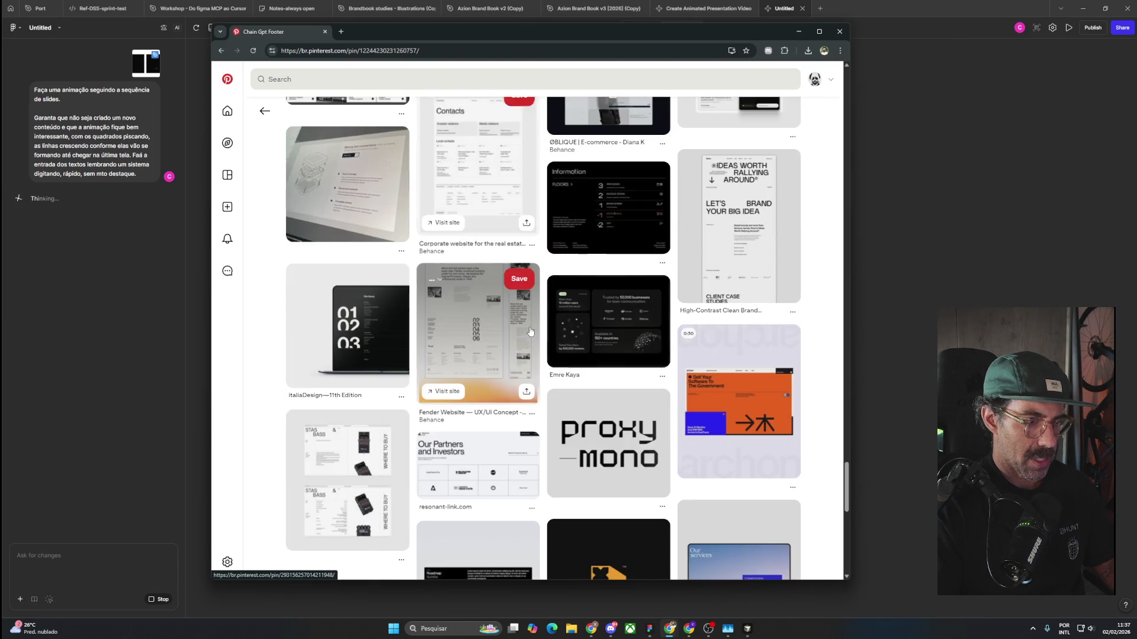
pyautogui.scroll(4, 530, 331)
pyautogui.scroll(-4, 616, 353)
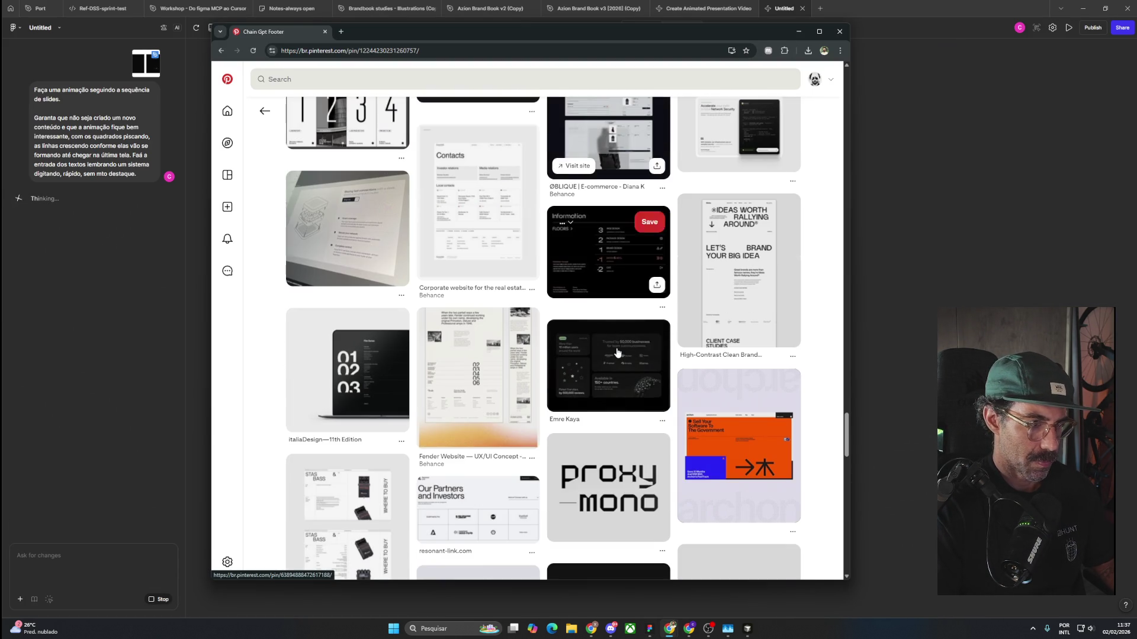
pyautogui.scroll(-5, 618, 350)
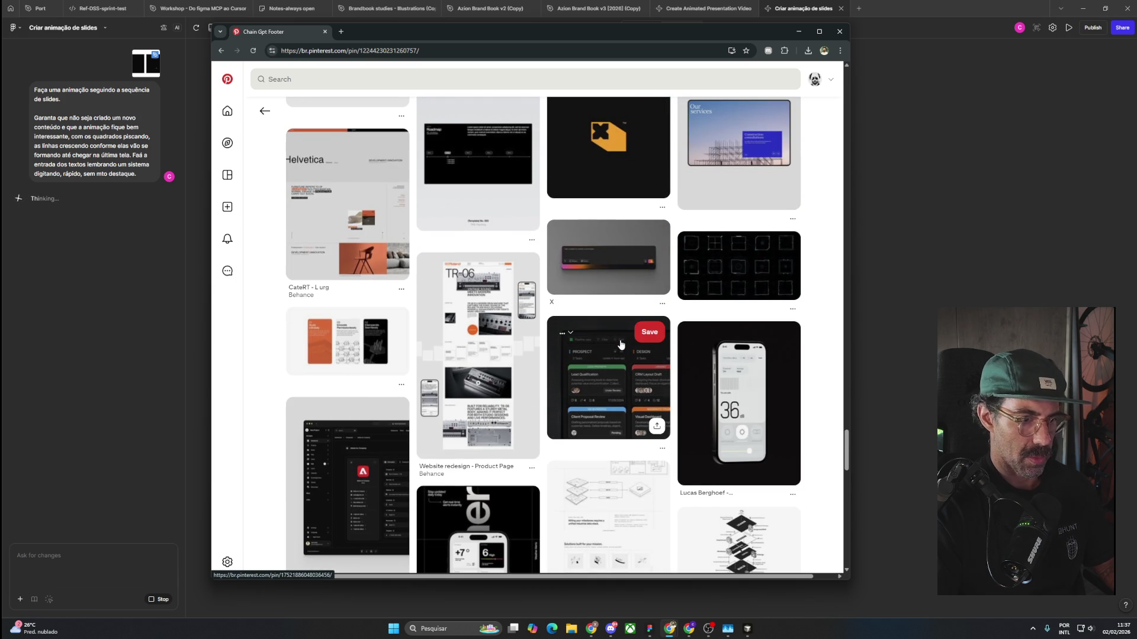
pyautogui.scroll(-5, 619, 344)
pyautogui.scroll(-4, 616, 343)
pyautogui.scroll(-5, 617, 344)
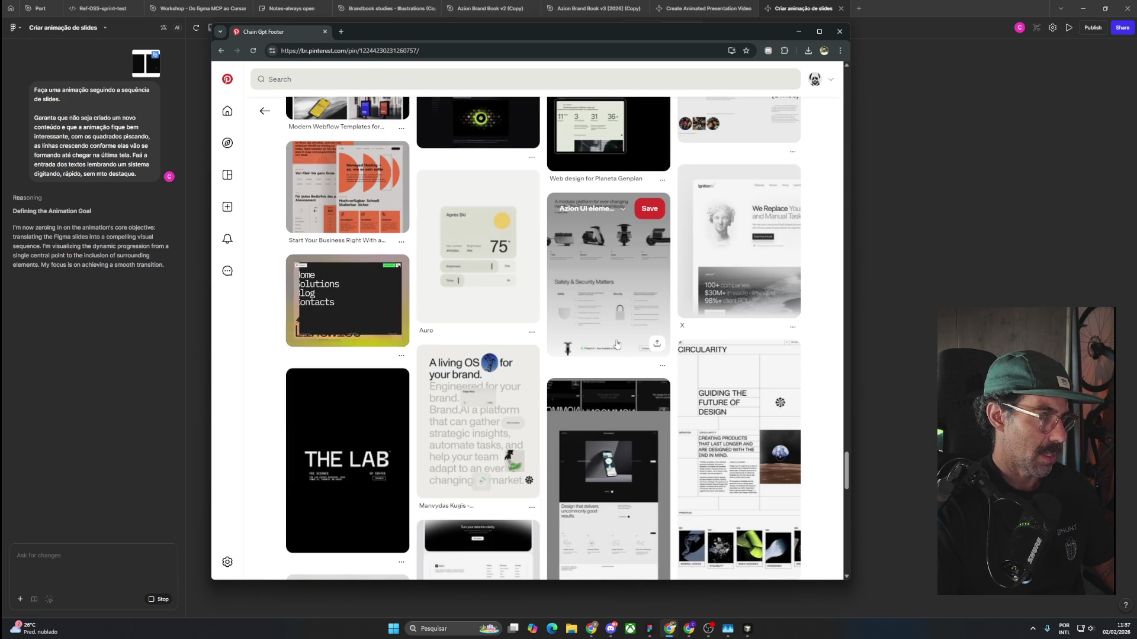
# Open the Home/Solutions navigation pin and watch its video enlarged.
pyautogui.click(335, 298)
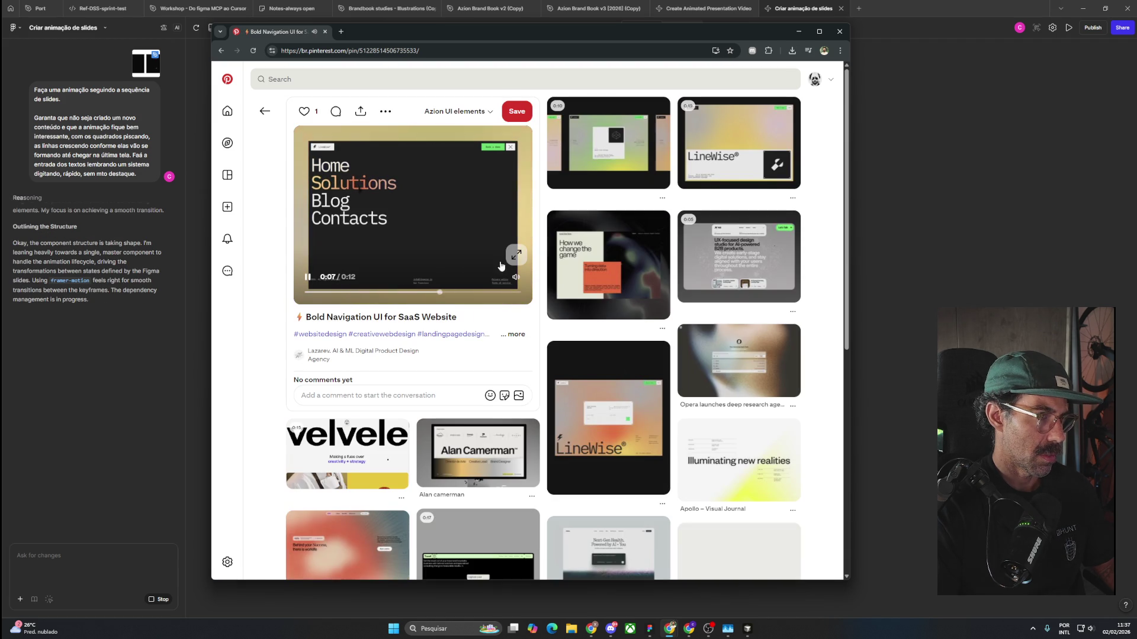
pyautogui.click(518, 255)
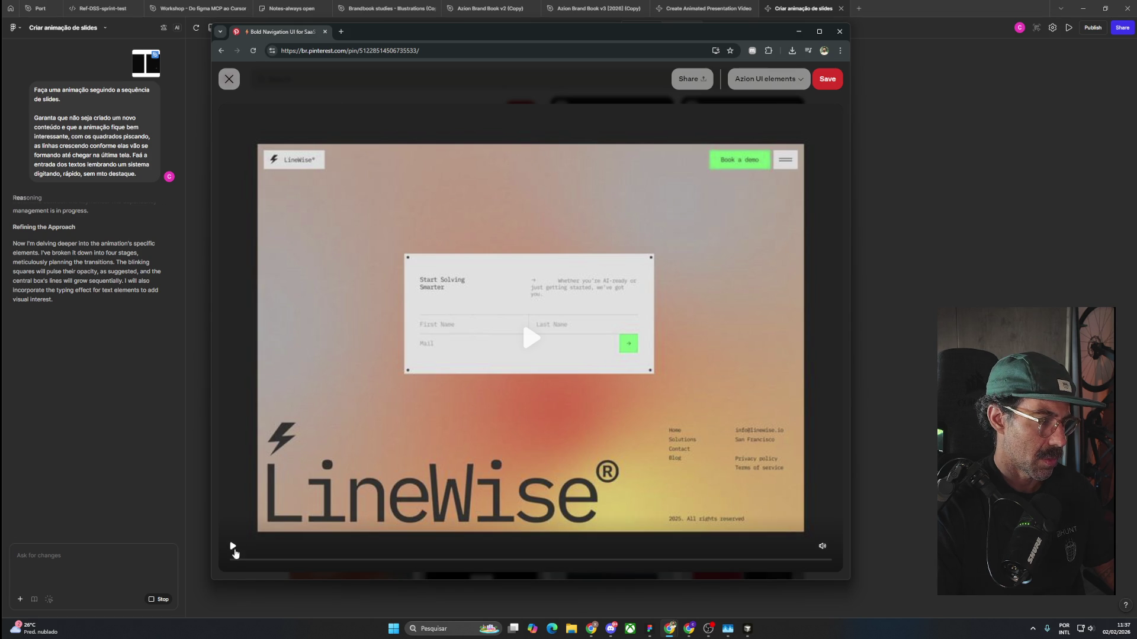
pyautogui.click(234, 549)
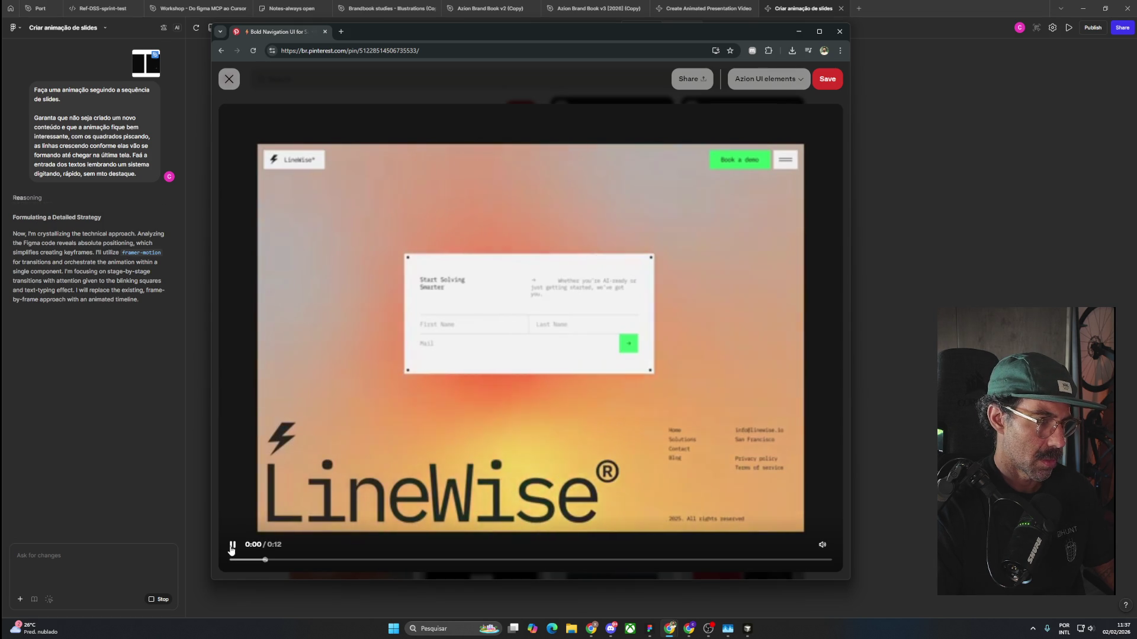
pyautogui.click(232, 548)
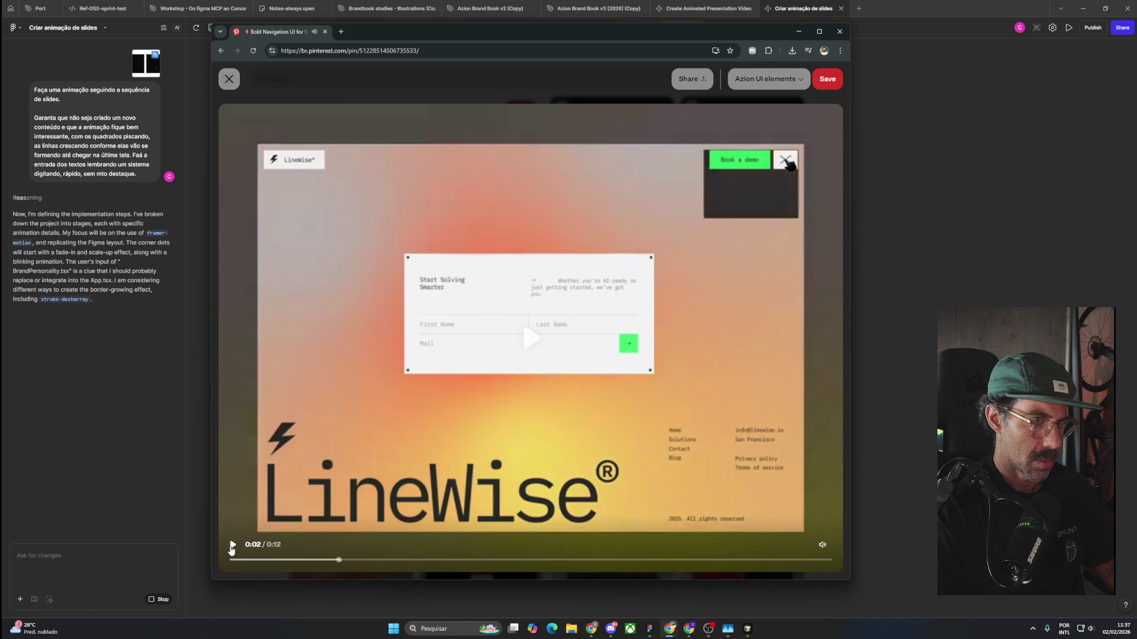
pyautogui.click(231, 547)
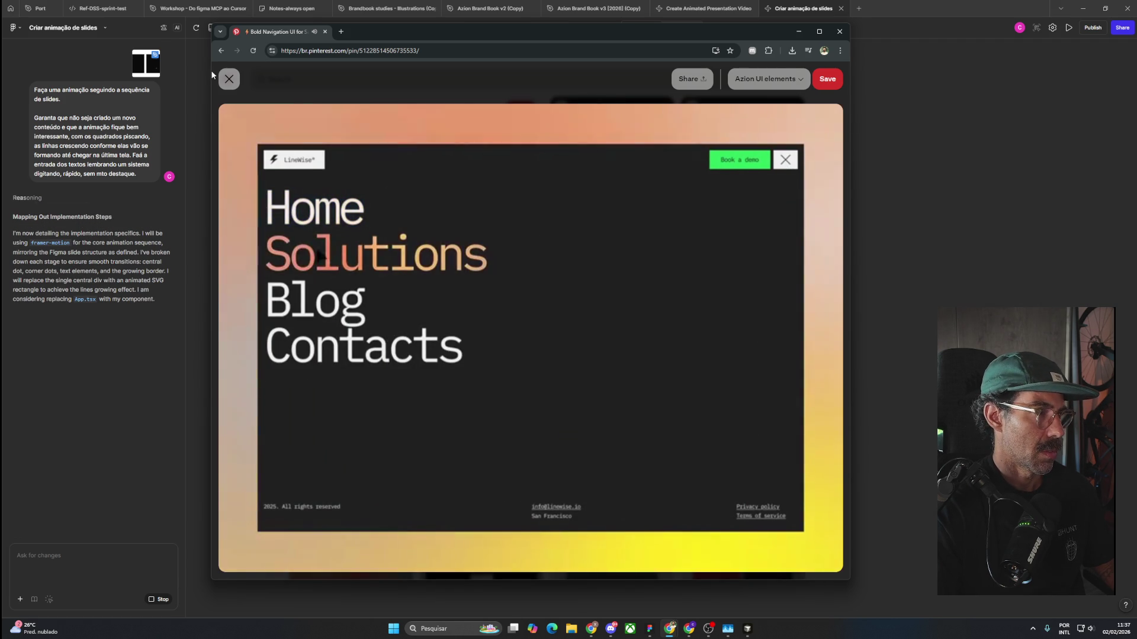
pyautogui.click(229, 79)
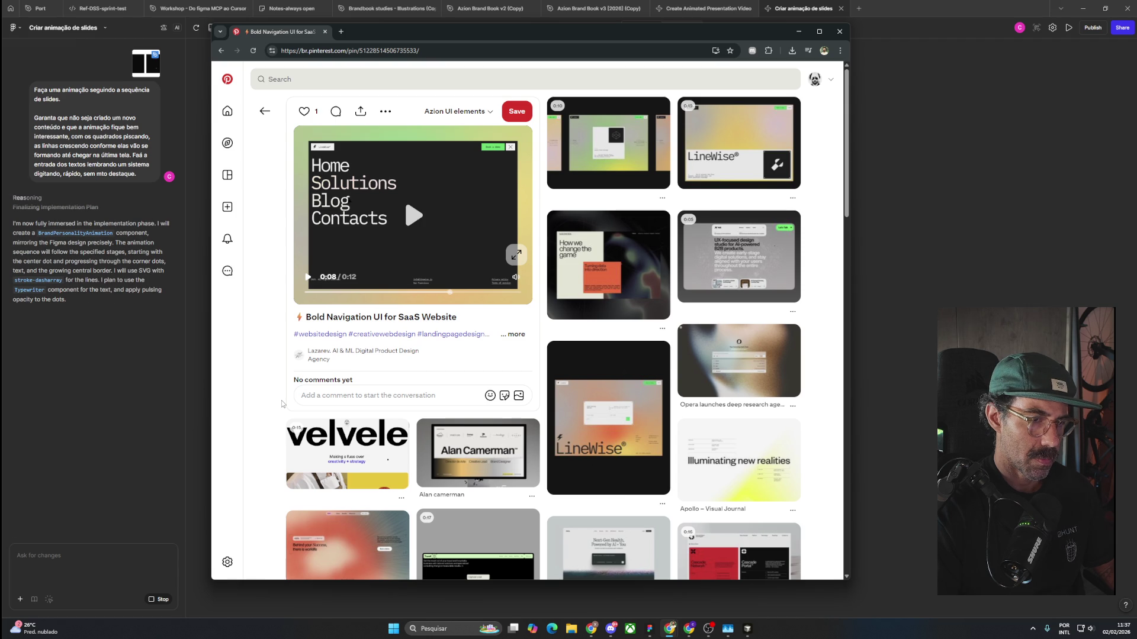
# Open the LineWise knowledge platform pin, pause its video, then return to the previous pin.
pyautogui.click(713, 155)
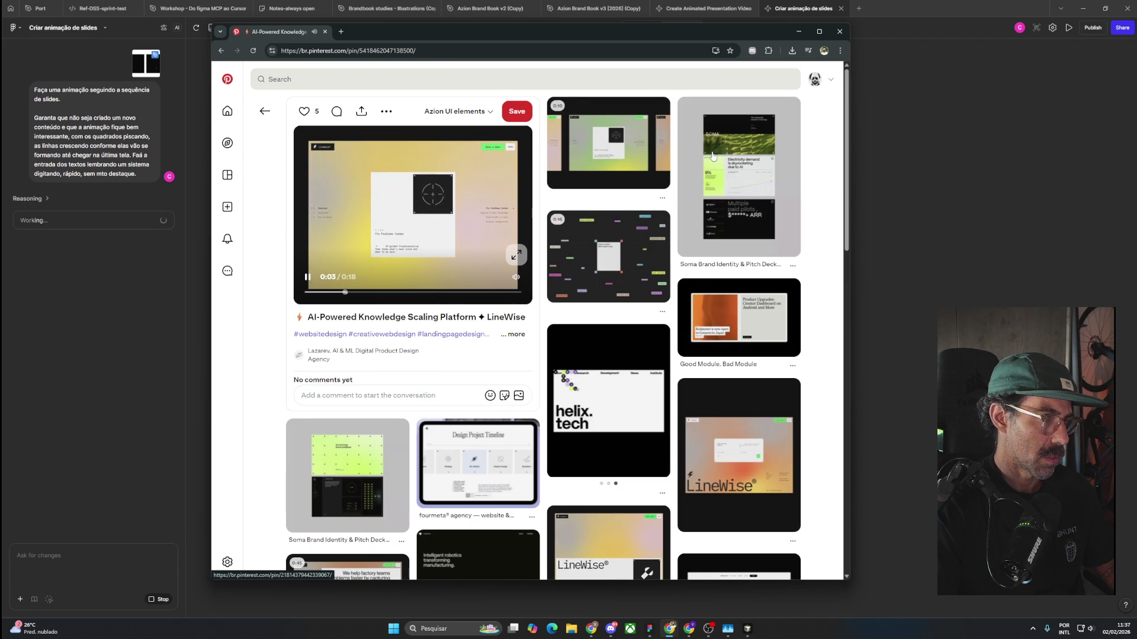
pyautogui.click(413, 214)
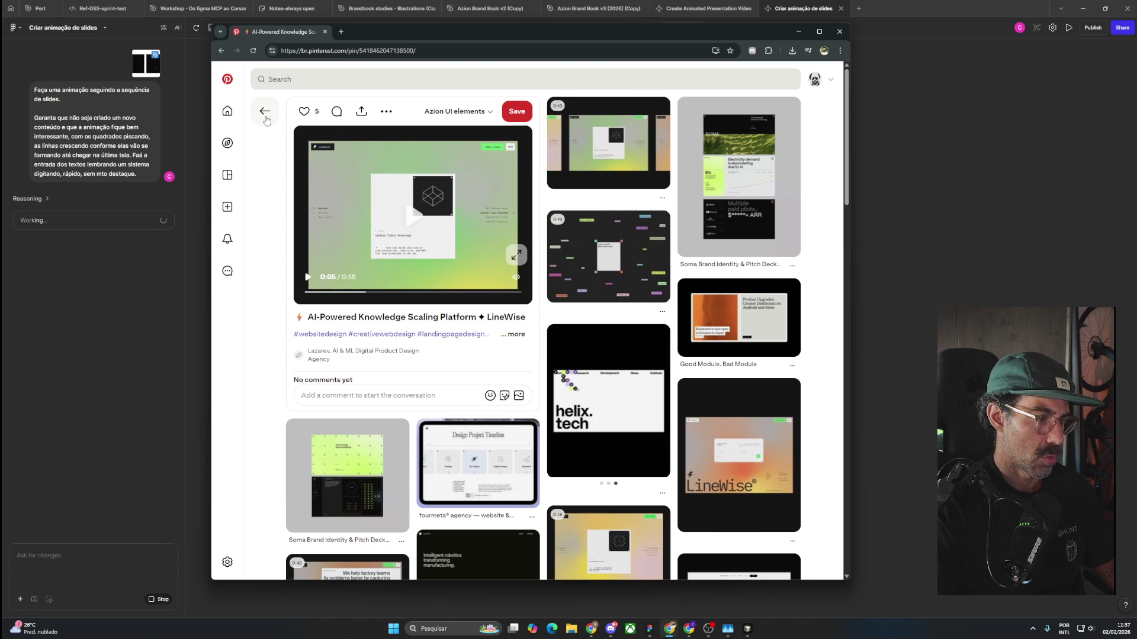
pyautogui.click(264, 117)
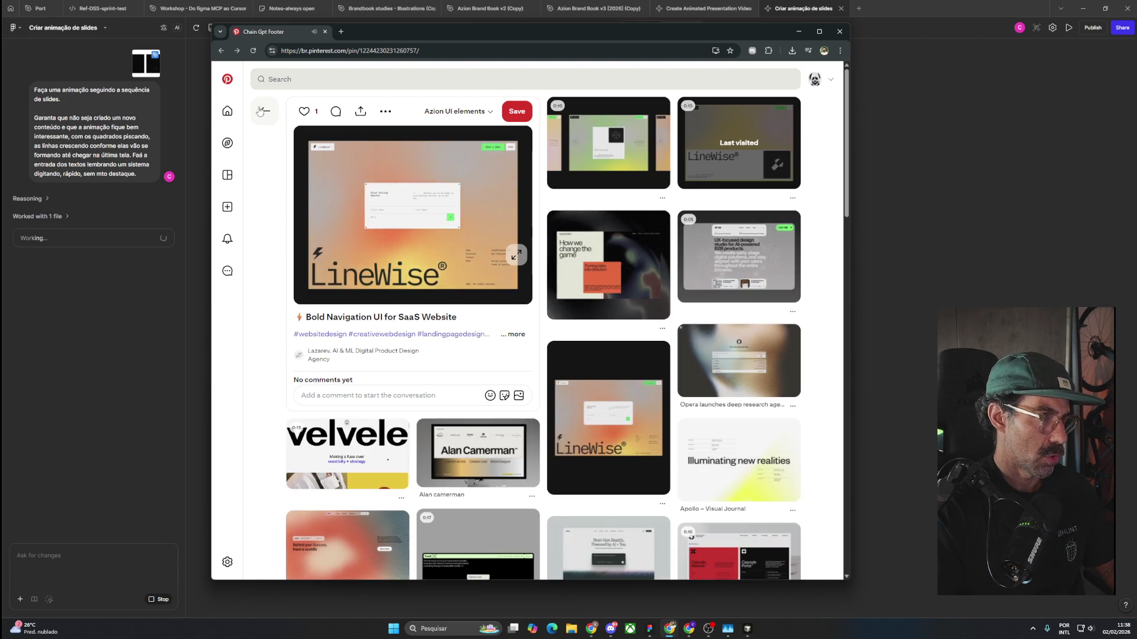
# Scroll through the related design pins, then return to the 'external link' search results.
pyautogui.scroll(-10, 610, 296)
pyautogui.scroll(-5, 636, 432)
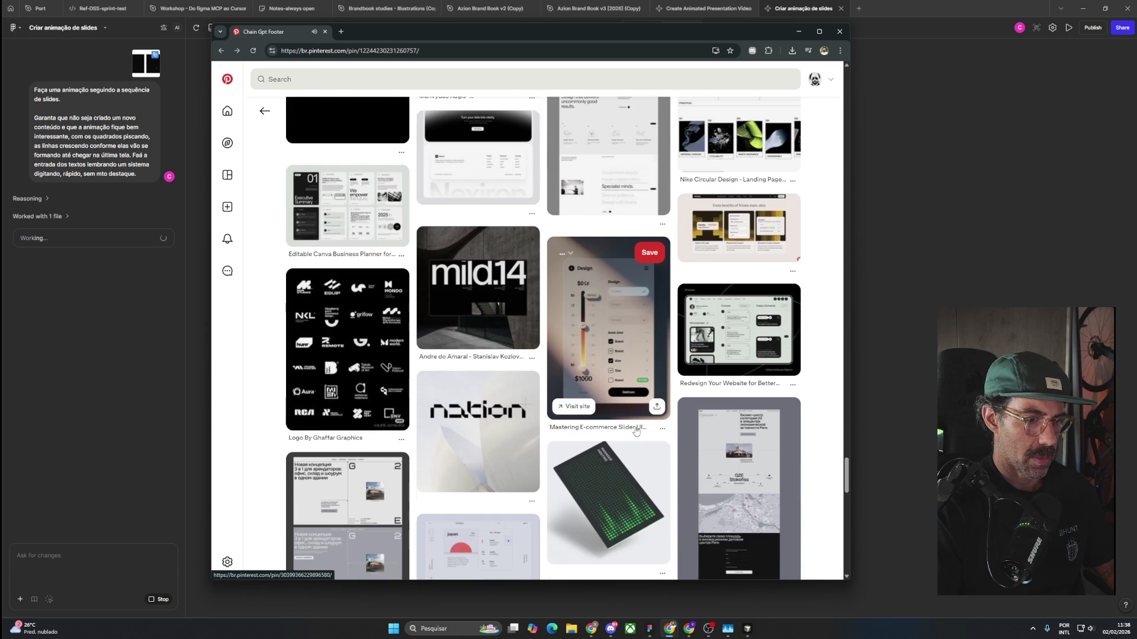
pyautogui.scroll(-3, 636, 432)
pyautogui.scroll(-2, 636, 431)
pyautogui.scroll(-2, 653, 413)
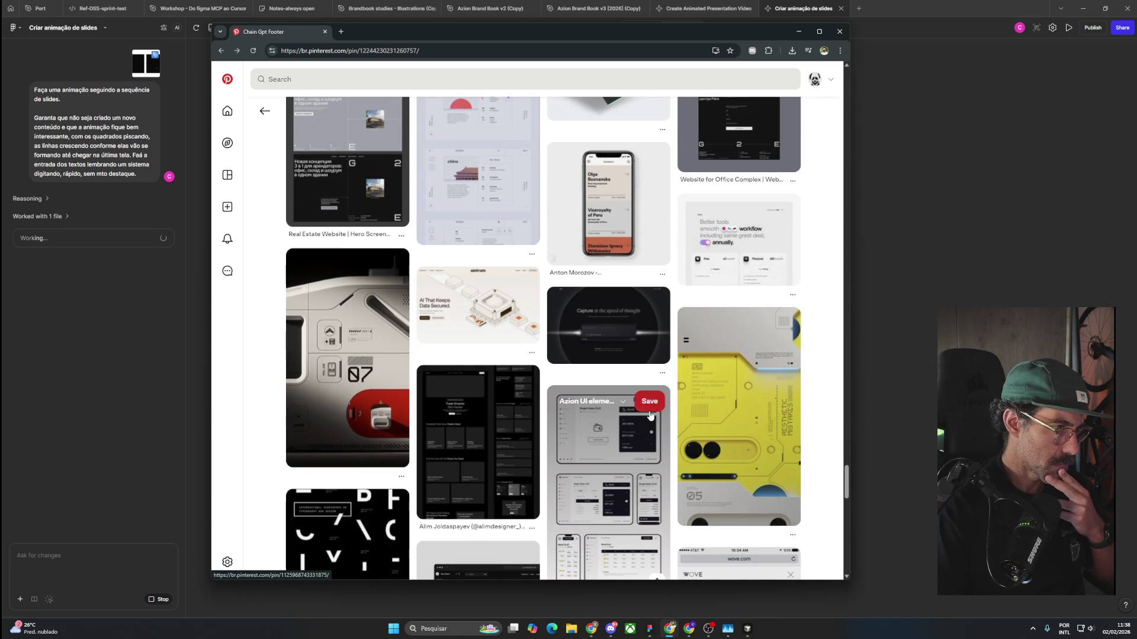
pyautogui.scroll(-4, 654, 414)
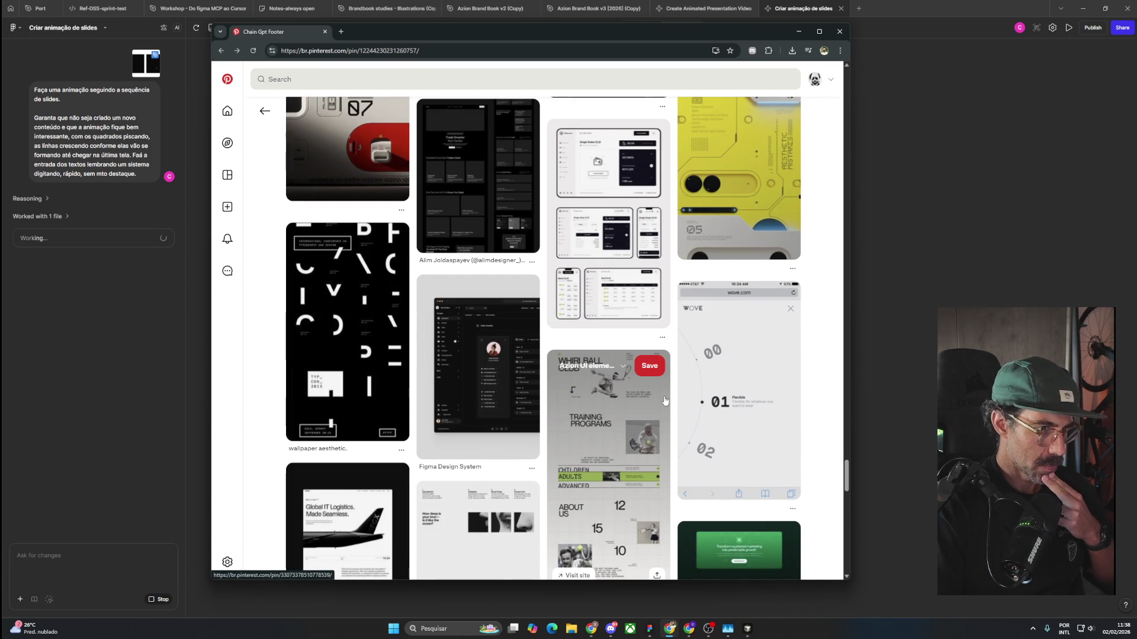
pyautogui.scroll(-3, 665, 400)
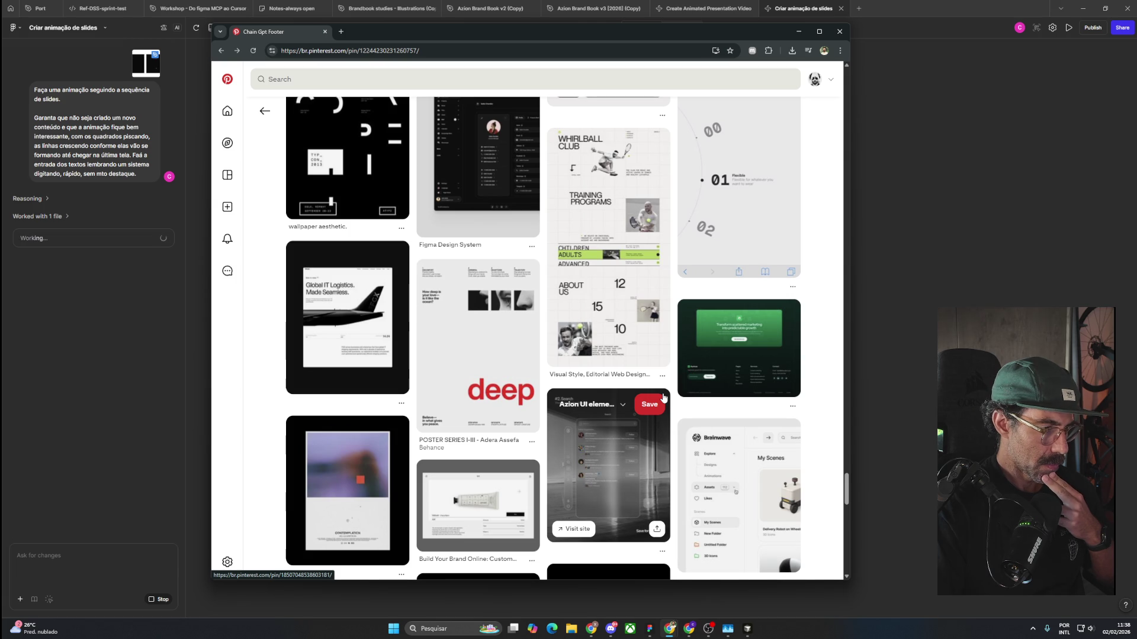
pyautogui.scroll(-4, 663, 398)
pyautogui.scroll(-4, 664, 397)
pyautogui.scroll(3, 664, 398)
pyautogui.scroll(-3, 664, 398)
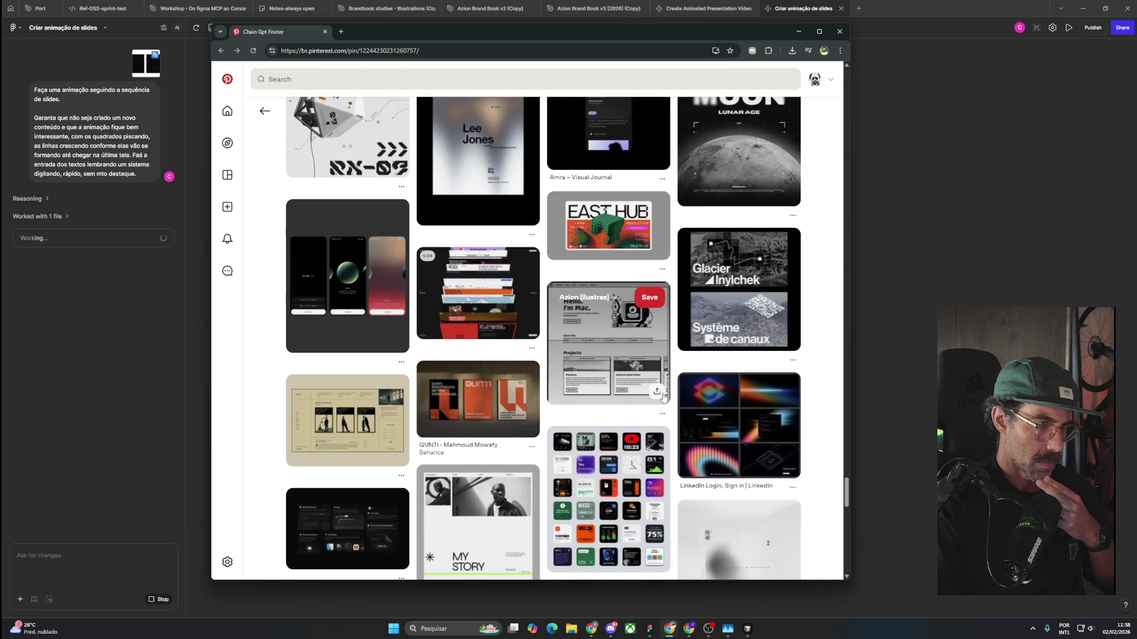
pyautogui.scroll(-3, 664, 398)
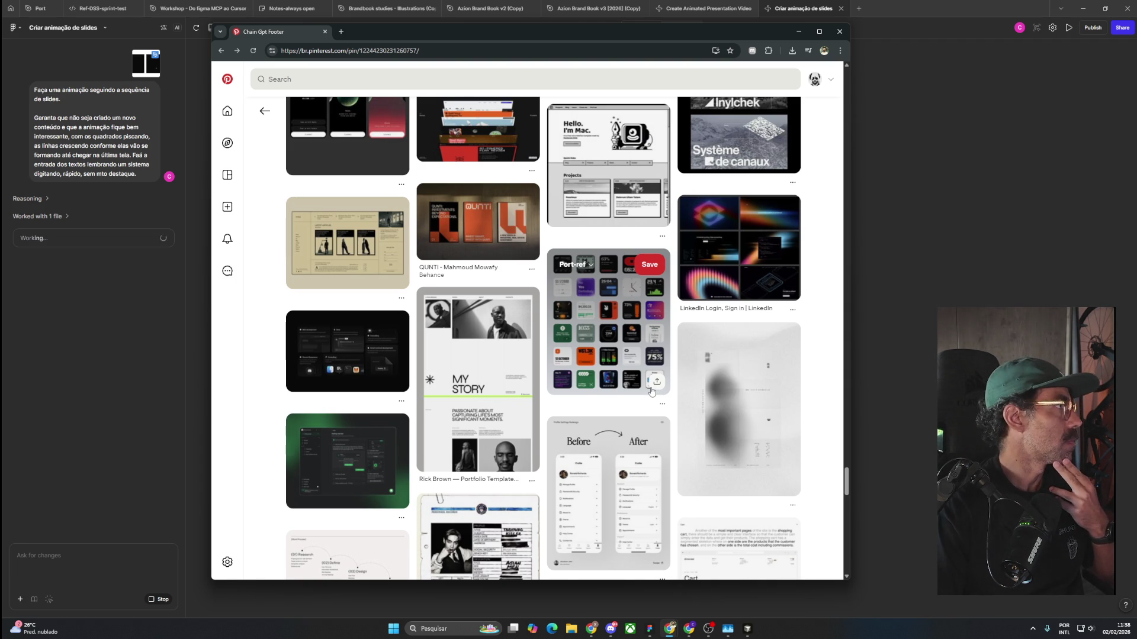
pyautogui.scroll(-5, 652, 391)
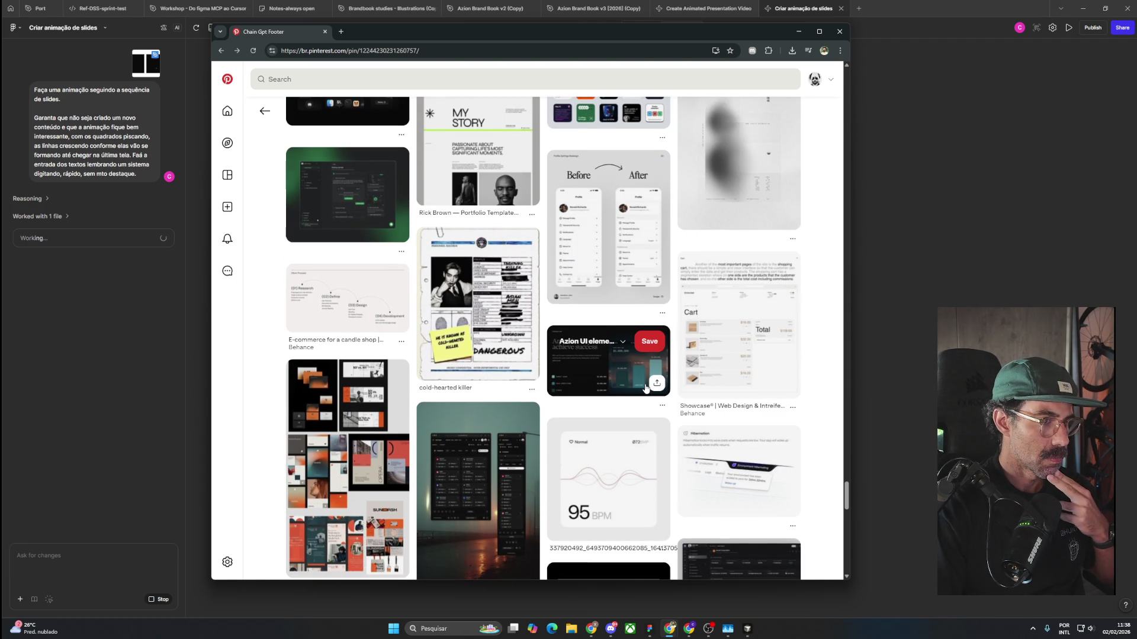
pyautogui.scroll(-4, 646, 388)
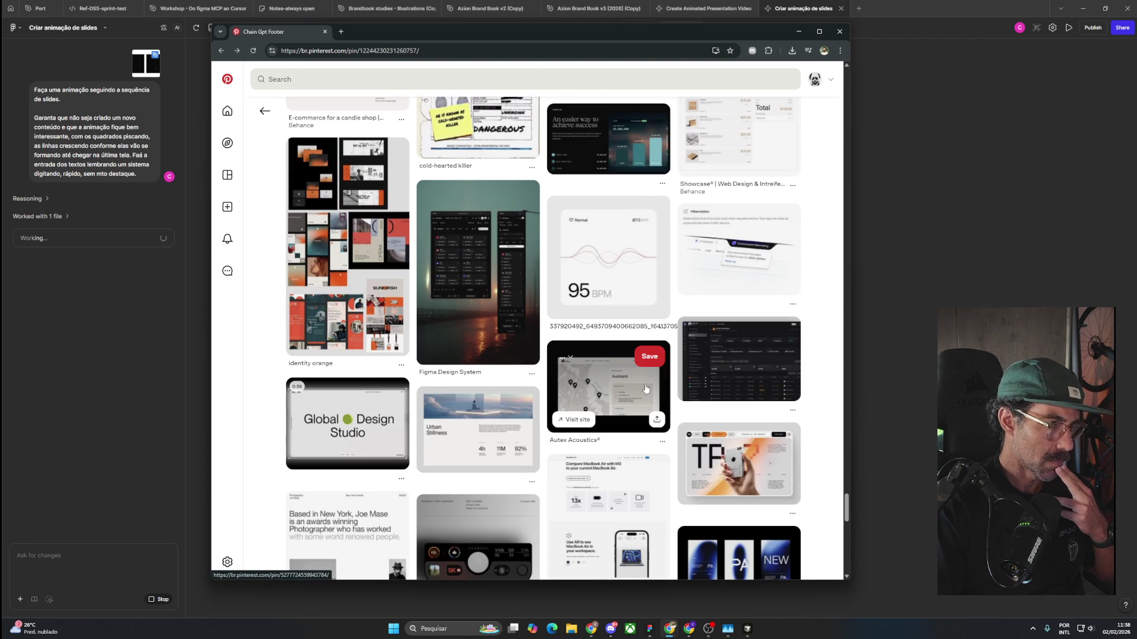
pyautogui.scroll(-3, 646, 388)
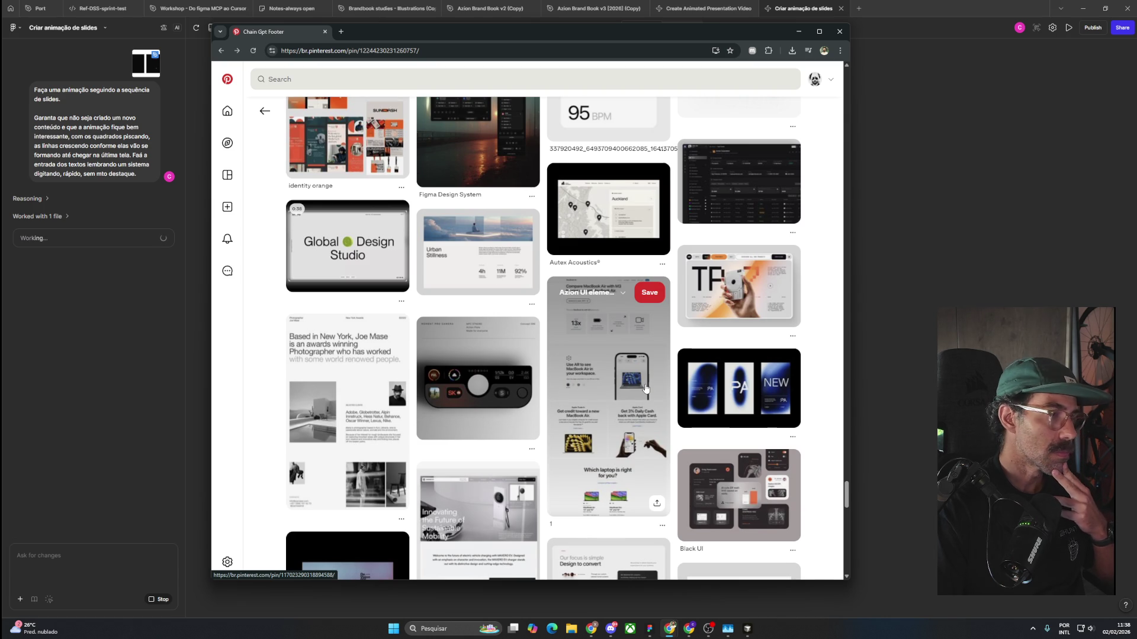
pyautogui.scroll(-4, 646, 389)
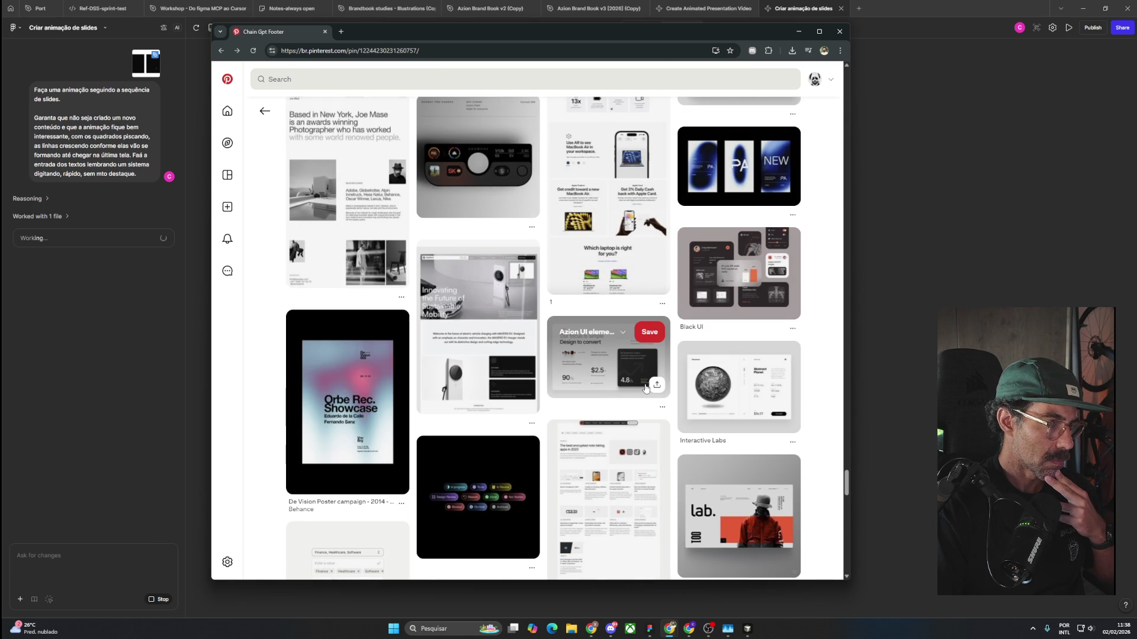
pyautogui.scroll(-5, 646, 388)
pyautogui.scroll(-4, 646, 388)
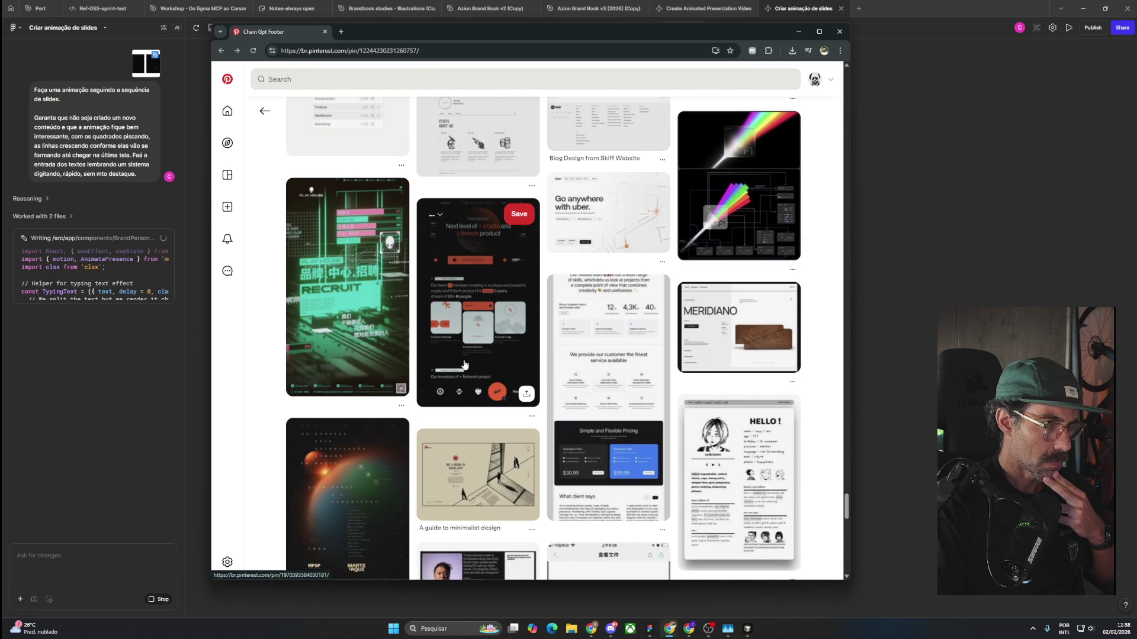
pyautogui.scroll(-5, 468, 349)
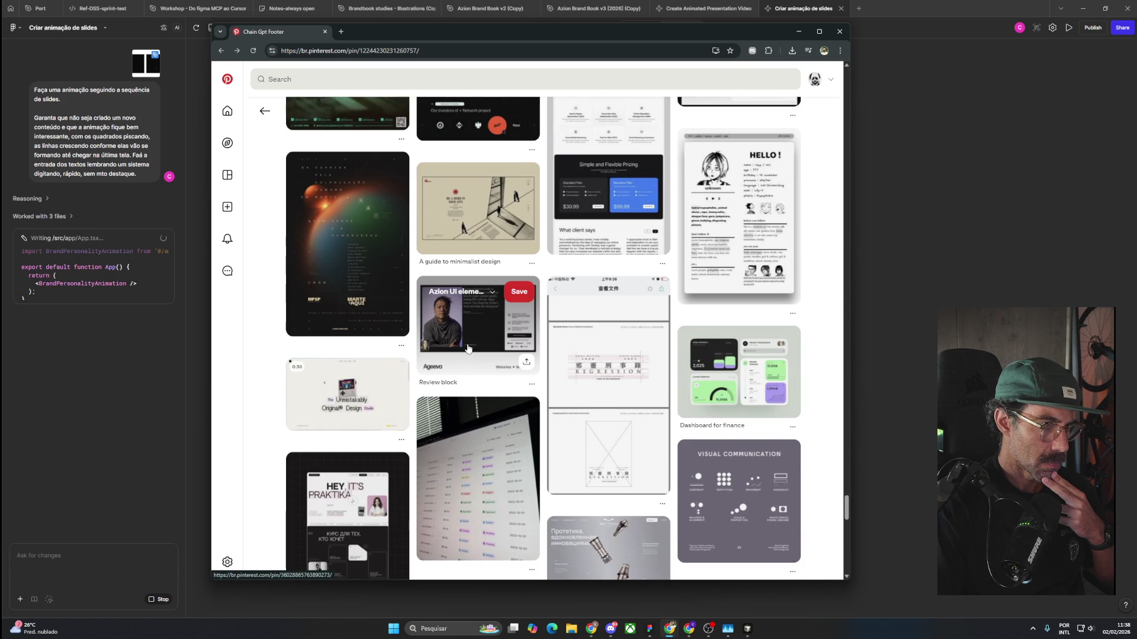
pyautogui.scroll(-5, 468, 348)
pyautogui.scroll(-5, 468, 348)
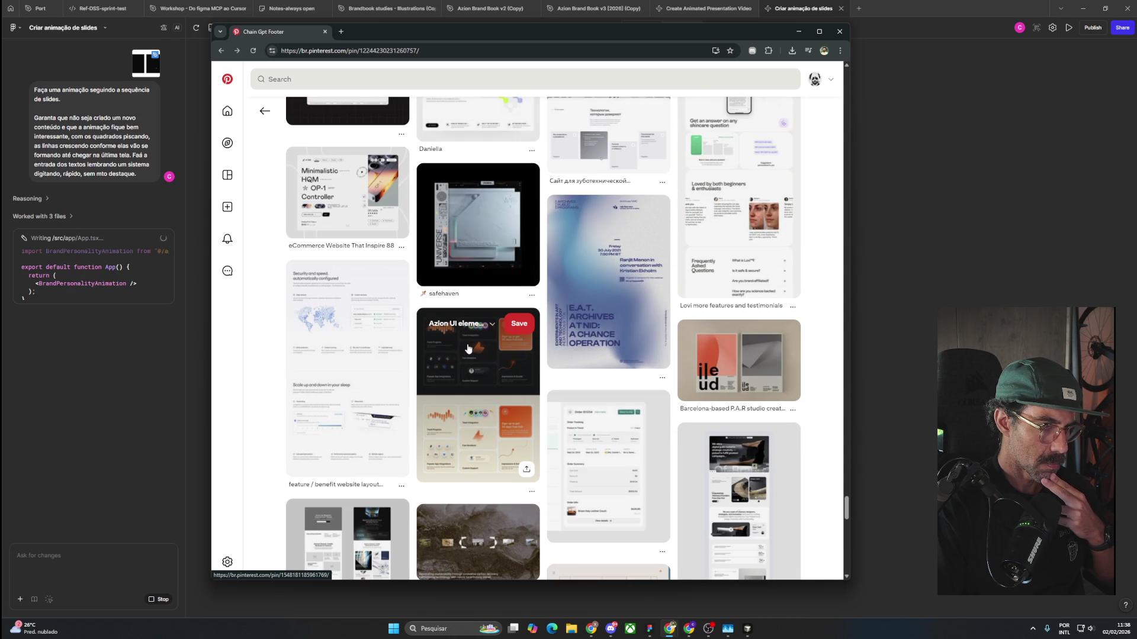
pyautogui.scroll(-5, 468, 348)
pyautogui.scroll(-2, 467, 349)
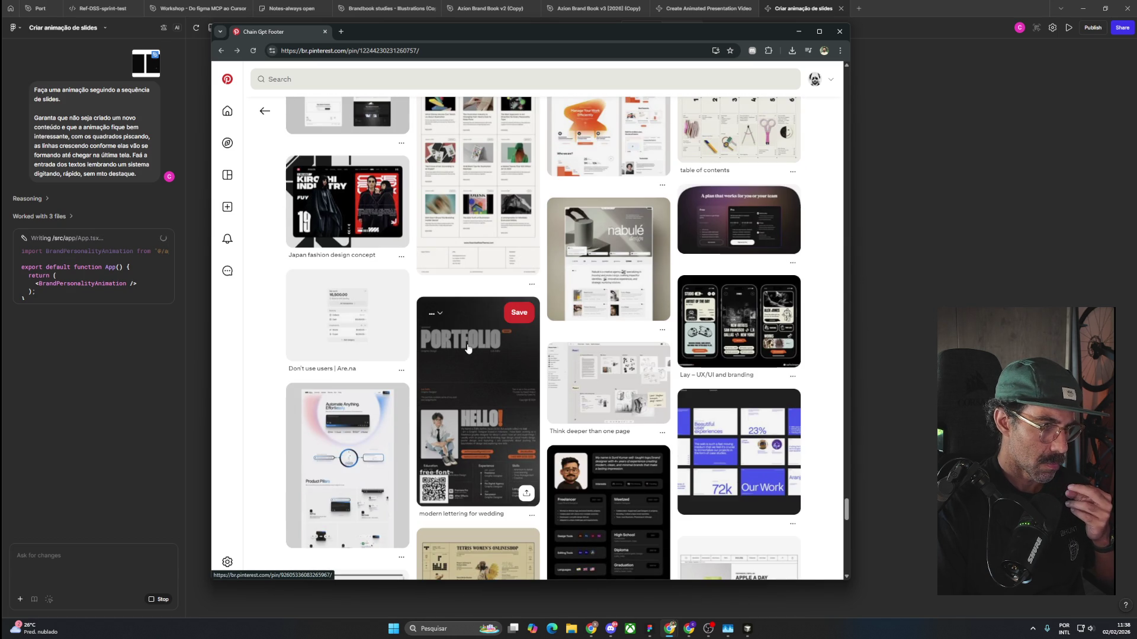
pyautogui.scroll(-5, 468, 348)
pyautogui.scroll(-5, 468, 348)
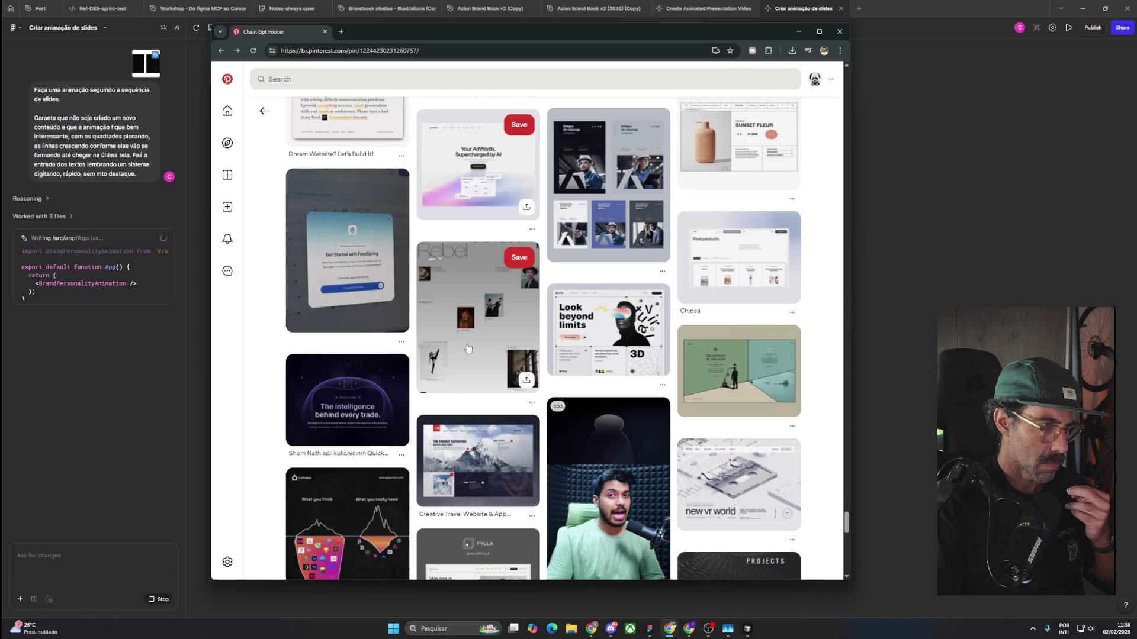
pyautogui.scroll(-5, 468, 348)
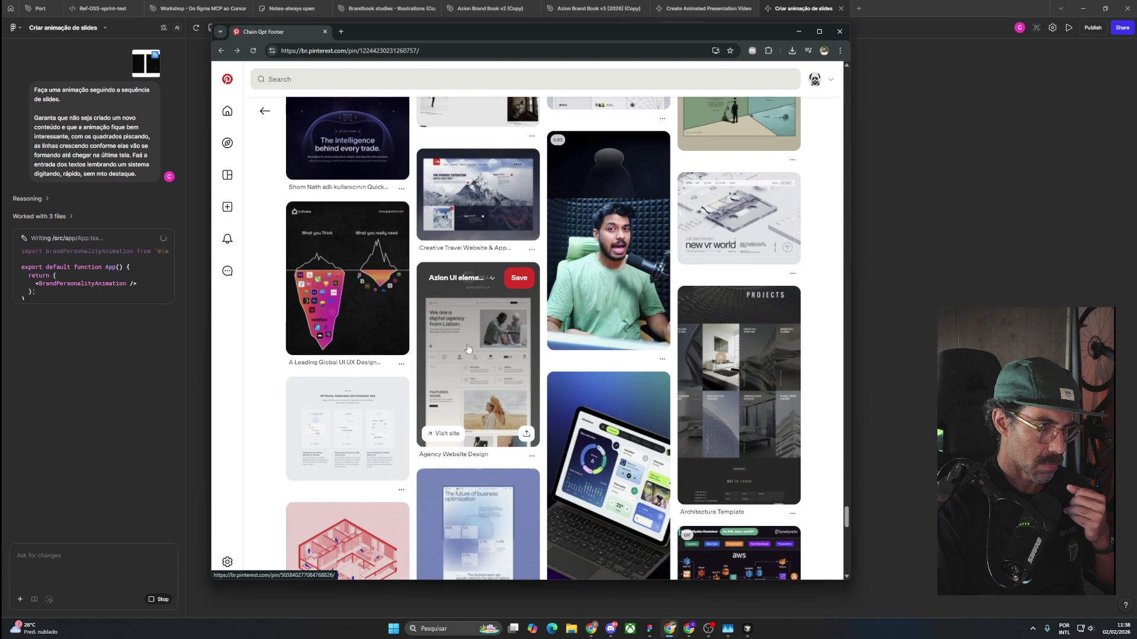
pyautogui.scroll(-5, 468, 348)
pyautogui.scroll(-5, 468, 348)
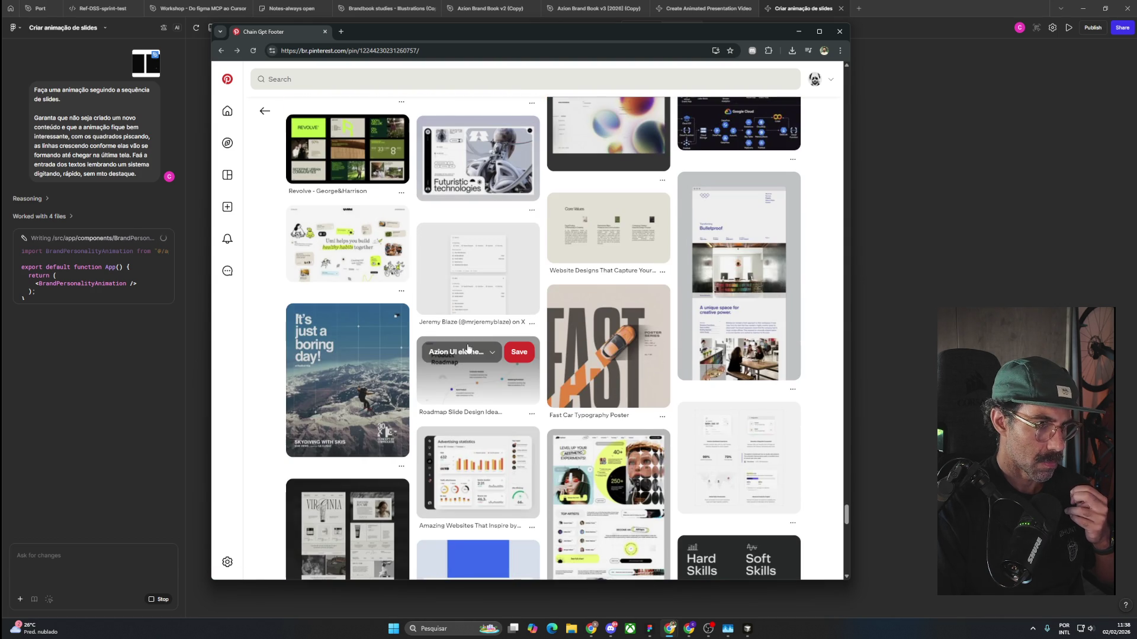
pyautogui.scroll(-5, 468, 348)
pyautogui.scroll(-5, 468, 349)
pyautogui.scroll(-5, 468, 349)
pyautogui.scroll(-5, 468, 348)
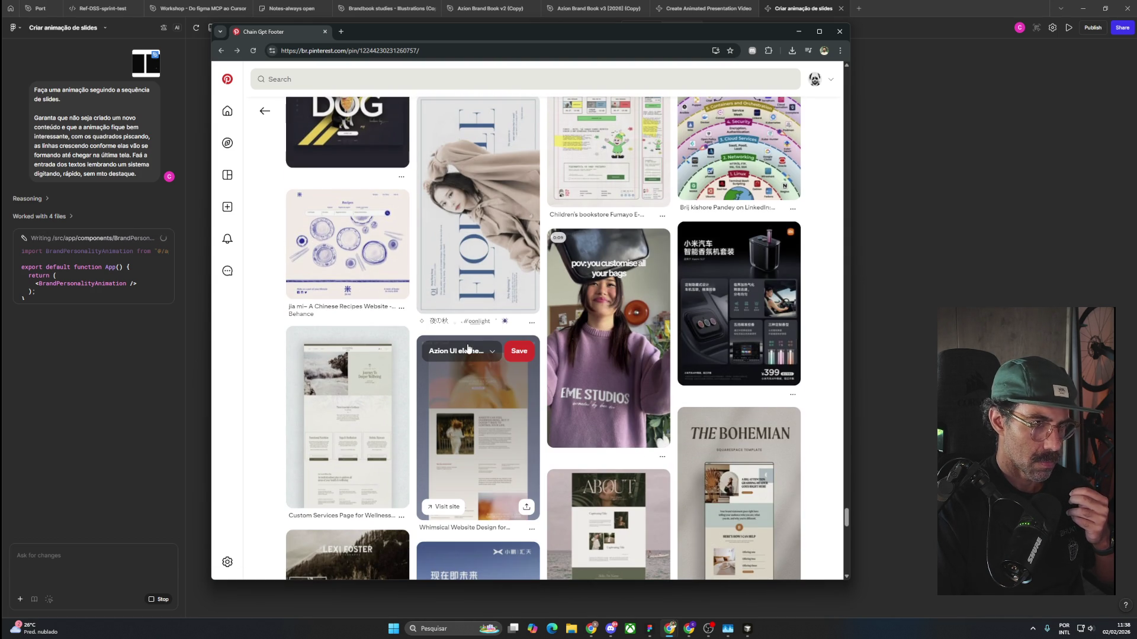
pyautogui.click(260, 112)
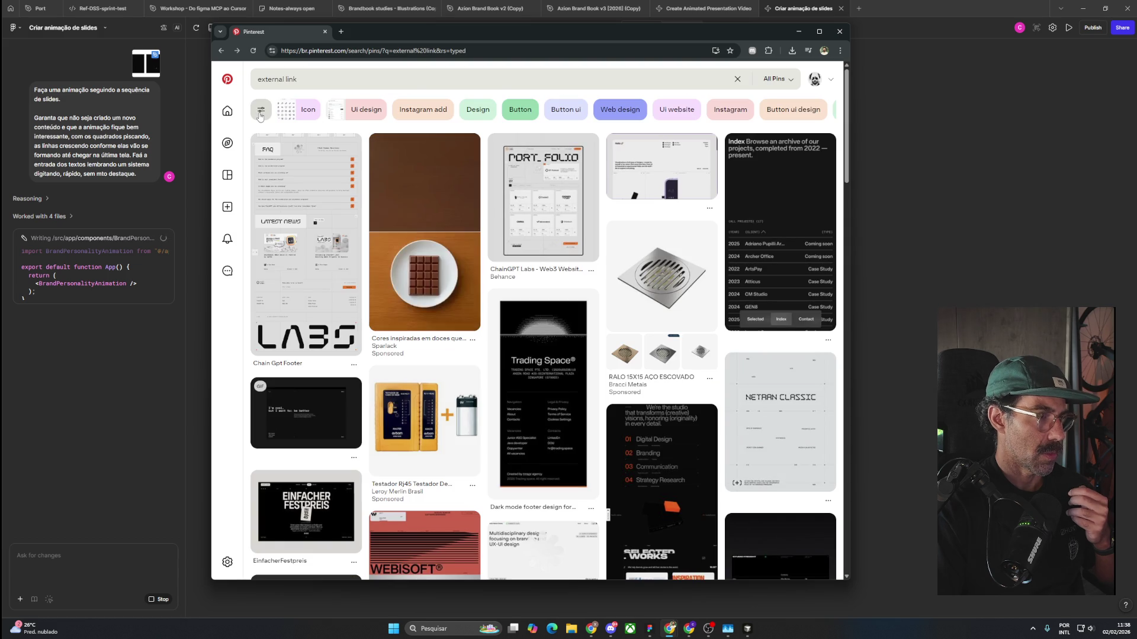
# Open the dark 'I'm cool, but I want to: be better' pin and study its image enlarged.
pyautogui.click(291, 420)
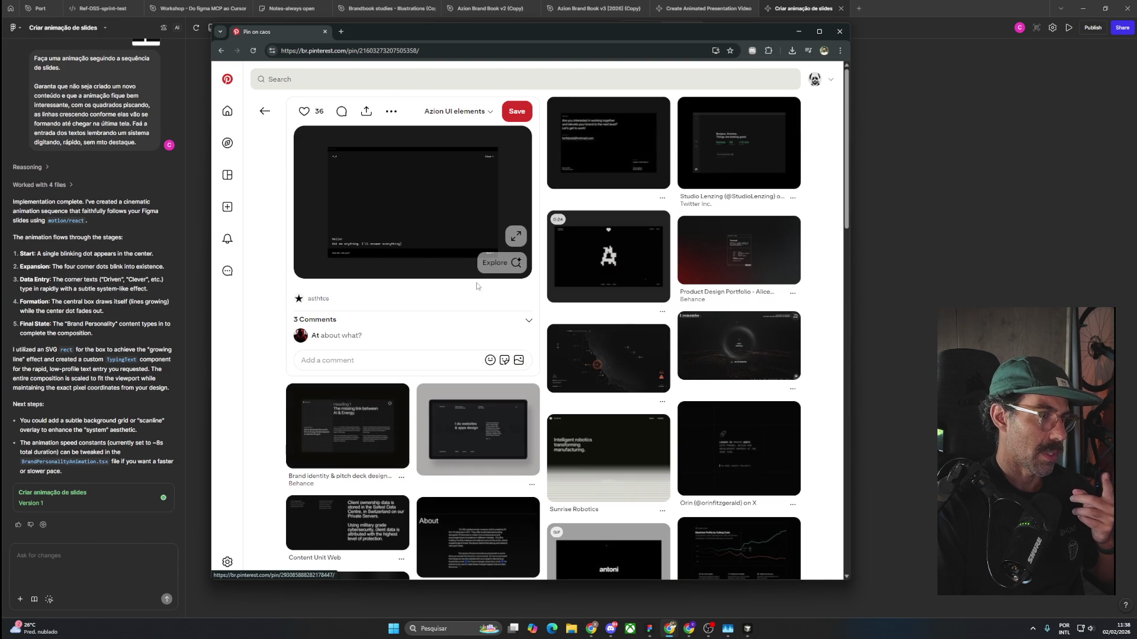
pyautogui.click(515, 236)
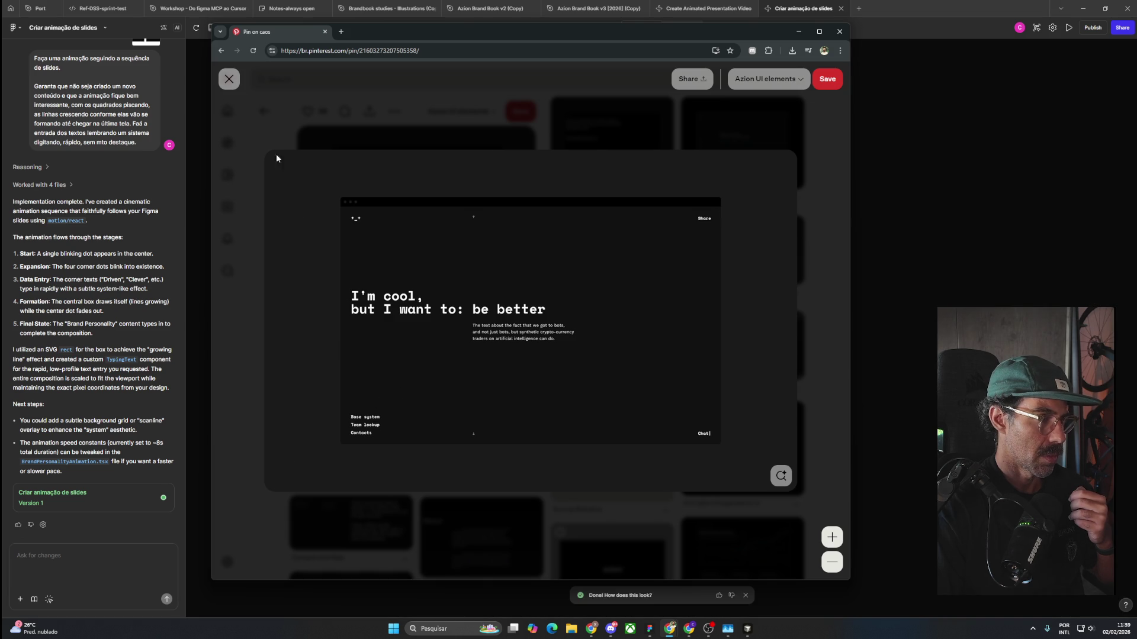
pyautogui.click(228, 79)
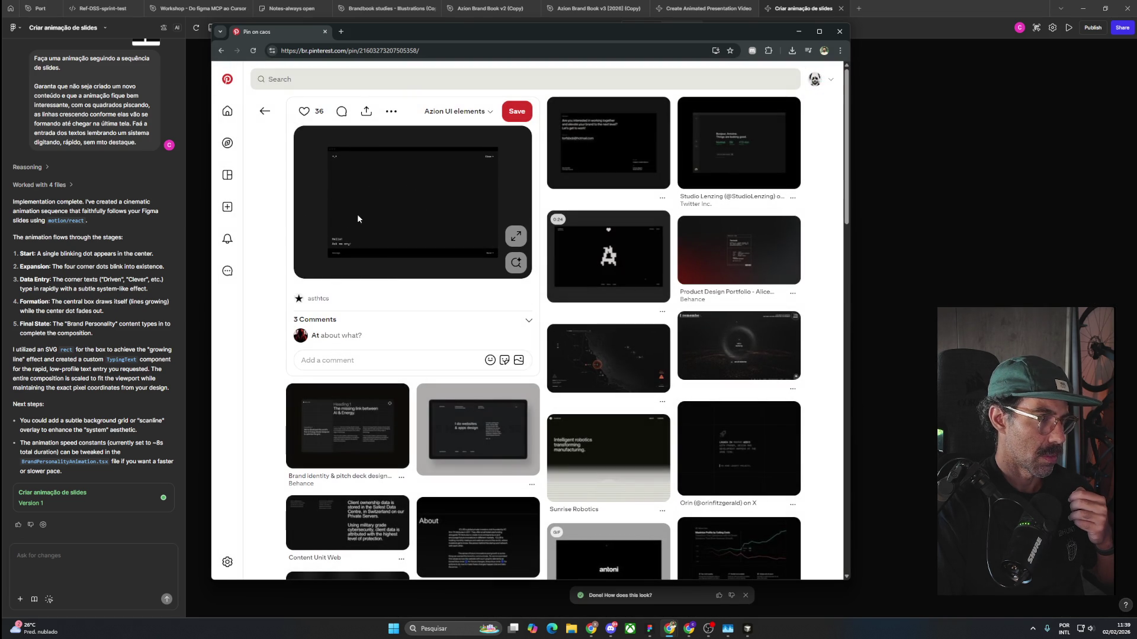
pyautogui.click(516, 237)
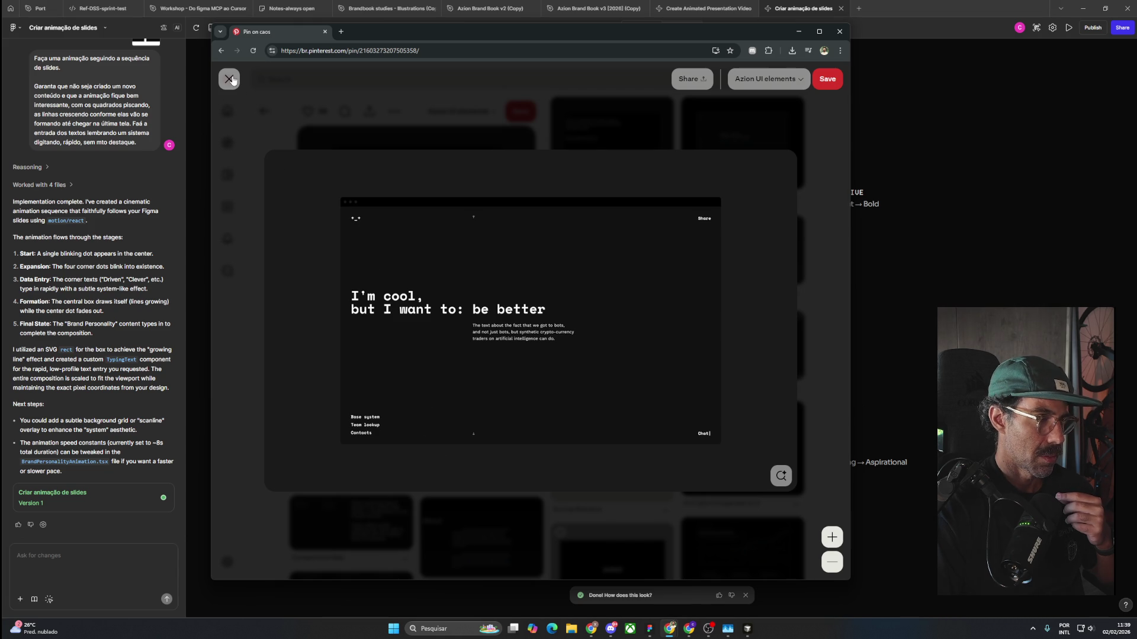
pyautogui.click(230, 78)
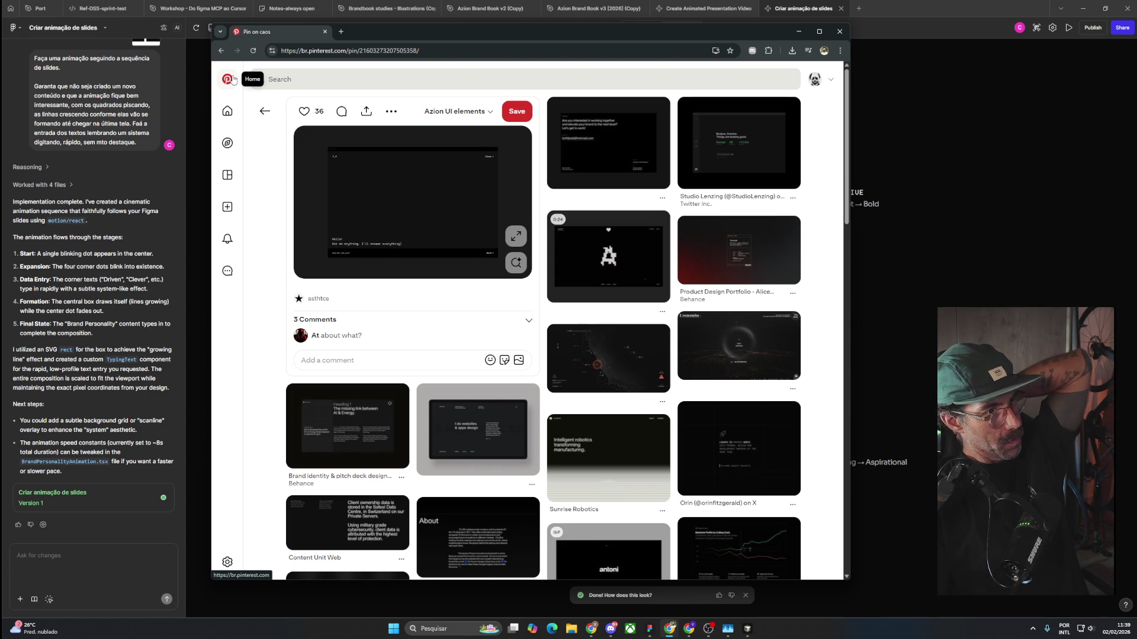
# Save the current pin to the Curriculo board and open a related dark slide-deck pin.
pyautogui.click(480, 113)
pyautogui.click(502, 213)
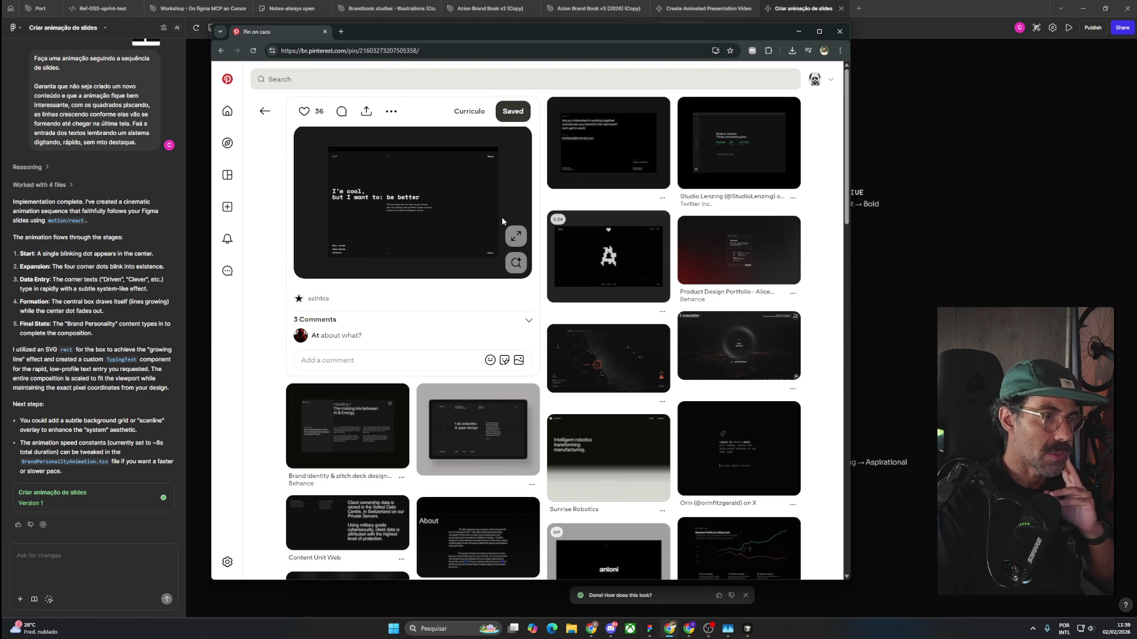
pyautogui.click(569, 158)
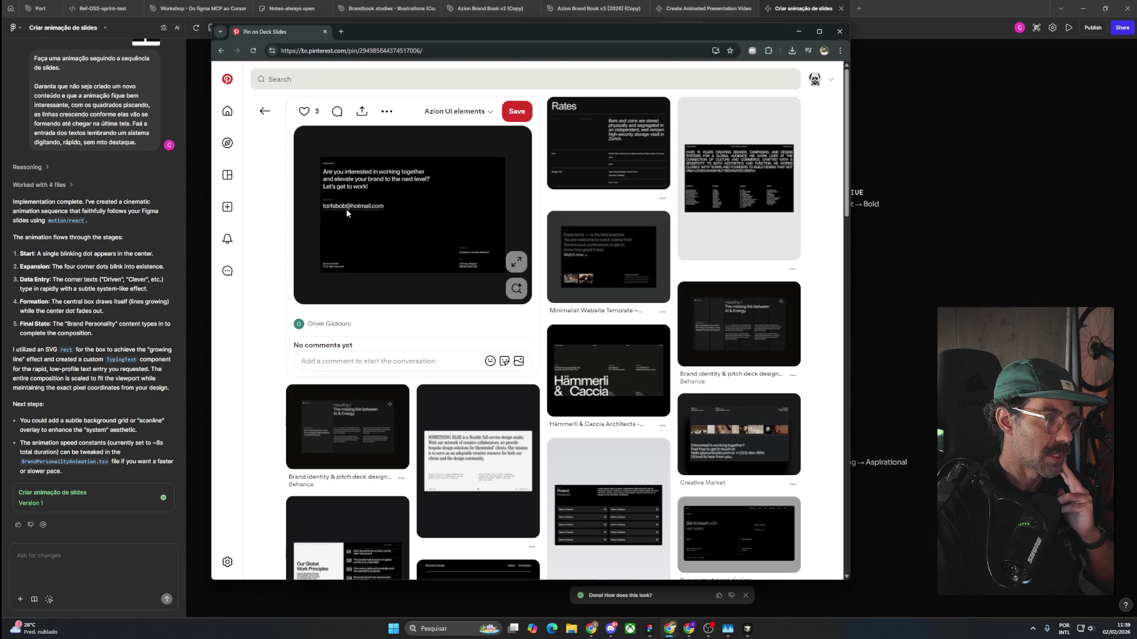
pyautogui.scroll(-2, 385, 240)
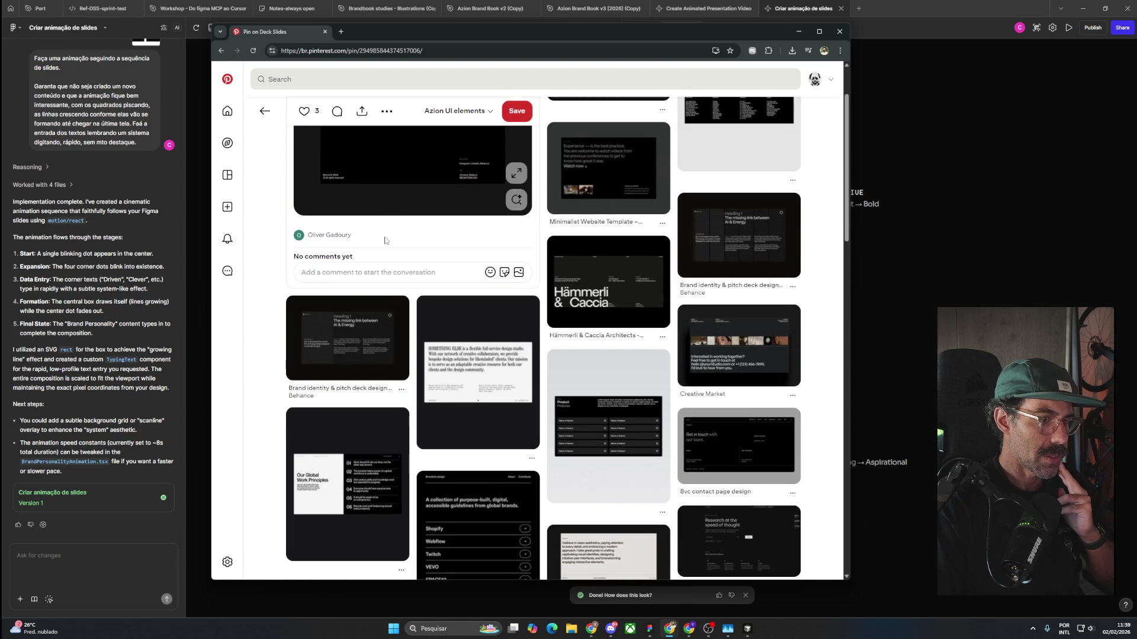
pyautogui.scroll(-4, 385, 240)
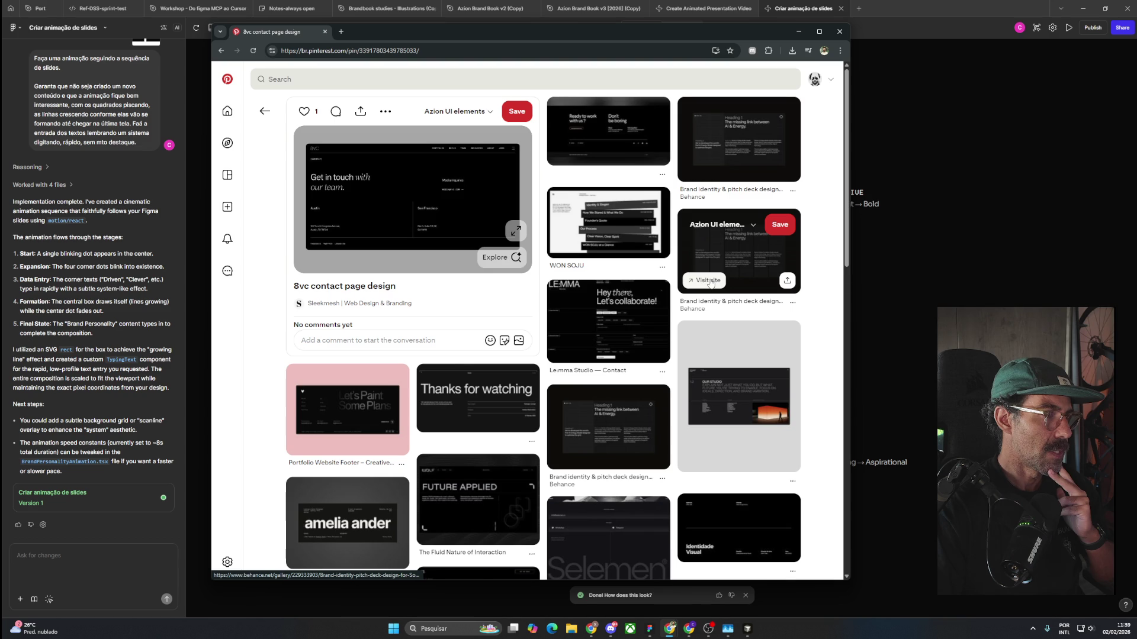
# View the 8vc contact page design enlarged and save it to the Curriculo board.
pyautogui.click(514, 231)
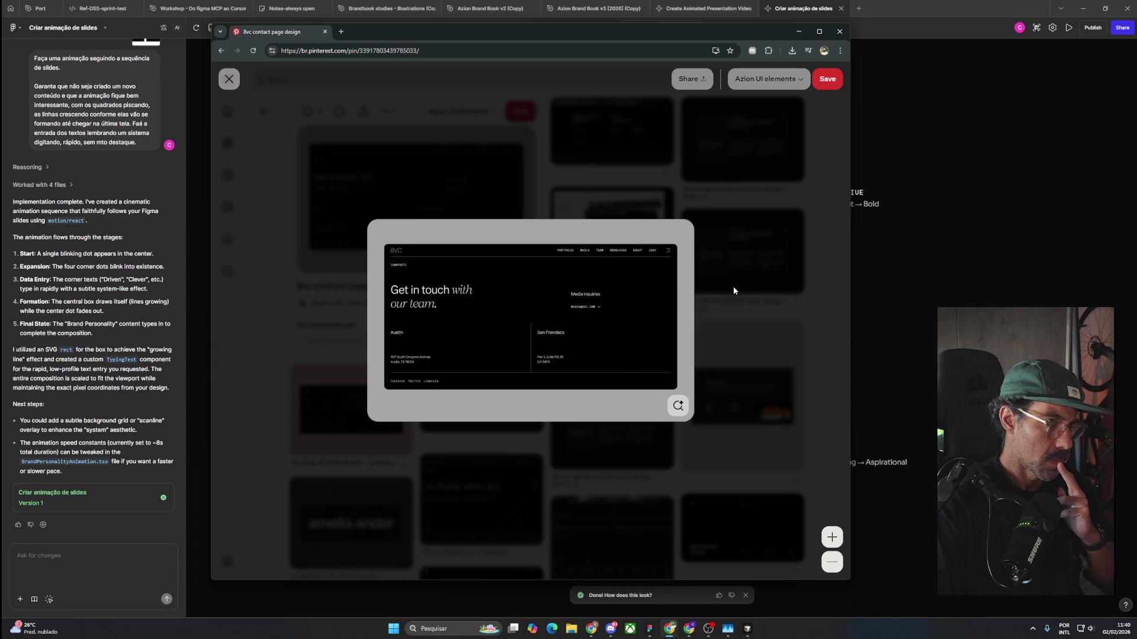
pyautogui.click(697, 354)
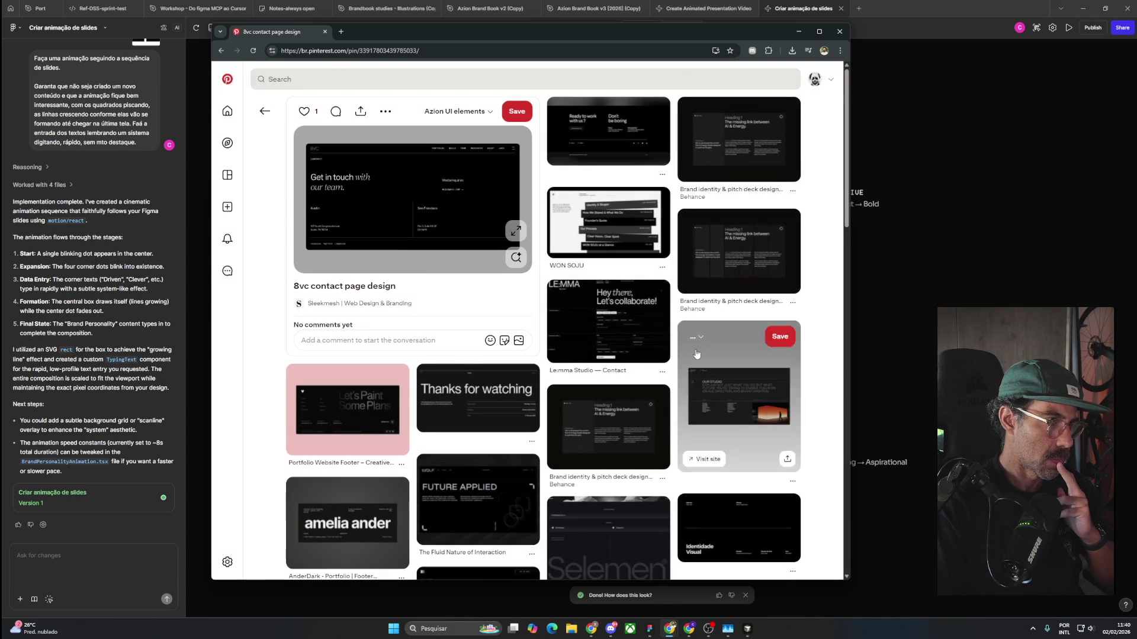
pyautogui.click(485, 112)
pyautogui.click(498, 211)
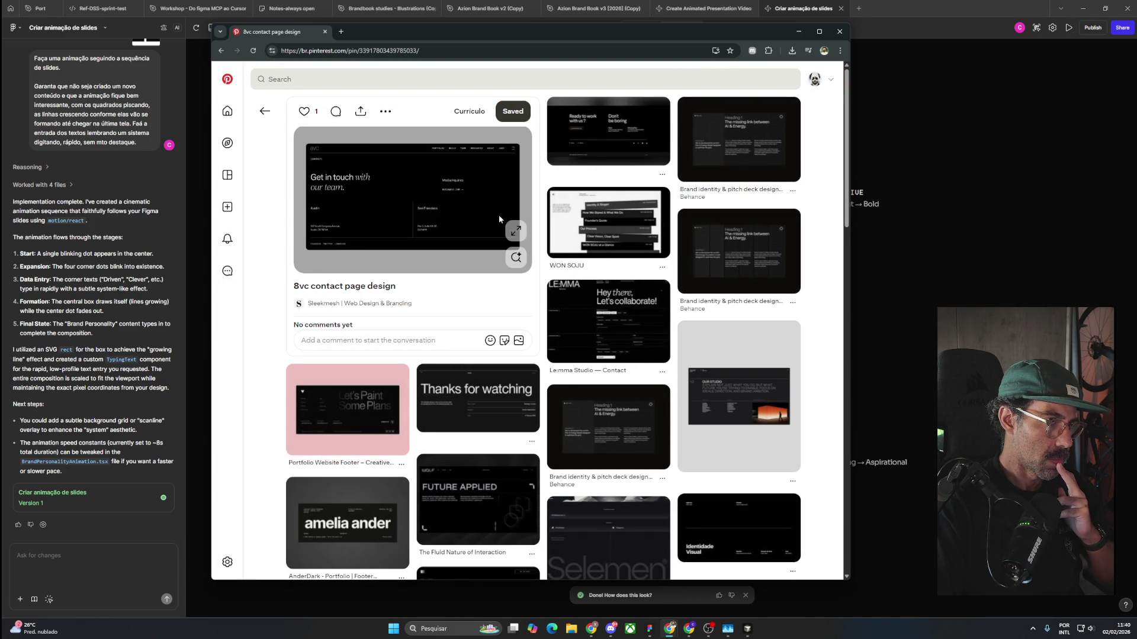
# Glance at the 'Thanks for watching' pin, then browse the Deck Slides pin's related pins.
pyautogui.click(506, 411)
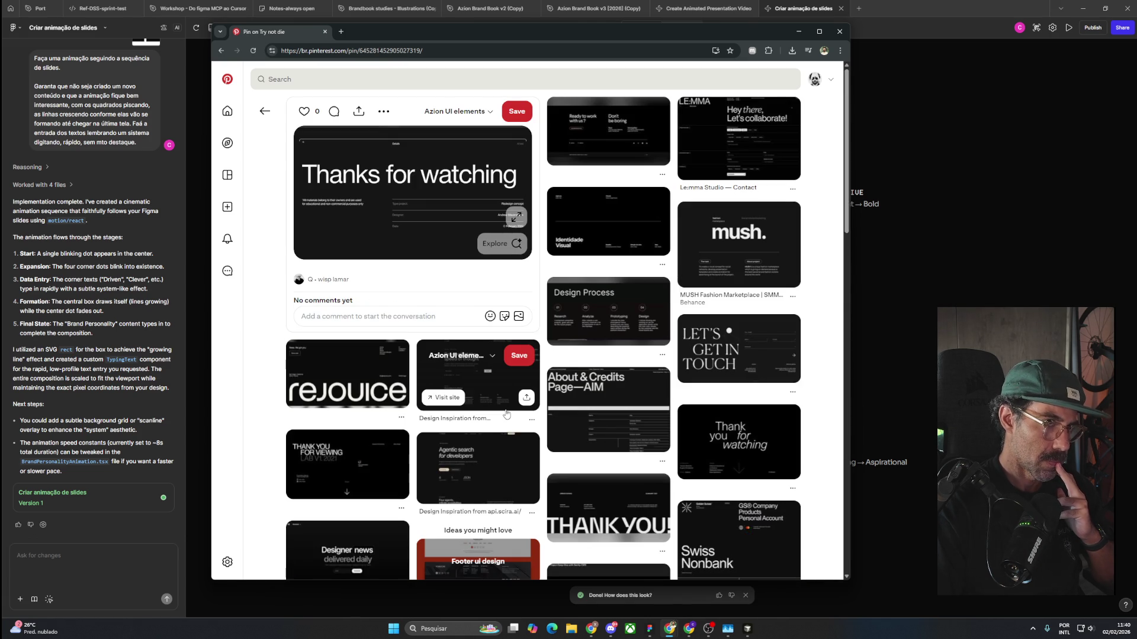
pyautogui.click(265, 111)
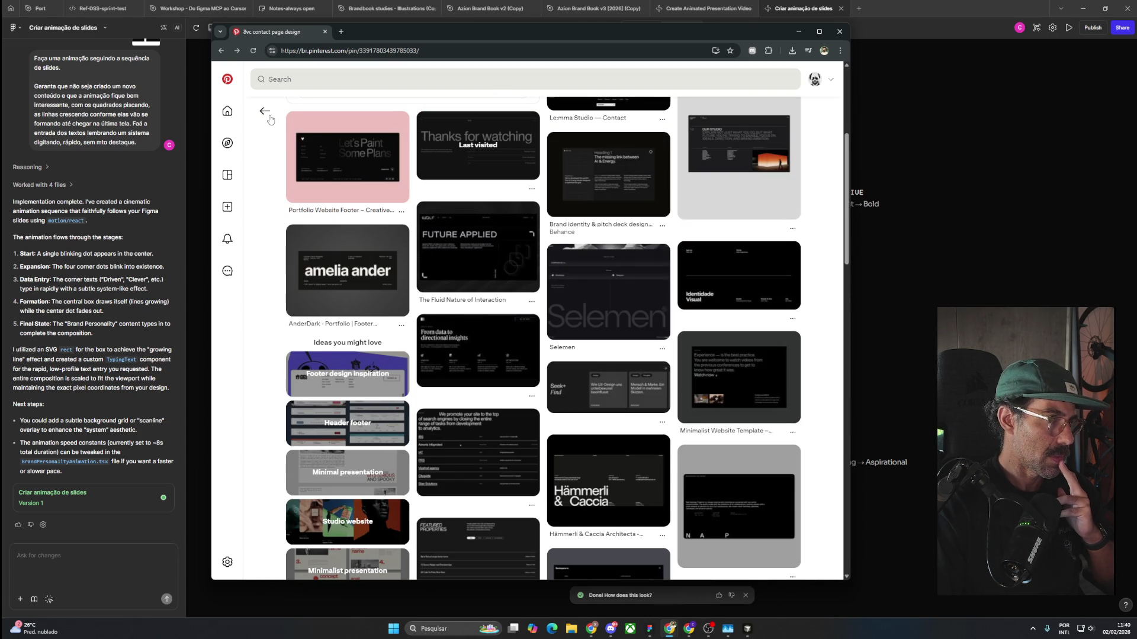
pyautogui.scroll(4, 329, 274)
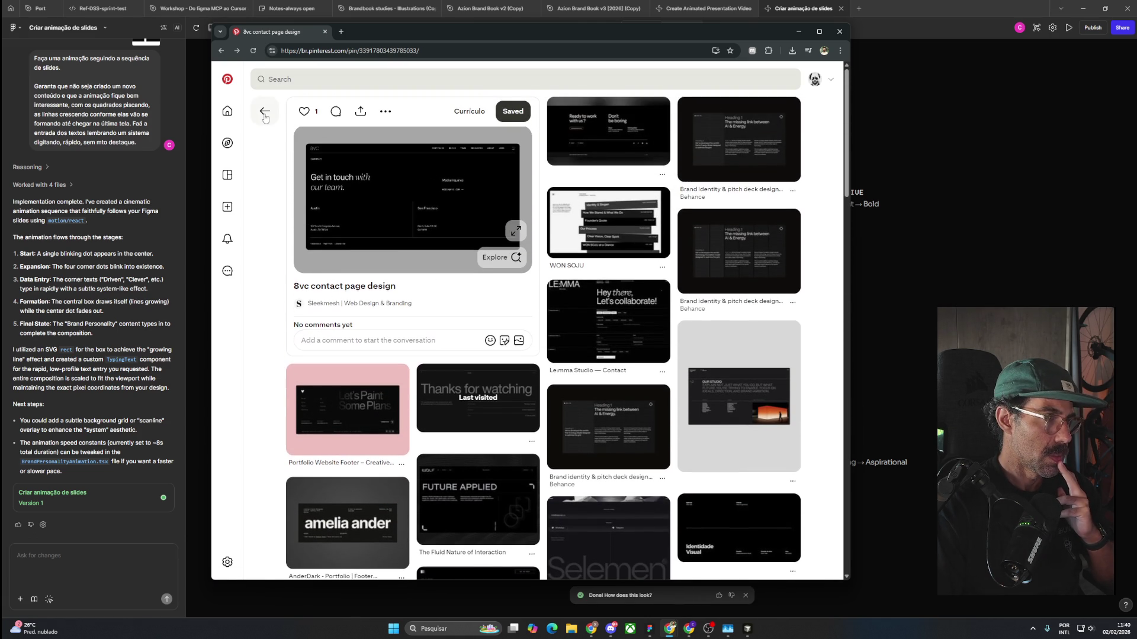
pyautogui.click(265, 111)
pyautogui.scroll(-3, 465, 377)
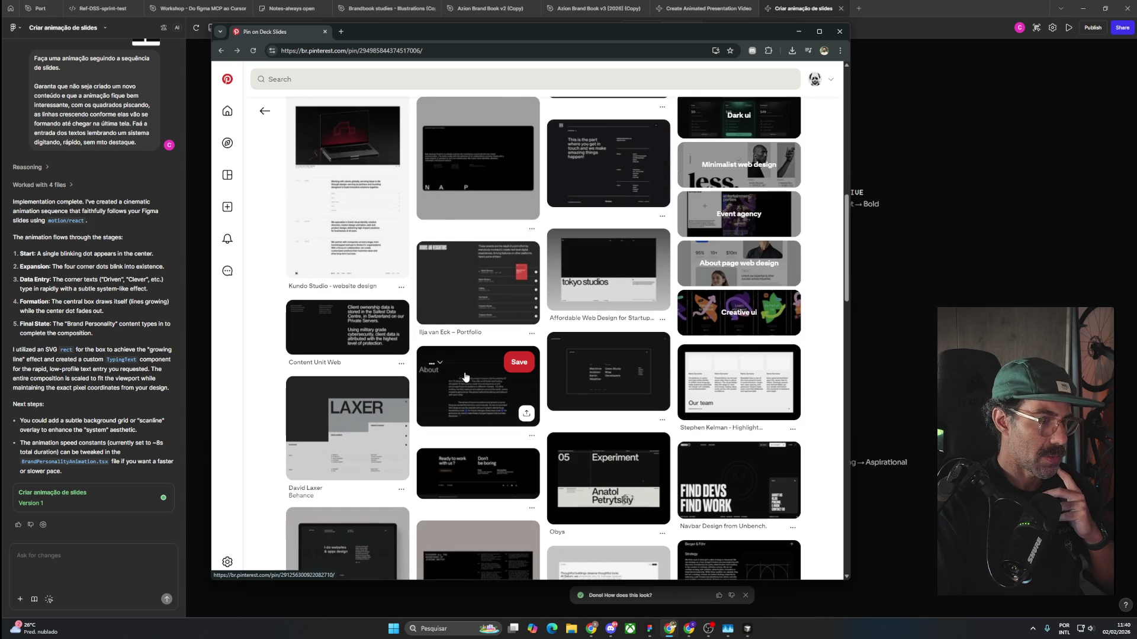
pyautogui.scroll(-2, 463, 406)
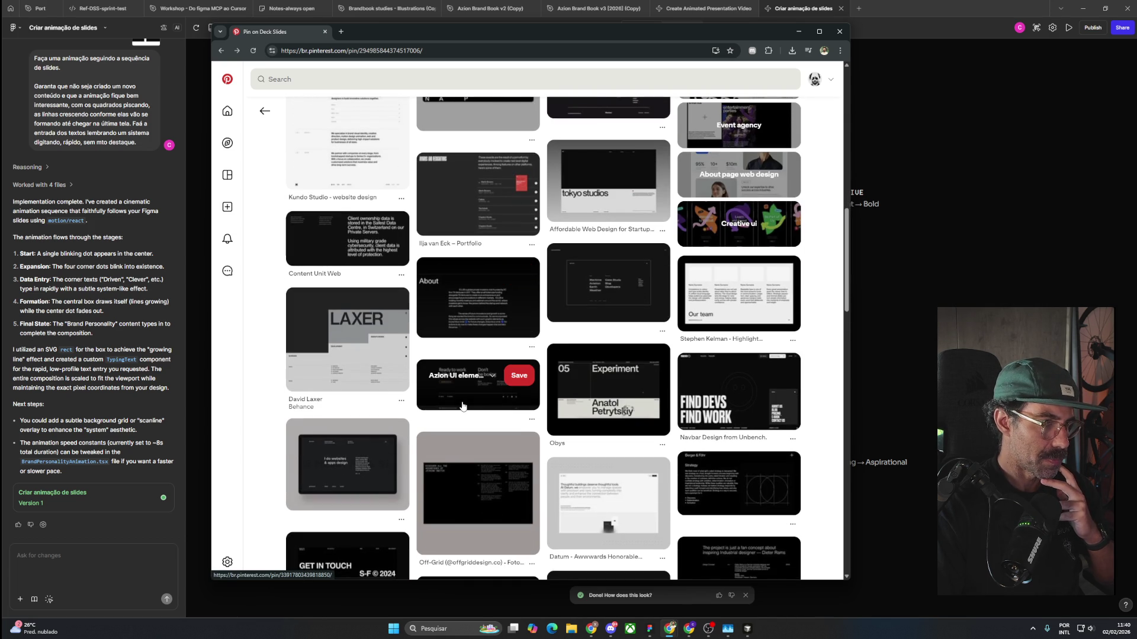
pyautogui.scroll(-3, 463, 406)
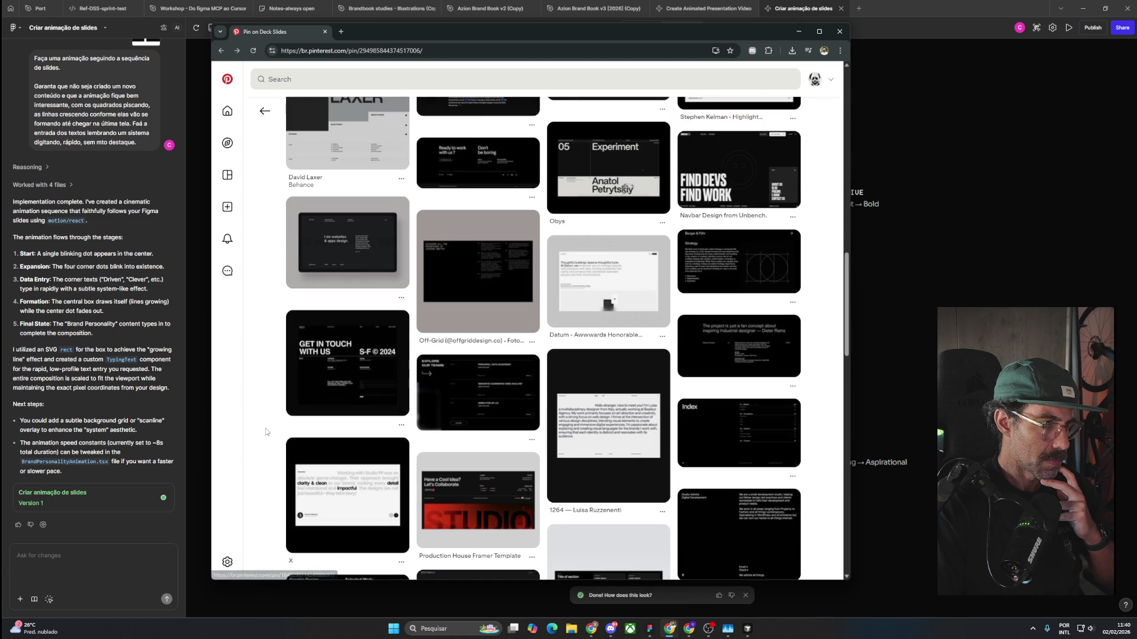
pyautogui.scroll(-3, 269, 422)
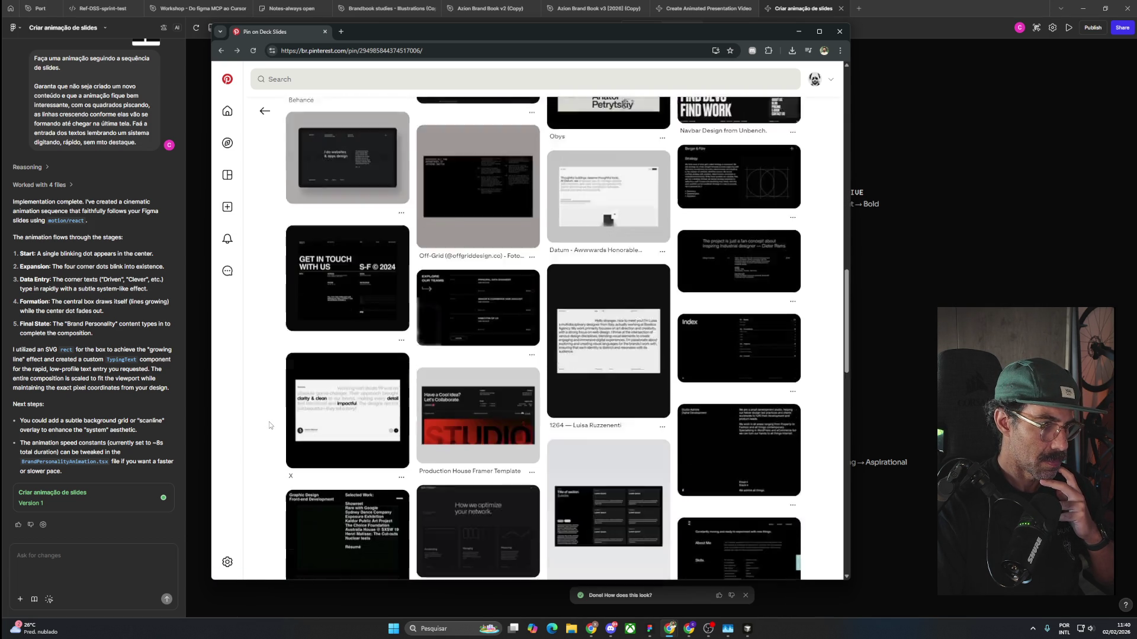
pyautogui.scroll(-3, 270, 425)
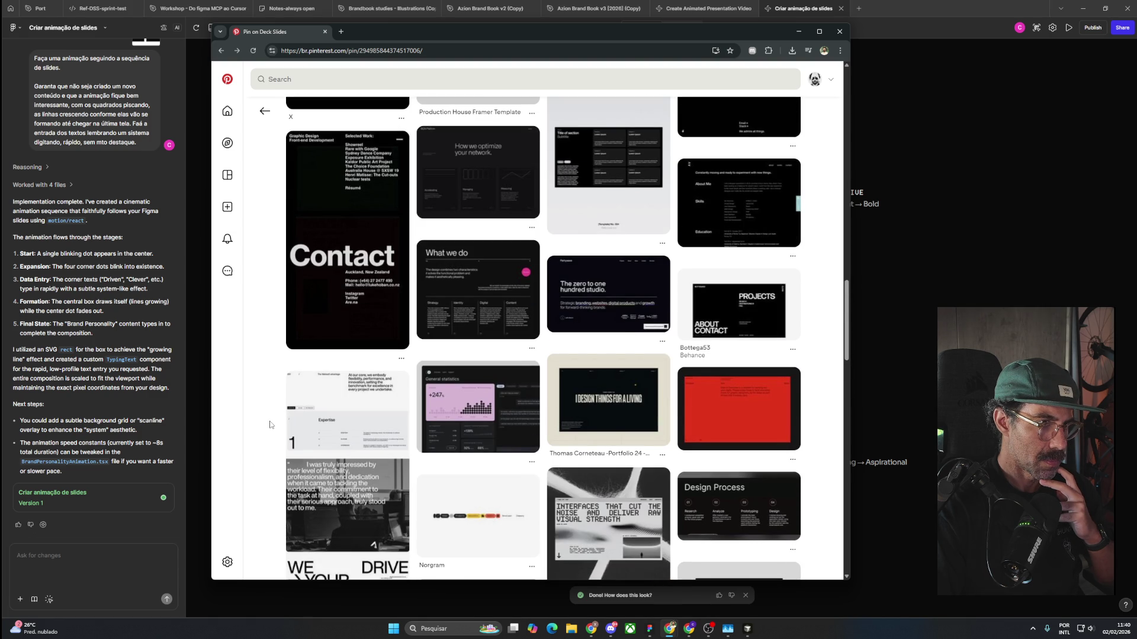
pyautogui.scroll(-4, 270, 424)
pyautogui.scroll(5, 270, 424)
pyautogui.scroll(5, 269, 425)
pyautogui.scroll(5, 269, 425)
pyautogui.scroll(5, 270, 425)
pyautogui.scroll(4, 269, 425)
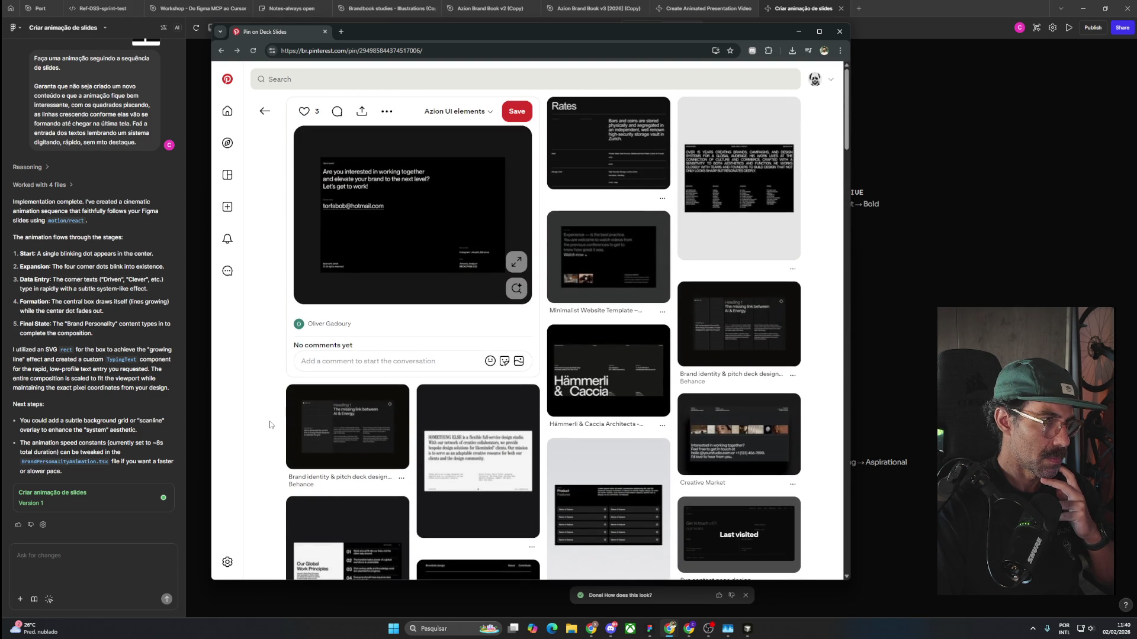
# Browse through the Studio Lenzing and Earnpark® pins and enlarge an Earnpark dashboard screenshot.
pyautogui.click(264, 111)
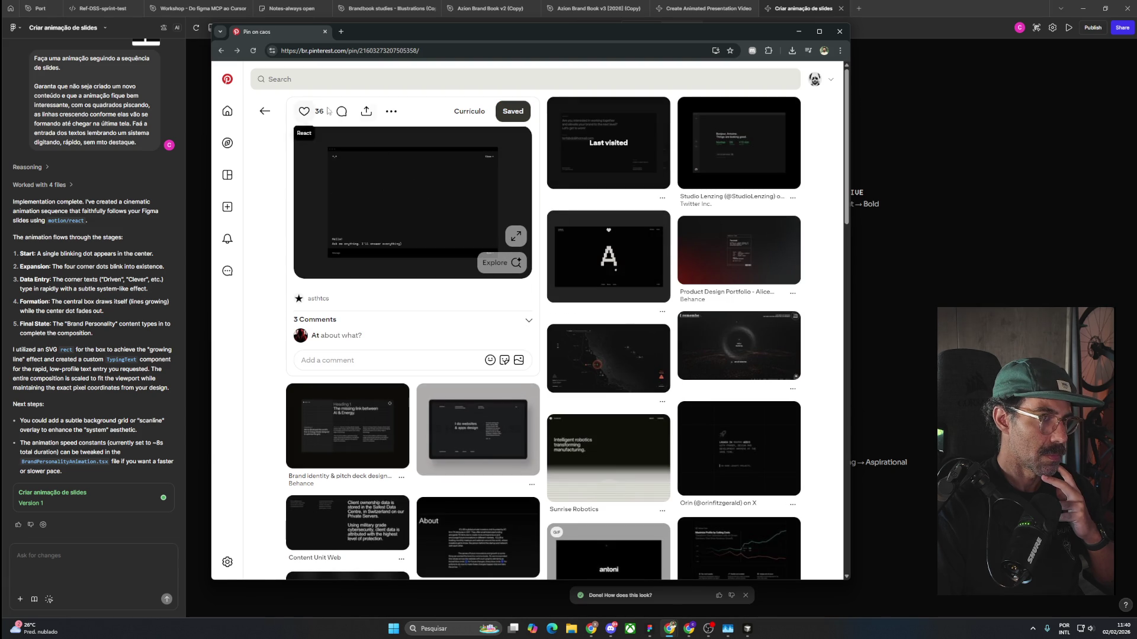
pyautogui.click(722, 145)
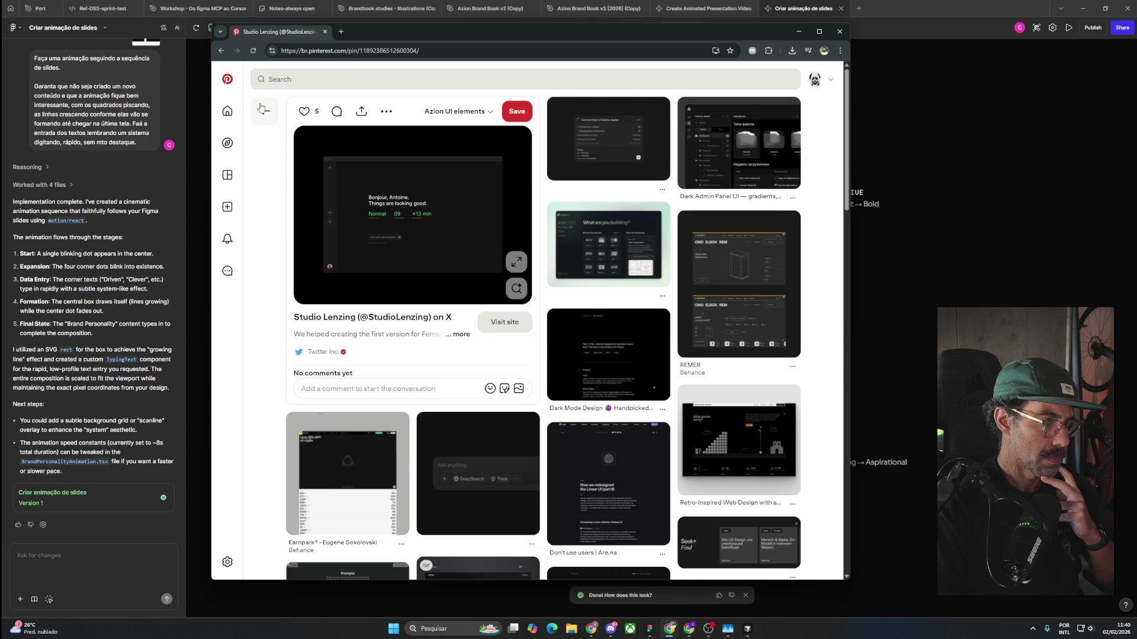
pyautogui.click(363, 486)
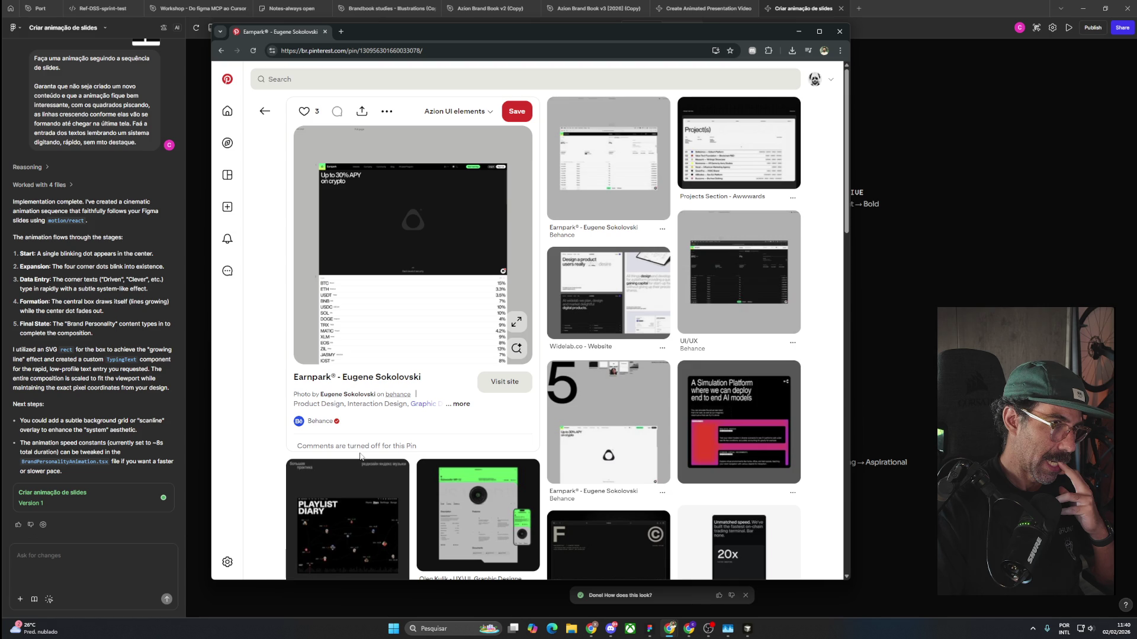
pyautogui.click(598, 163)
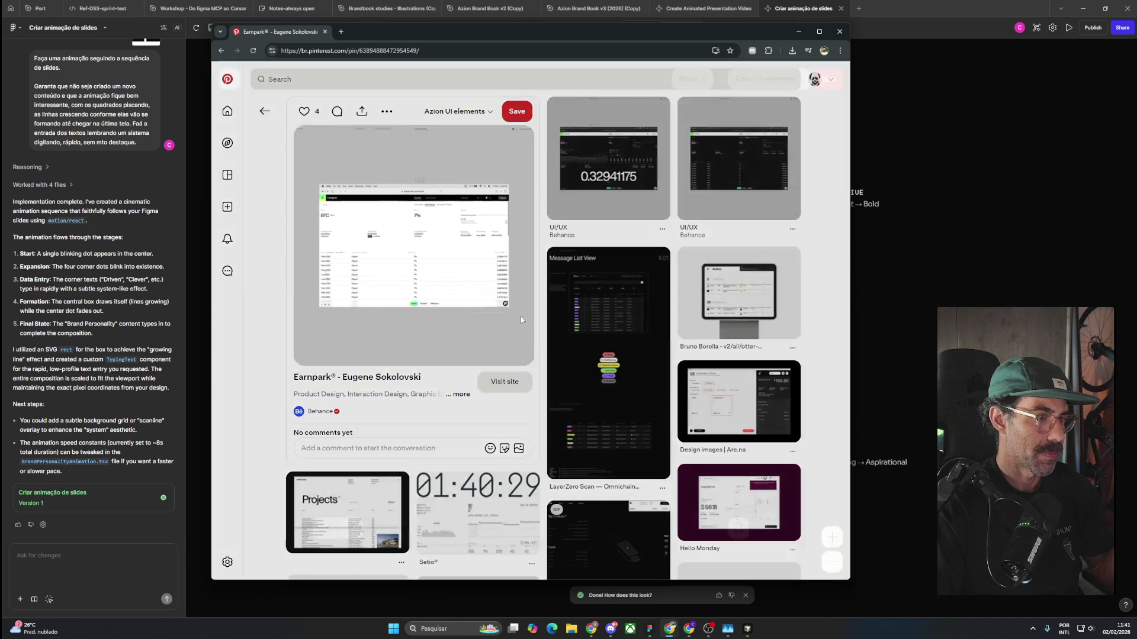
pyautogui.click(520, 320)
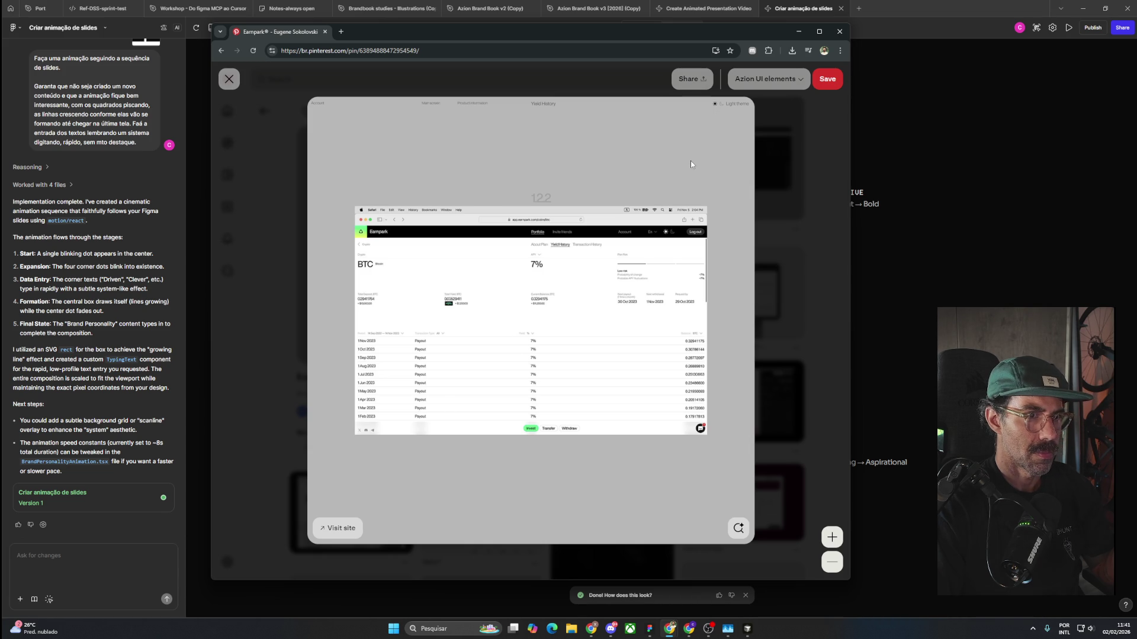
# Save the Earnpark pin to the Currículo board and return to the Brand Personality project.
pyautogui.click(790, 80)
pyautogui.click(804, 179)
pyautogui.click(925, 280)
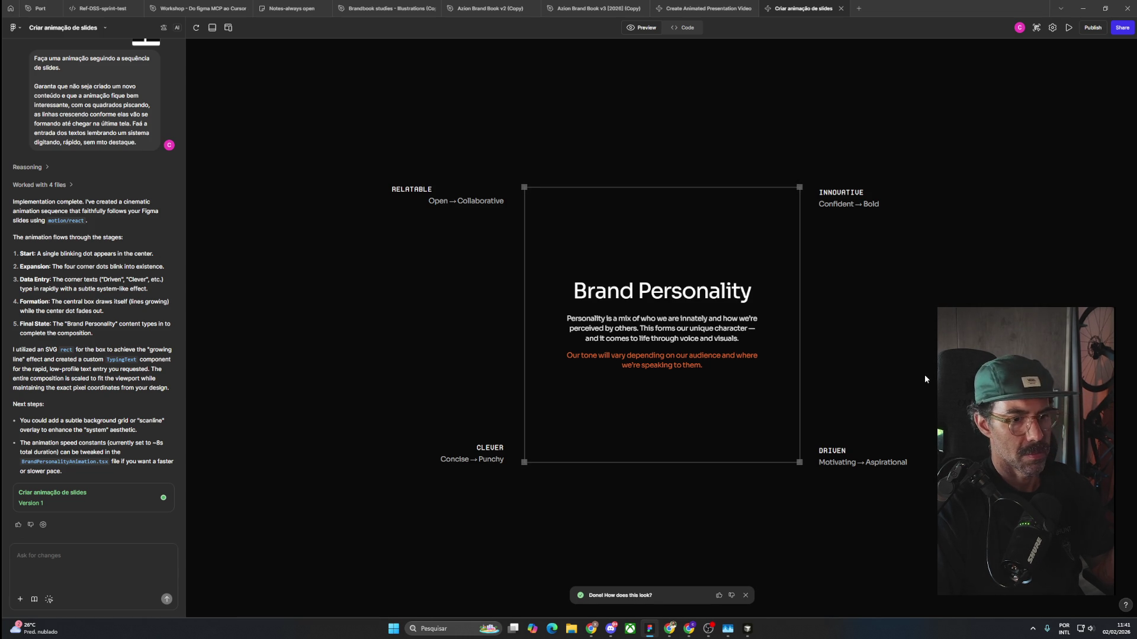
# Refresh the Figma Make preview to replay the Brand Personality animation from the start.
pyautogui.click(192, 27)
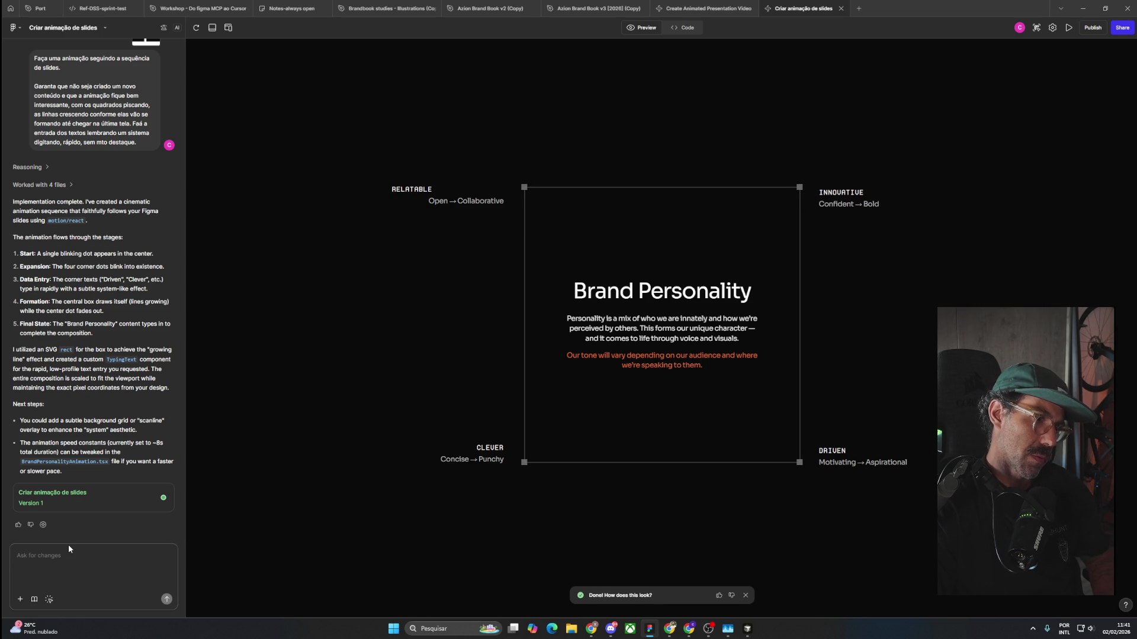
# Start the revision request noting Relatable is misaligned, replaying the animation to check timing.
pyautogui.write('fa')
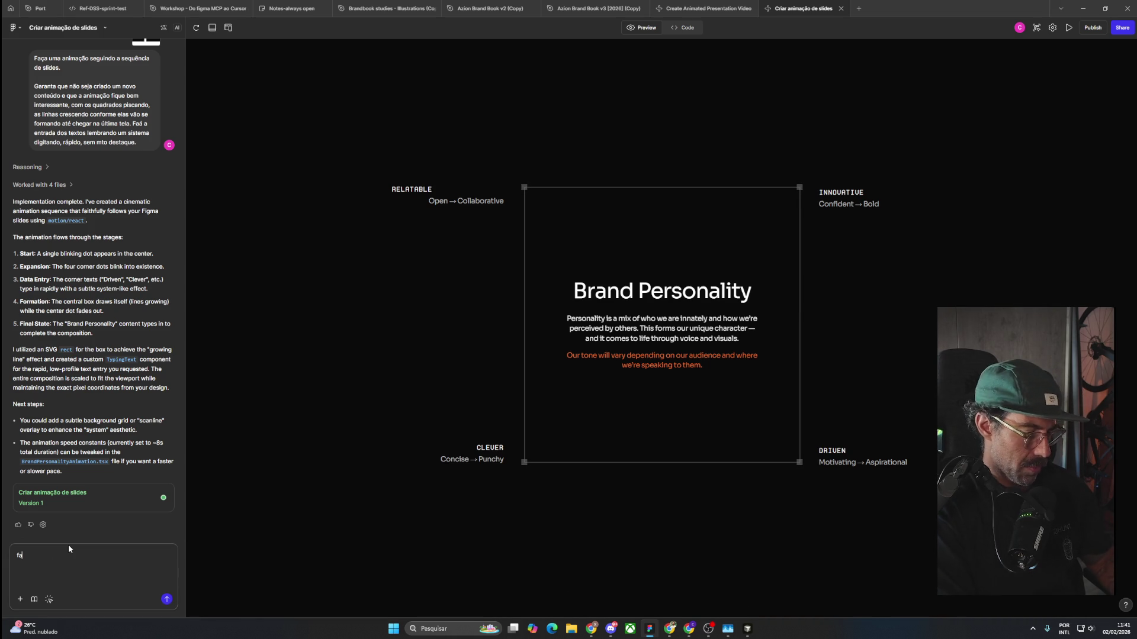
pyautogui.write('ça ser um a')
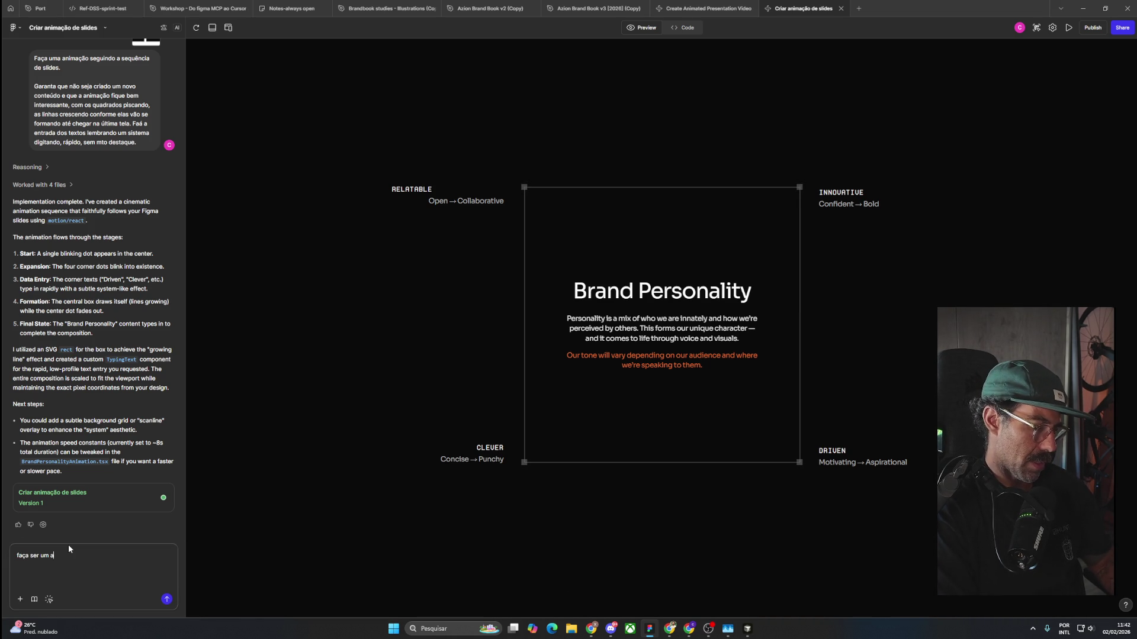
pyautogui.write('nimação em loop')
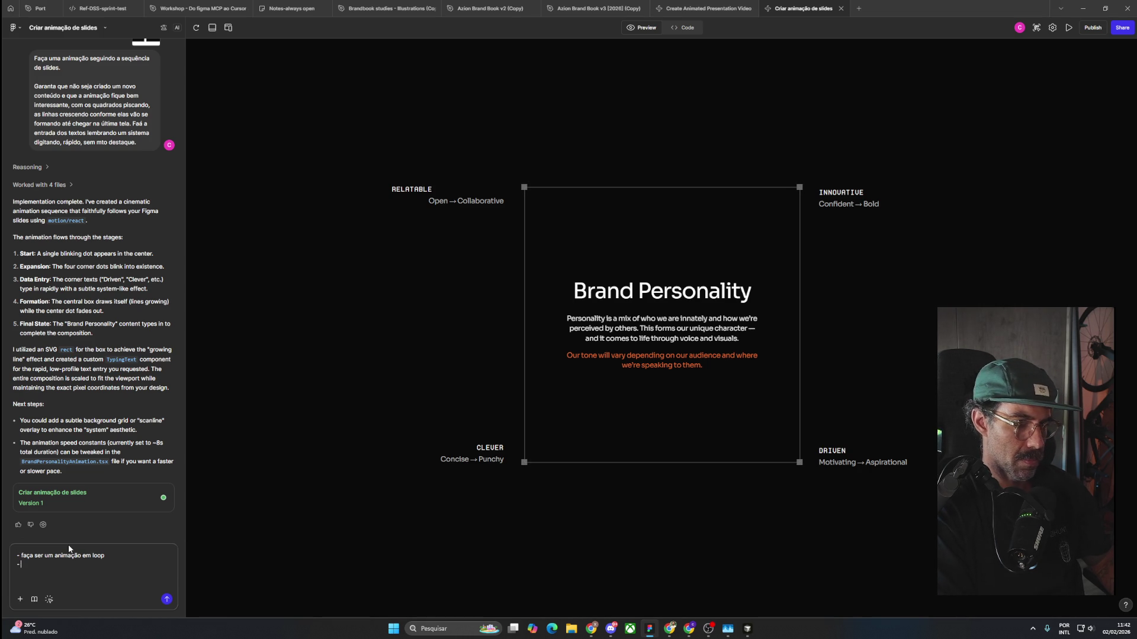
pyautogui.write('Relatable não está no al')
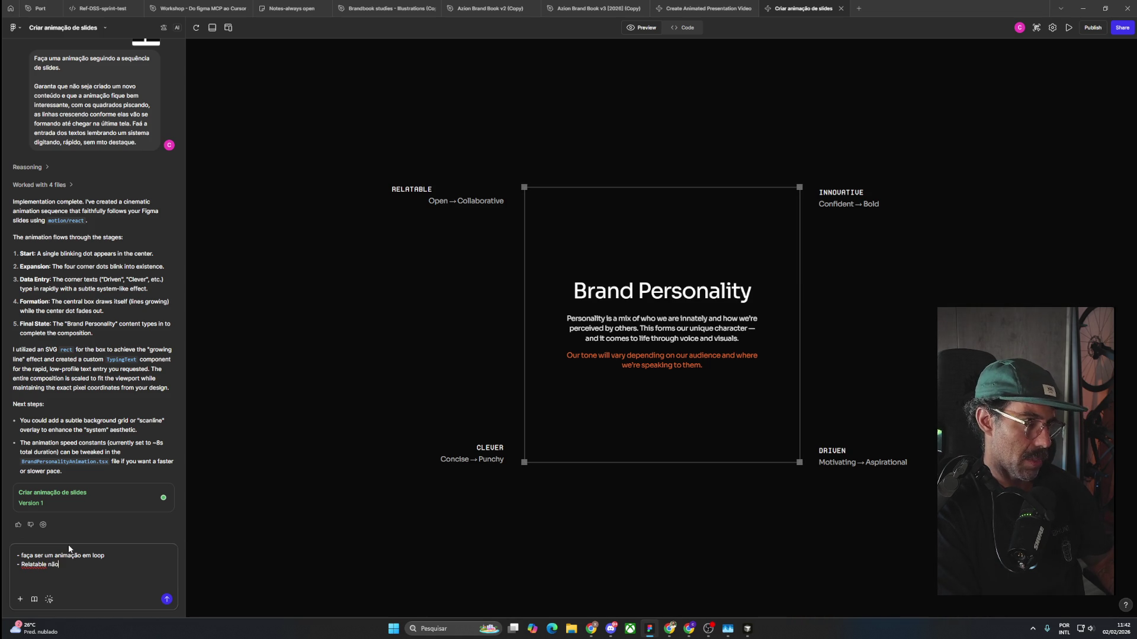
pyautogui.write('inhamento correto.')
pyautogui.hotkey('shift', 'Return')
pyautogui.write('-')
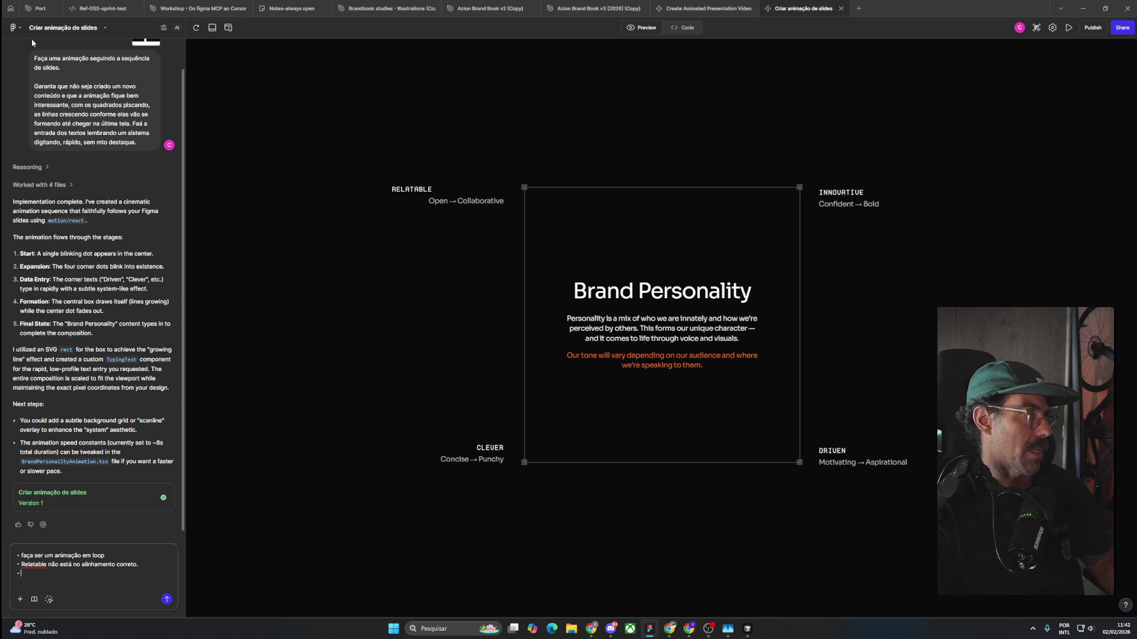
pyautogui.click(197, 28)
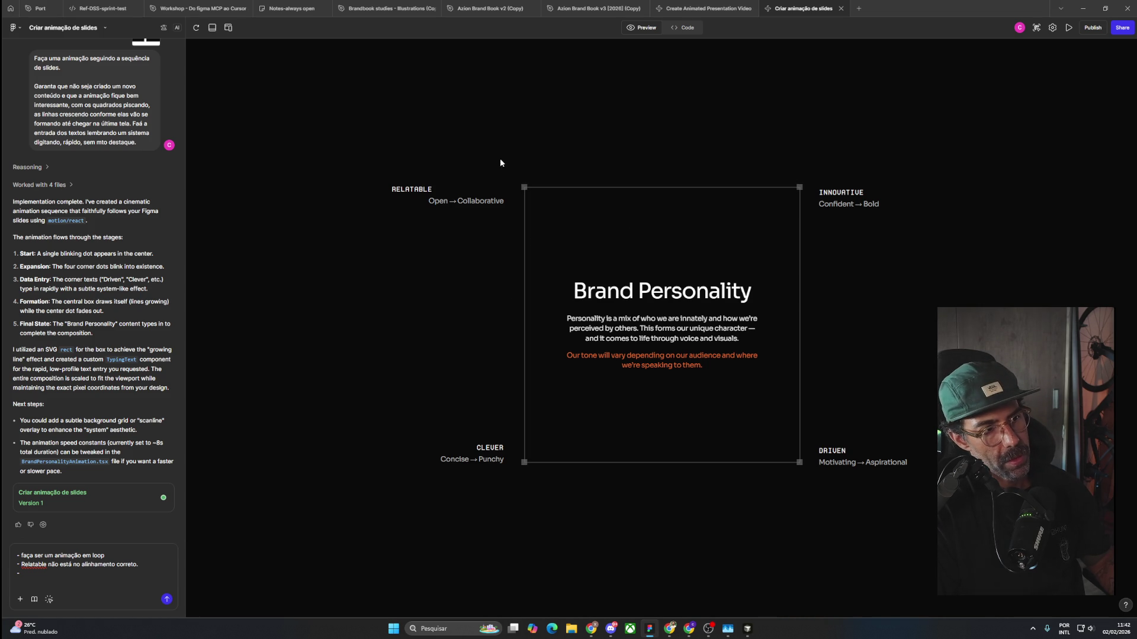
pyautogui.click(196, 30)
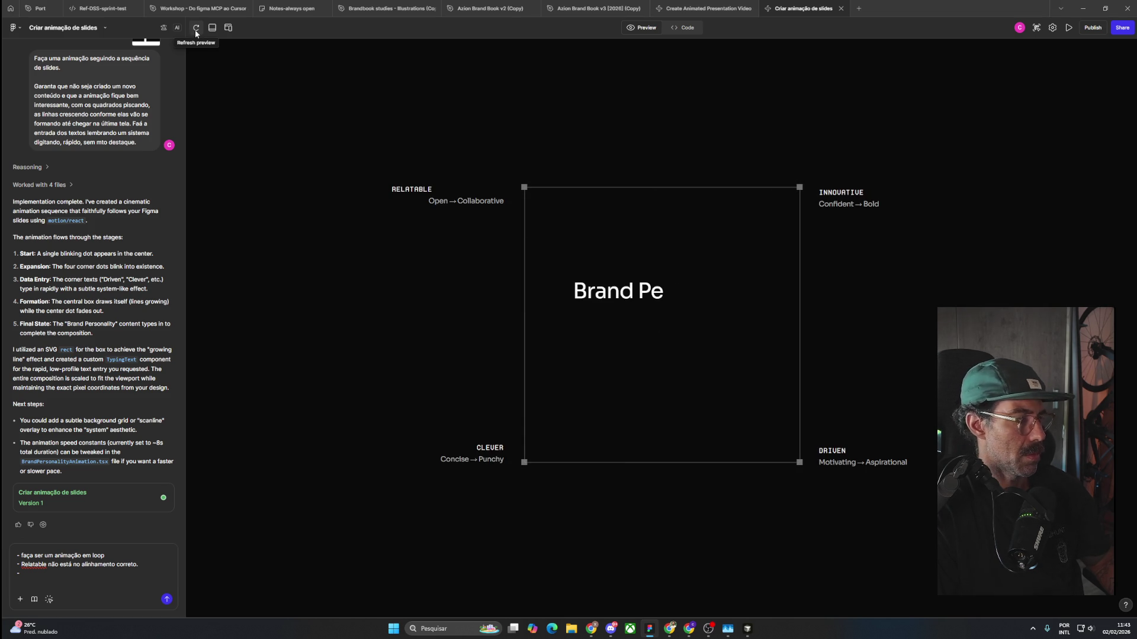
# Add requests to draw lines before the text and drop the tone sentence, then send.
pyautogui.click(42, 574)
pyautogui.write('faá as linhas em')
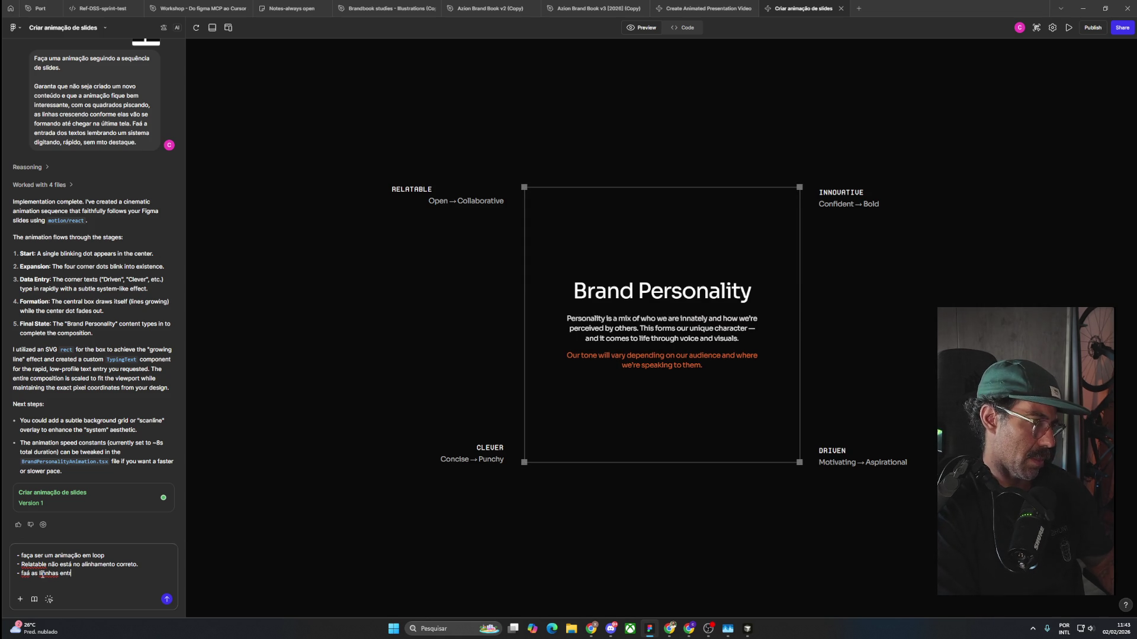
pyautogui.write('em antes do texto, e os textos')
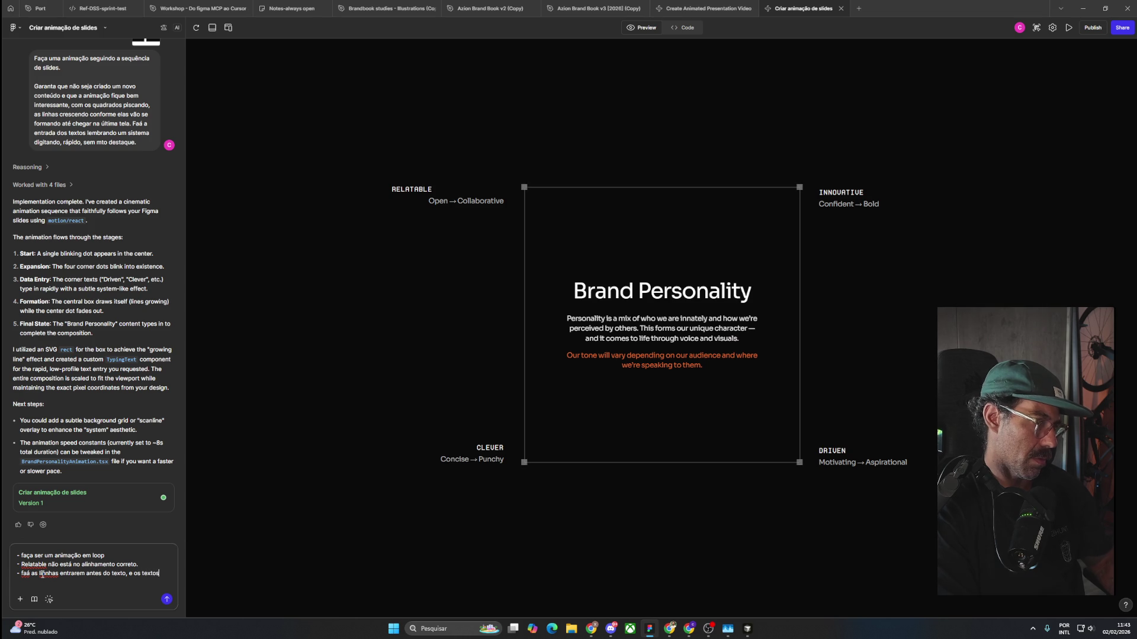
pyautogui.write(' logo após a linha passar pelo')
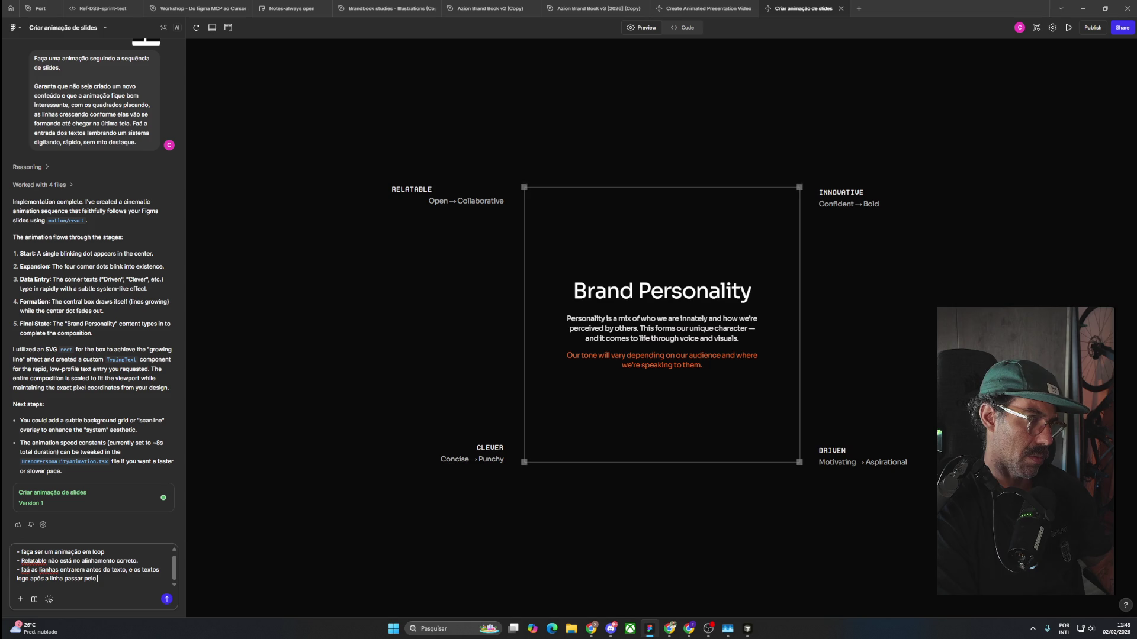
pyautogui.write('quadrado.')
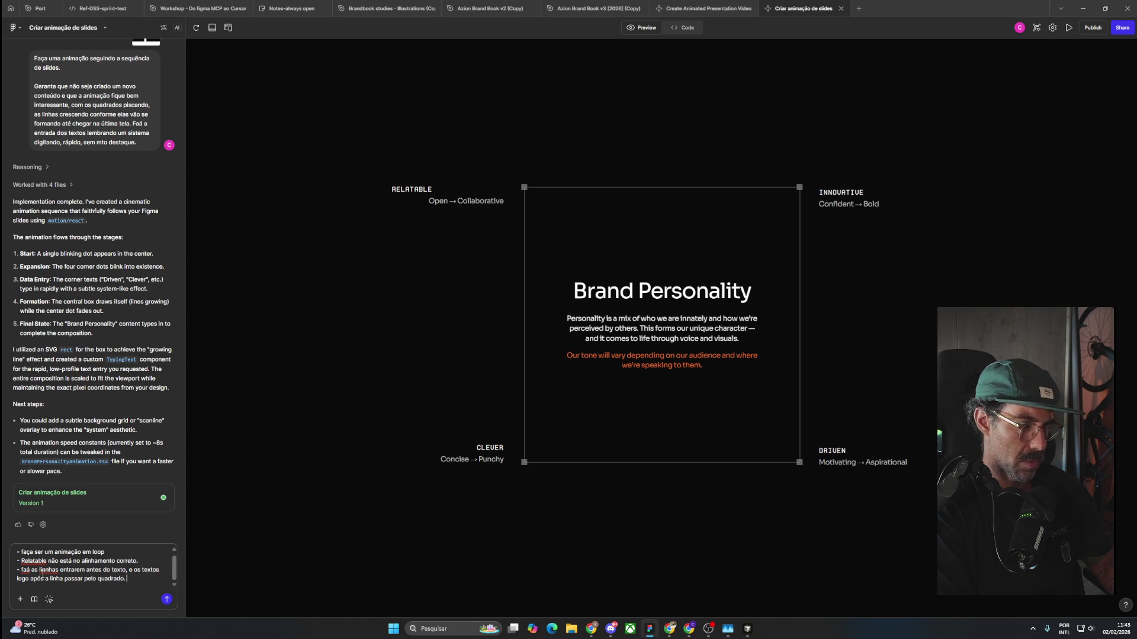
pyautogui.hotkey('shift', 'Return')
pyautogui.write('- pode retirar o texto "our tone will..."')
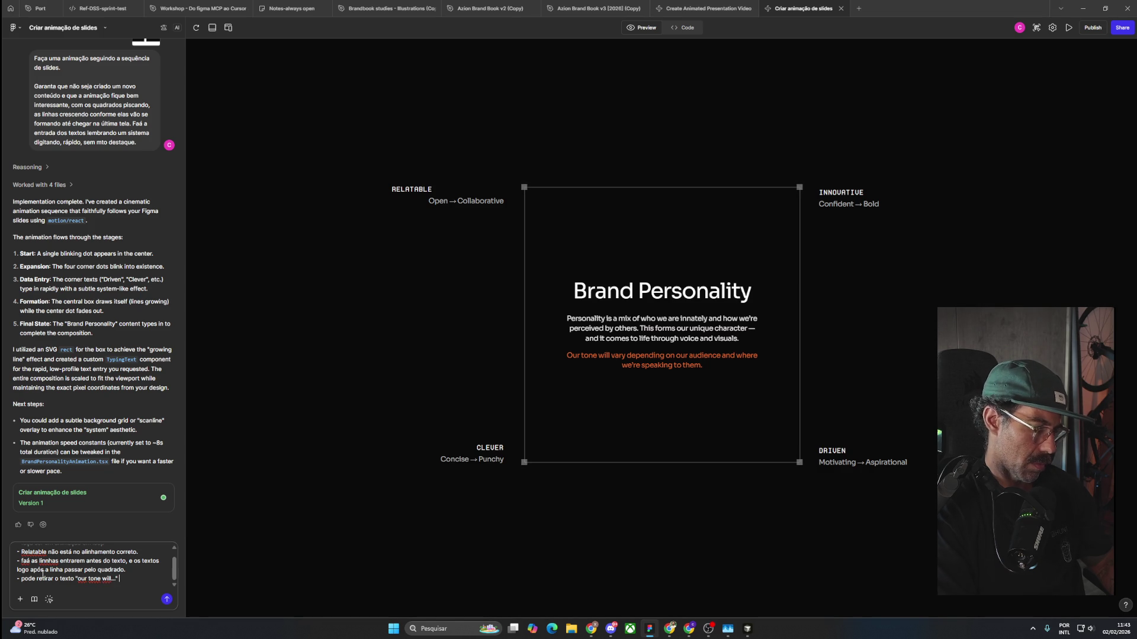
pyautogui.doubleClick(64, 579)
pyautogui.write('a frase')
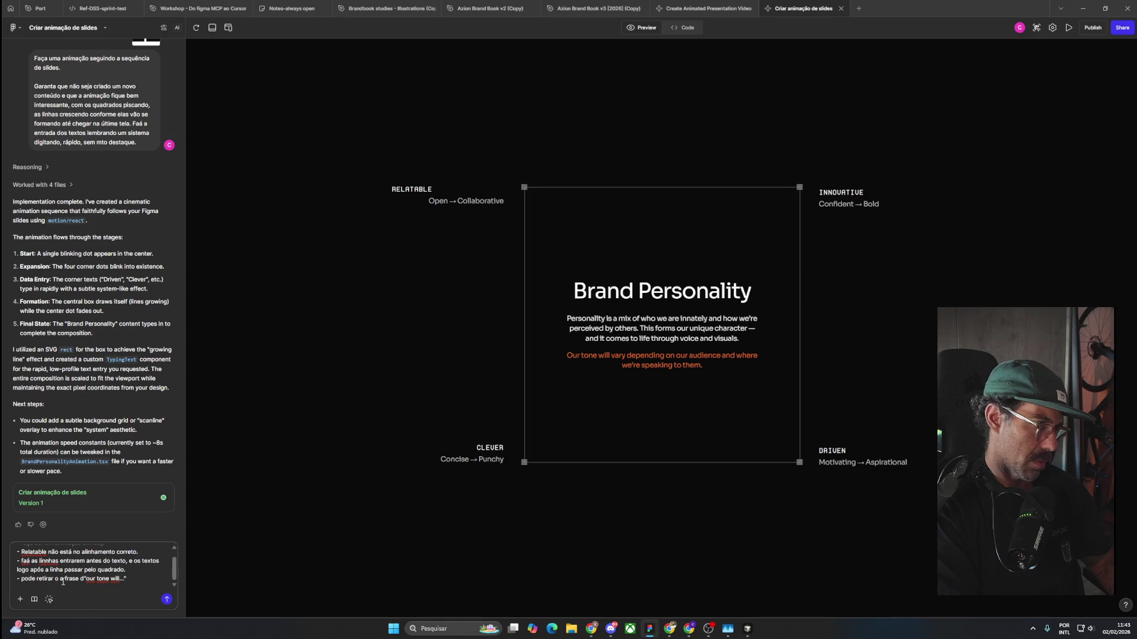
pyautogui.hotkey('shift', 'Return')
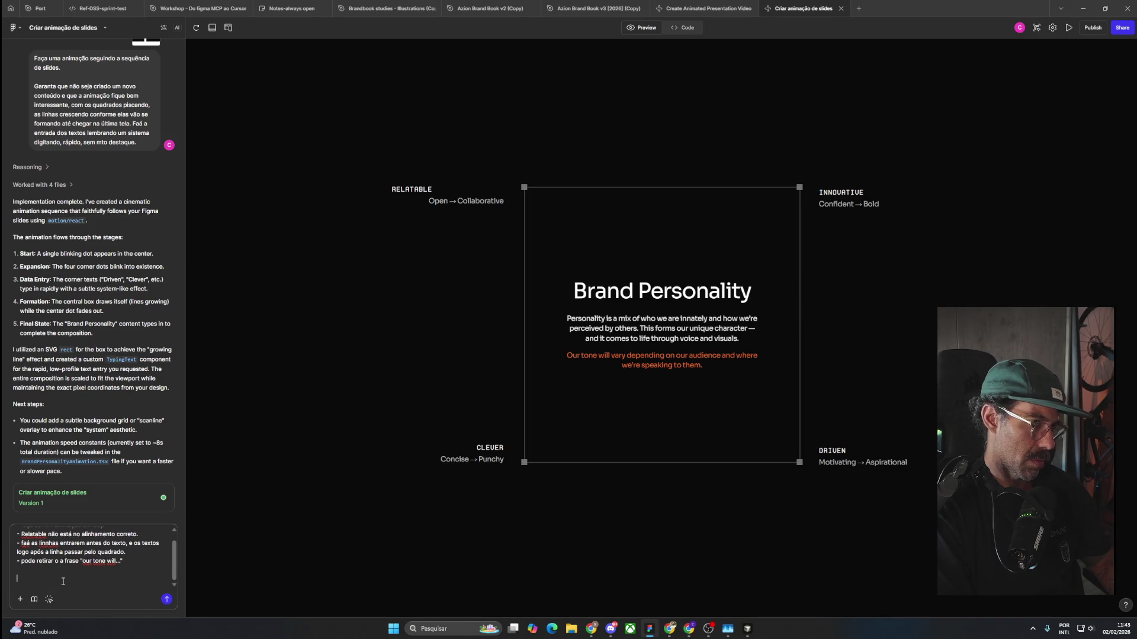
pyautogui.press('Return')
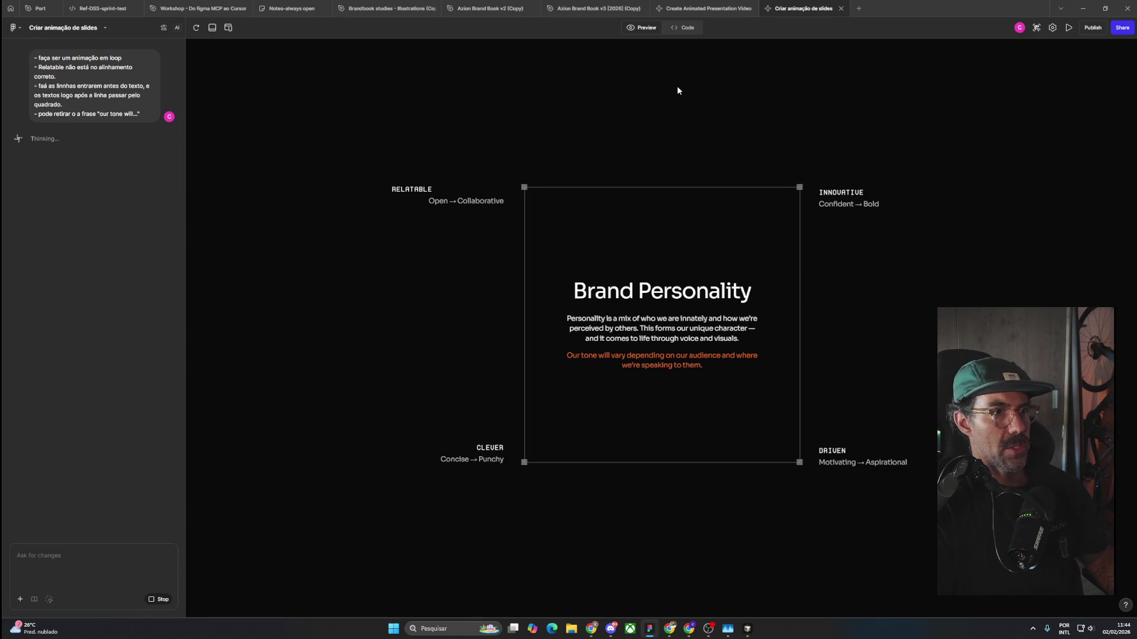
# Browse the Design images | Are.na pin at full size, then the REMER pin, and return.
pyautogui.hotkey('alt', 'Tab')
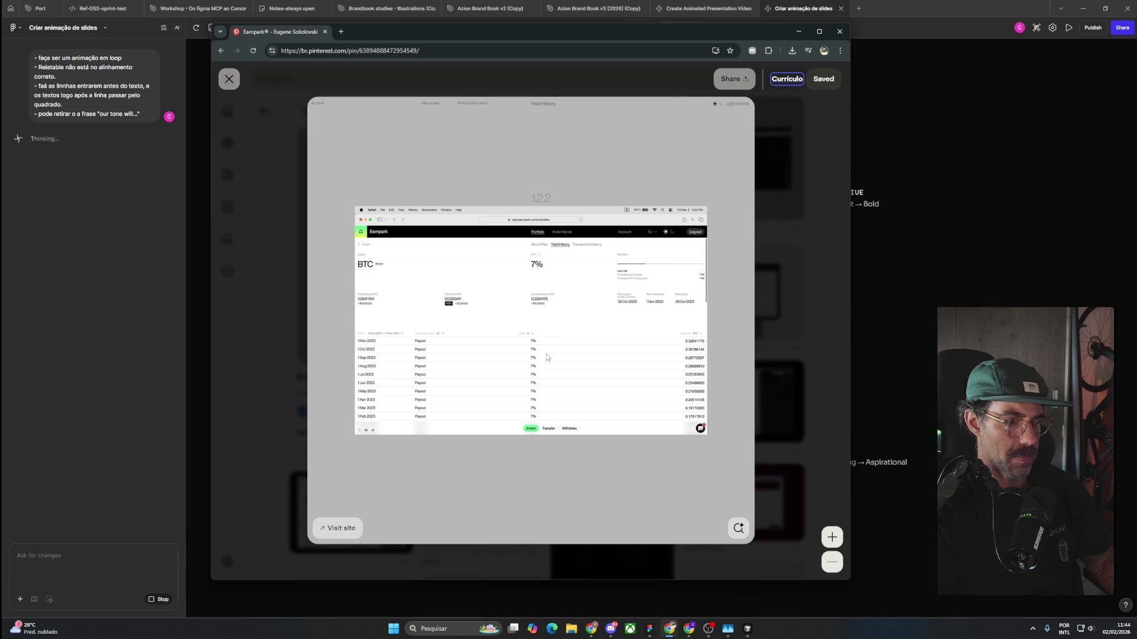
pyautogui.click(795, 159)
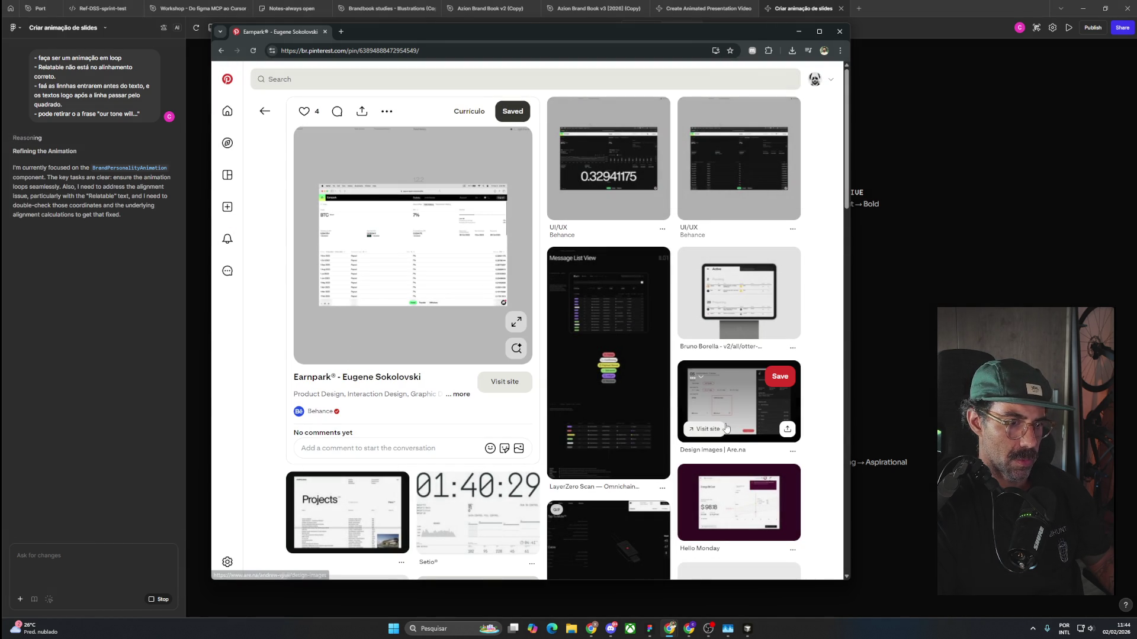
pyautogui.click(743, 409)
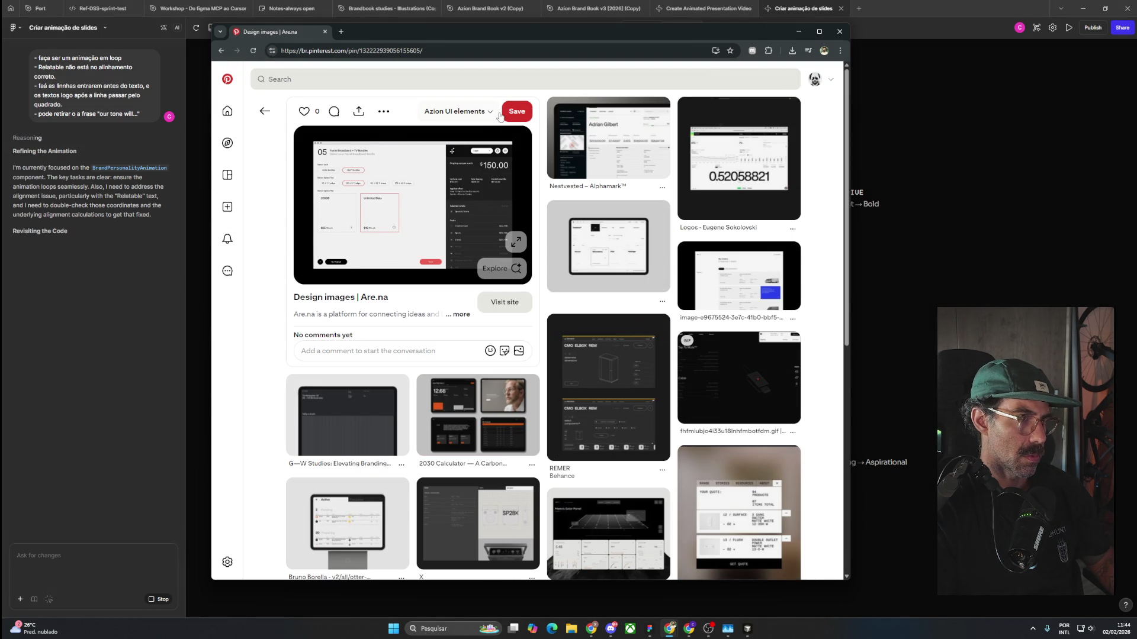
pyautogui.click(517, 240)
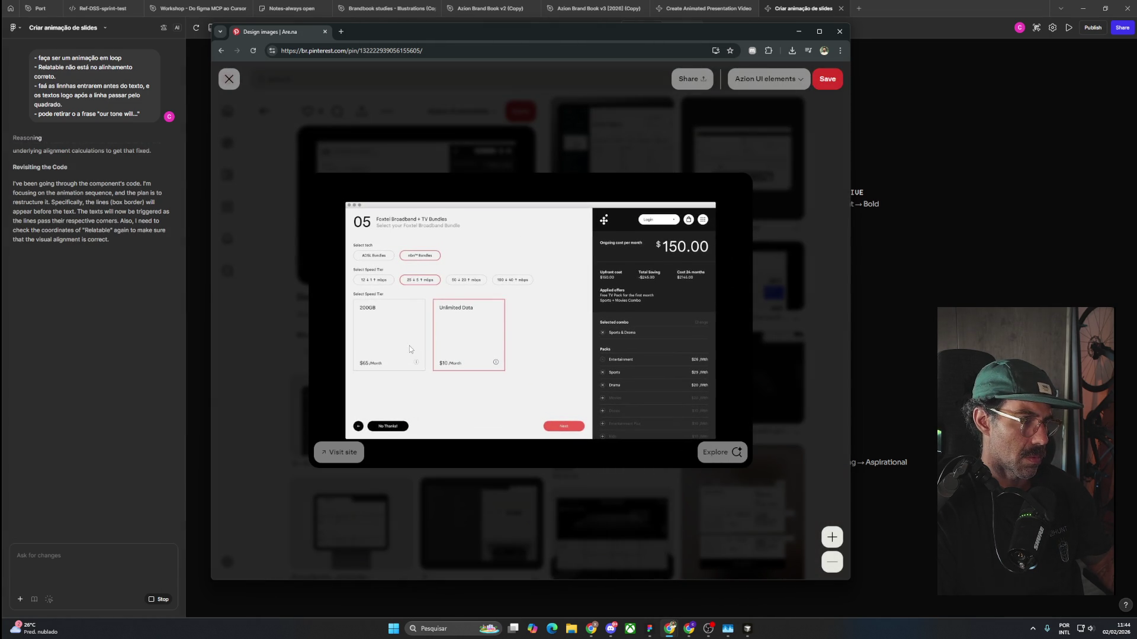
pyautogui.click(467, 351)
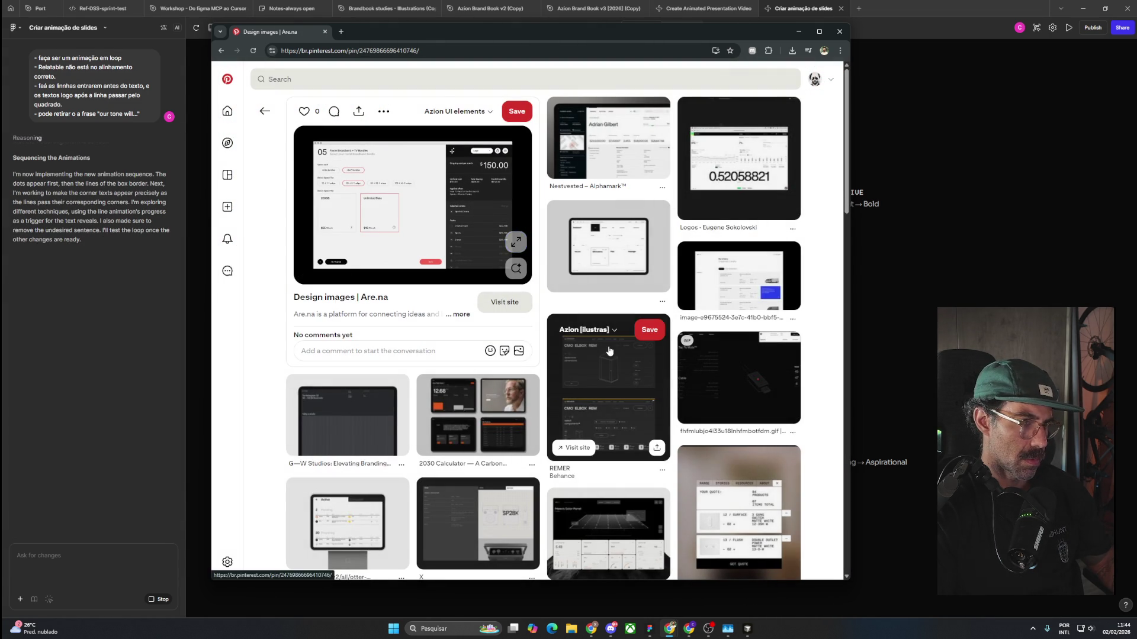
pyautogui.click(609, 355)
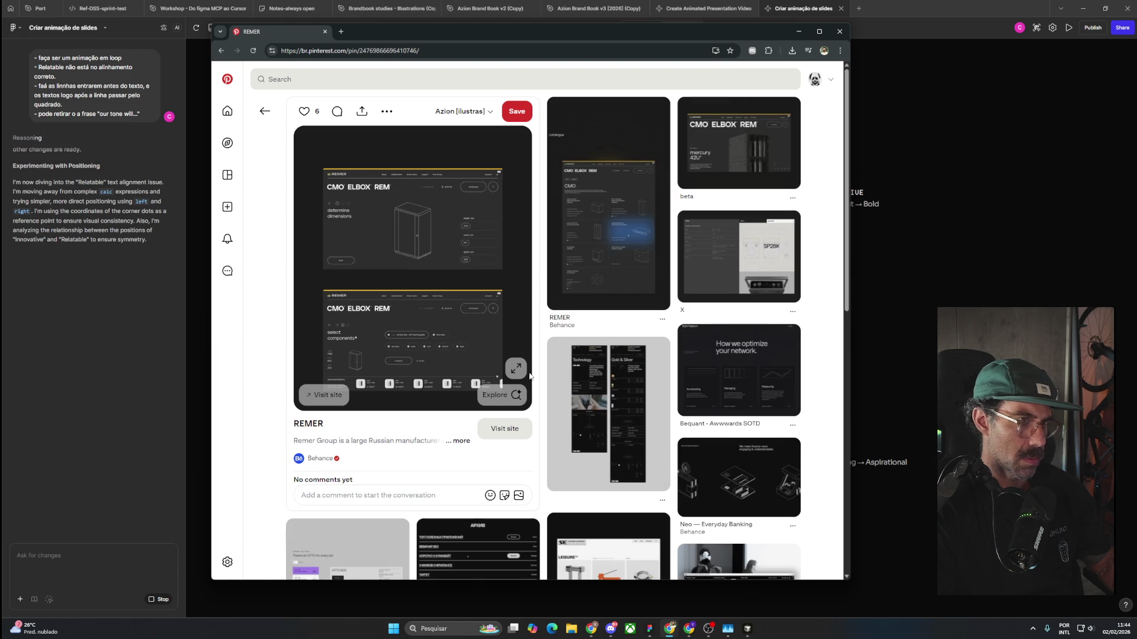
pyautogui.click(265, 111)
# Scroll the related pins and look at the MindPalace Case Study pin before going back.
pyautogui.moveTo(342, 362)
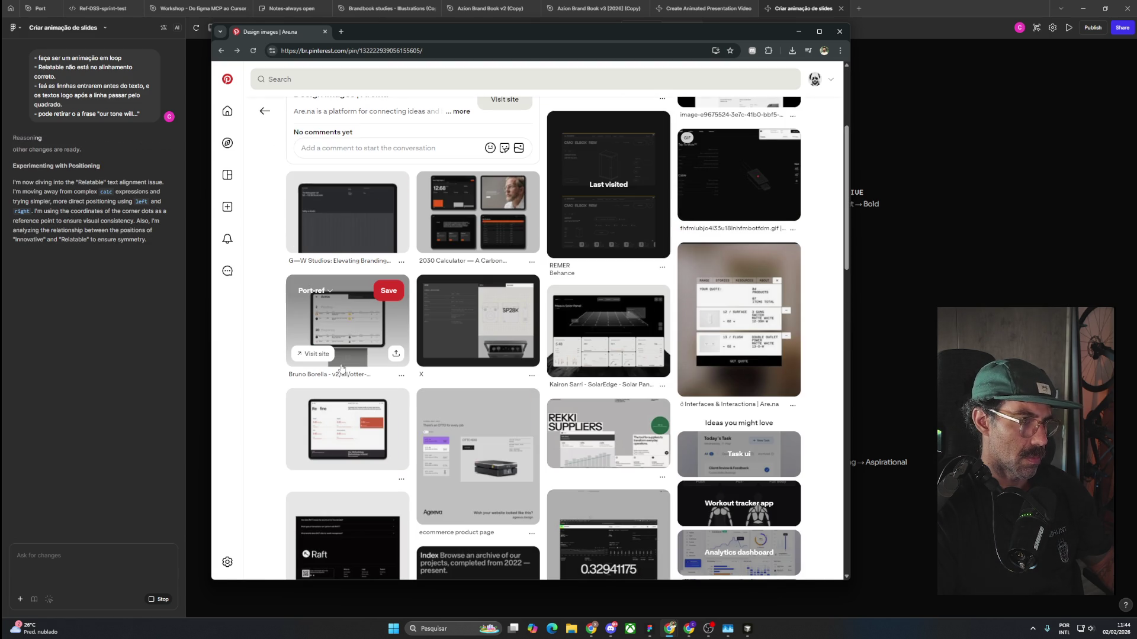
pyautogui.scroll(2, 341, 368)
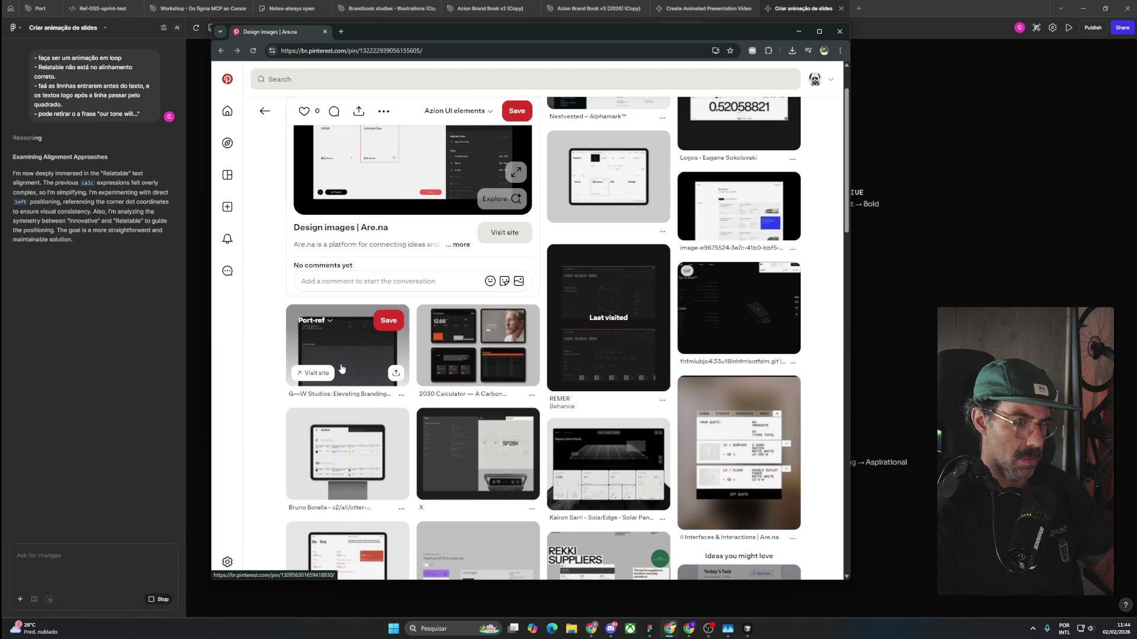
pyautogui.scroll(-5, 342, 369)
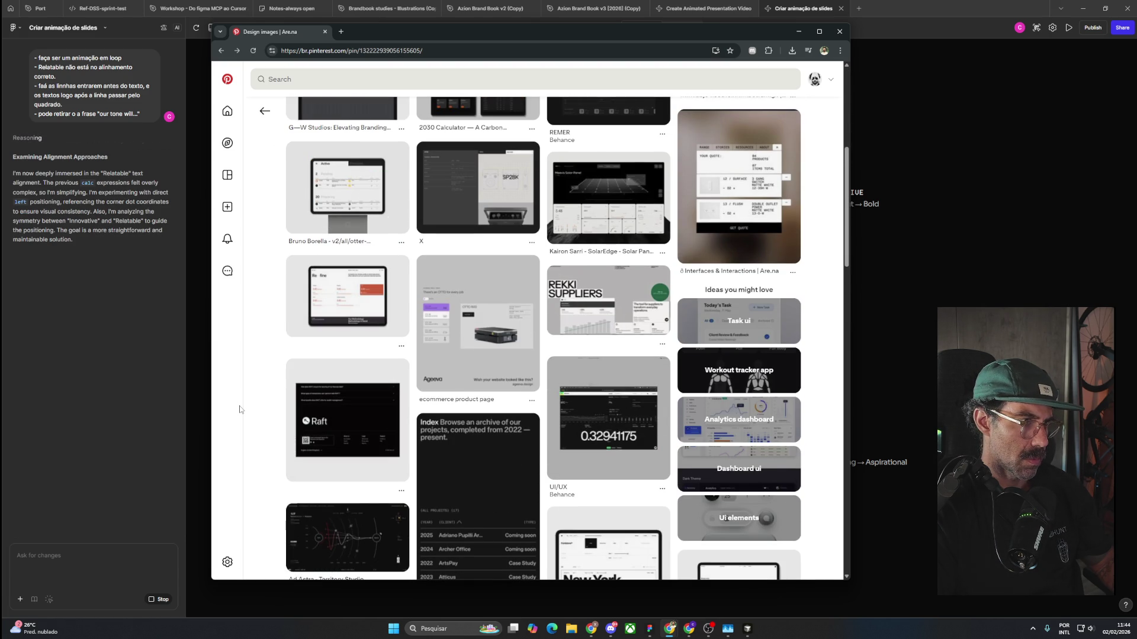
pyautogui.scroll(-2, 240, 409)
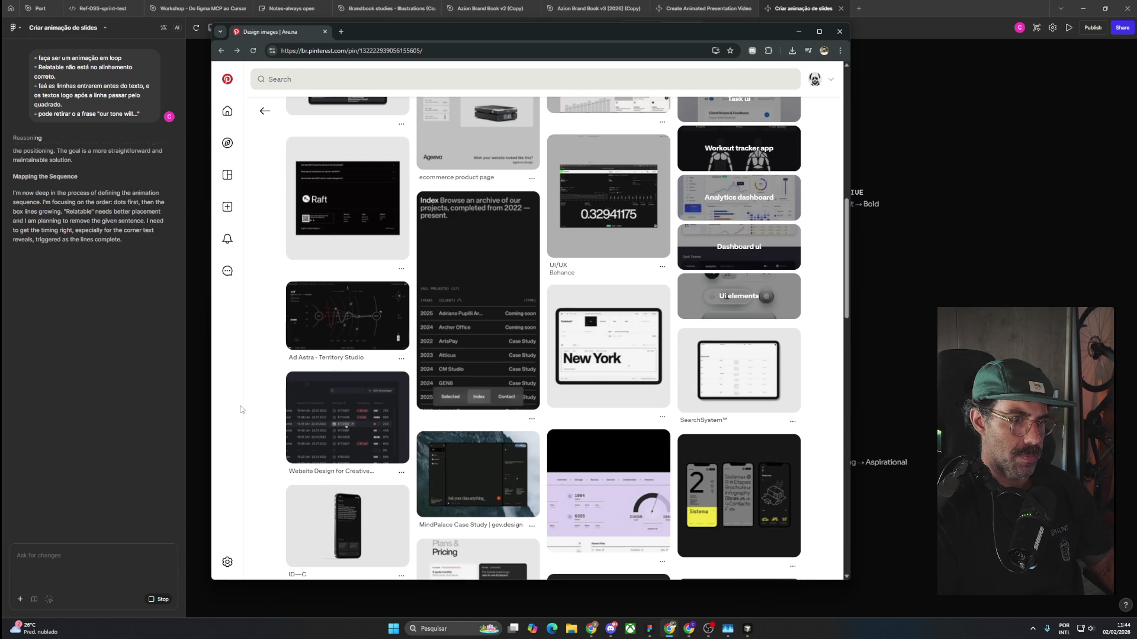
pyautogui.scroll(-3, 240, 406)
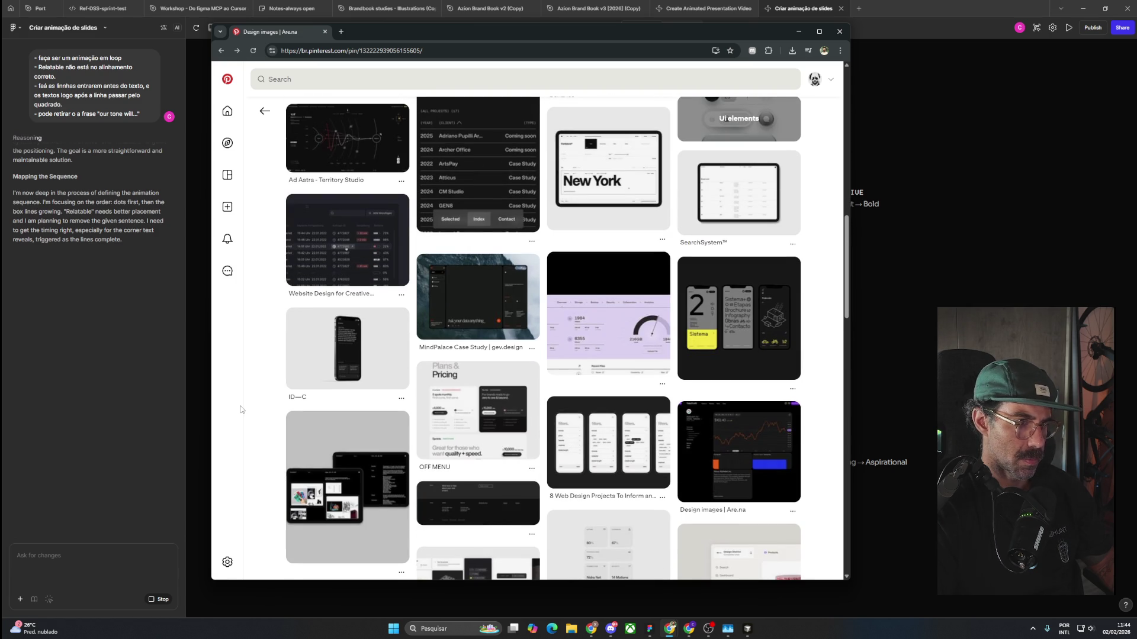
pyautogui.click(486, 303)
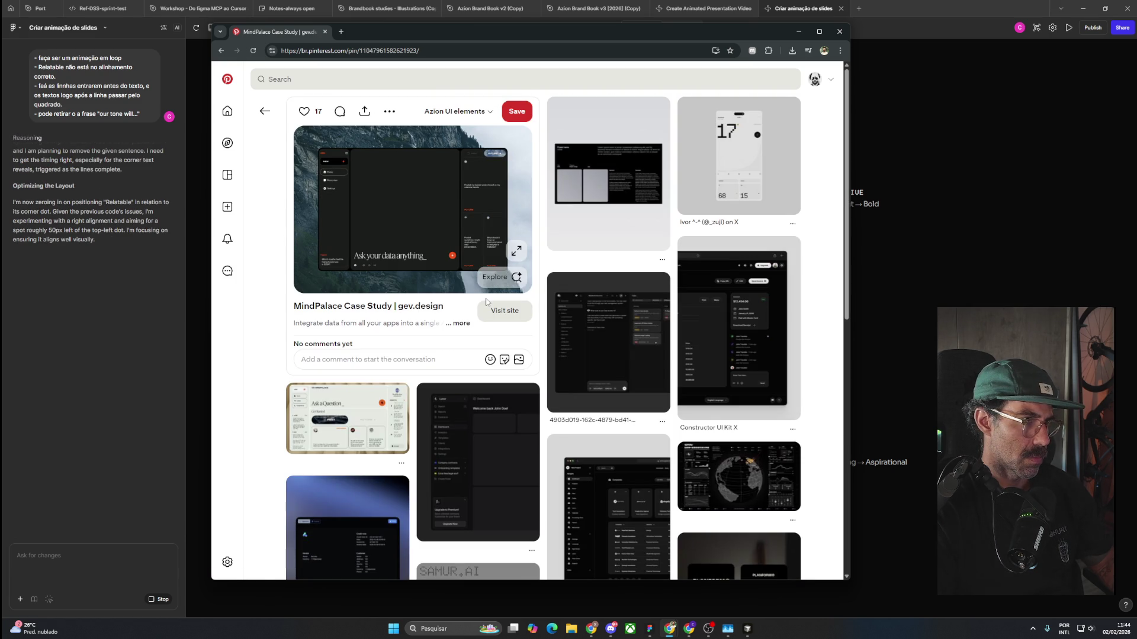
pyautogui.click(265, 112)
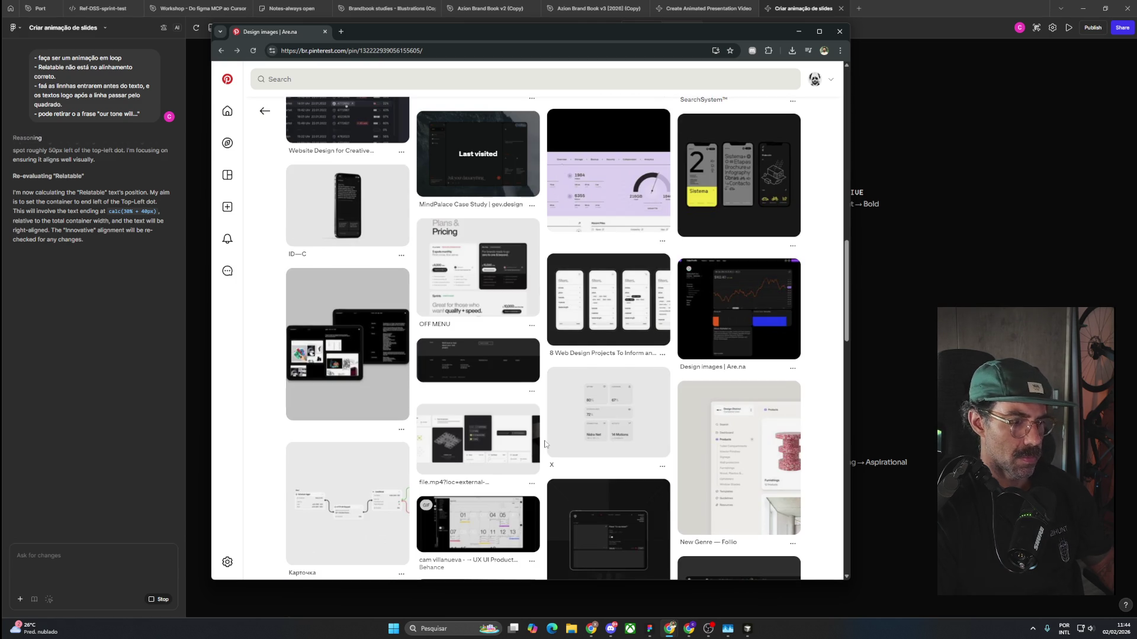
pyautogui.scroll(-5, 544, 444)
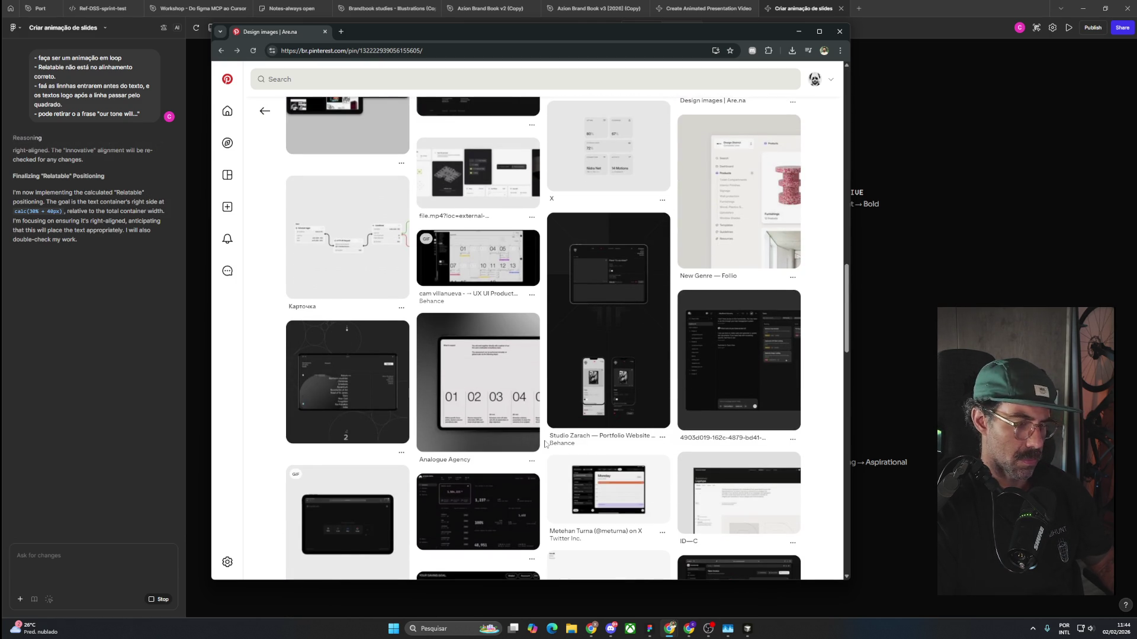
pyautogui.scroll(-1, 545, 444)
pyautogui.scroll(-3, 544, 444)
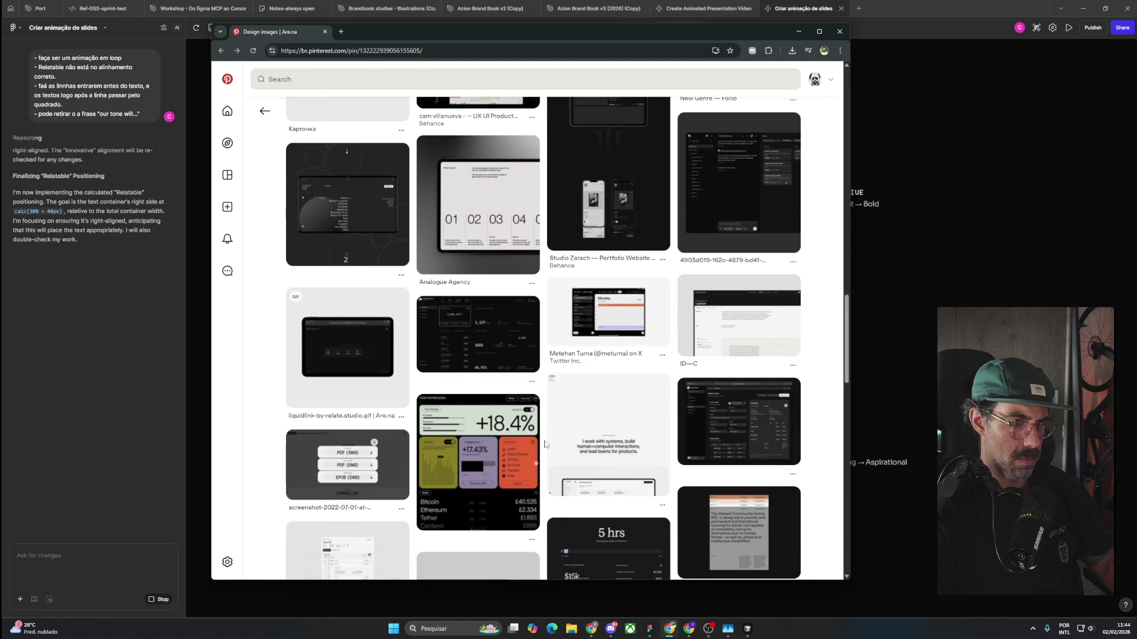
pyautogui.scroll(-4, 544, 444)
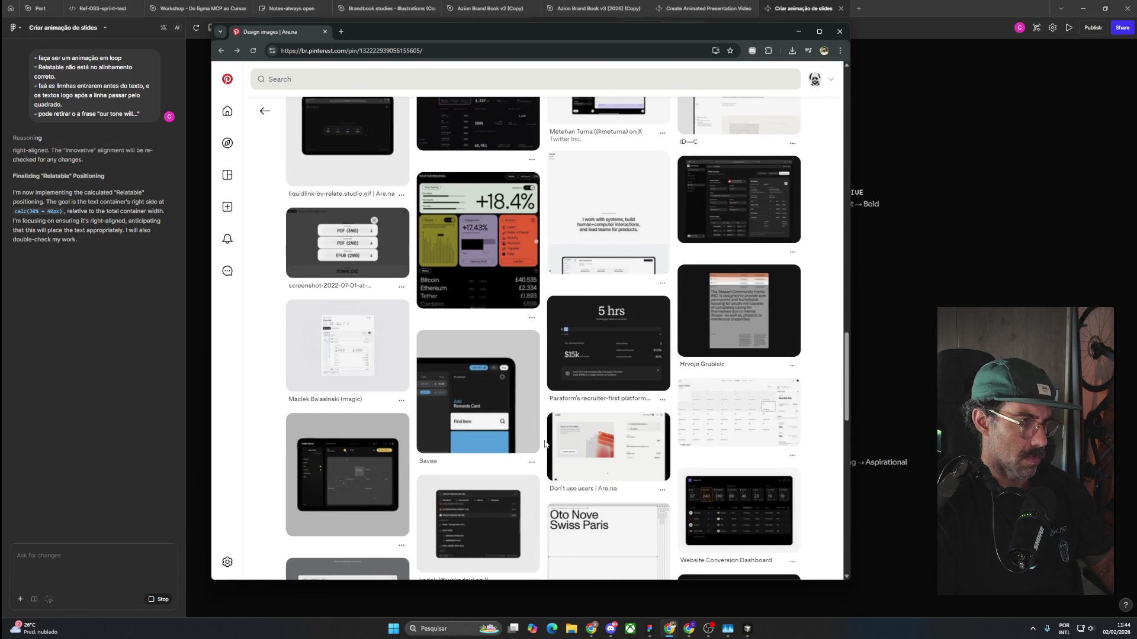
pyautogui.scroll(-4, 545, 444)
pyautogui.scroll(-4, 544, 444)
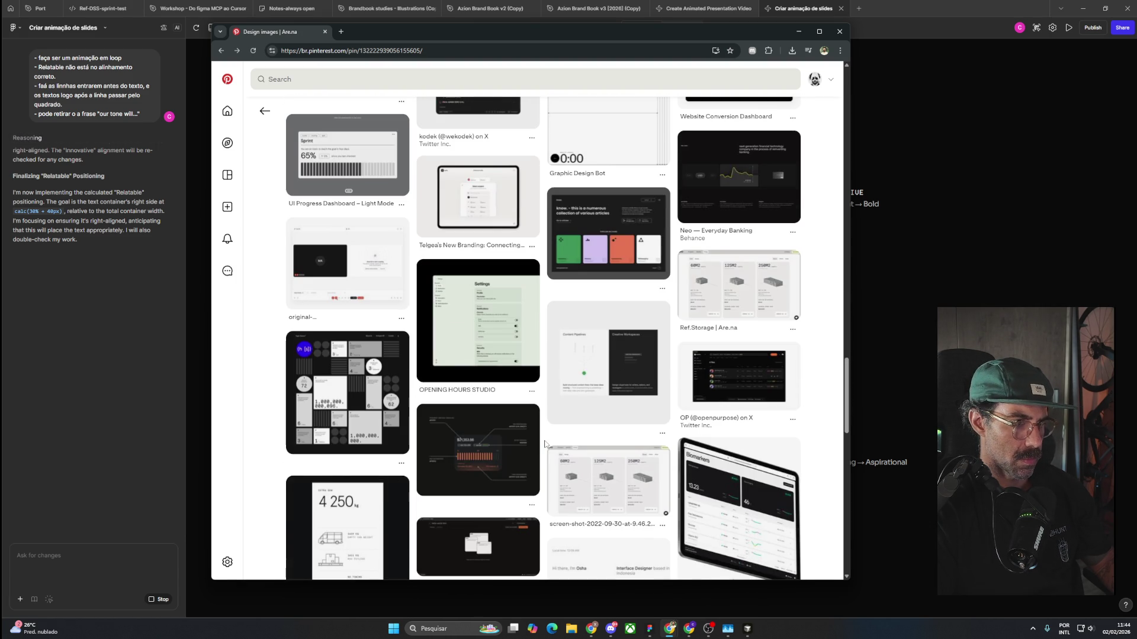
pyautogui.moveTo(732, 386)
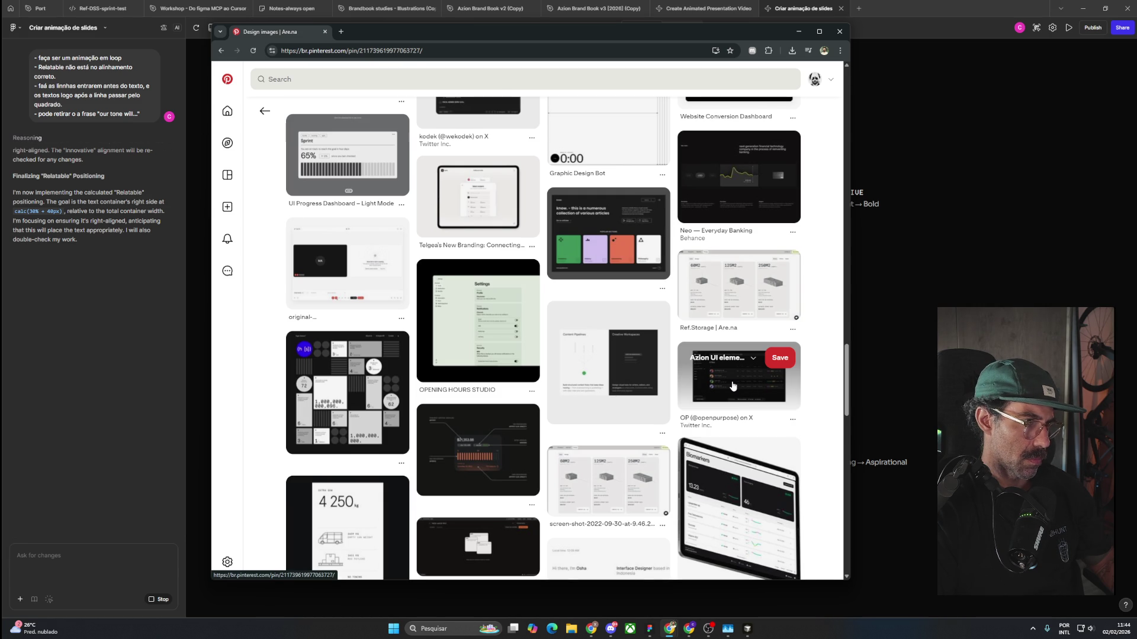
pyautogui.click(732, 387)
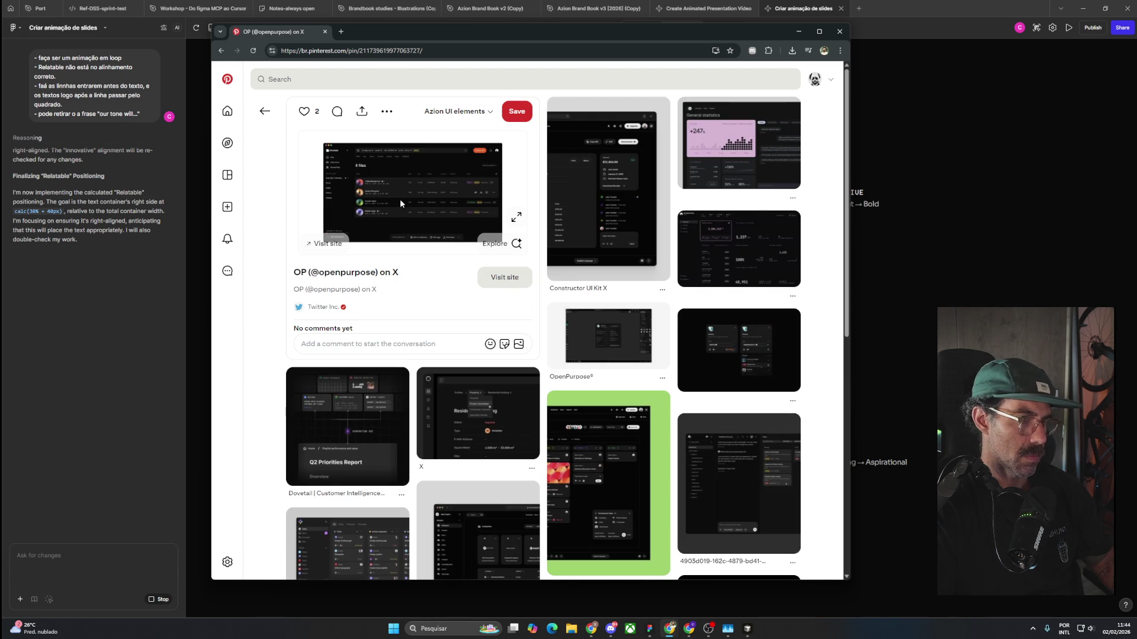
pyautogui.click(518, 217)
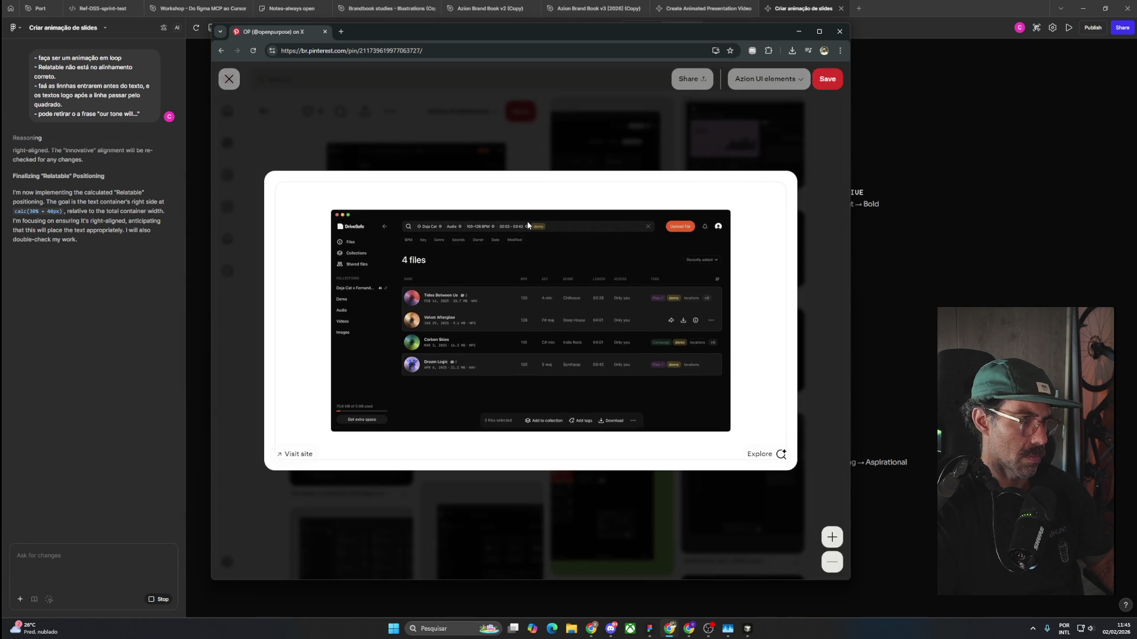
pyautogui.click(527, 223)
# Scroll through the OP pin's related pins grid, then hide the browser.
pyautogui.scroll(-3, 625, 409)
pyautogui.scroll(-4, 625, 410)
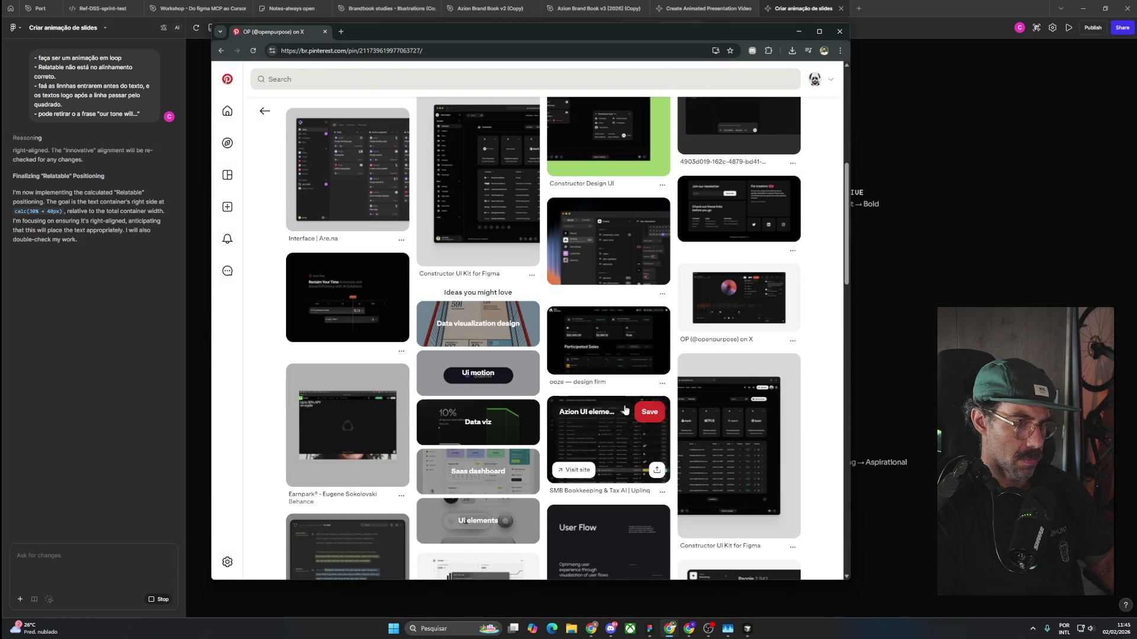
pyautogui.scroll(-1, 817, 428)
pyautogui.scroll(-2, 817, 432)
pyautogui.scroll(-3, 817, 433)
pyautogui.scroll(-4, 817, 432)
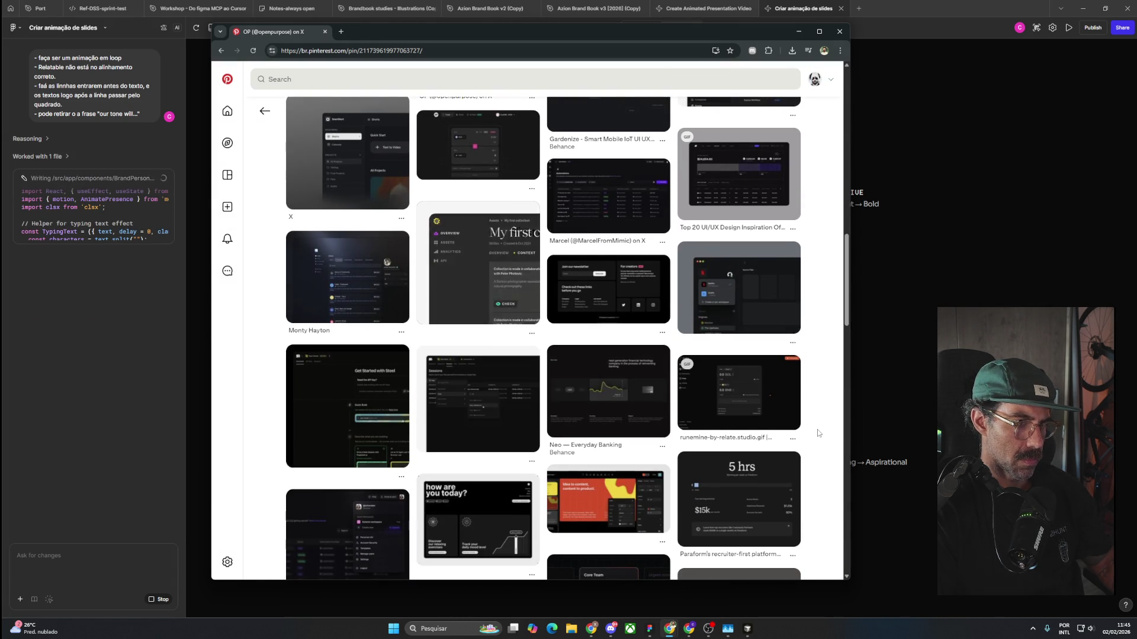
pyautogui.scroll(-4, 817, 433)
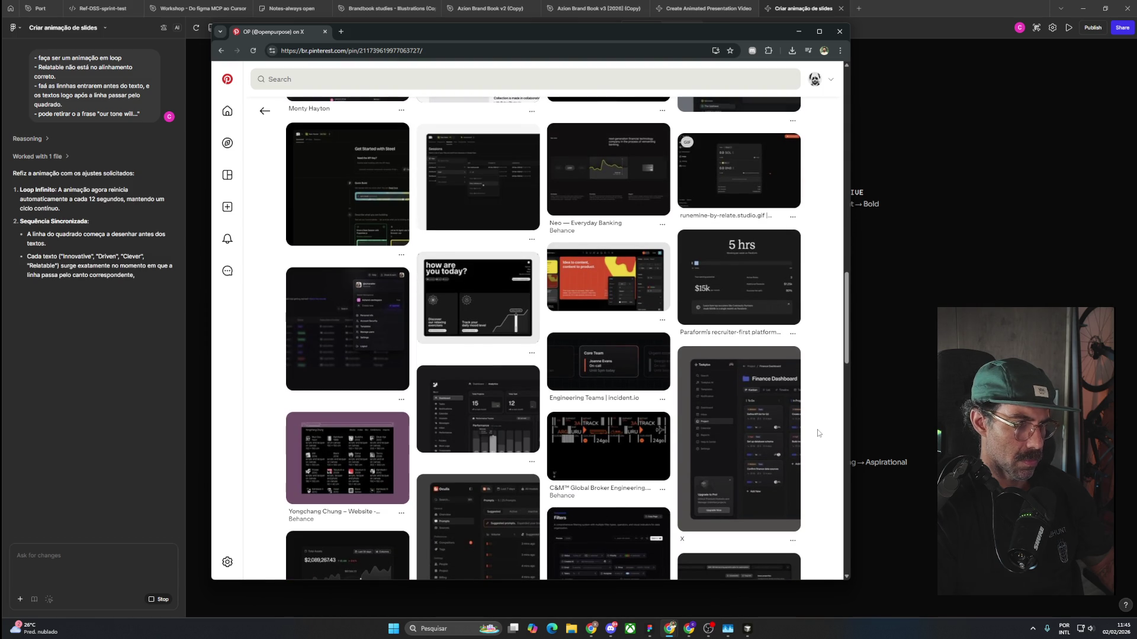
pyautogui.scroll(-3, 818, 433)
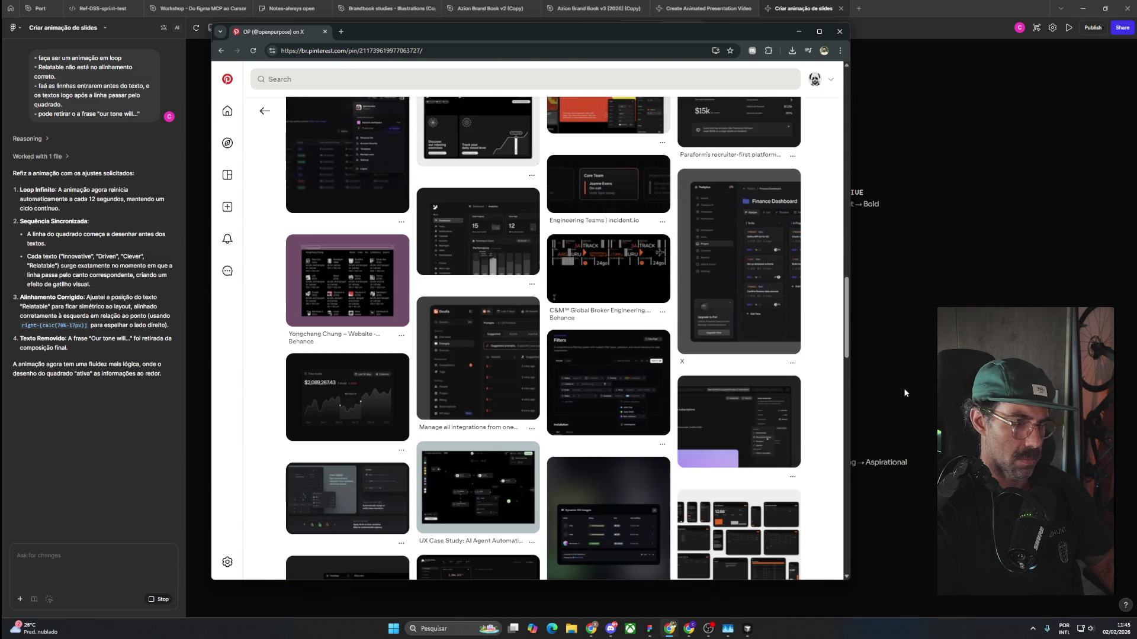
pyautogui.scroll(-3, 788, 391)
pyautogui.click(891, 358)
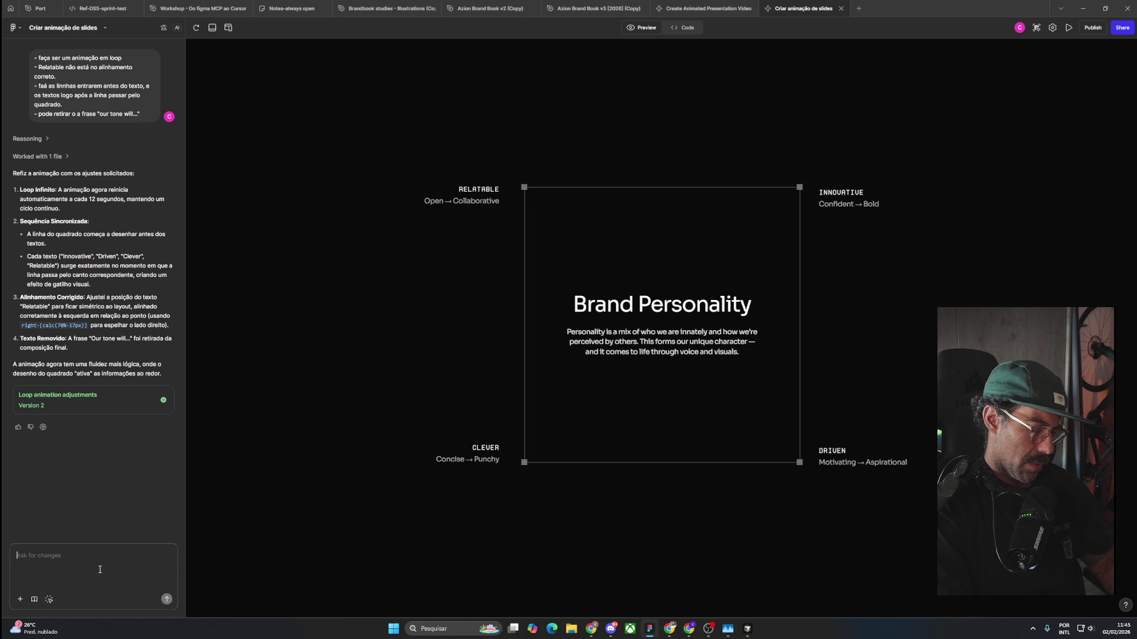
# Send Figma Make the request to start the line from each square at the same time.
pyautogui.write('- faá')
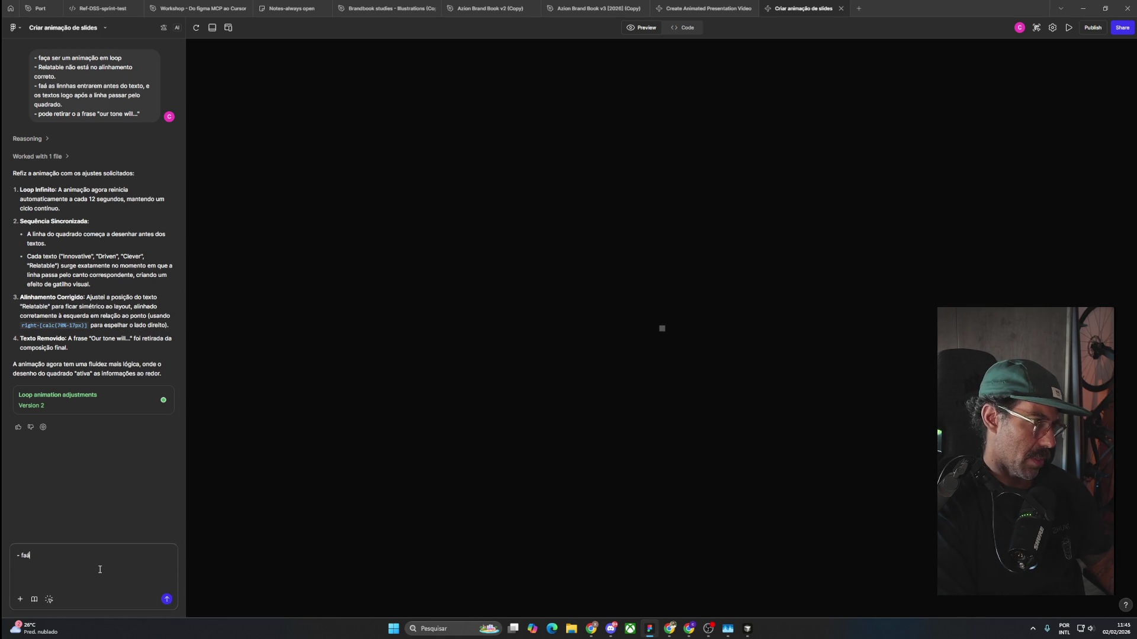
pyautogui.write('a a linha inicia')
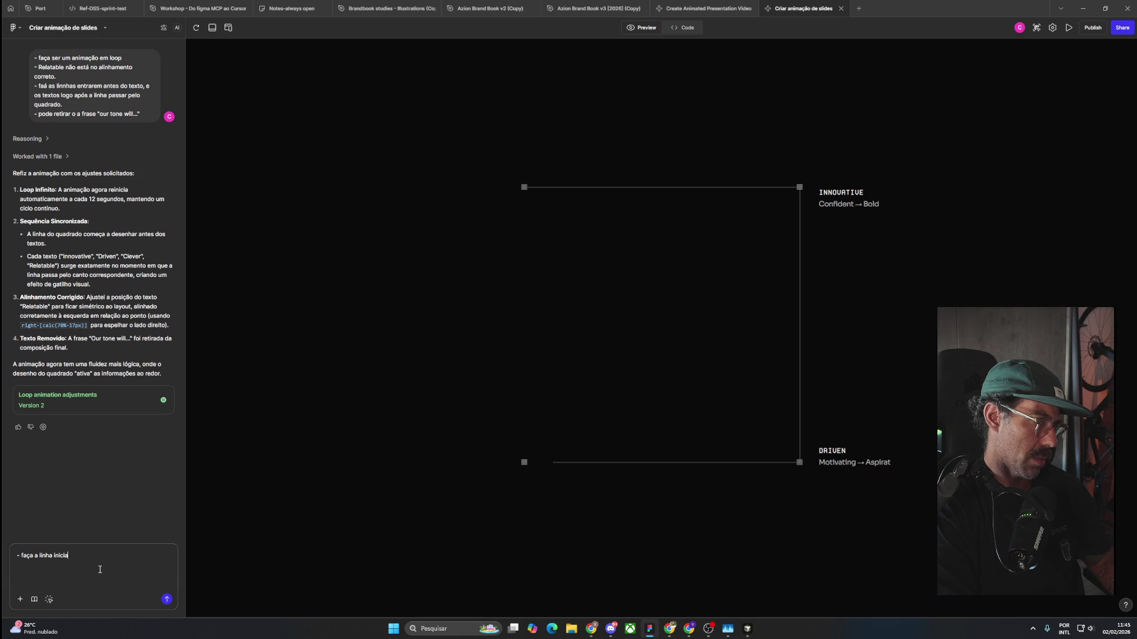
pyautogui.write('ndo de cada ')
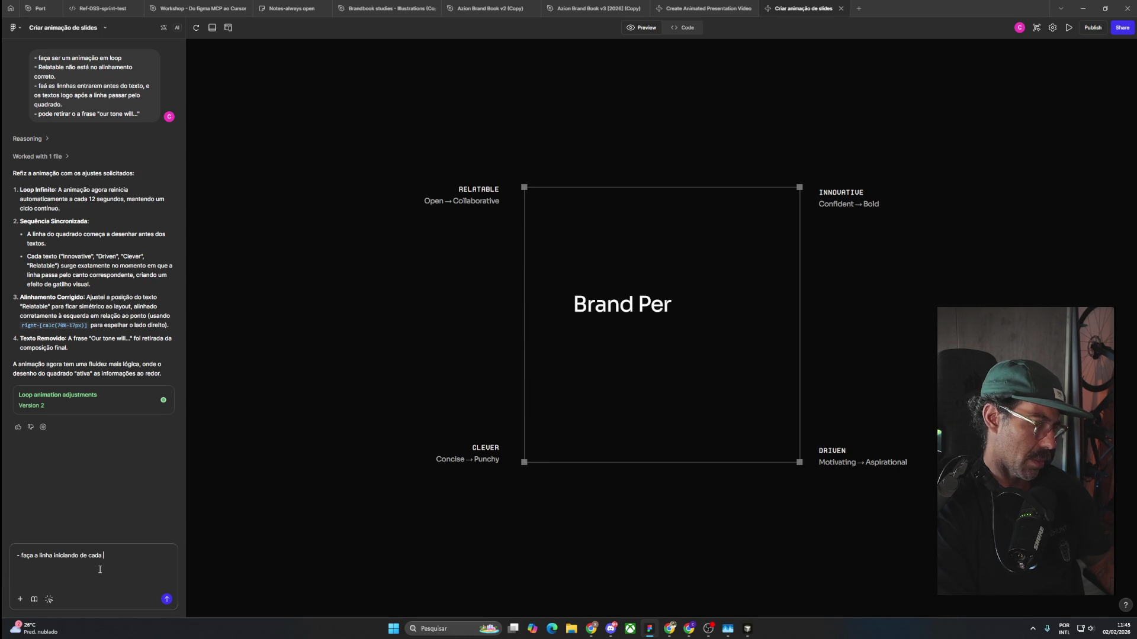
pyautogui.write('quadrado ao mesmo tempo,')
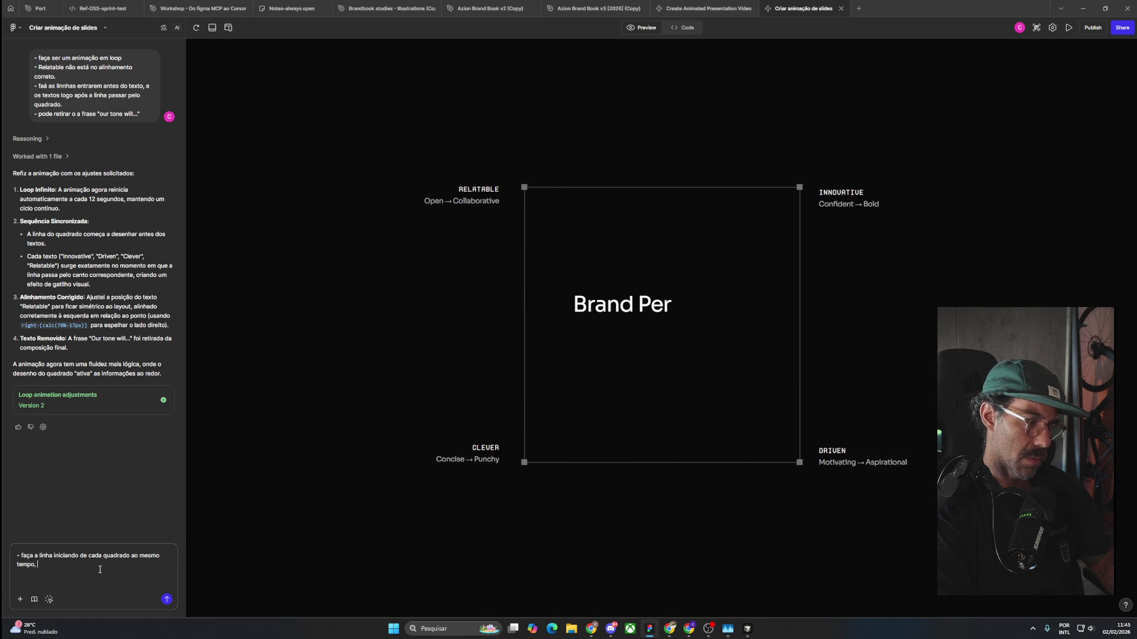
pyautogui.write('assim preenchemos')
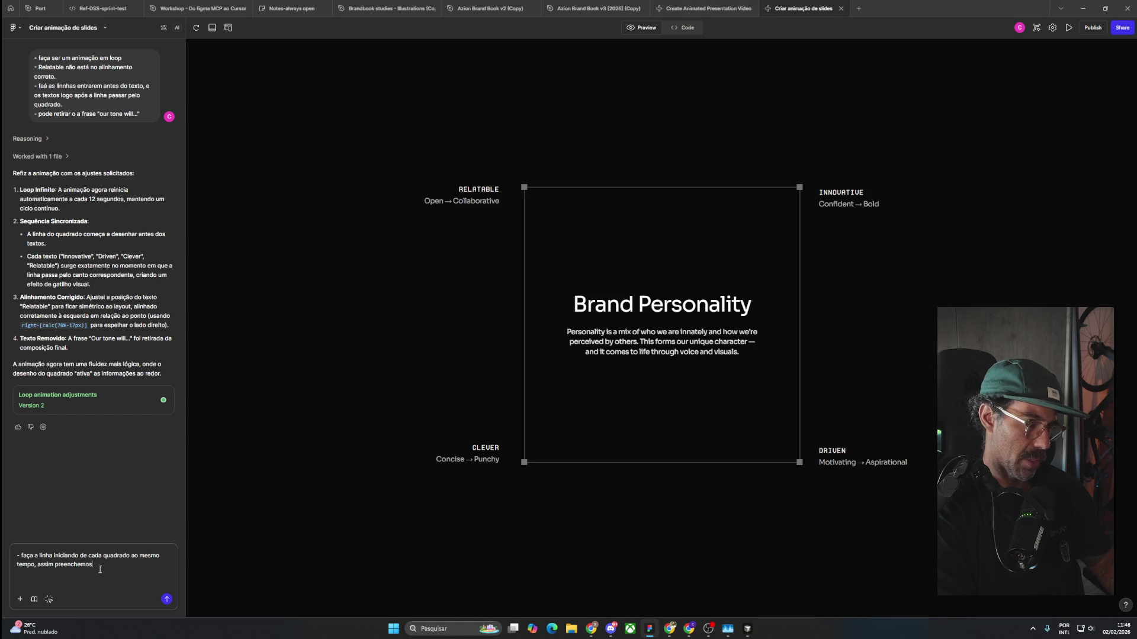
pyautogui.write(' o retân')
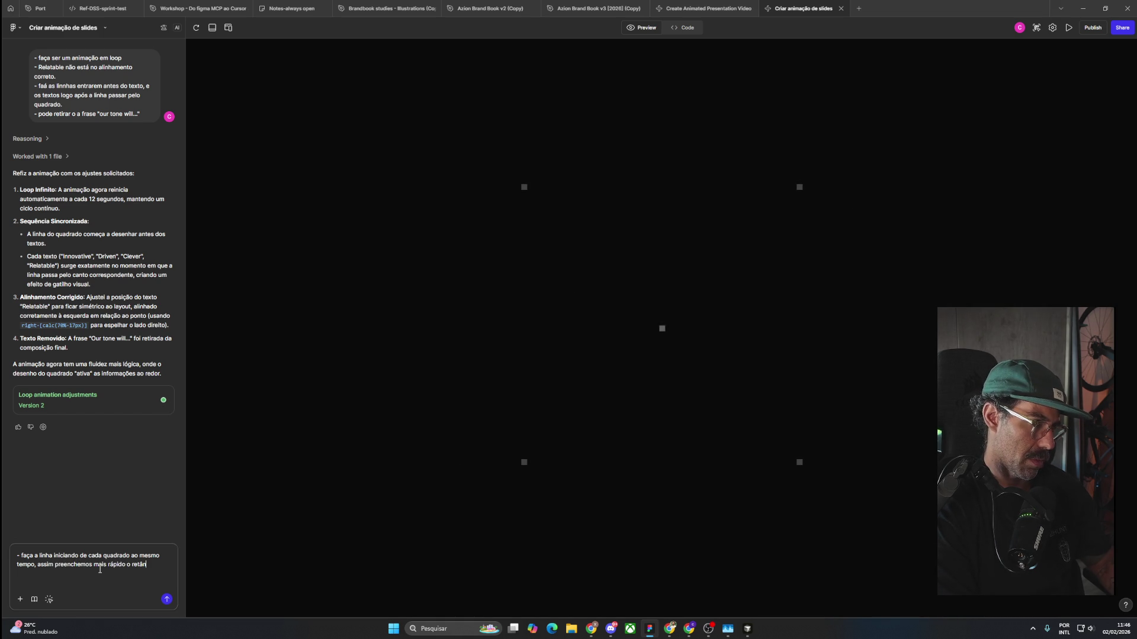
pyautogui.press('BackSpace')
pyautogui.press('BackSpace')
pyautogui.press('BackSpace')
pyautogui.write('quadrado.')
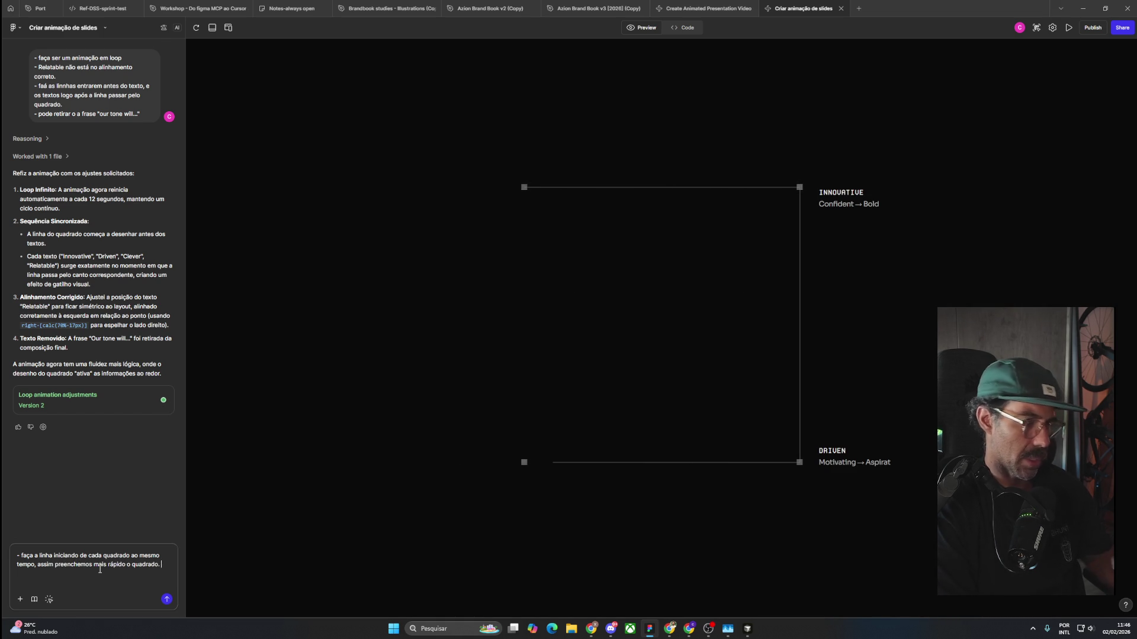
pyautogui.press('Return')
pyautogui.hotkey('alt', 'Tab')
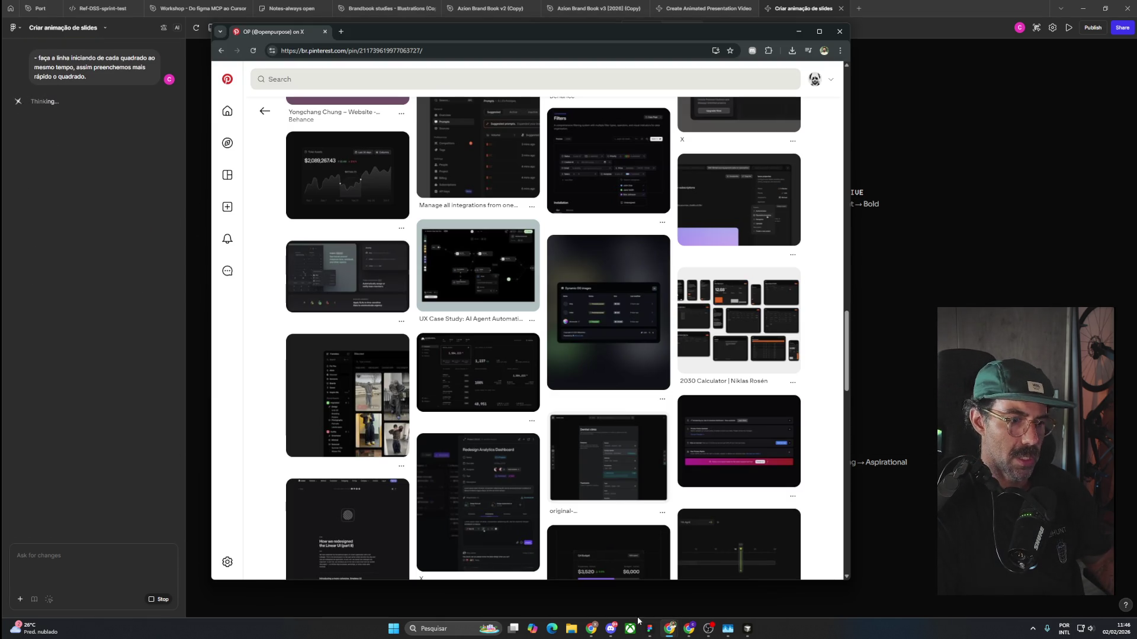
# Search Pinterest for 'buttons tech style'.
pyautogui.scroll(-5, 592, 266)
pyautogui.scroll(-2, 610, 404)
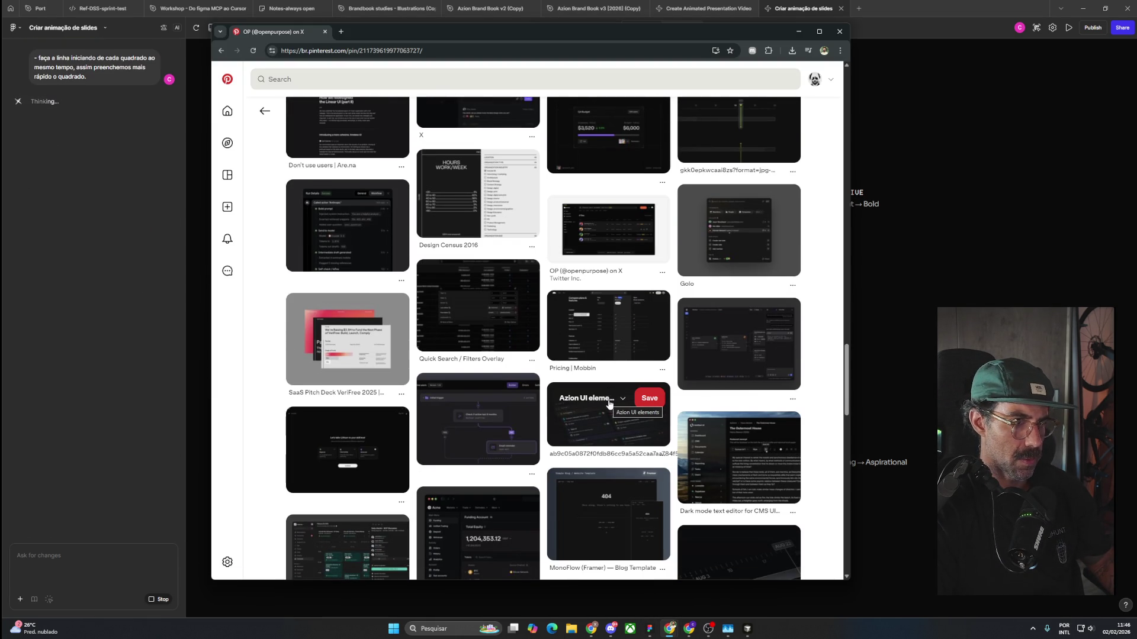
pyautogui.scroll(-3, 609, 405)
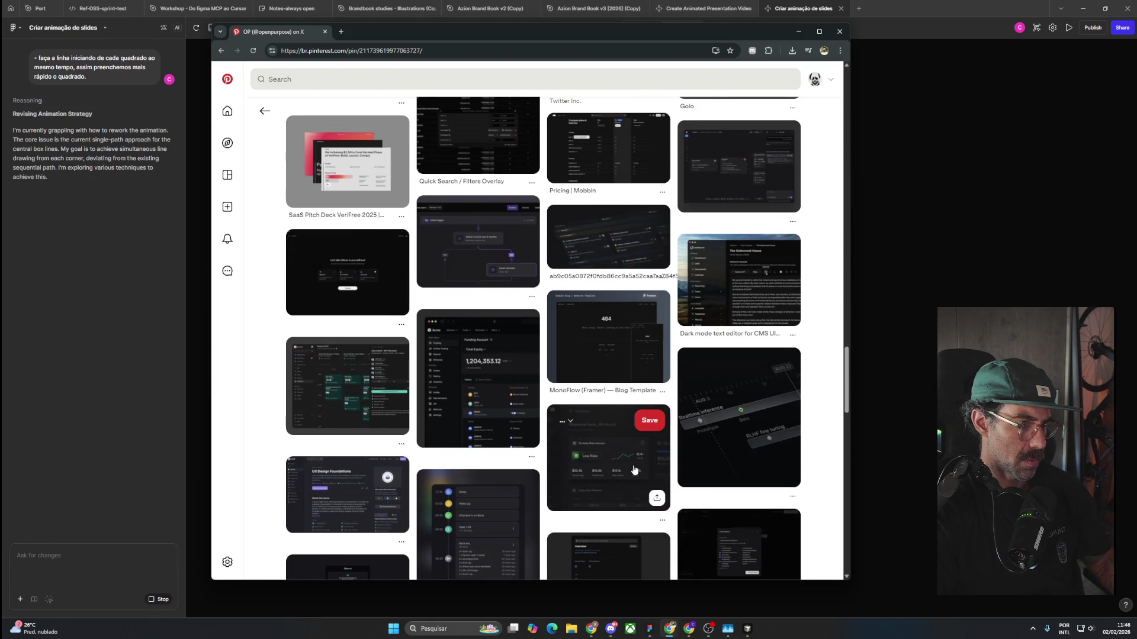
pyautogui.scroll(-2, 634, 471)
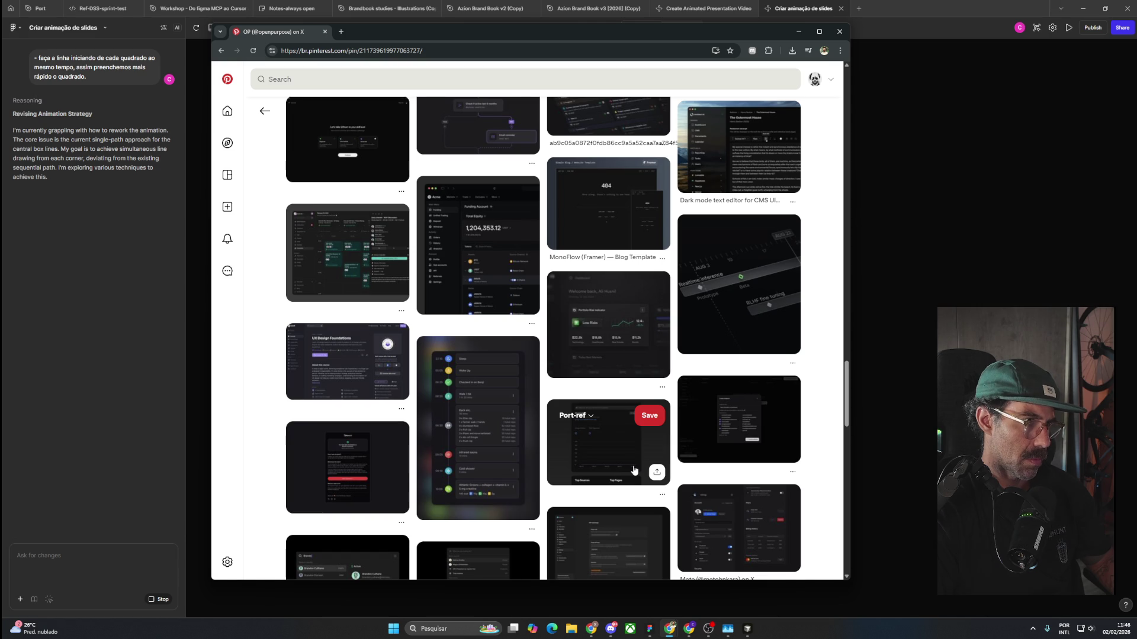
pyautogui.scroll(-5, 634, 471)
pyautogui.scroll(-5, 634, 471)
pyautogui.click(295, 75)
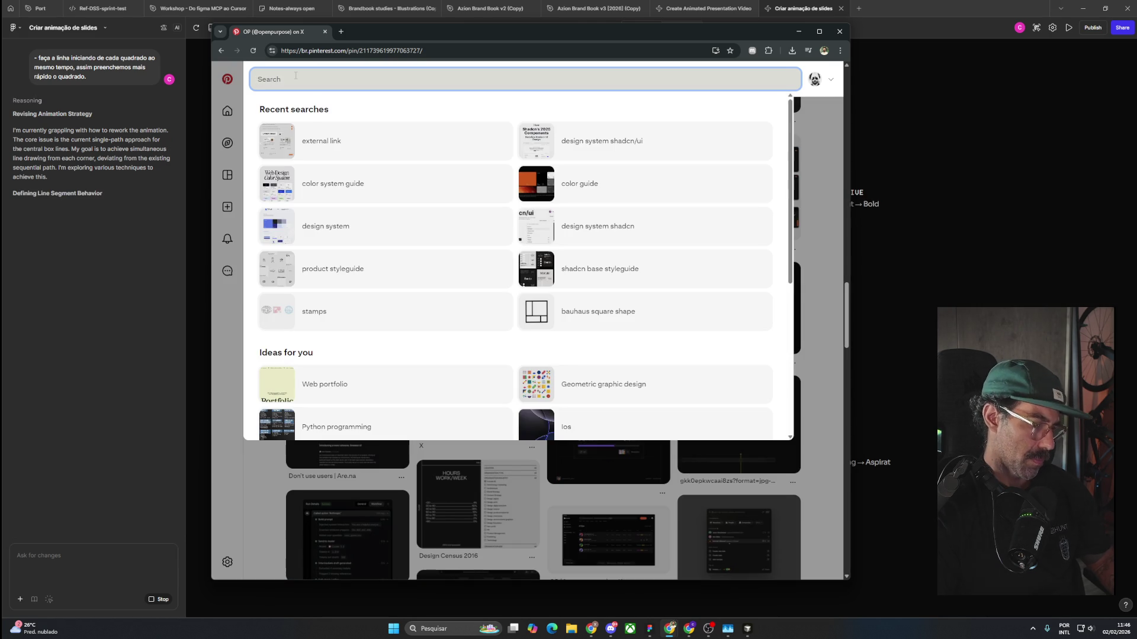
pyautogui.write('but')
pyautogui.write('tons tech styu')
pyautogui.write('e')
pyautogui.press('Return')
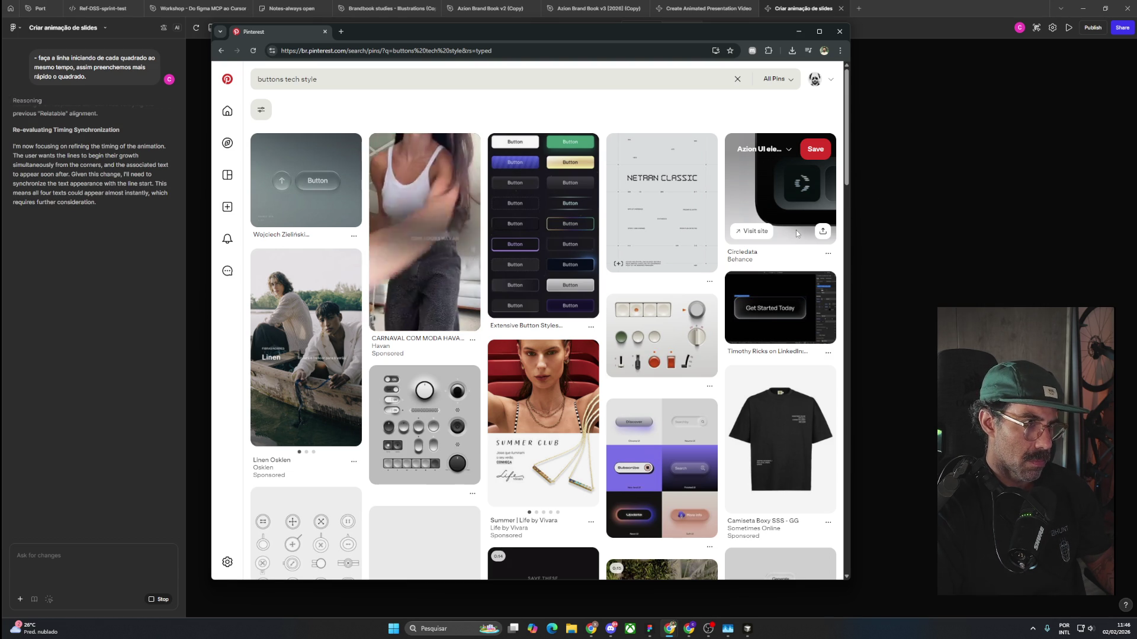
# Browse the buttons tech style results and open the Button Rule 2 pin in a new tab.
pyautogui.scroll(-2, 796, 230)
pyautogui.scroll(-3, 797, 235)
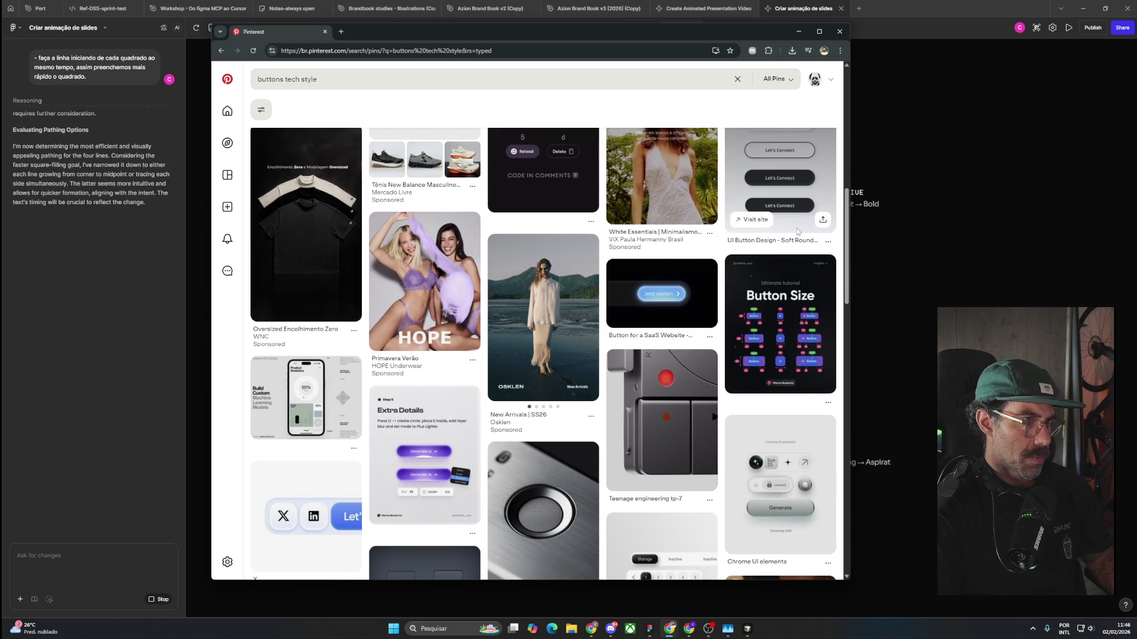
pyautogui.scroll(-3, 797, 231)
pyautogui.scroll(-2, 797, 231)
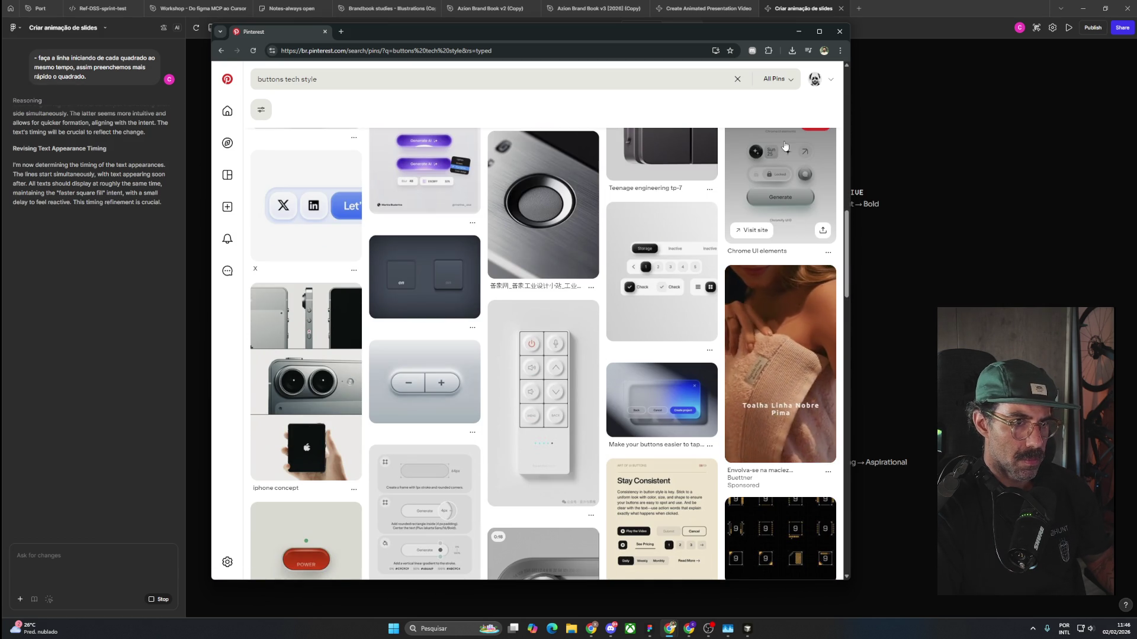
pyautogui.scroll(-5, 788, 311)
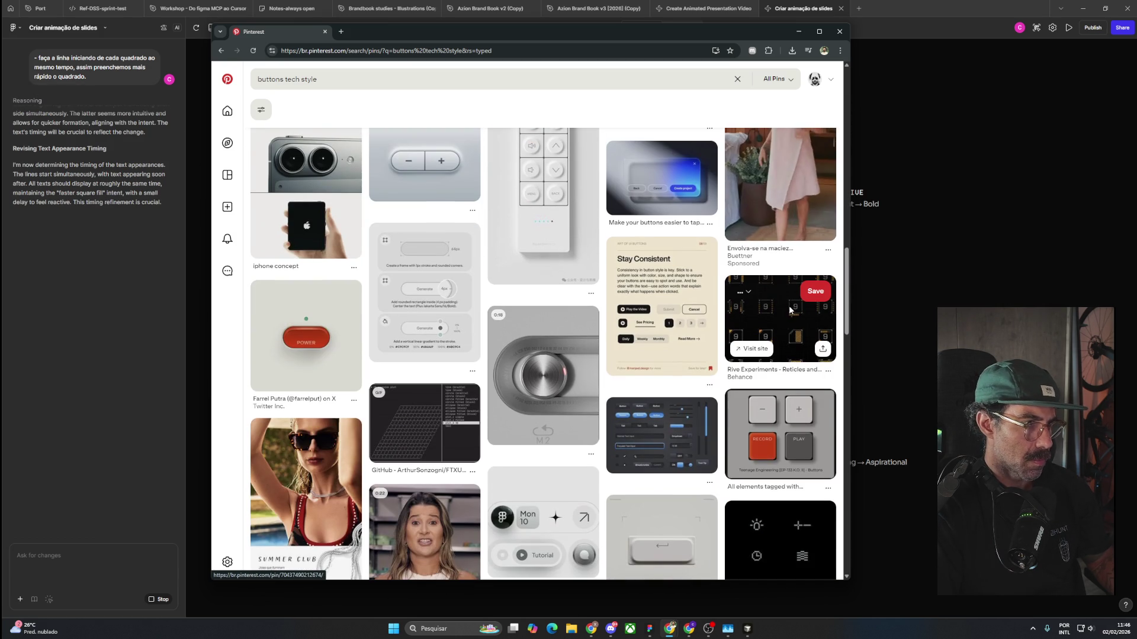
pyautogui.scroll(-2, 790, 313)
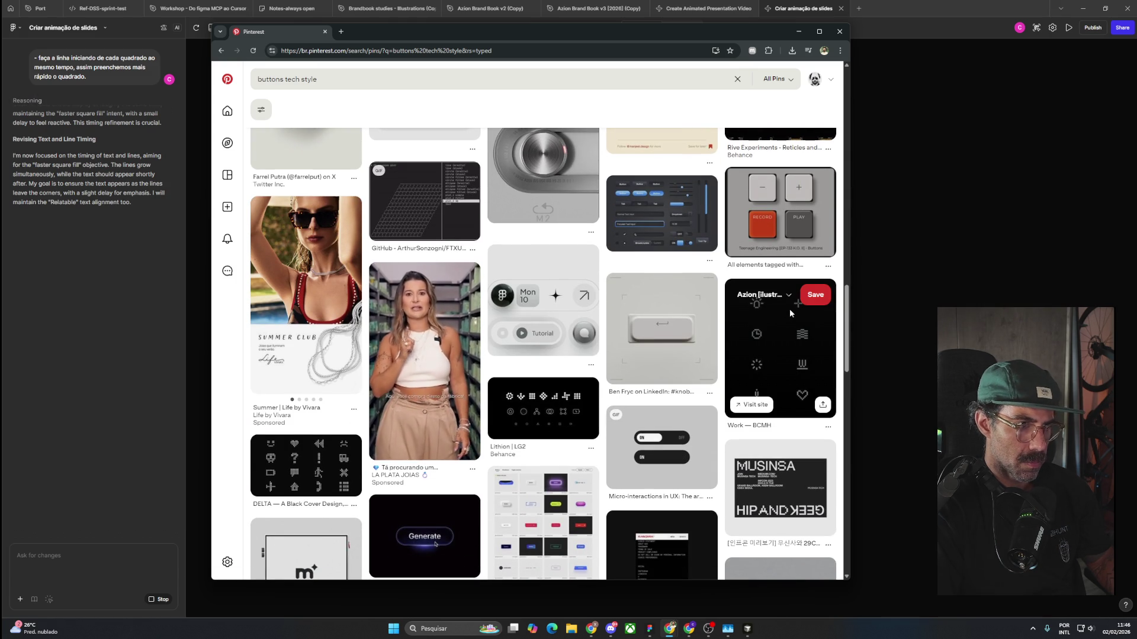
pyautogui.scroll(-2, 790, 308)
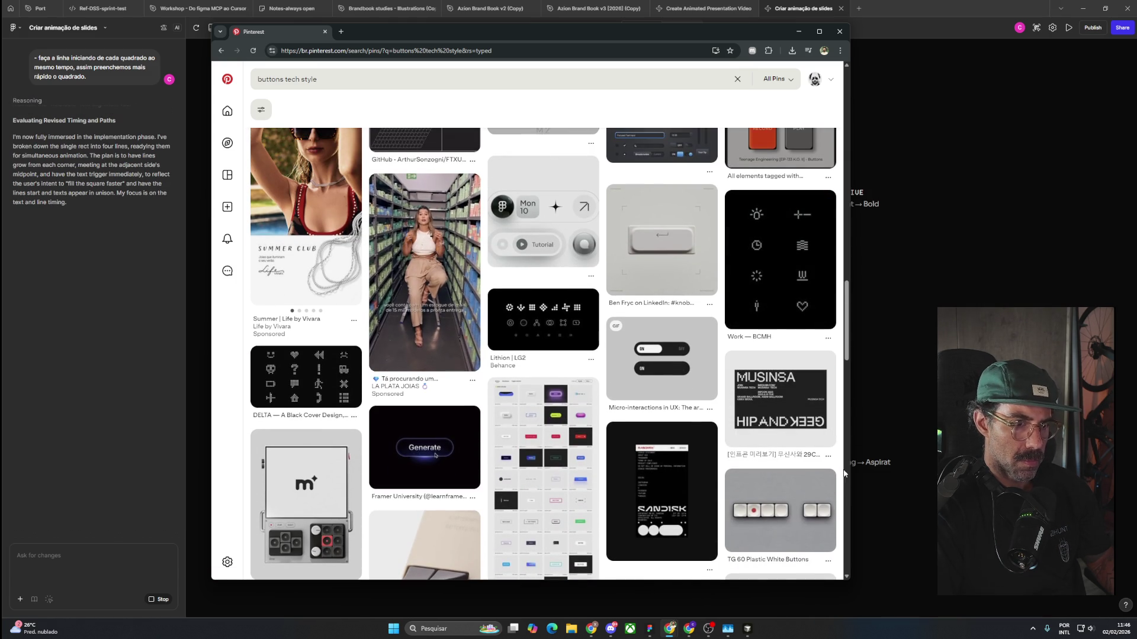
pyautogui.scroll(-4, 794, 479)
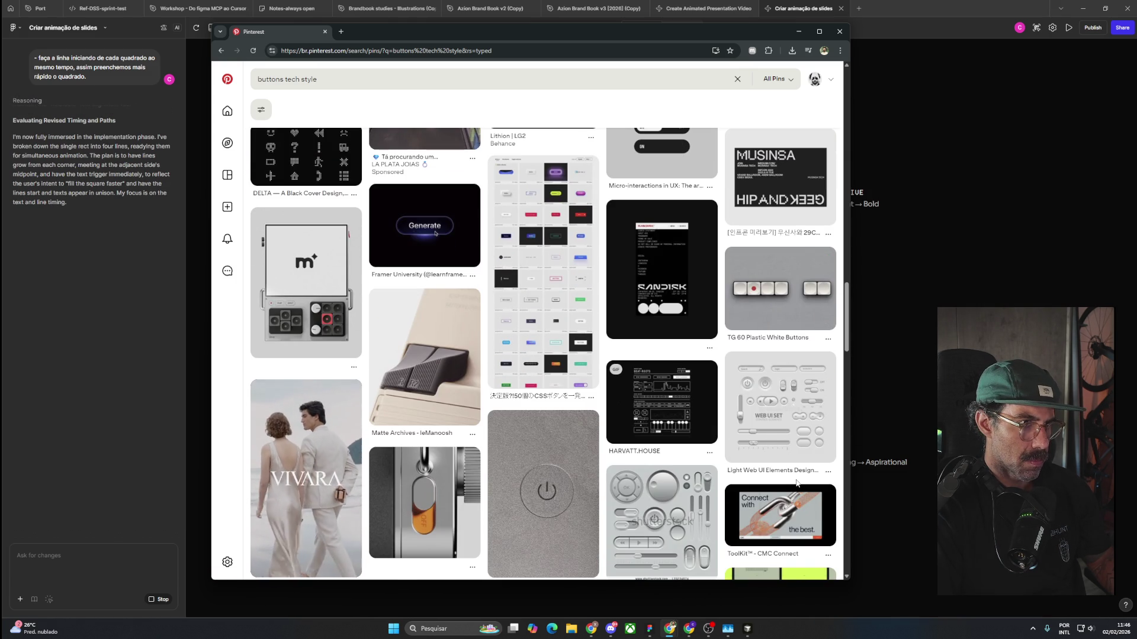
pyautogui.scroll(-1, 524, 393)
pyautogui.scroll(-4, 524, 392)
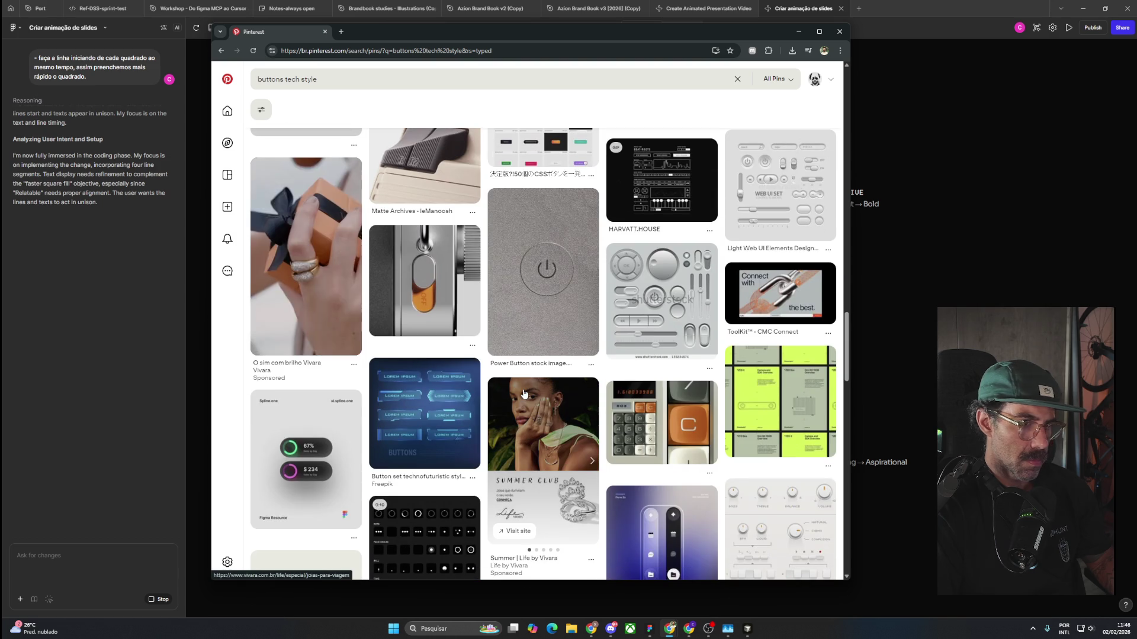
pyautogui.scroll(-4, 524, 393)
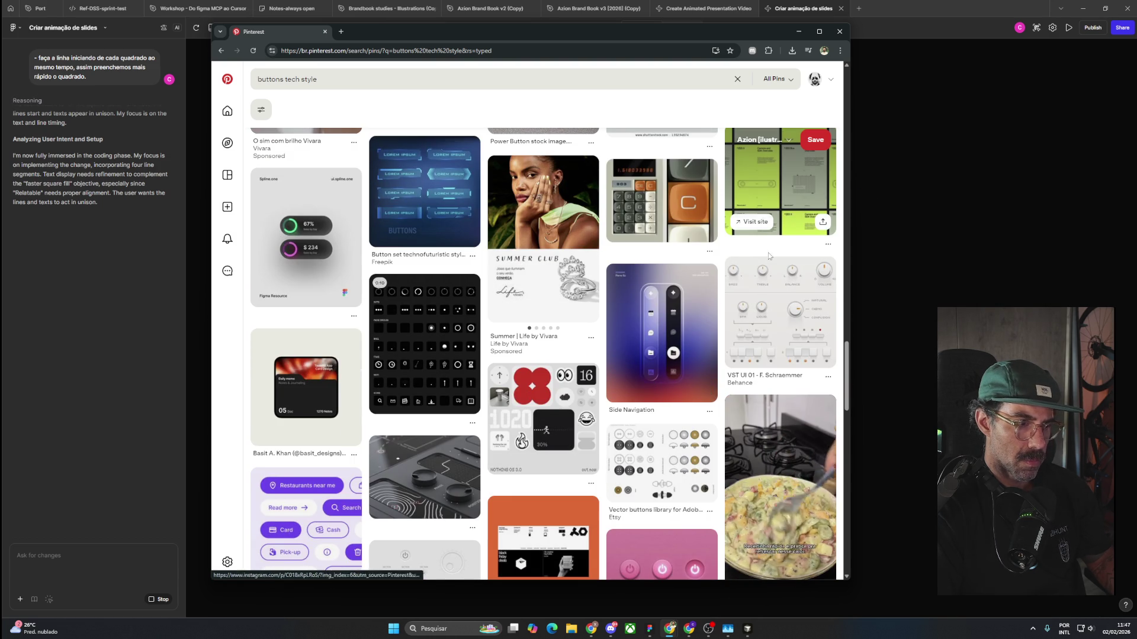
pyautogui.scroll(-5, 746, 383)
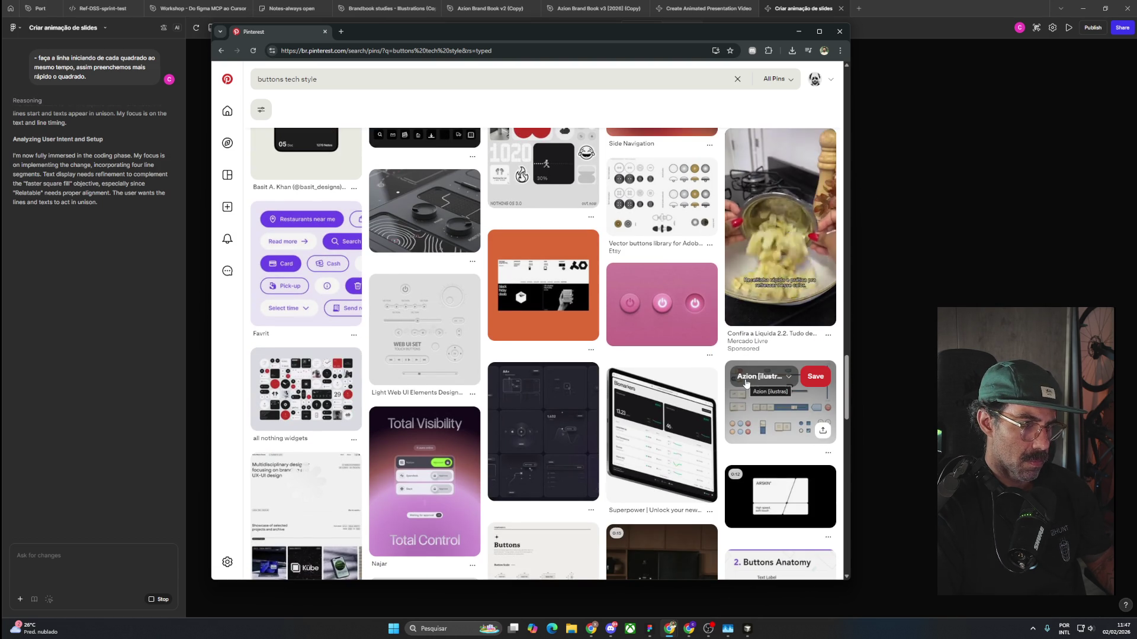
pyautogui.scroll(-5, 746, 383)
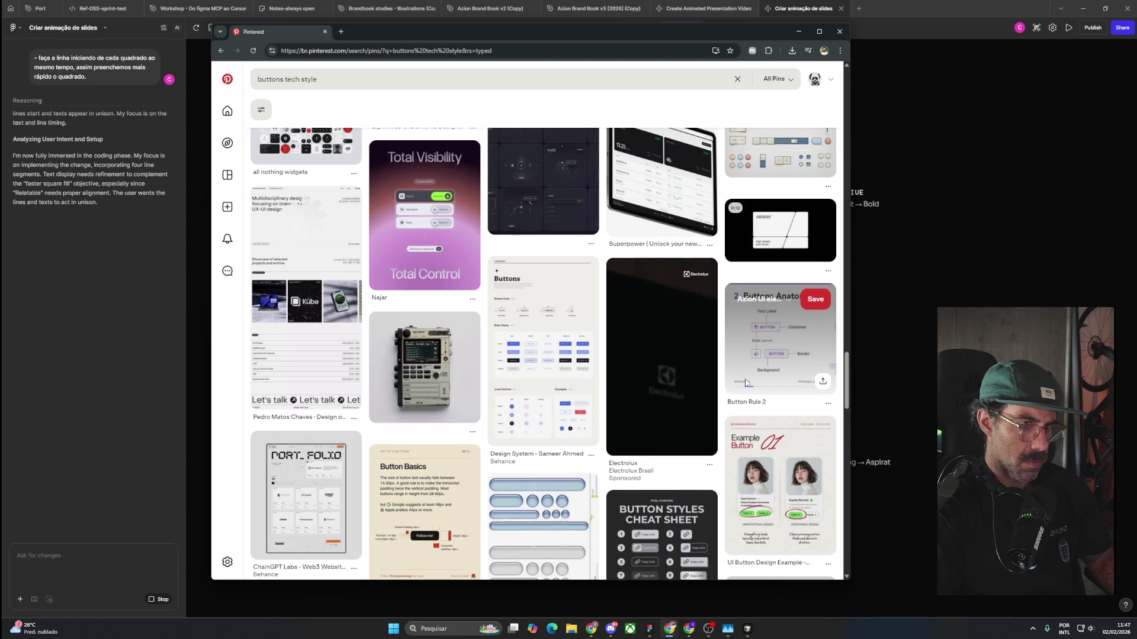
pyautogui.scroll(-3, 746, 383)
pyautogui.scroll(3, 746, 383)
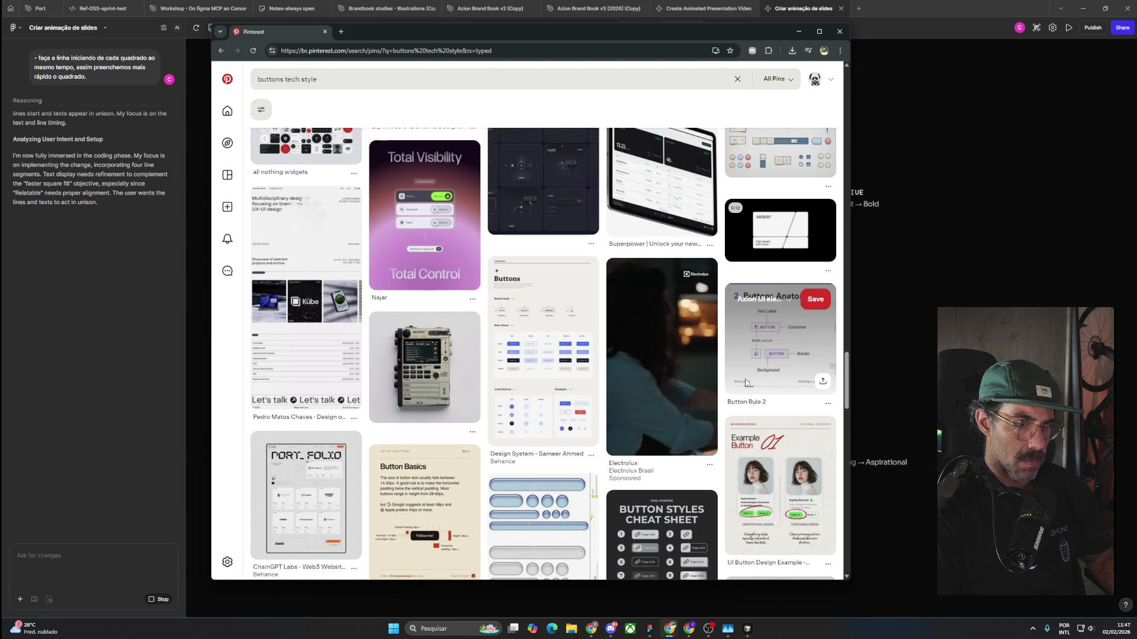
pyautogui.scroll(1, 746, 383)
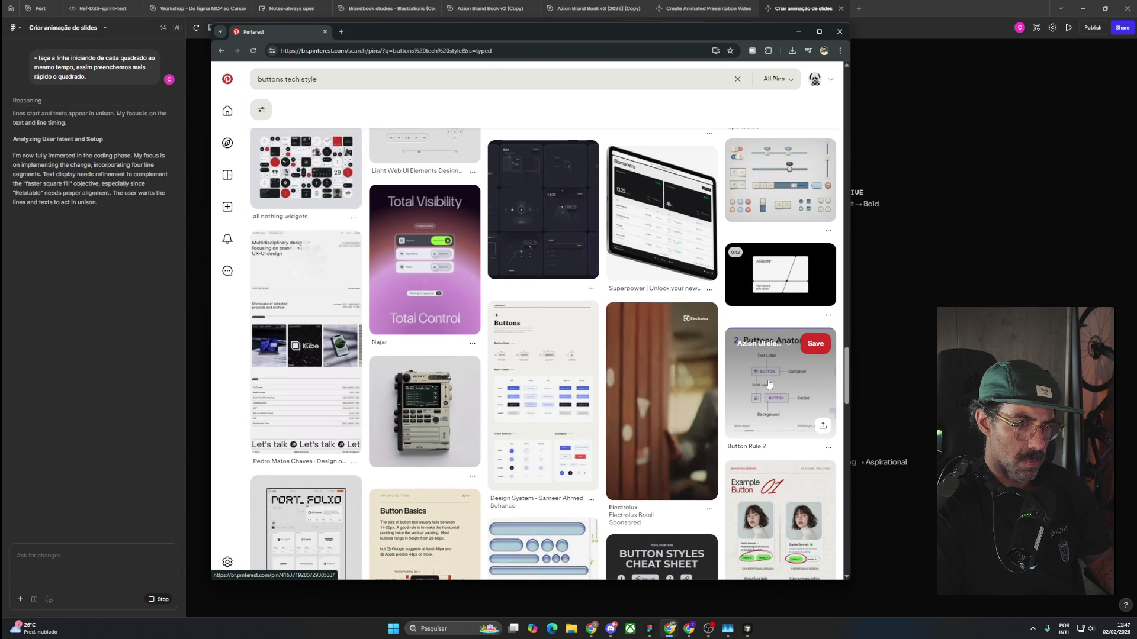
pyautogui.middleClick(769, 383)
# Open the CIPHER pin in a new tab, then switch to the Stranger Things Vinyl Collection tab.
pyautogui.scroll(-4, 769, 384)
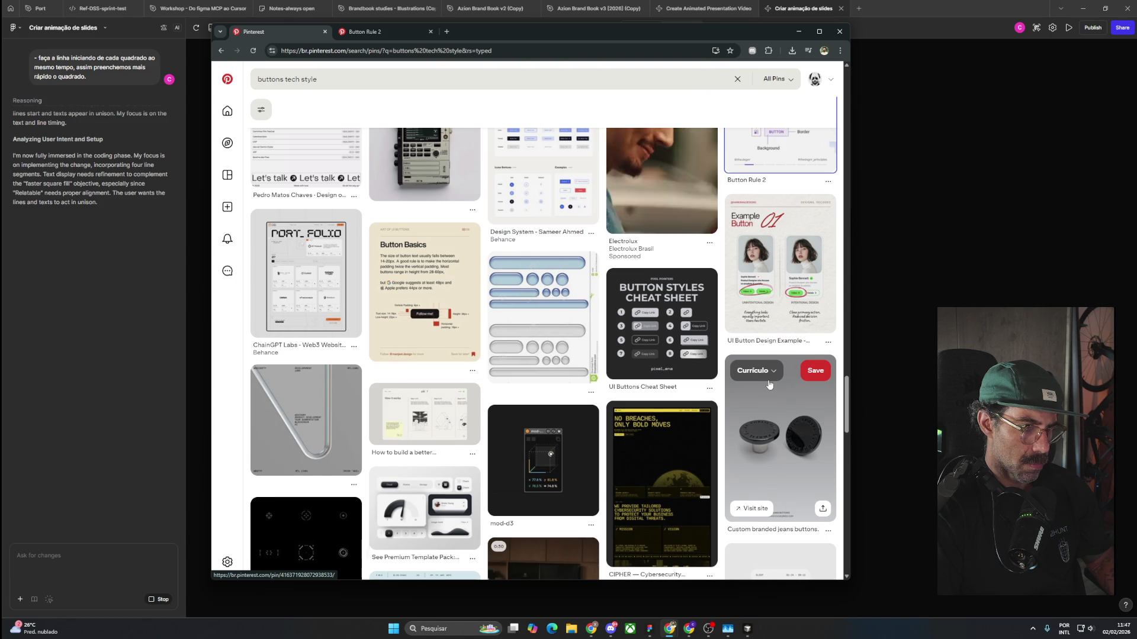
pyautogui.scroll(-3, 769, 384)
pyautogui.middleClick(673, 316)
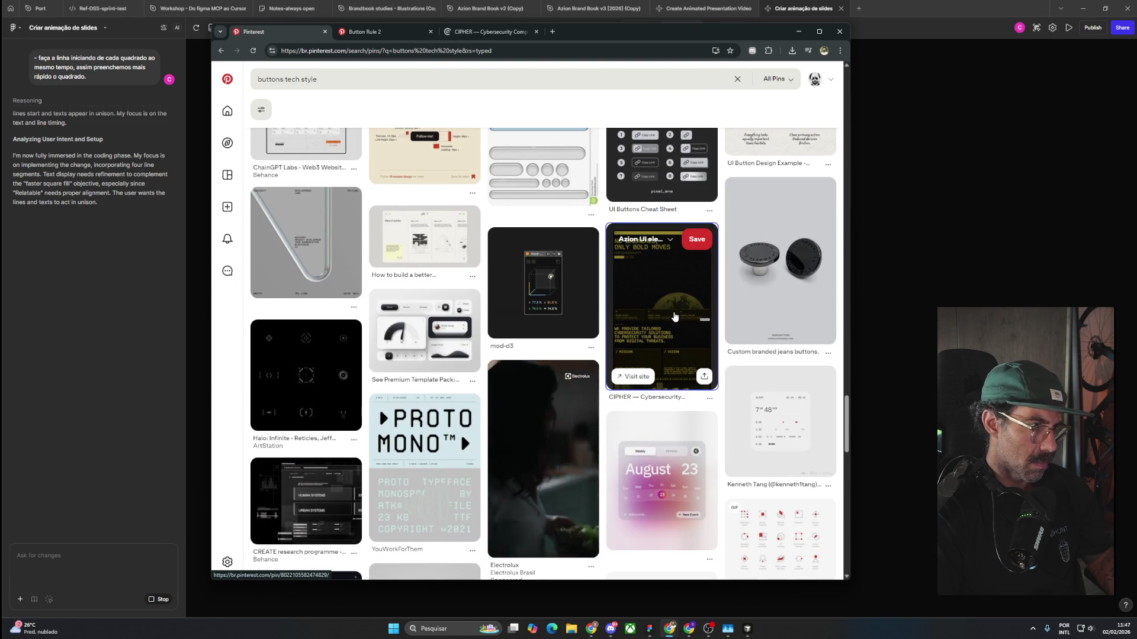
pyautogui.scroll(-4, 674, 317)
pyautogui.scroll(-4, 674, 317)
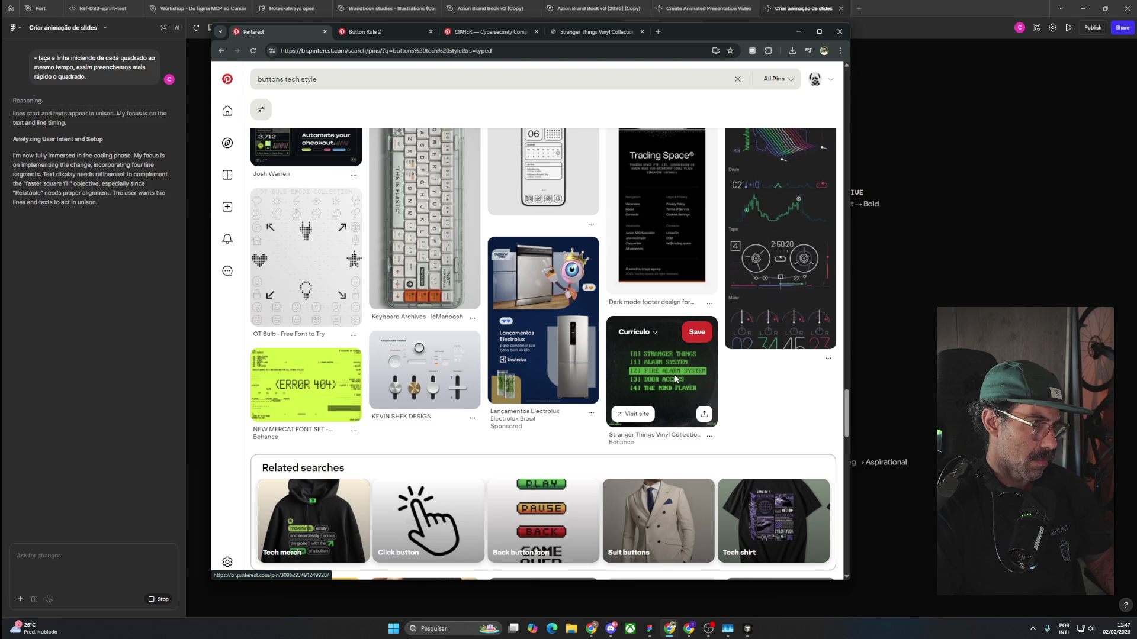
pyautogui.scroll(-5, 675, 378)
pyautogui.scroll(-4, 675, 379)
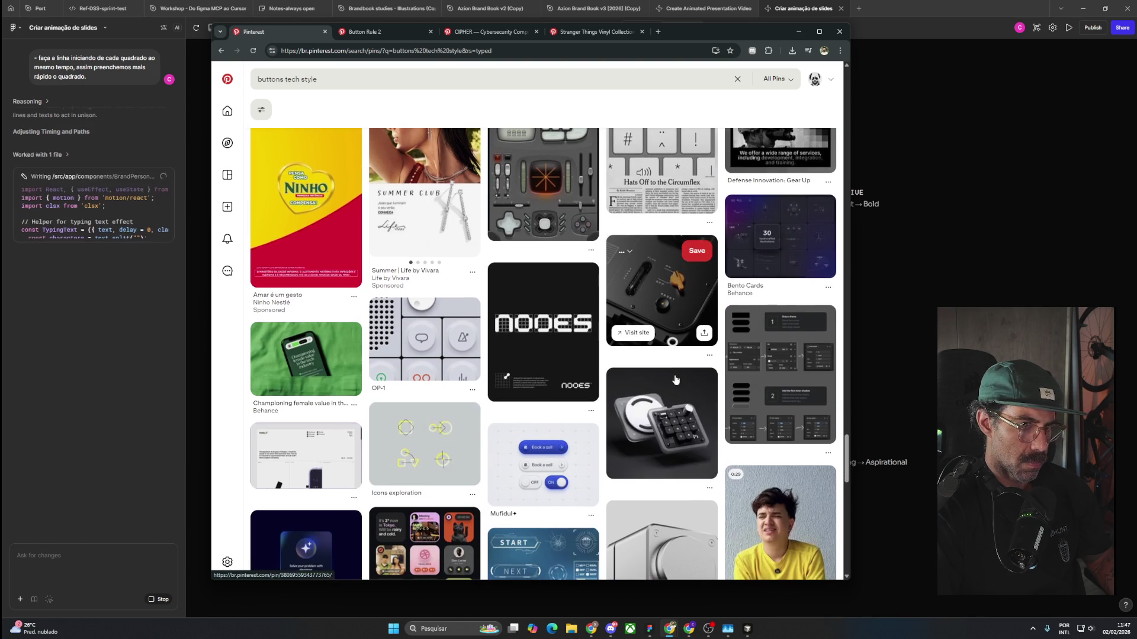
pyautogui.scroll(-2, 674, 376)
pyautogui.scroll(2, 675, 379)
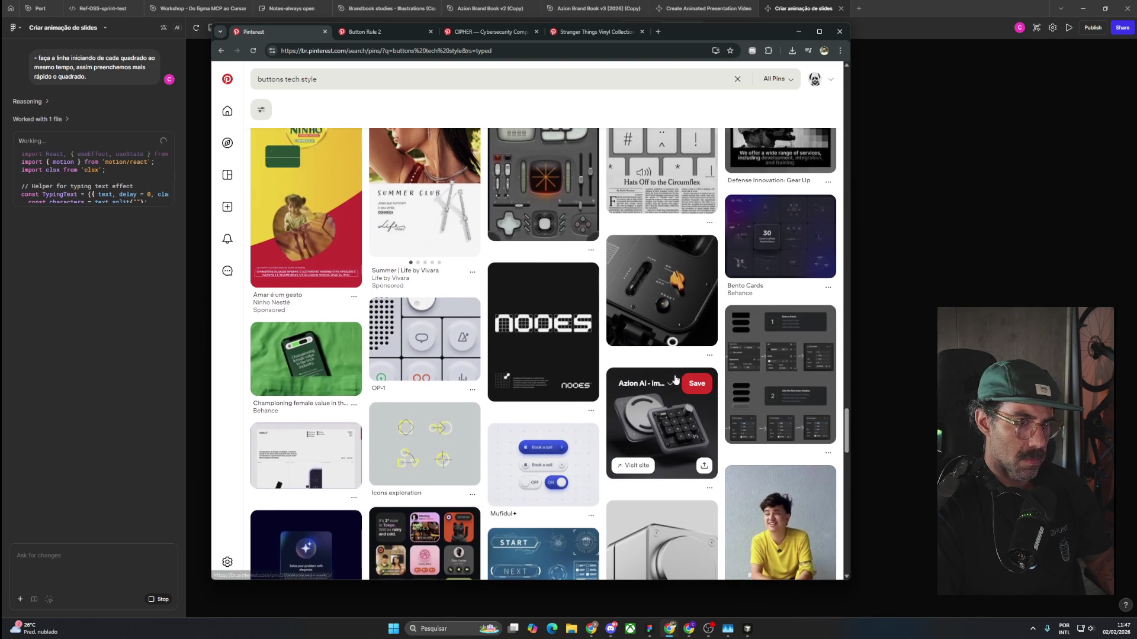
pyautogui.scroll(-5, 675, 379)
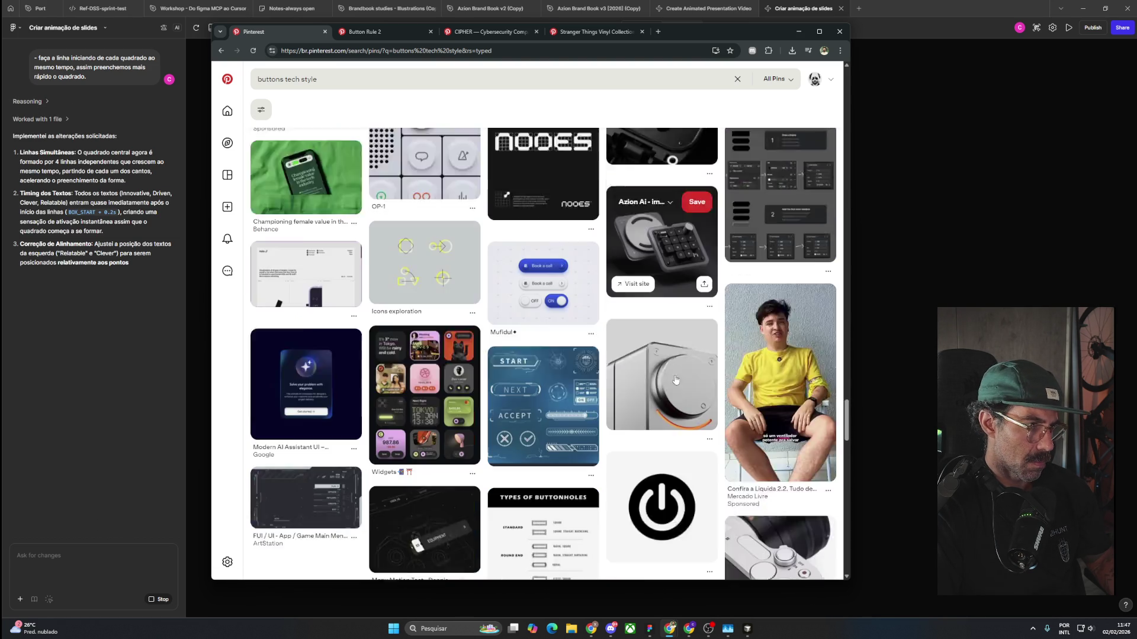
pyautogui.scroll(-3, 675, 379)
pyautogui.scroll(-5, 675, 379)
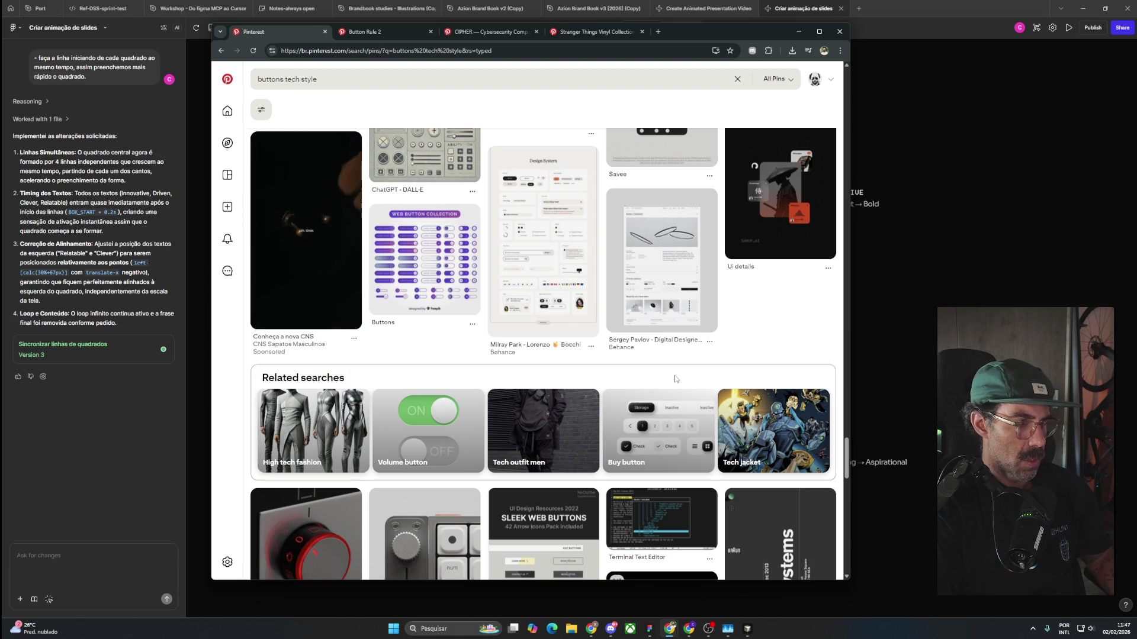
pyautogui.click(595, 32)
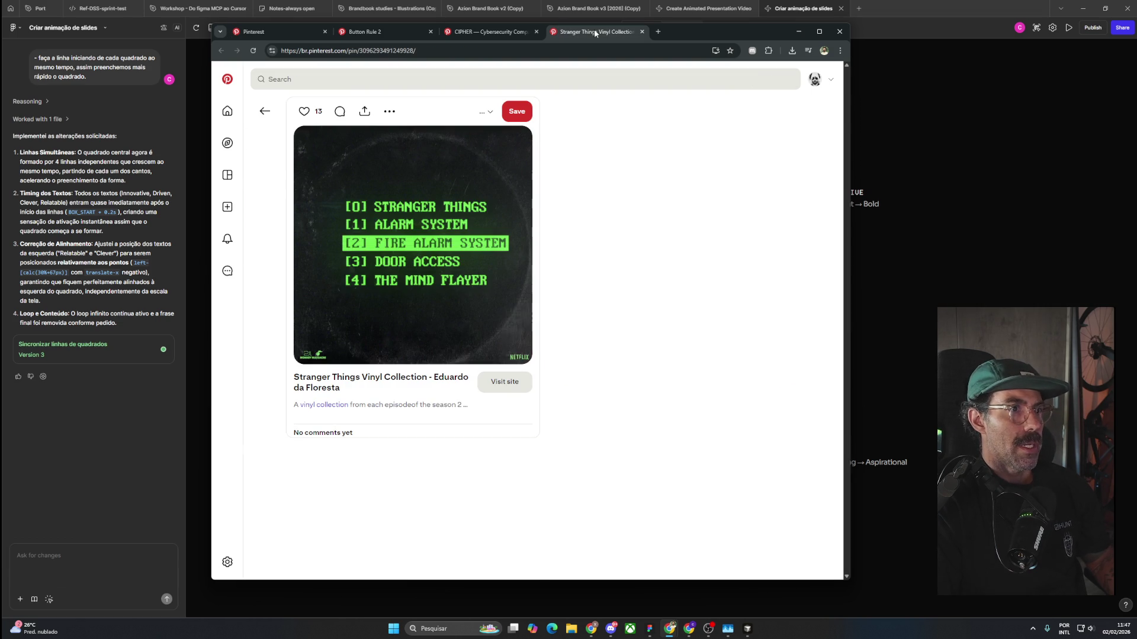
pyautogui.click(498, 32)
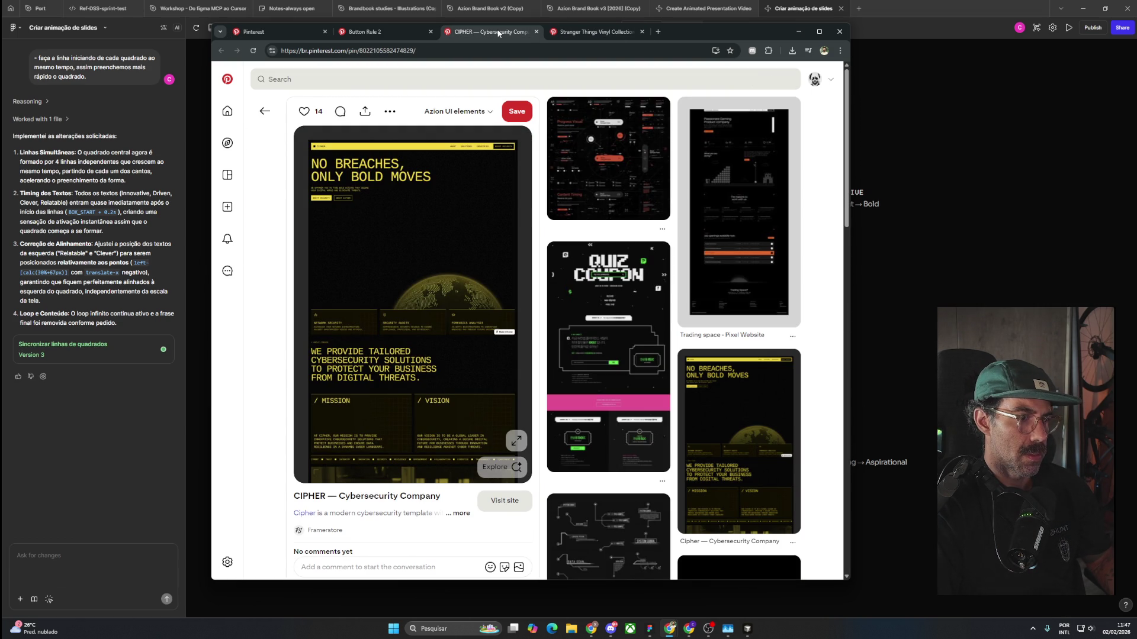
pyautogui.click(396, 33)
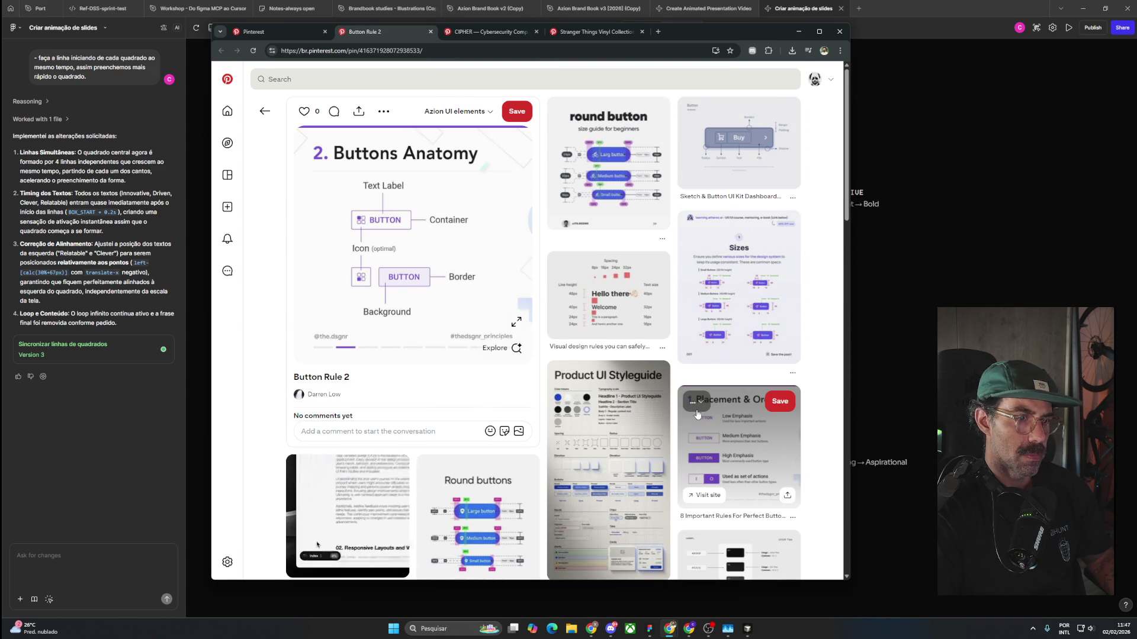
pyautogui.scroll(-5, 694, 422)
pyautogui.scroll(-5, 693, 421)
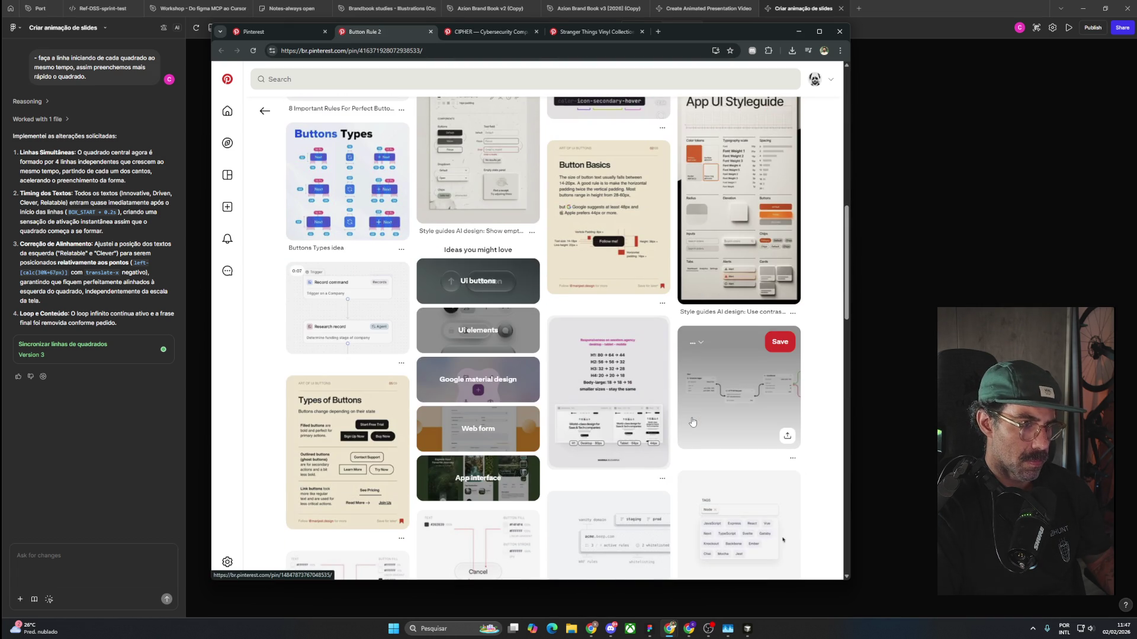
pyautogui.scroll(-4, 692, 421)
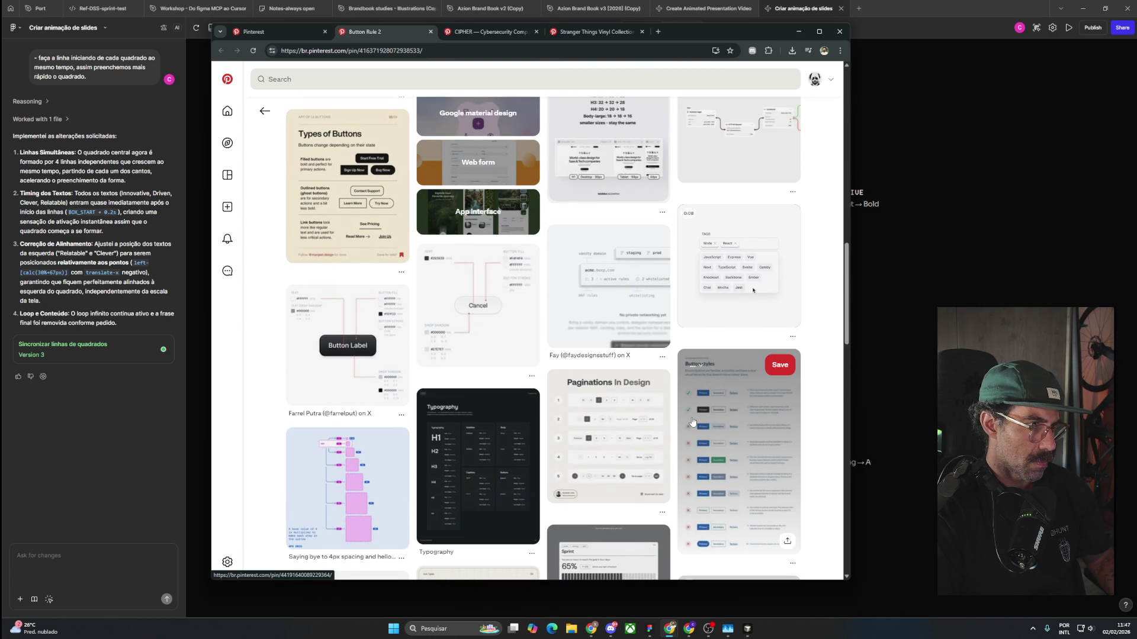
pyautogui.scroll(-4, 692, 422)
pyautogui.scroll(-5, 692, 421)
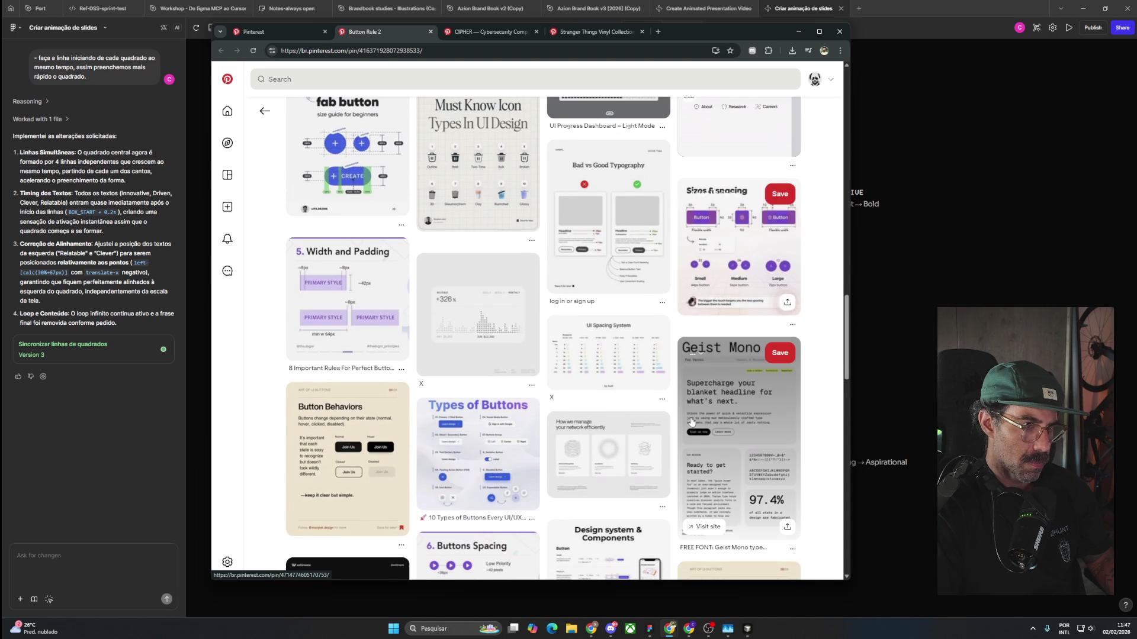
pyautogui.scroll(-5, 691, 421)
pyautogui.scroll(-4, 690, 421)
pyautogui.scroll(-5, 690, 420)
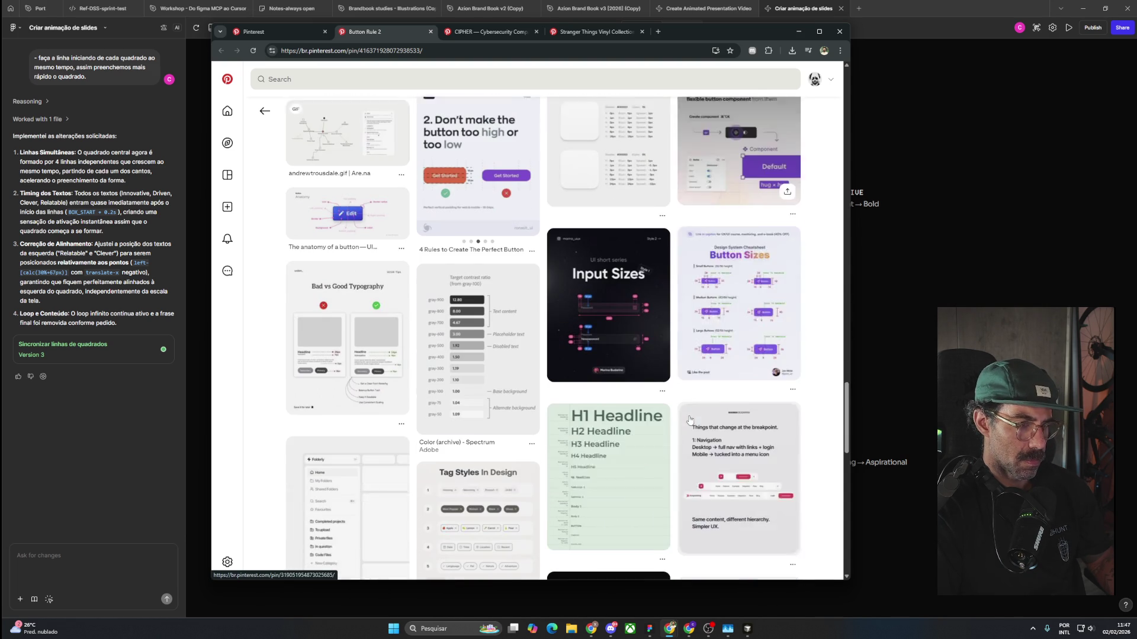
pyautogui.scroll(-5, 690, 420)
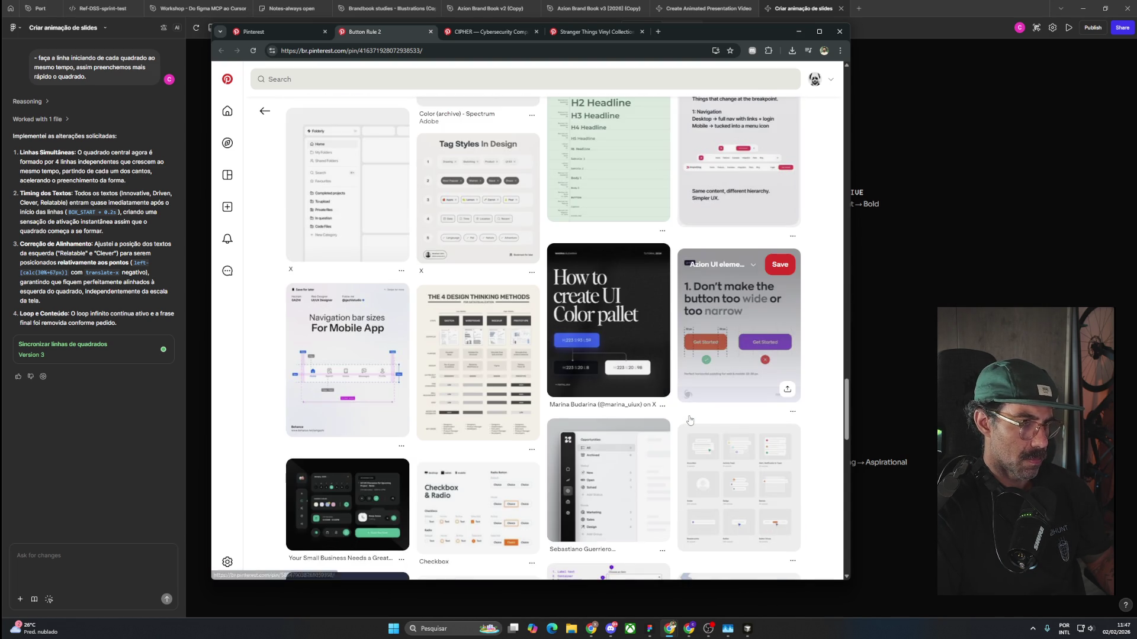
pyautogui.scroll(-3, 690, 420)
pyautogui.click(583, 32)
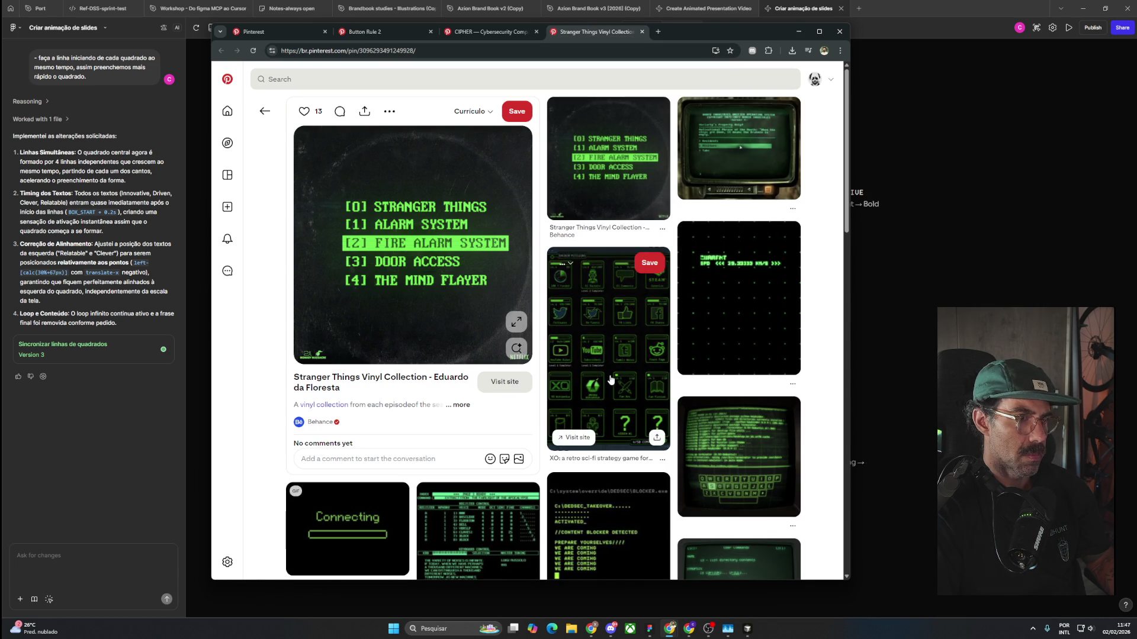
# Open the surveillance-style pin from the related pins.
pyautogui.scroll(-5, 610, 380)
pyautogui.scroll(-5, 611, 379)
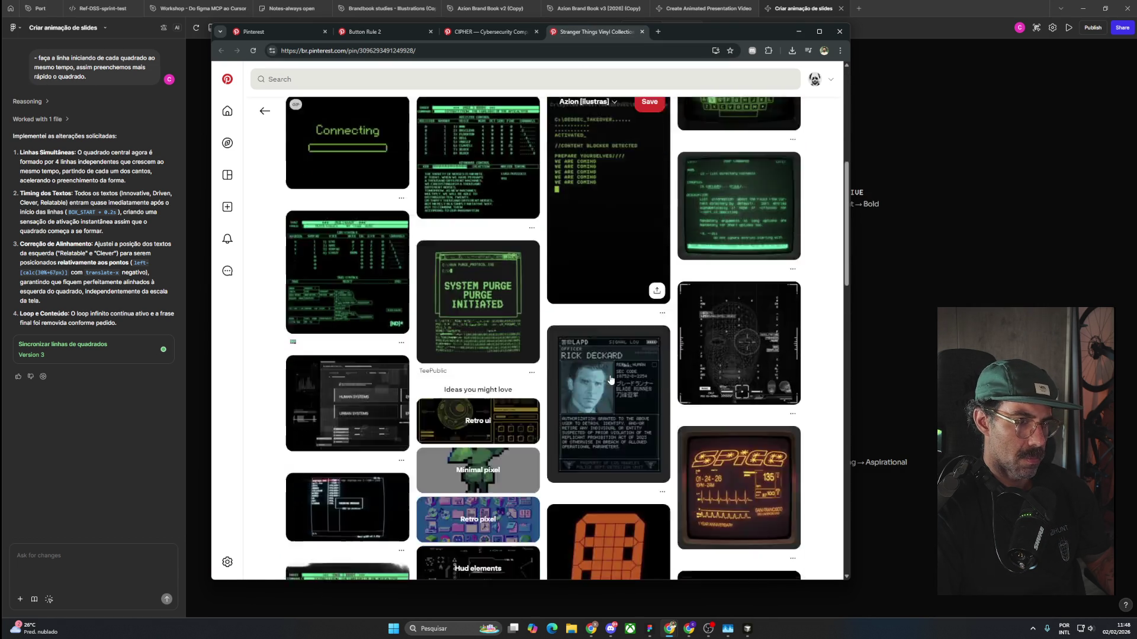
pyautogui.scroll(-4, 610, 379)
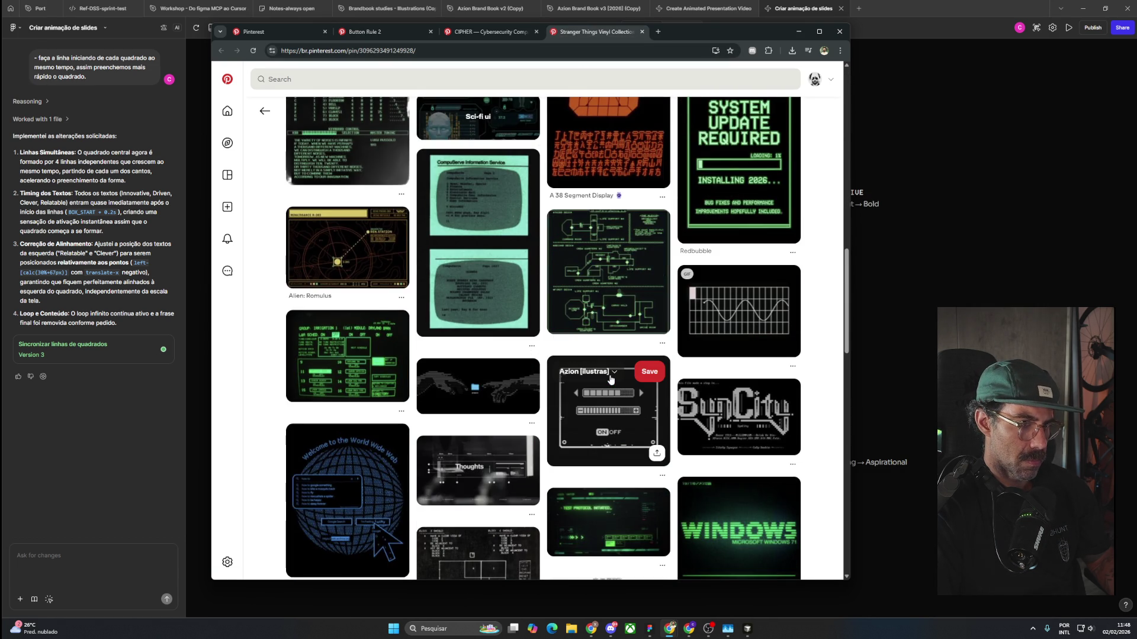
pyautogui.scroll(-3, 610, 379)
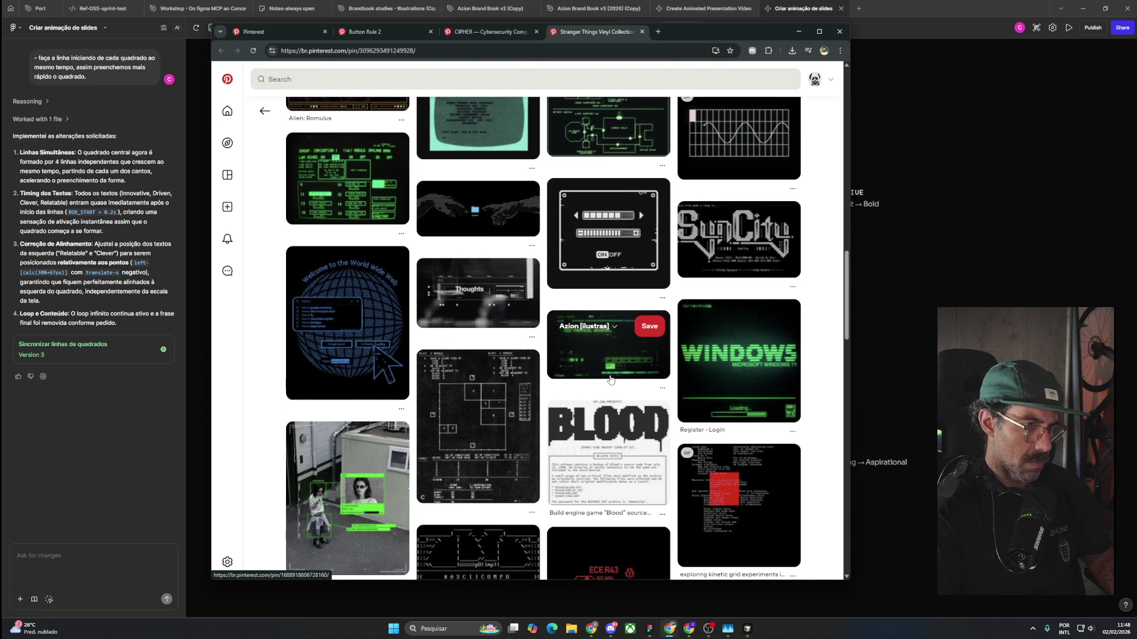
pyautogui.scroll(-4, 611, 379)
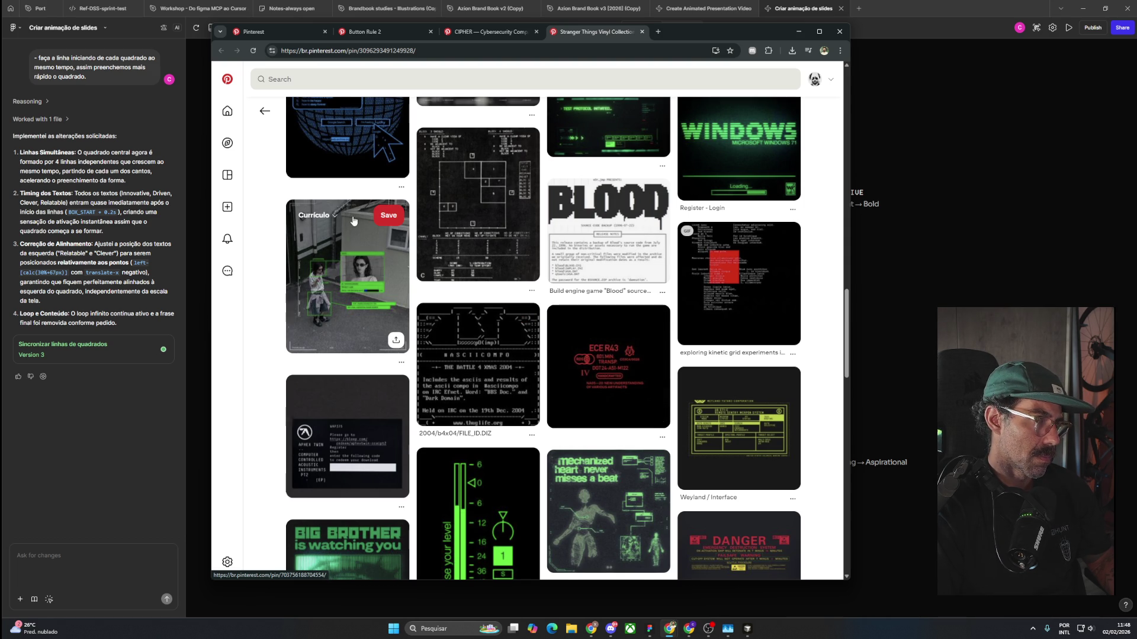
pyautogui.click(368, 258)
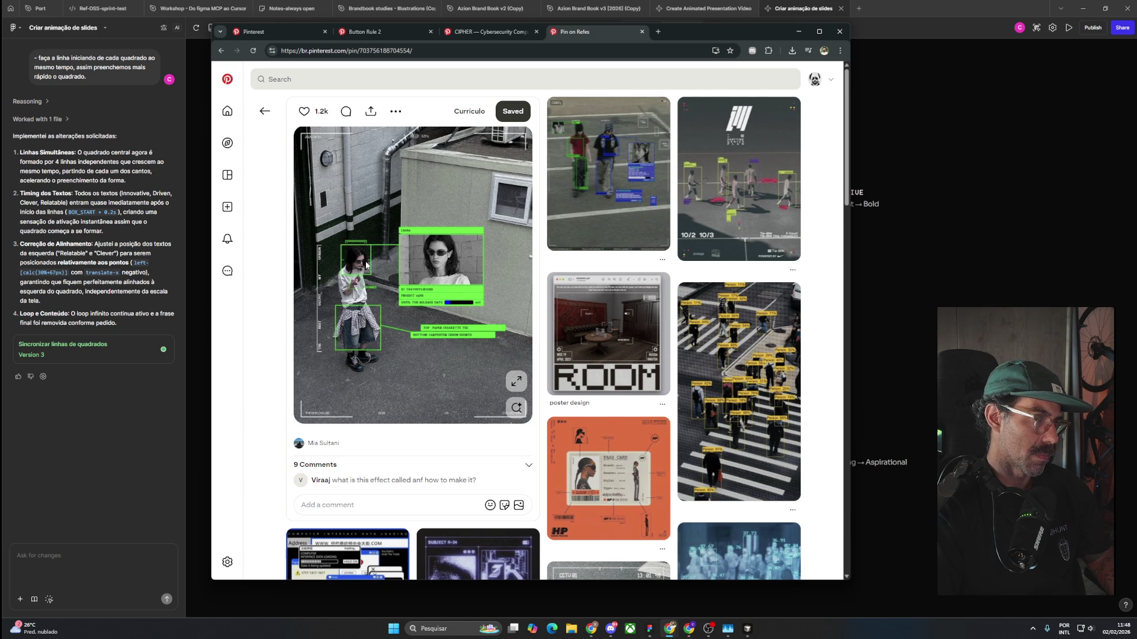
# Scroll its related pins and open the board chooser on one of them.
pyautogui.scroll(-1, 366, 265)
pyautogui.scroll(-2, 366, 265)
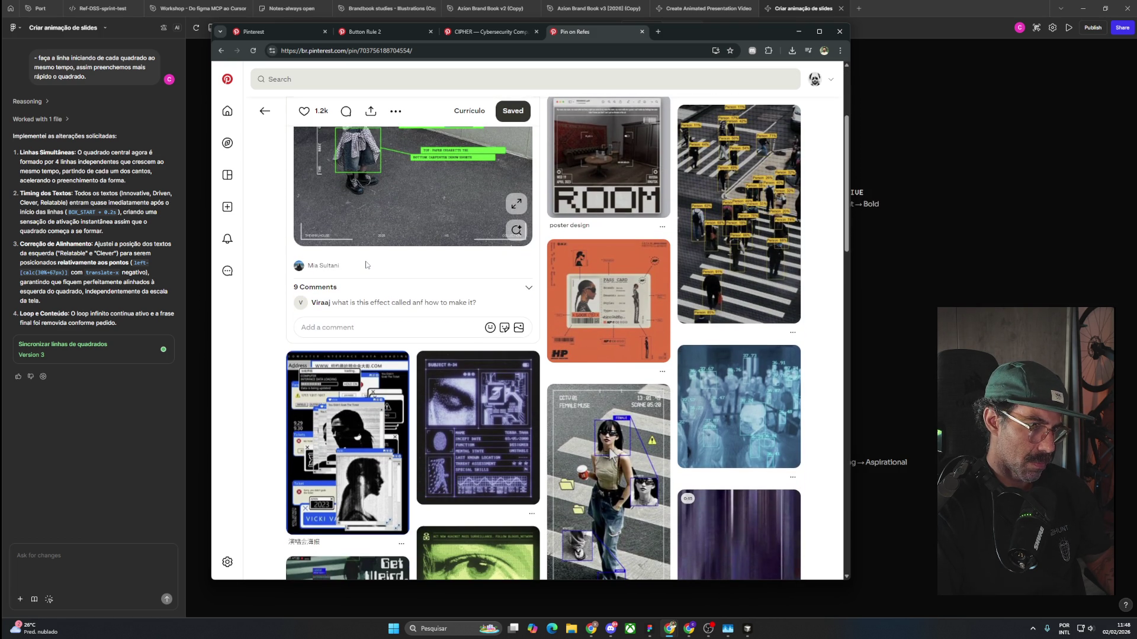
pyautogui.scroll(-3, 366, 265)
pyautogui.scroll(-1, 366, 265)
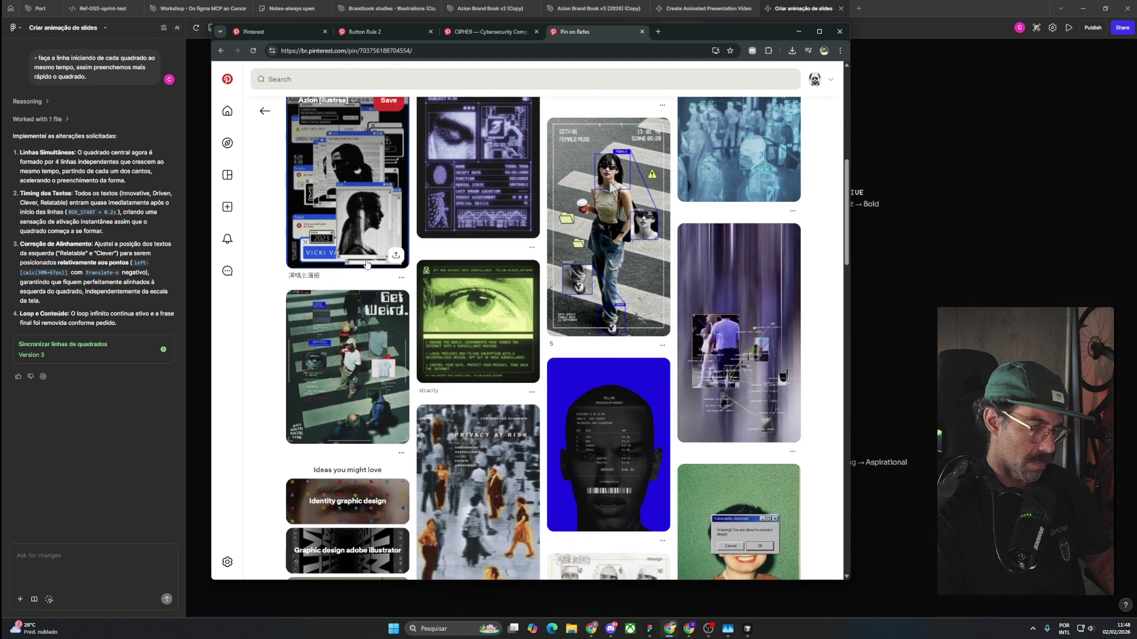
pyautogui.scroll(-3, 366, 264)
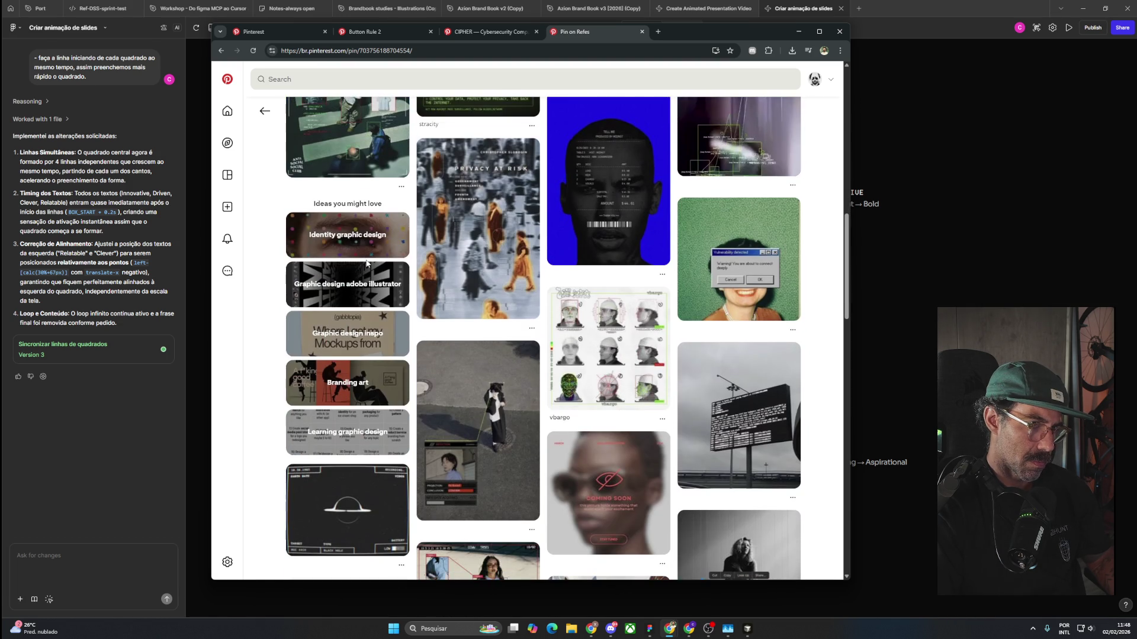
pyautogui.scroll(-3, 366, 264)
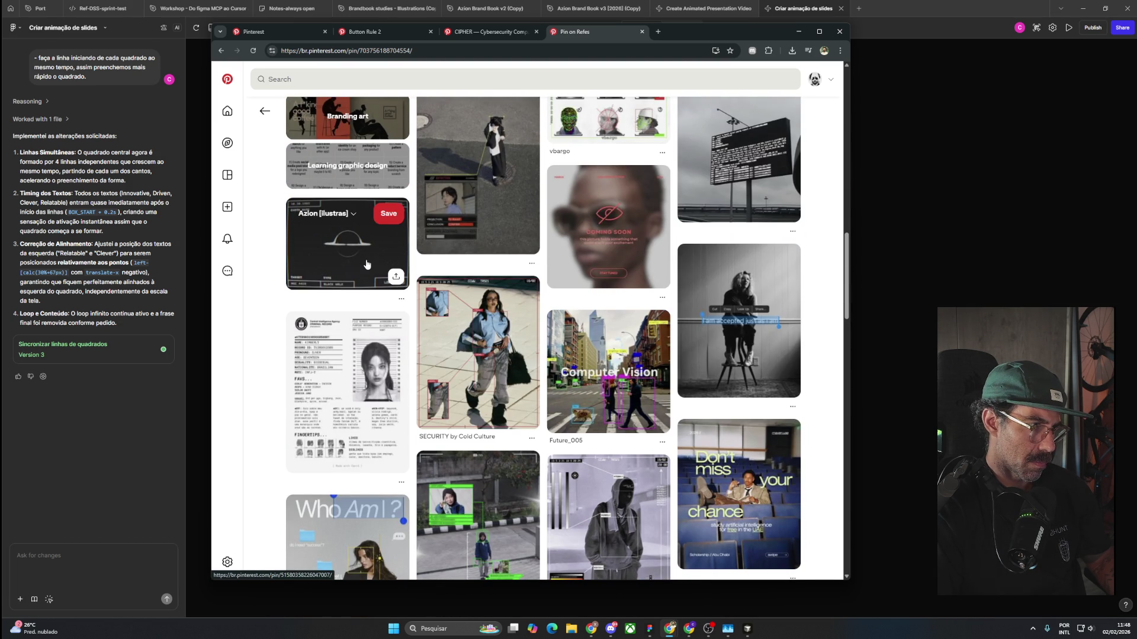
pyautogui.scroll(-3, 366, 264)
pyautogui.scroll(-3, 366, 264)
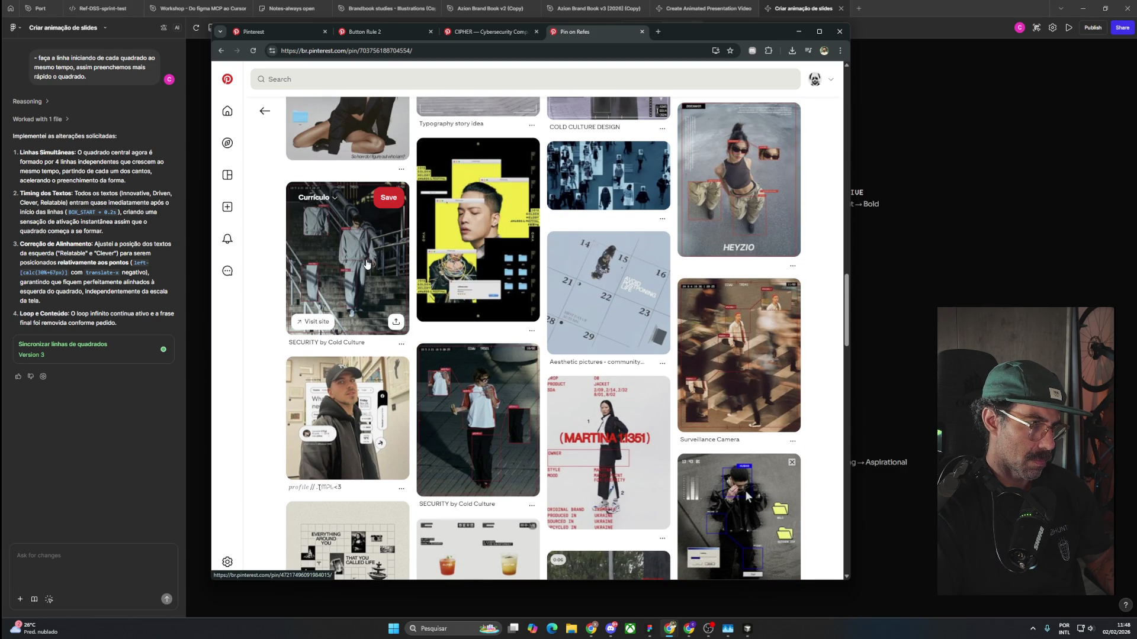
pyautogui.scroll(-4, 366, 264)
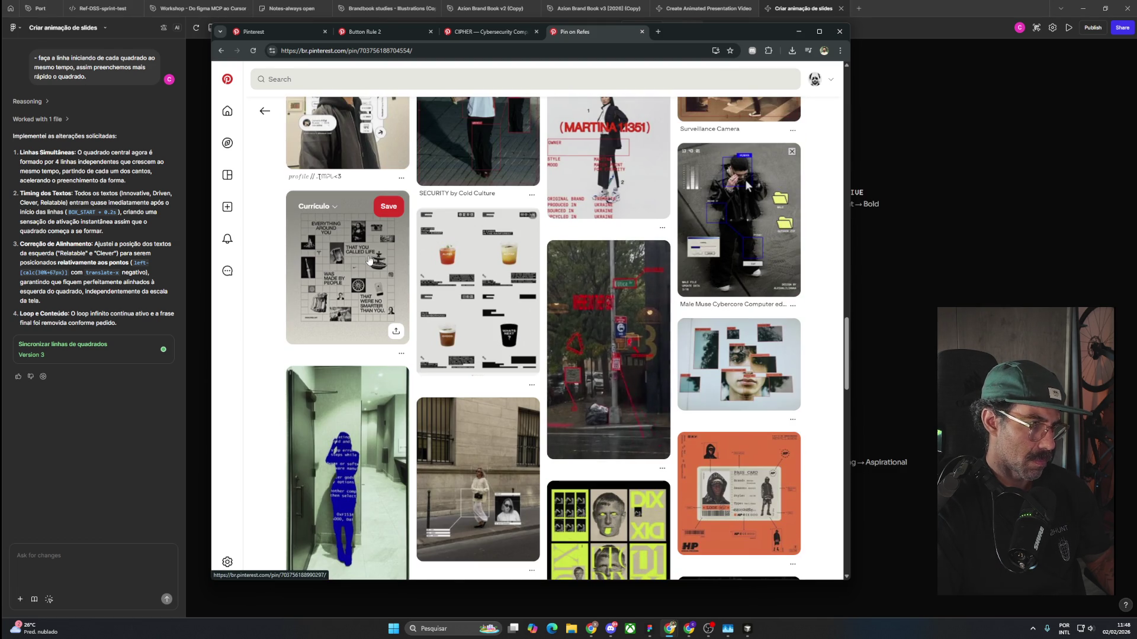
pyautogui.scroll(-3, 368, 260)
pyautogui.scroll(-4, 369, 258)
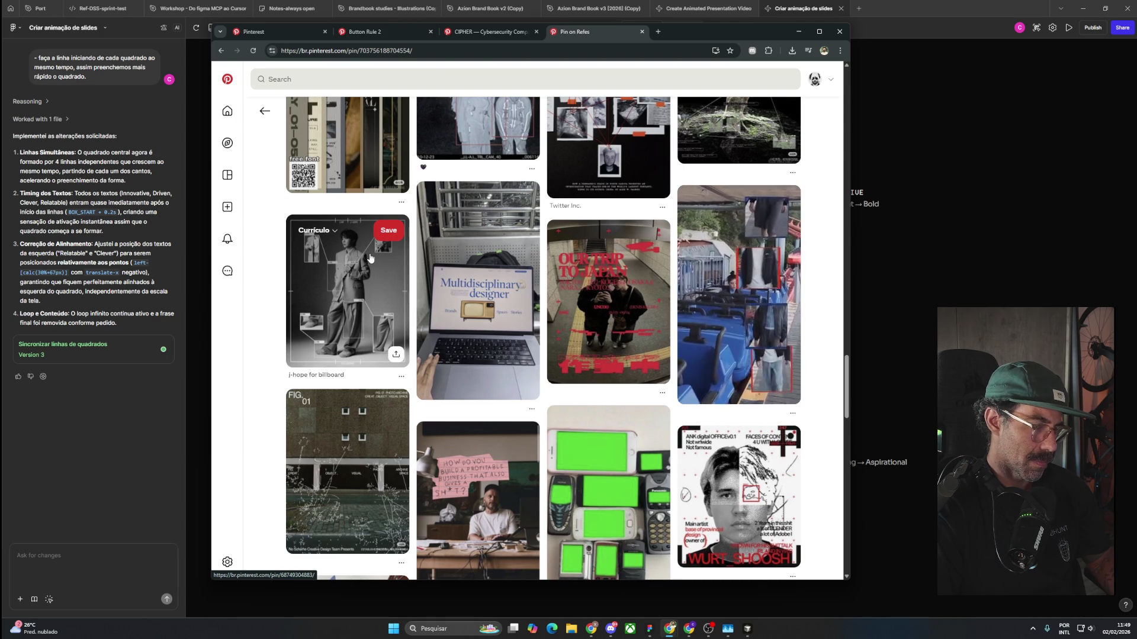
pyautogui.scroll(-5, 371, 258)
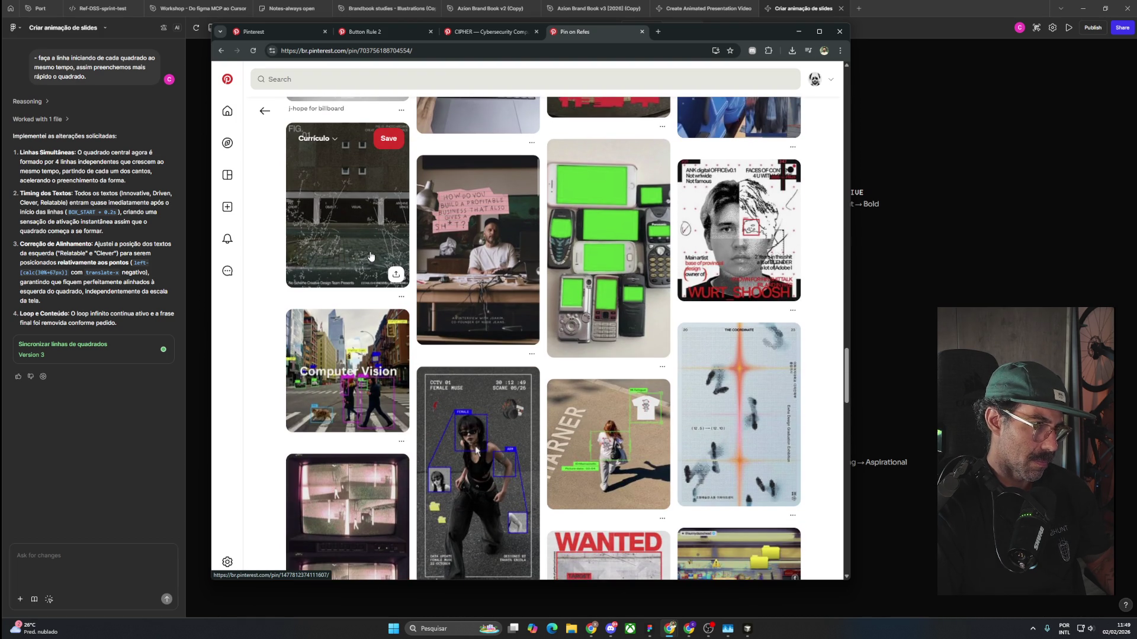
pyautogui.scroll(-5, 371, 257)
pyautogui.scroll(-5, 372, 255)
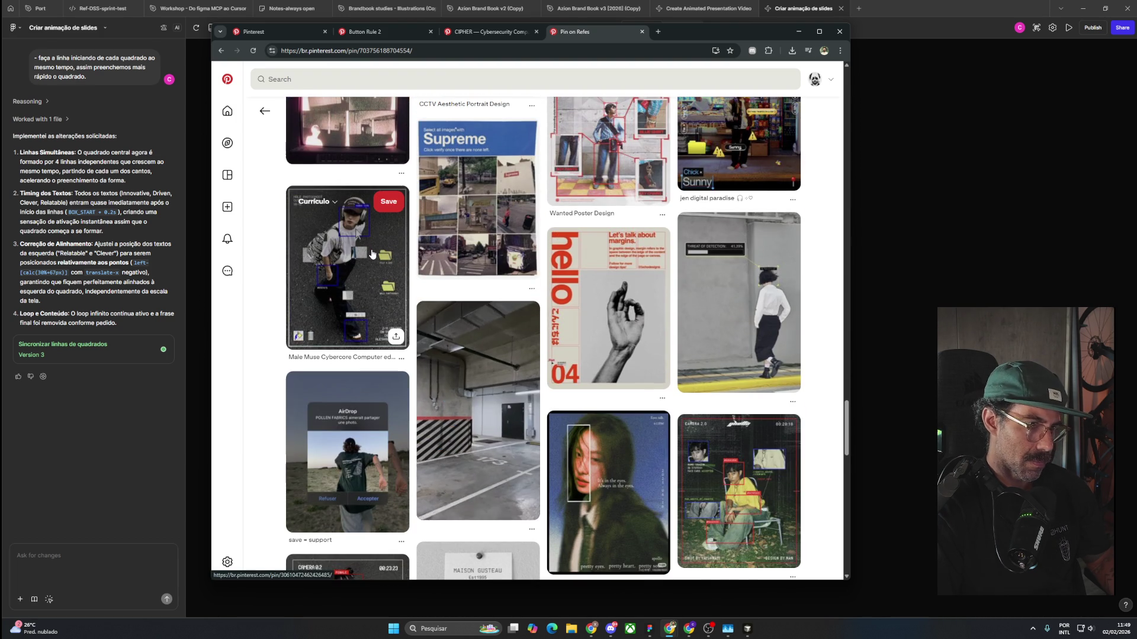
pyautogui.scroll(-5, 372, 254)
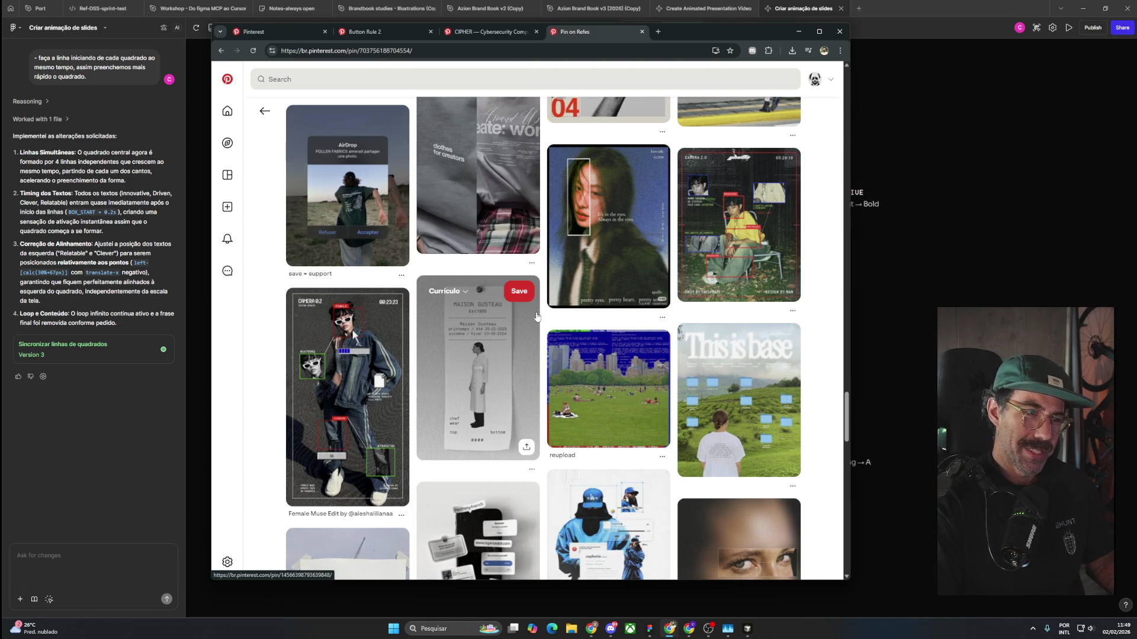
pyautogui.scroll(-8, 467, 339)
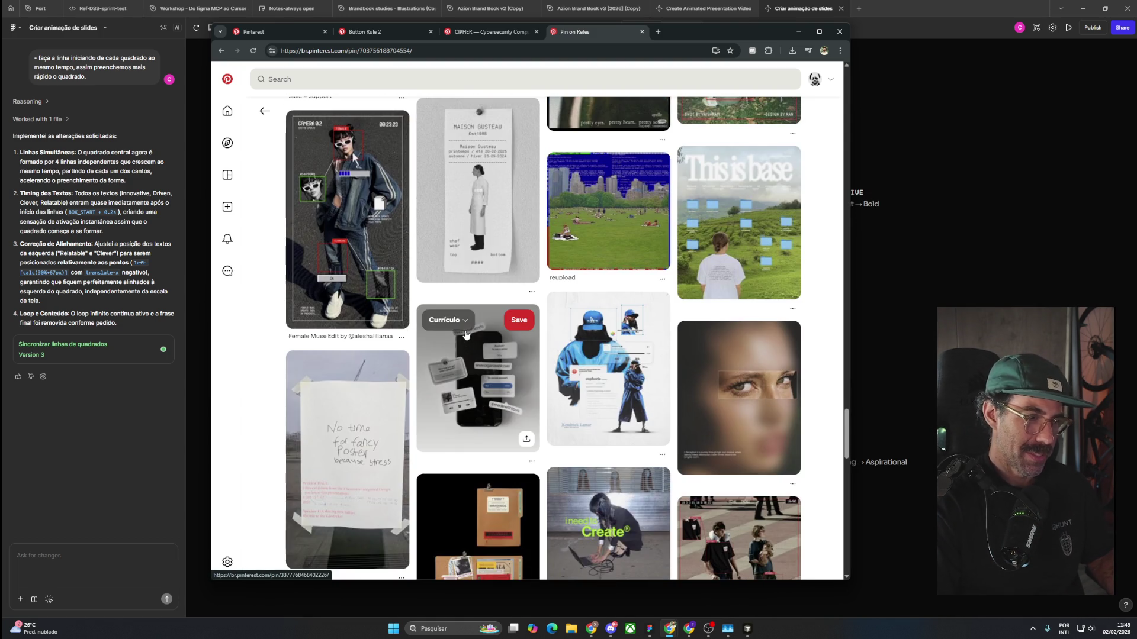
pyautogui.scroll(-4, 467, 330)
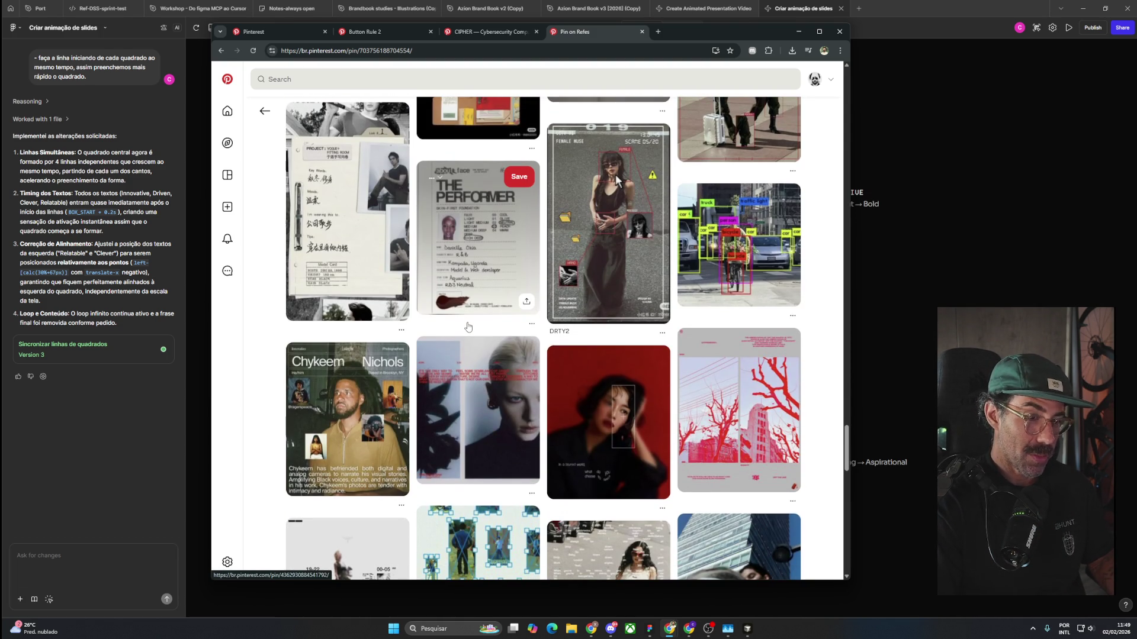
pyautogui.scroll(-2, 468, 327)
pyautogui.scroll(-2, 468, 326)
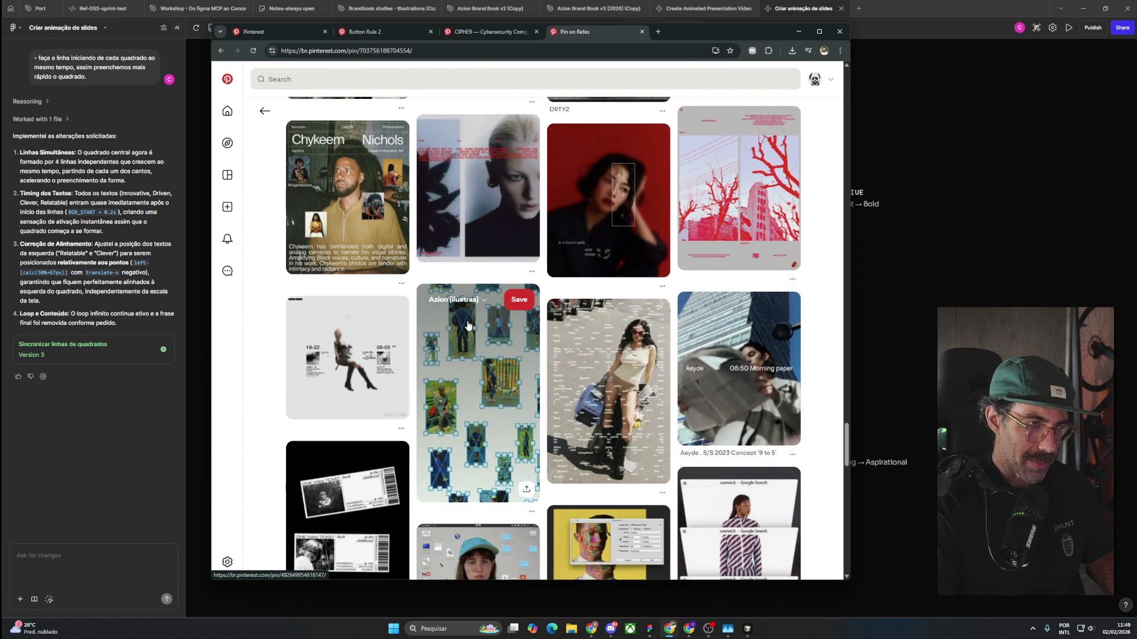
pyautogui.scroll(-3, 467, 326)
pyautogui.scroll(-3, 468, 325)
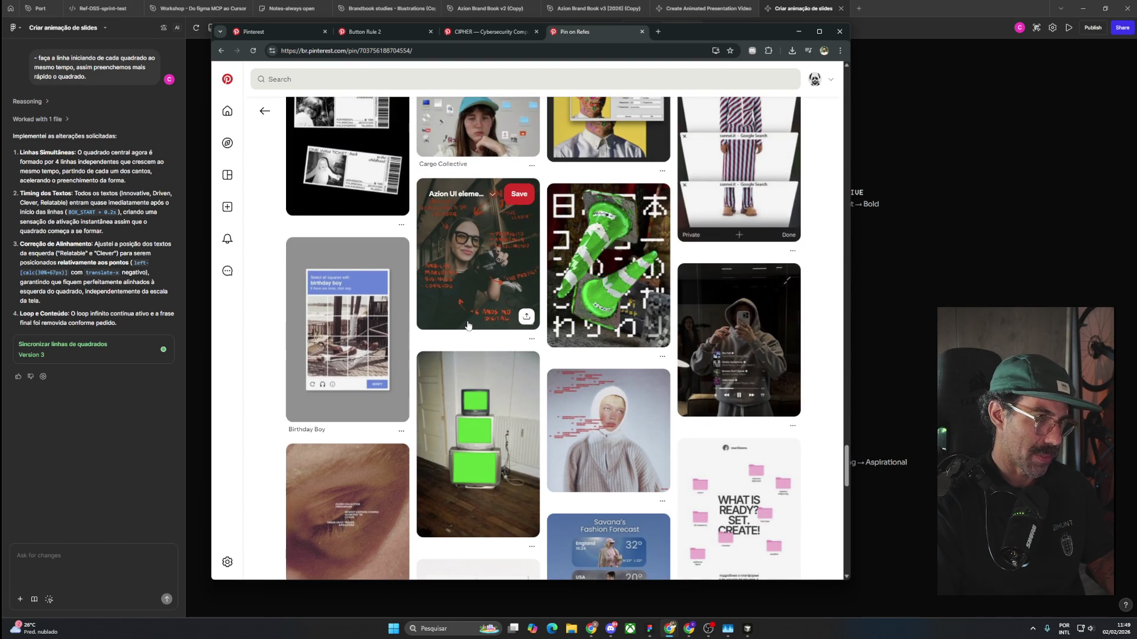
pyautogui.scroll(-3, 468, 325)
pyautogui.scroll(4, 471, 324)
pyautogui.scroll(5, 477, 324)
pyautogui.scroll(5, 483, 323)
pyautogui.scroll(4, 483, 323)
pyautogui.scroll(4, 483, 322)
pyautogui.scroll(4, 485, 320)
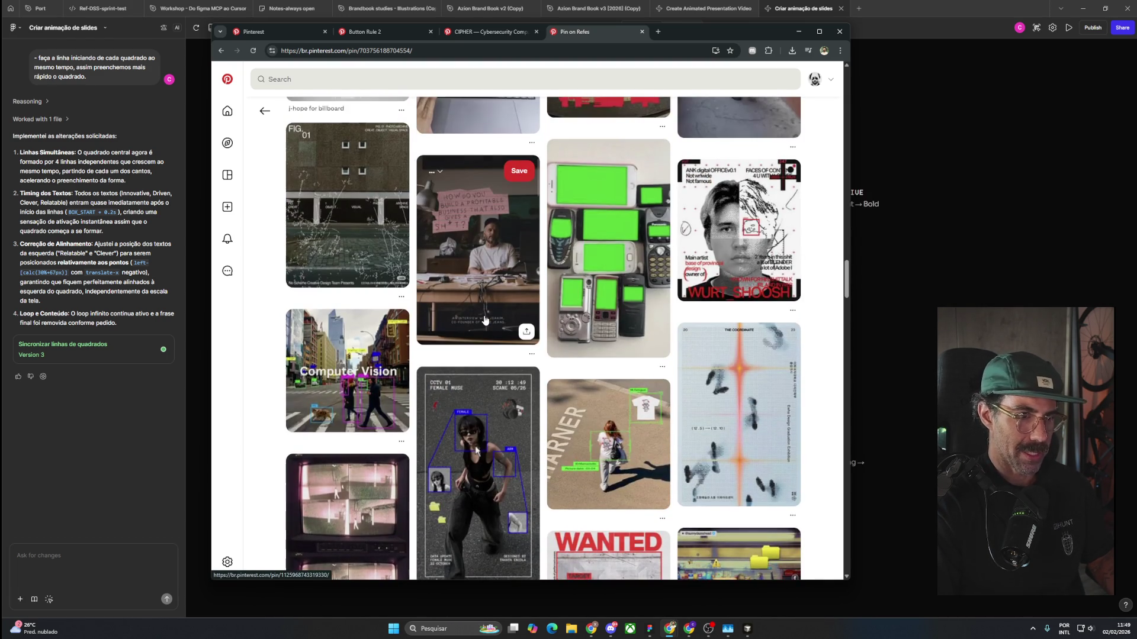
pyautogui.scroll(5, 484, 320)
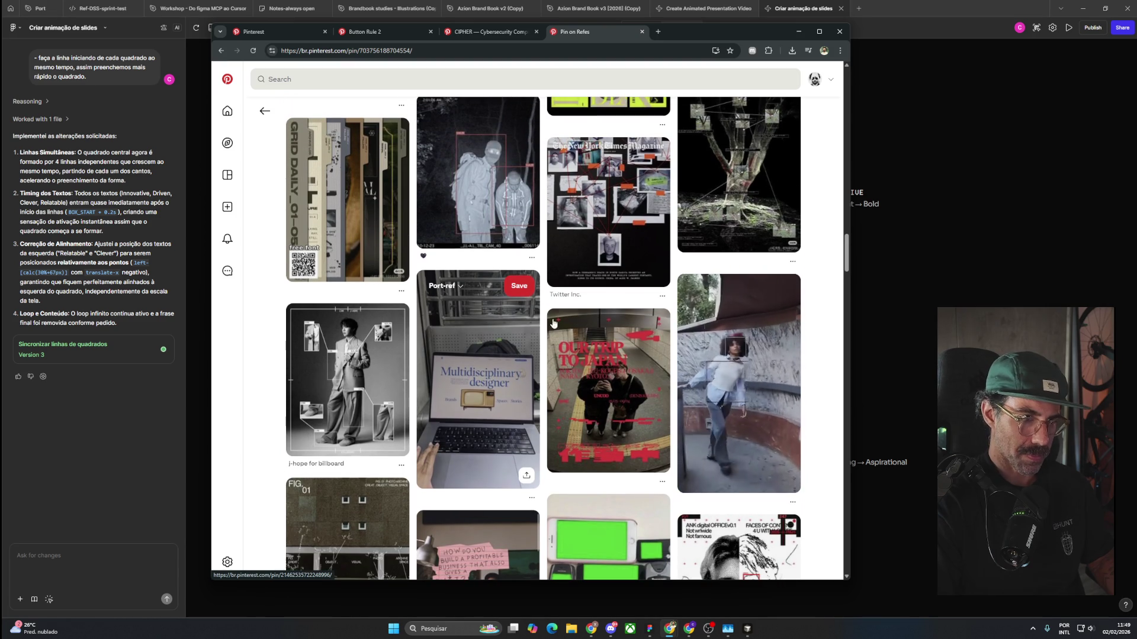
pyautogui.click(748, 292)
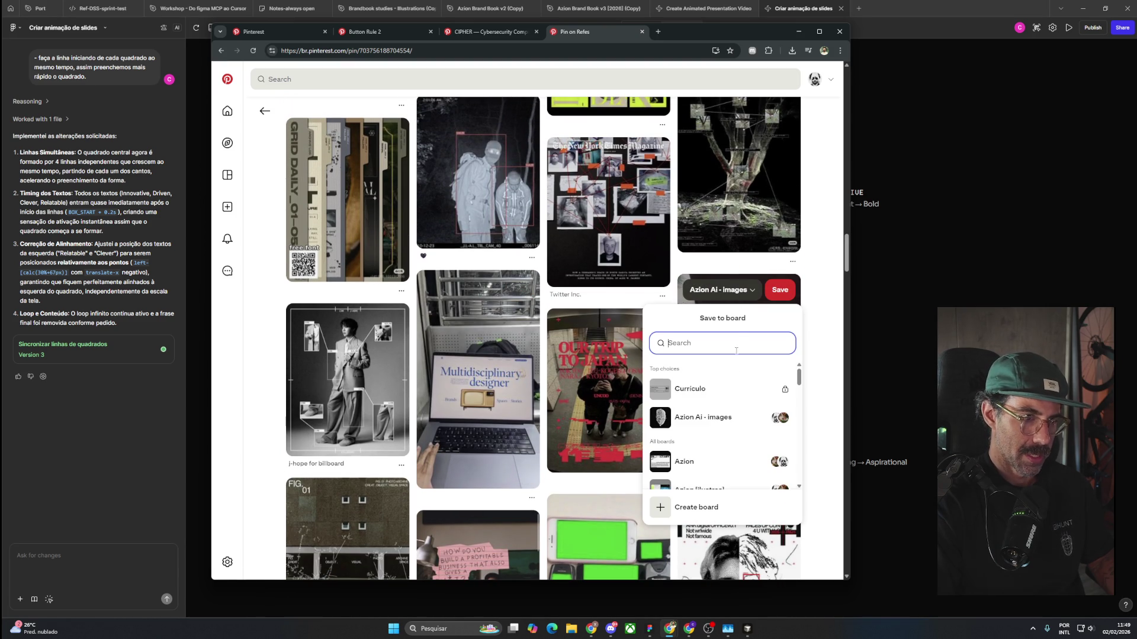
# Save the pin to the Currículo board and scroll back to the top of the pin page.
pyautogui.click(762, 390)
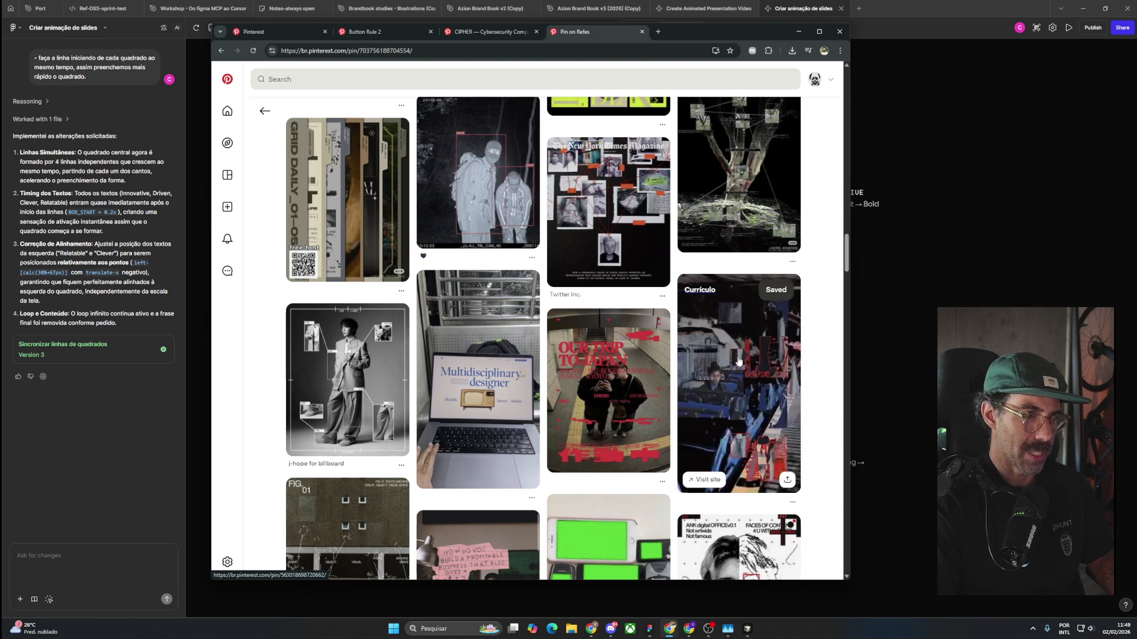
pyautogui.scroll(5, 750, 415)
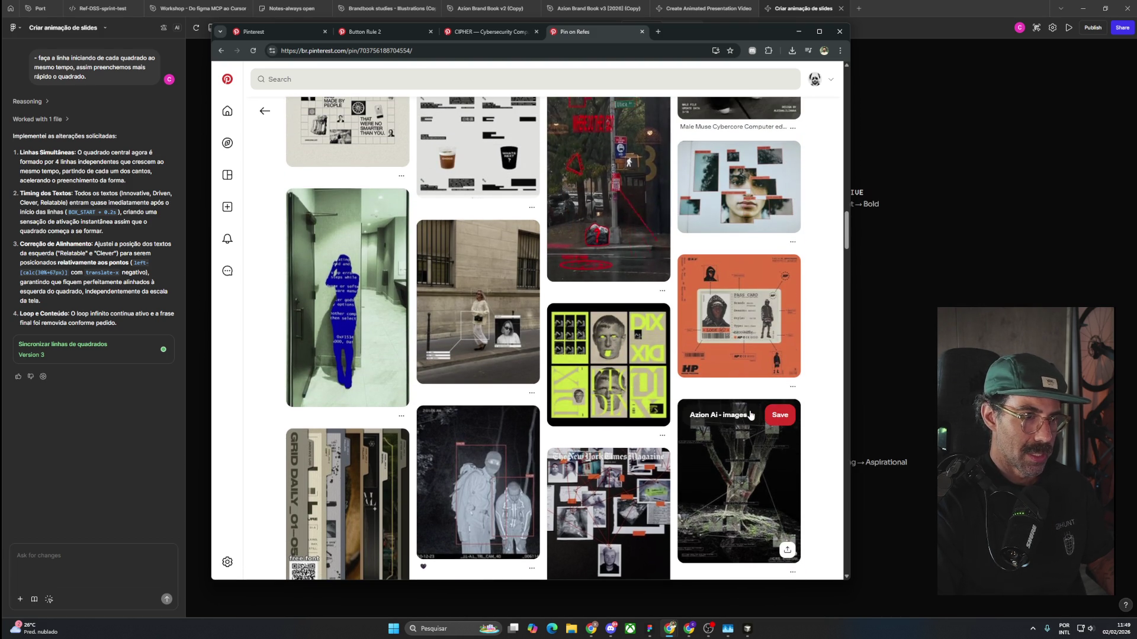
pyautogui.scroll(3, 751, 415)
pyautogui.scroll(1, 751, 415)
pyautogui.scroll(4, 750, 415)
pyautogui.scroll(1, 750, 415)
pyautogui.scroll(3, 750, 415)
pyautogui.scroll(3, 750, 415)
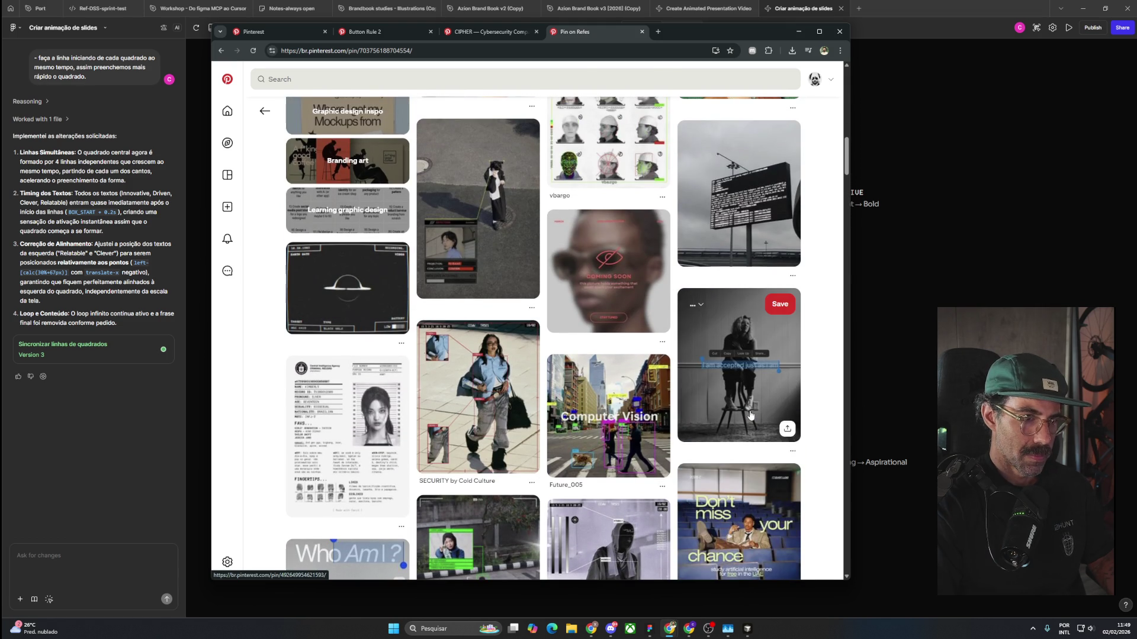
pyautogui.scroll(3, 750, 416)
pyautogui.scroll(3, 750, 415)
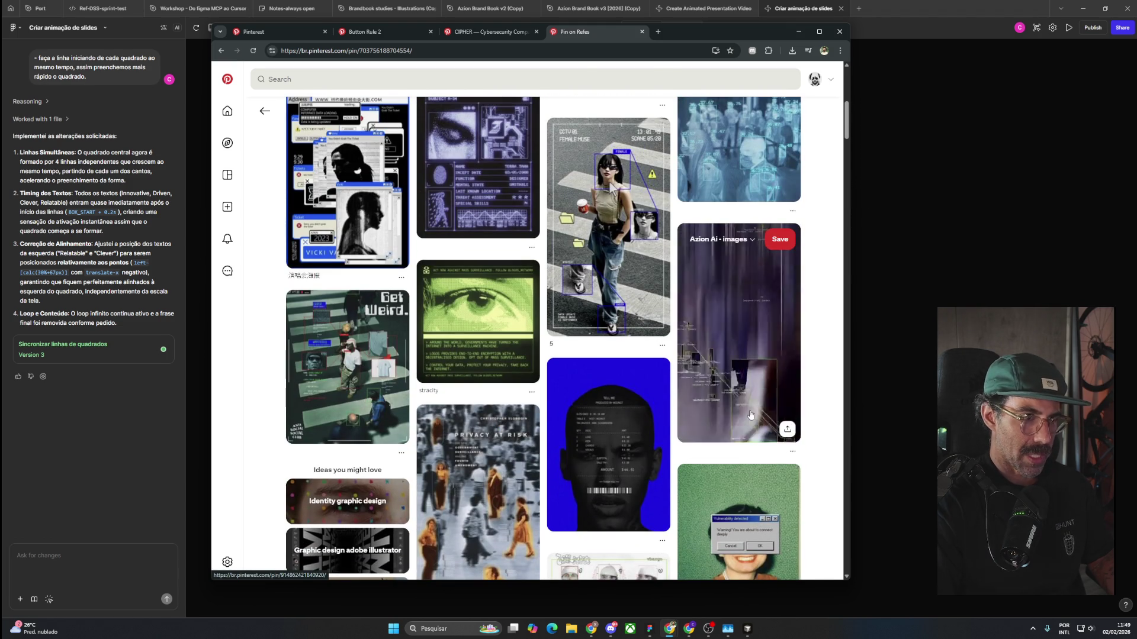
pyautogui.scroll(3, 750, 415)
pyautogui.scroll(2, 750, 415)
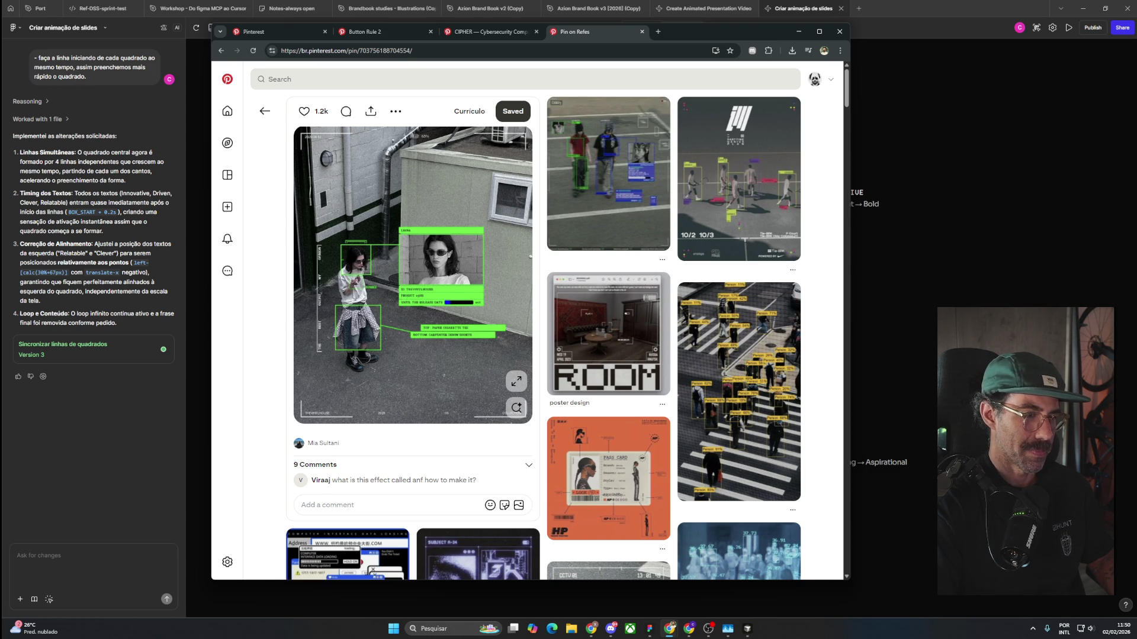
pyautogui.scroll(-2, 746, 436)
pyautogui.scroll(2, 746, 435)
pyautogui.hotkey('alt', 'Tab')
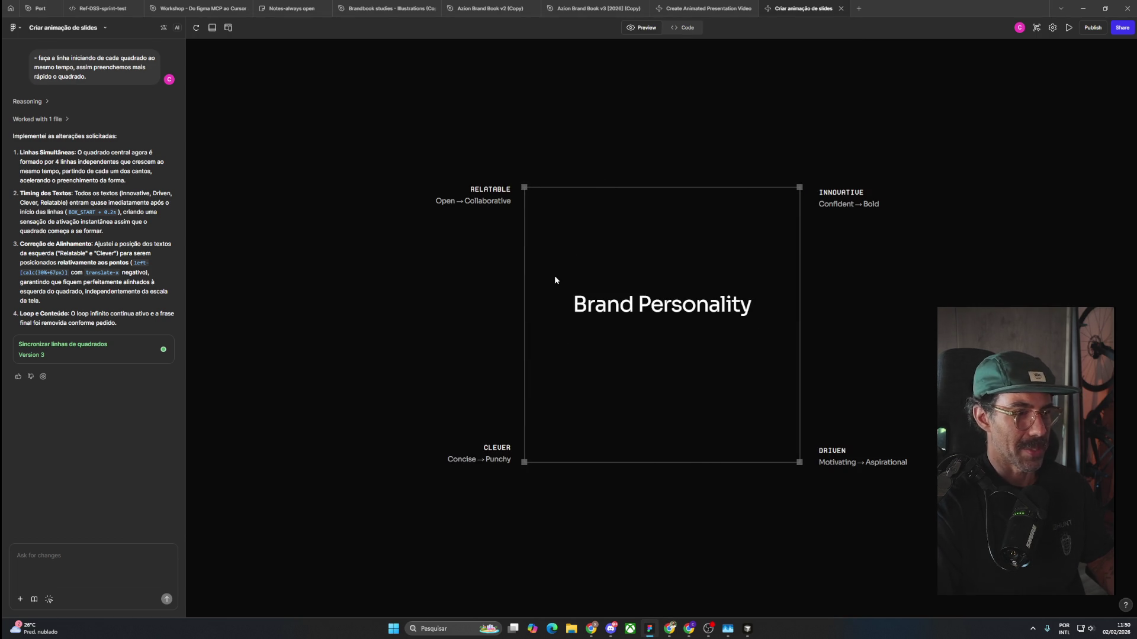
# Maximize the Figma Make window and start a new request 'garanta que todos os text'.
pyautogui.moveTo(936, 10); pyautogui.dragTo(929, 27)
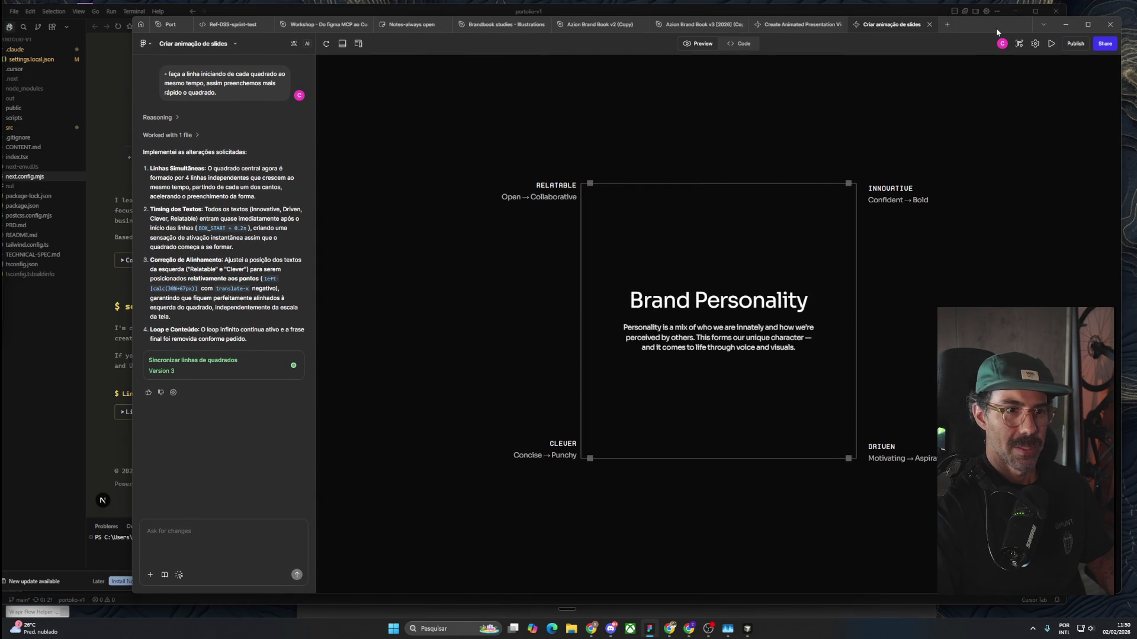
pyautogui.doubleClick(996, 28)
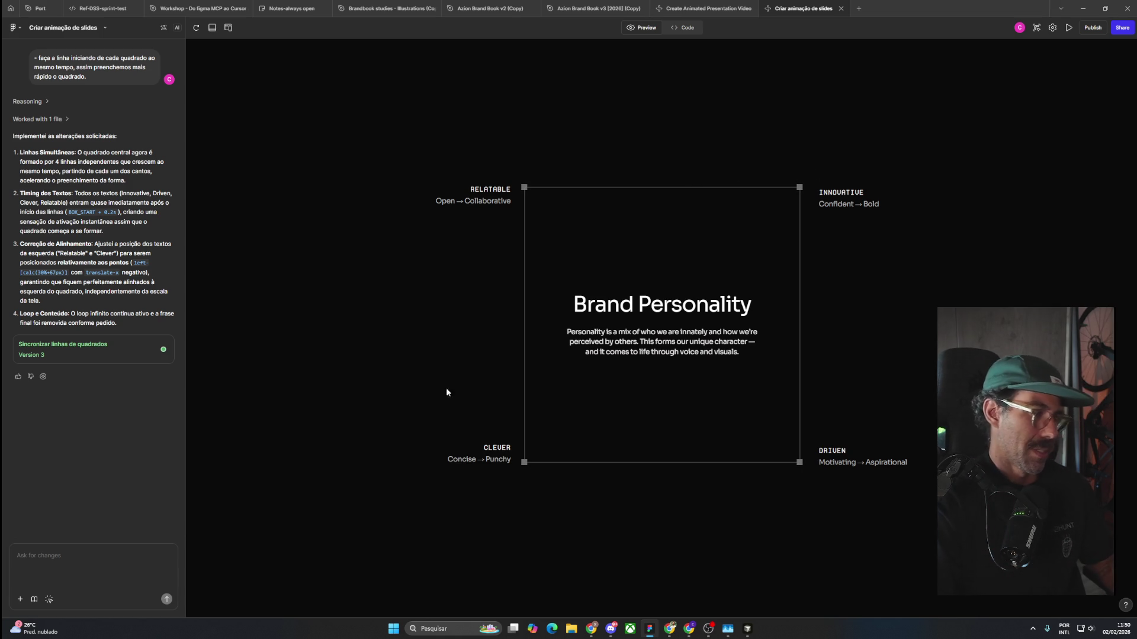
pyautogui.click(96, 565)
pyautogui.write('garanta que todos os ')
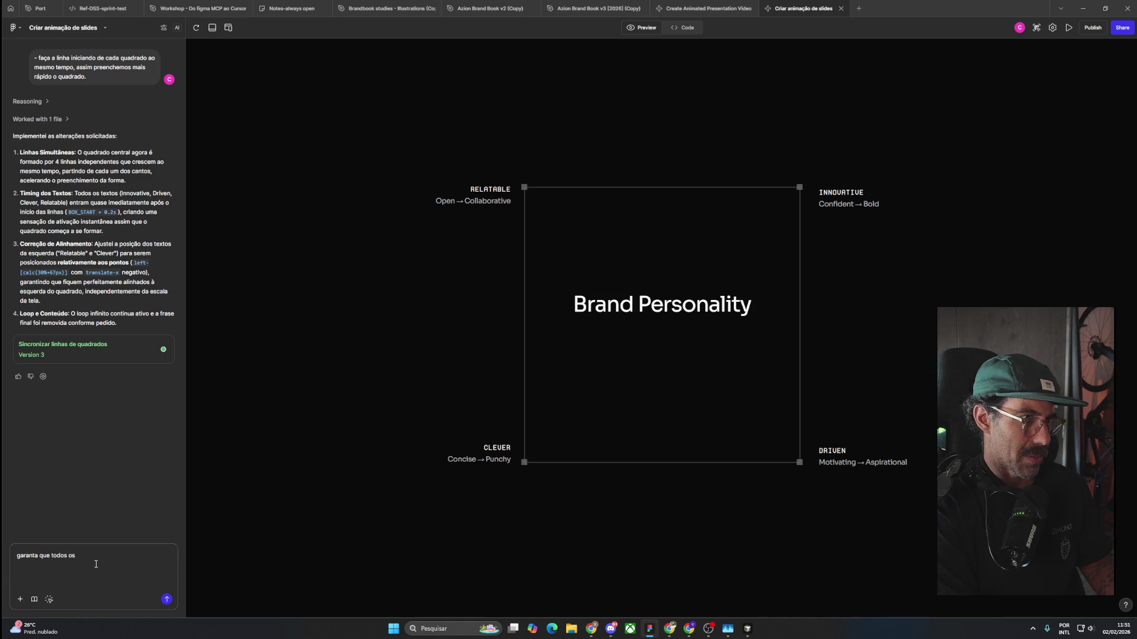
pyautogui.write('textos ao redor do qua')
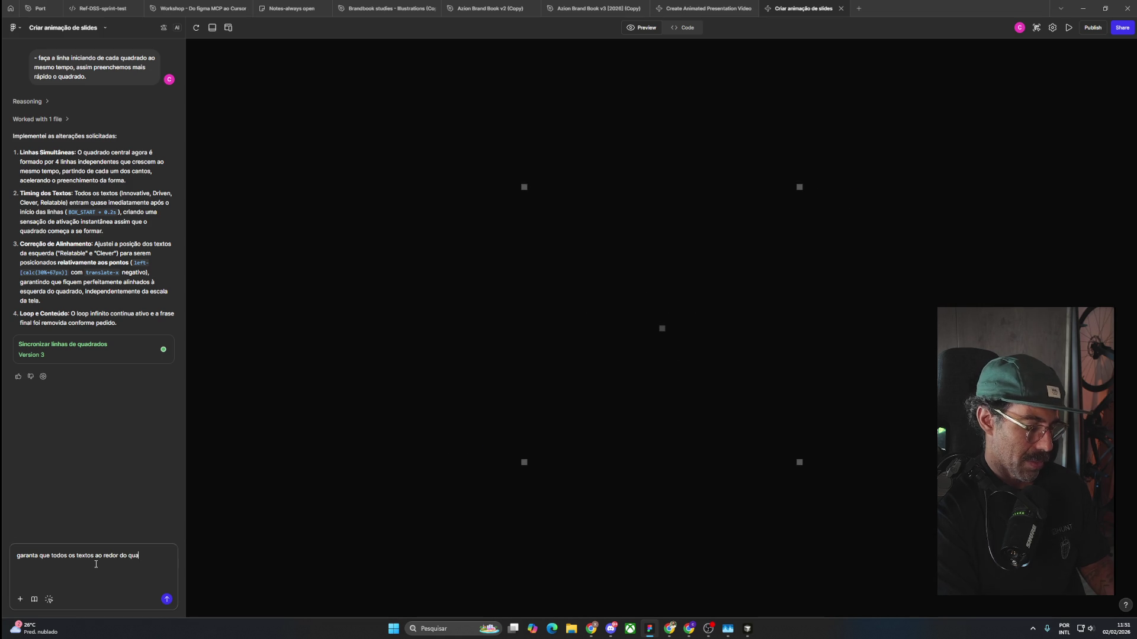
# Ask Figma Make to space all labels equally from the square, fixing INNOVATIVE, then switch to Pinterest.
pyautogui.write('drado est')
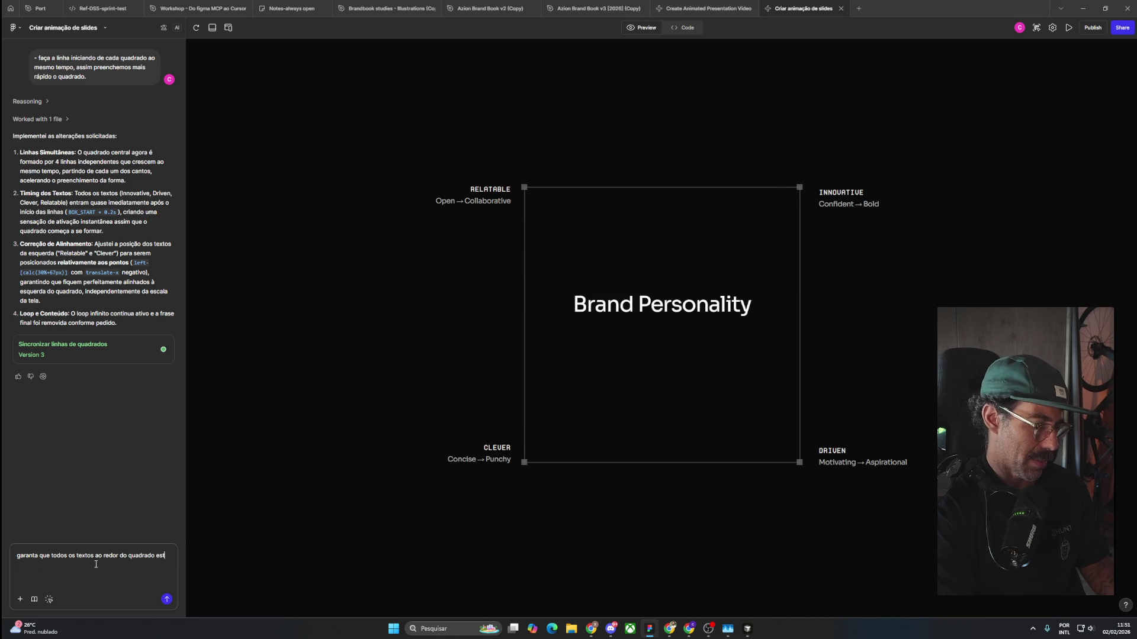
pyautogui.write('ajam  alinhado,')
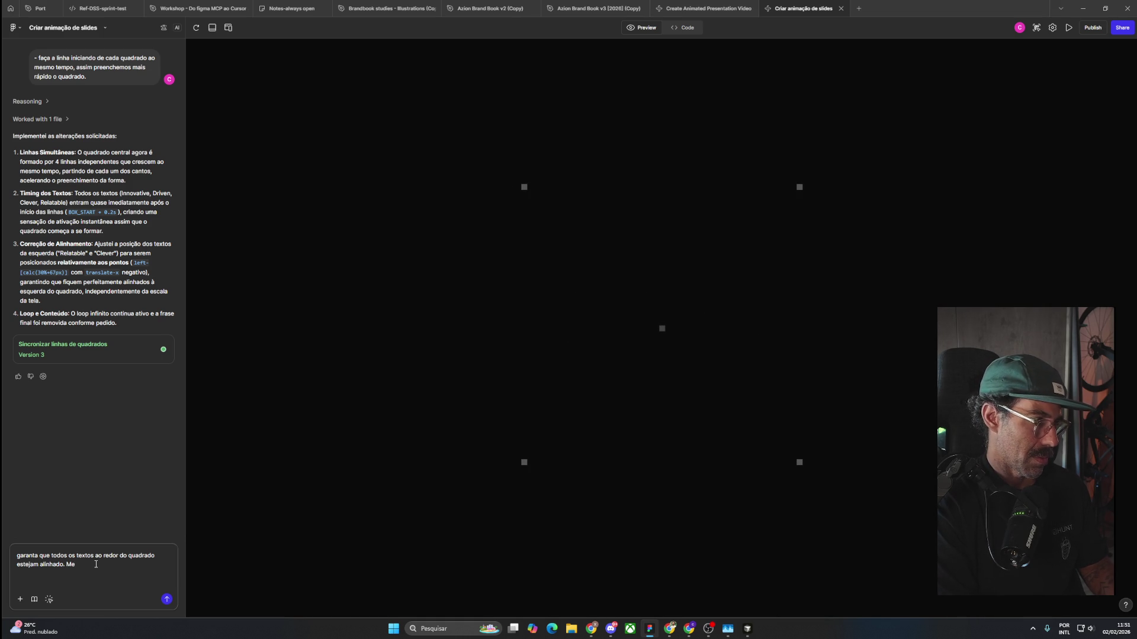
pyautogui.write('sma distância do retângulo. Os dois')
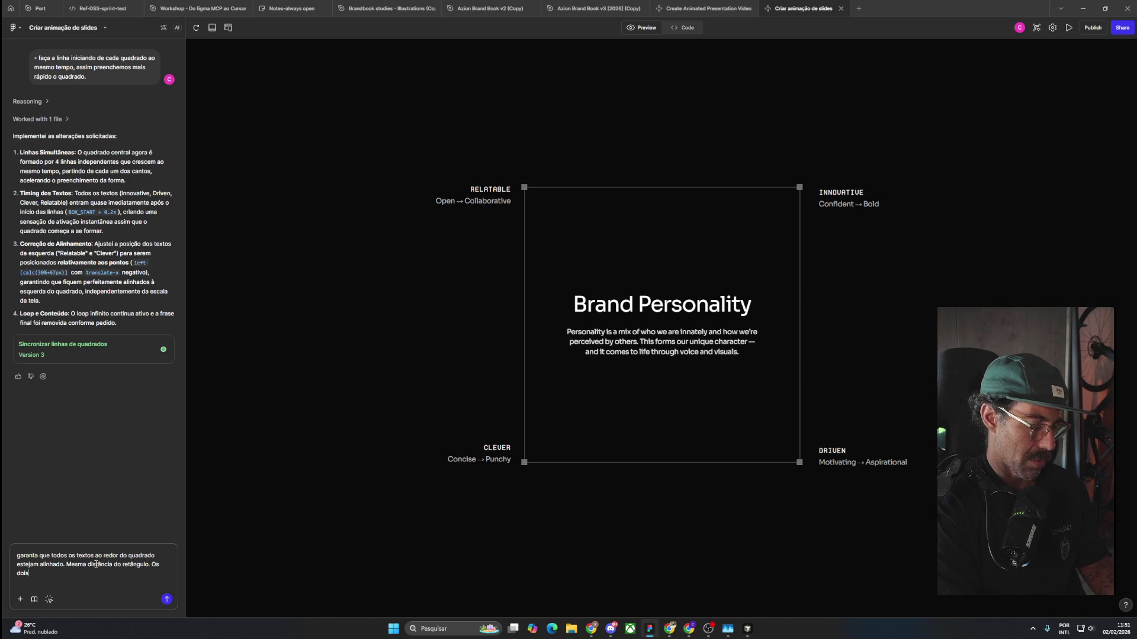
pyautogui.write(' de cima alinhad')
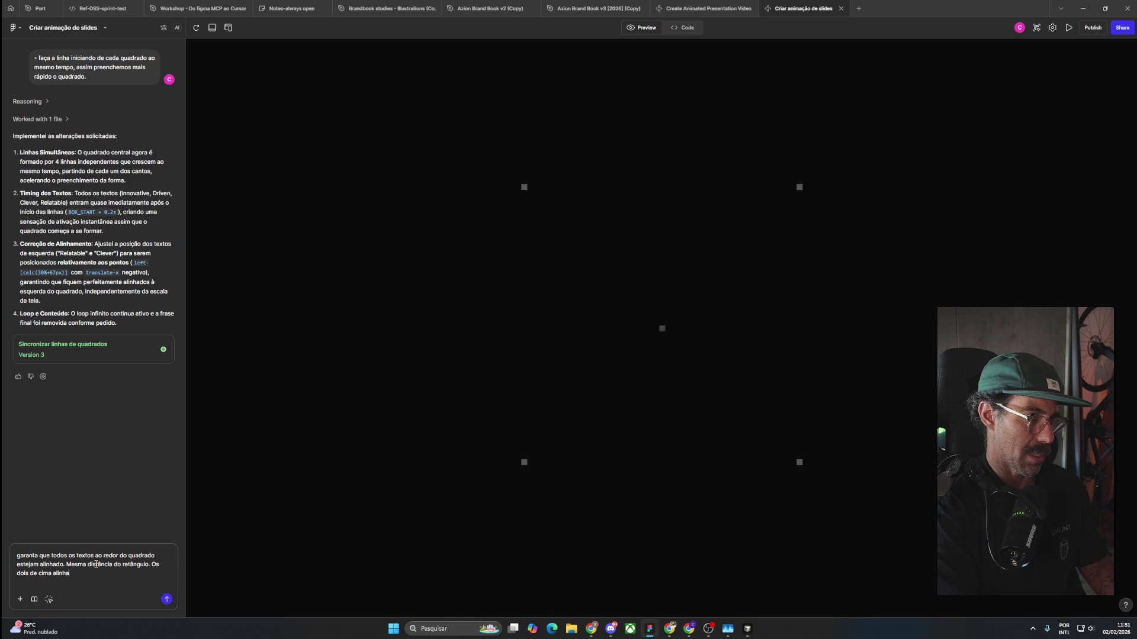
pyautogui.write('os pelo ')
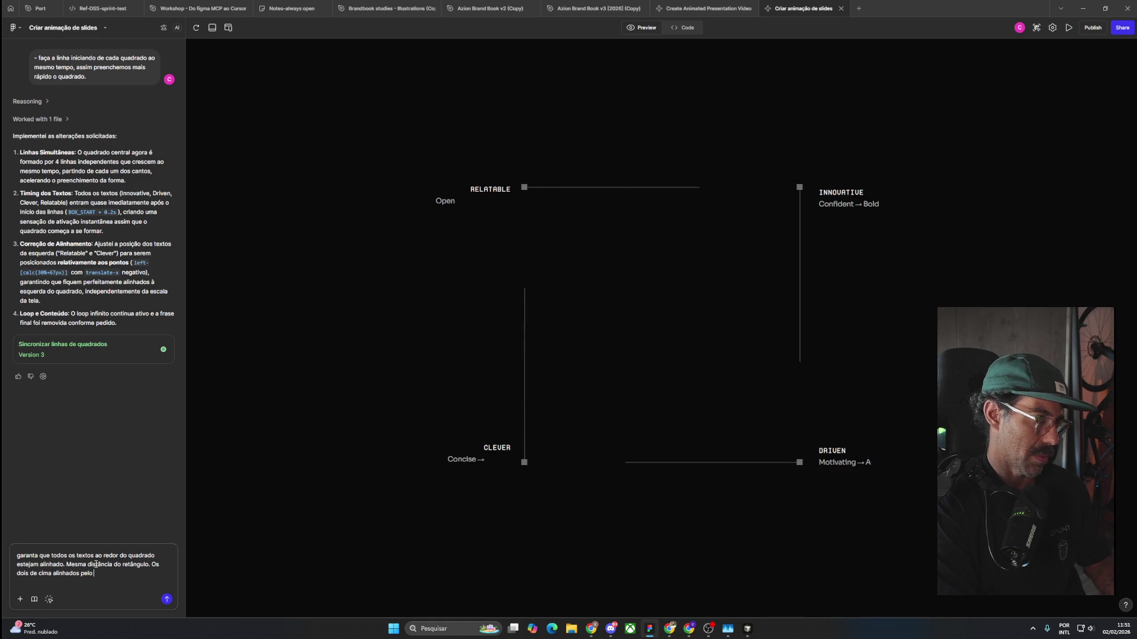
pyautogui.write('topo e os dois de baixo alinhados pela base.')
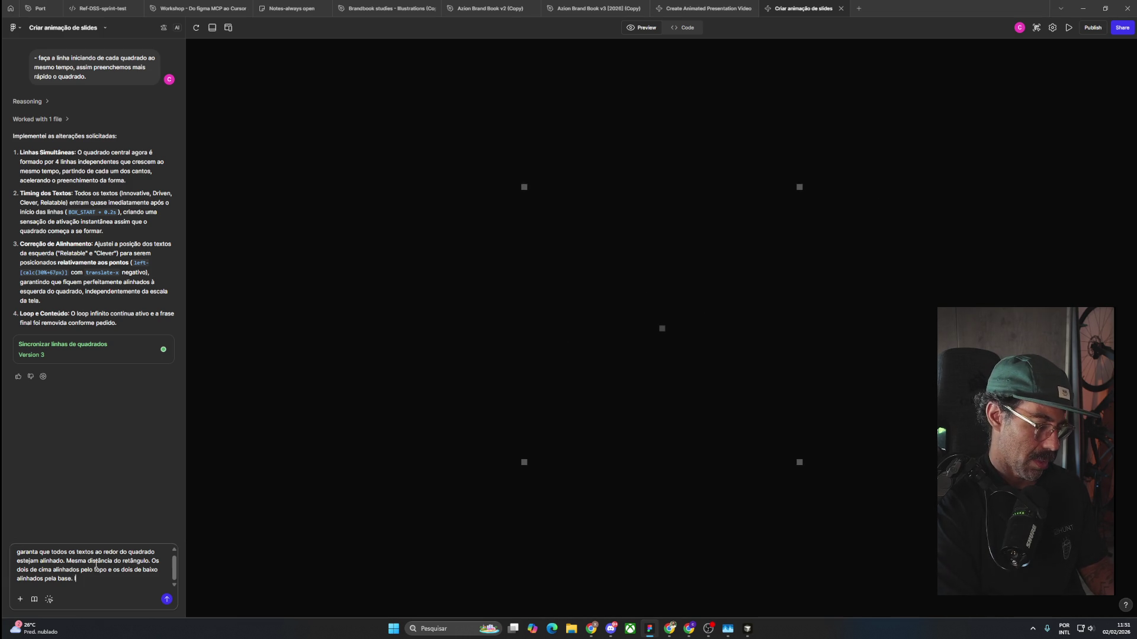
pyautogui.write('CVA')
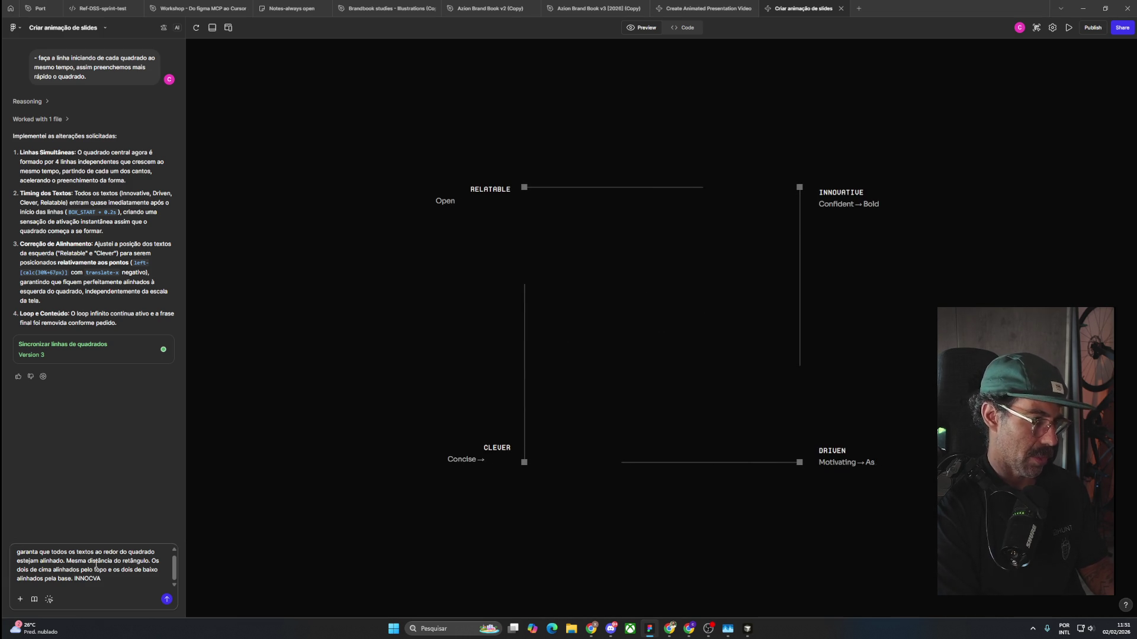
pyautogui.press('BackSpace')
pyautogui.press('BackSpace')
pyautogui.press('BackSpace')
pyautogui.write('VA')
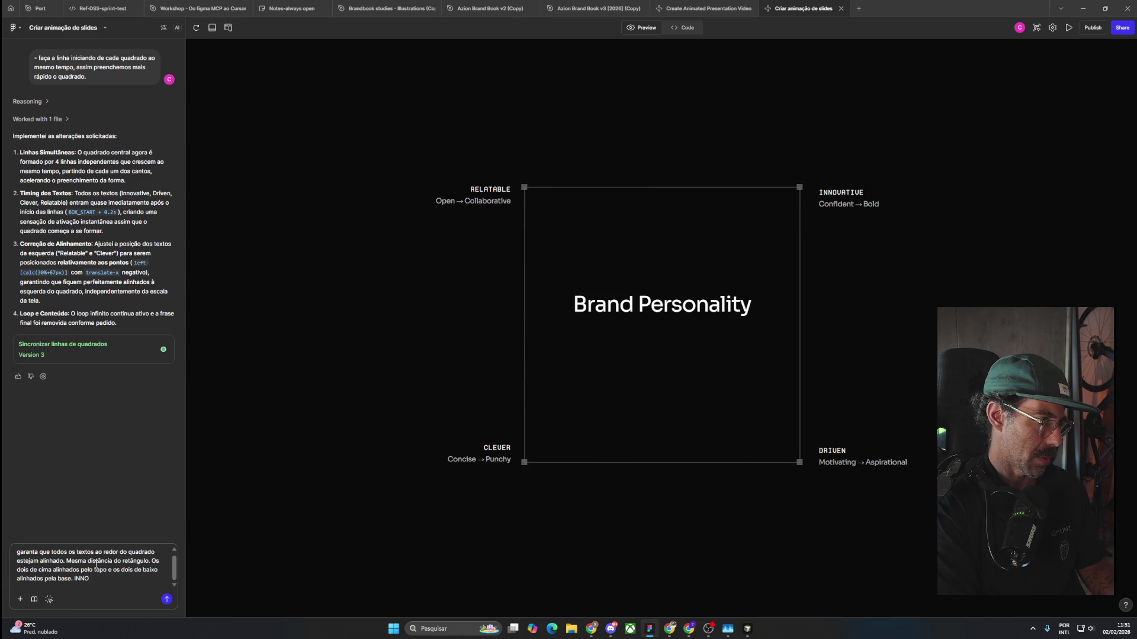
pyautogui.write('TIVE parece desalinhado')
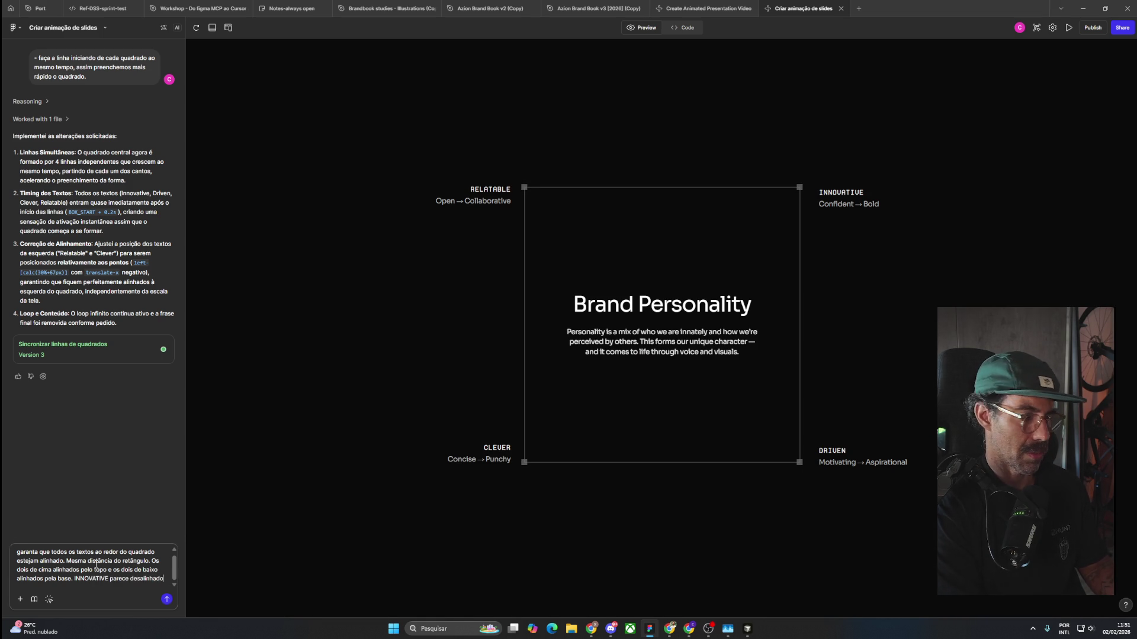
pyautogui.write(',')
pyautogui.press('BackSpace')
pyautogui.write('revcis')
pyautogui.press('BackSpace')
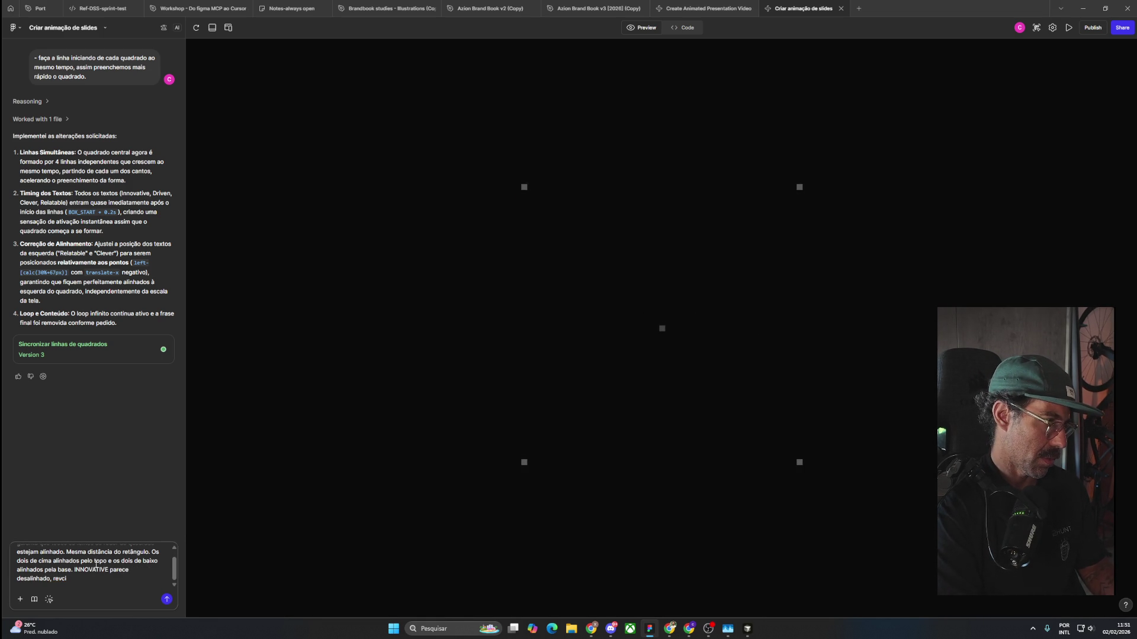
pyautogui.write('ise.')
pyautogui.press('Return')
pyautogui.hotkey('alt', 'Tab')
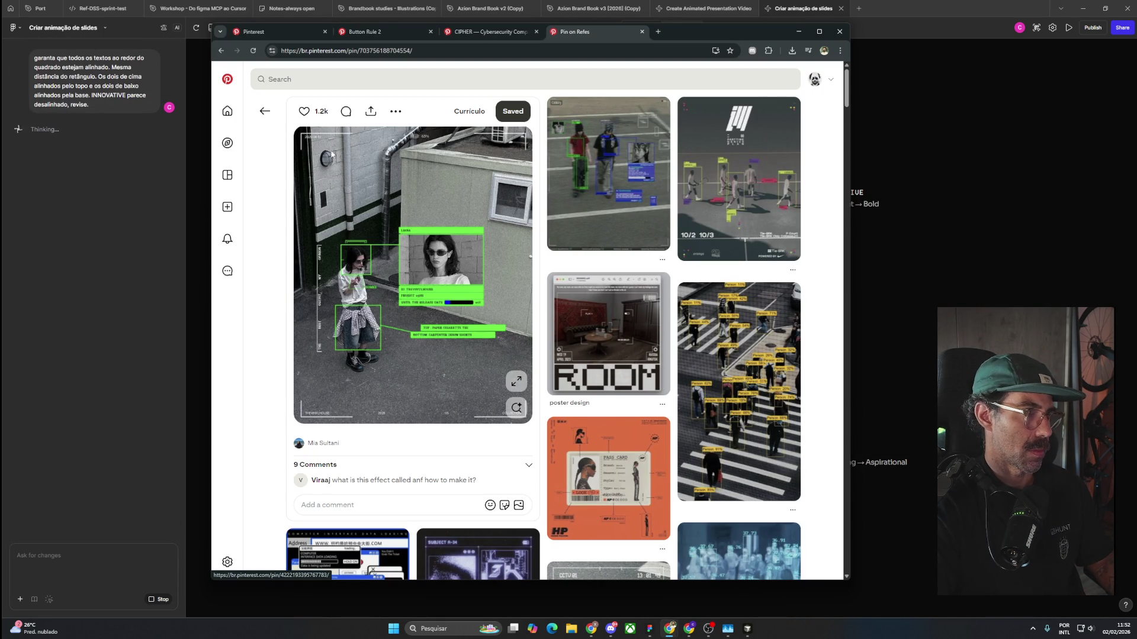
# Browse back through the CIPHER cybersecurity and Cyberpunk 2077 Blackout pins.
pyautogui.click(276, 119)
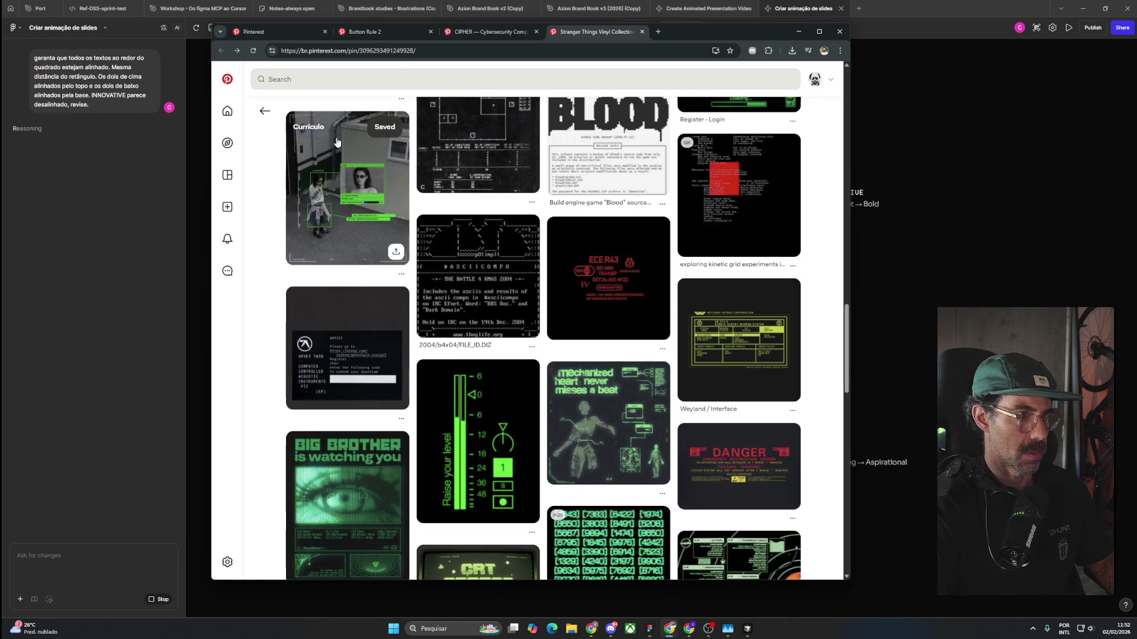
pyautogui.scroll(5, 661, 354)
pyautogui.scroll(10, 661, 354)
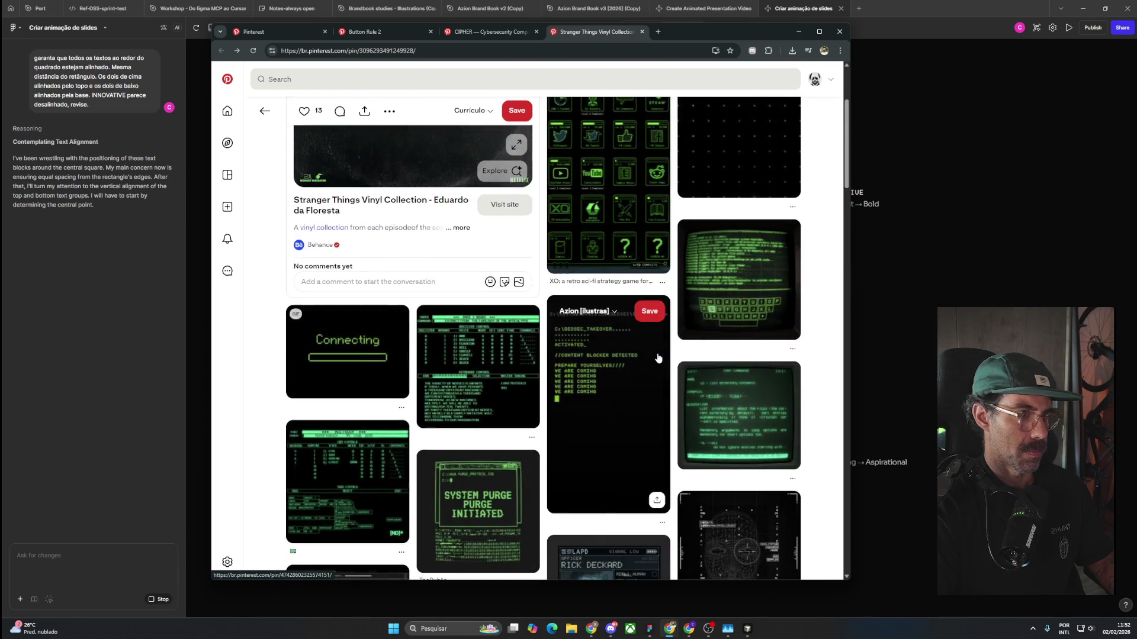
pyautogui.click(491, 35)
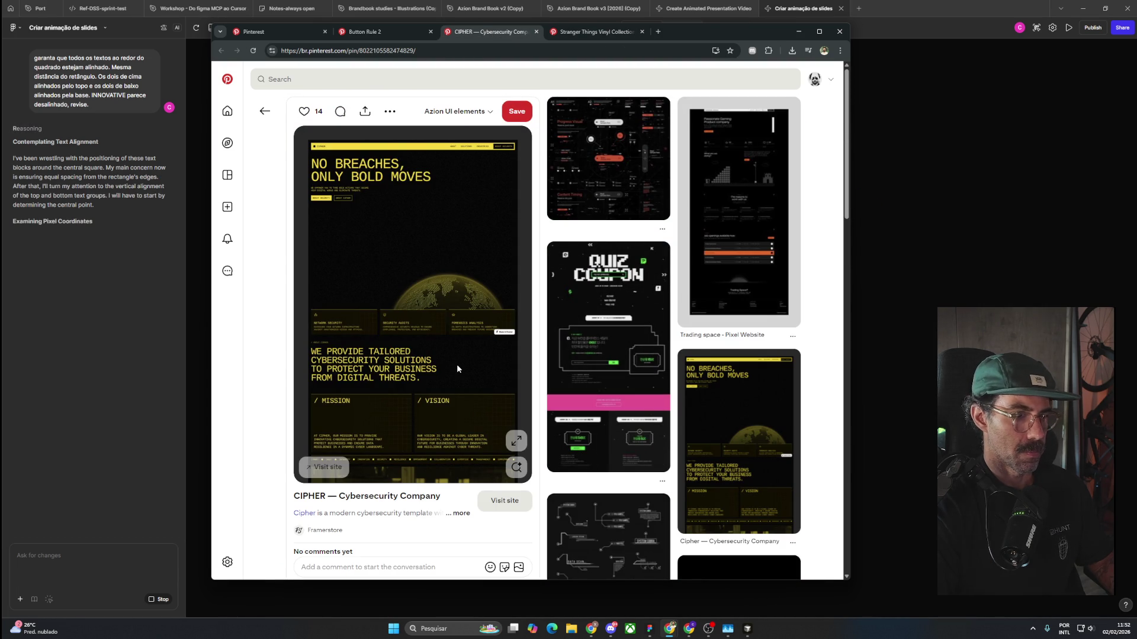
pyautogui.scroll(-5, 457, 367)
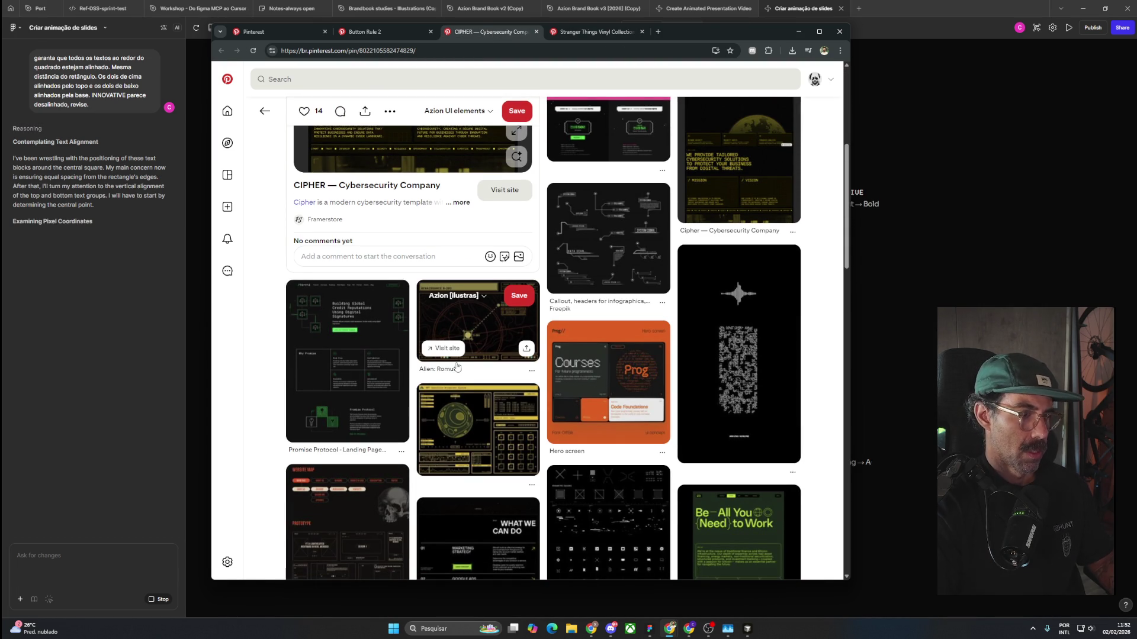
pyautogui.scroll(-4, 712, 350)
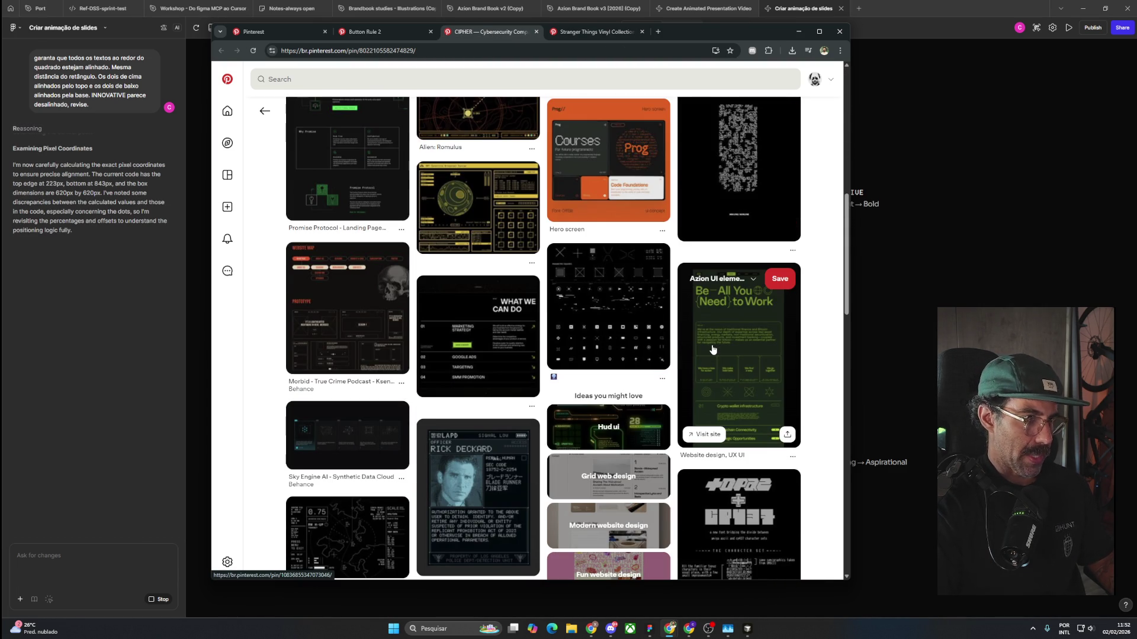
pyautogui.scroll(-3, 713, 350)
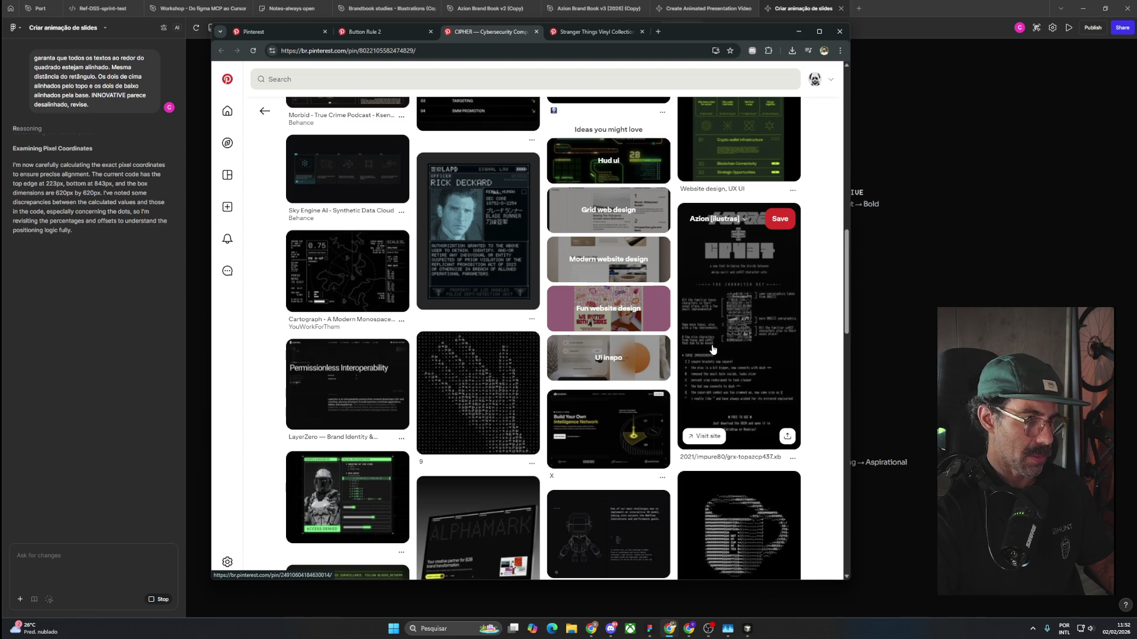
pyautogui.scroll(-2, 713, 348)
pyautogui.scroll(-5, 713, 349)
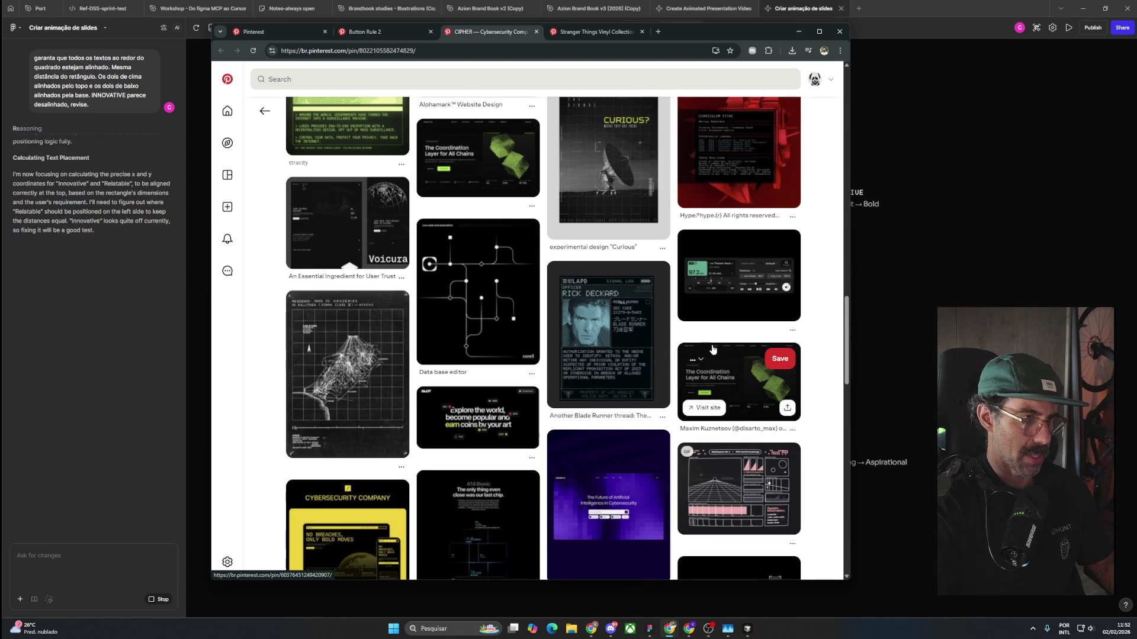
pyautogui.scroll(-3, 713, 349)
pyautogui.scroll(-3, 713, 349)
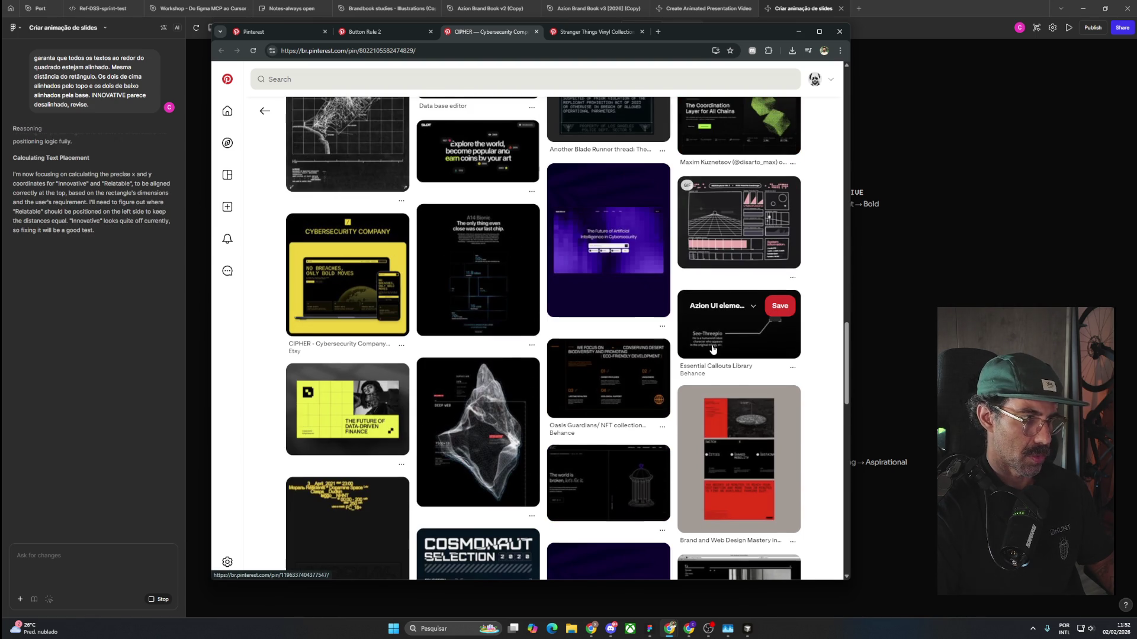
pyautogui.scroll(-4, 713, 350)
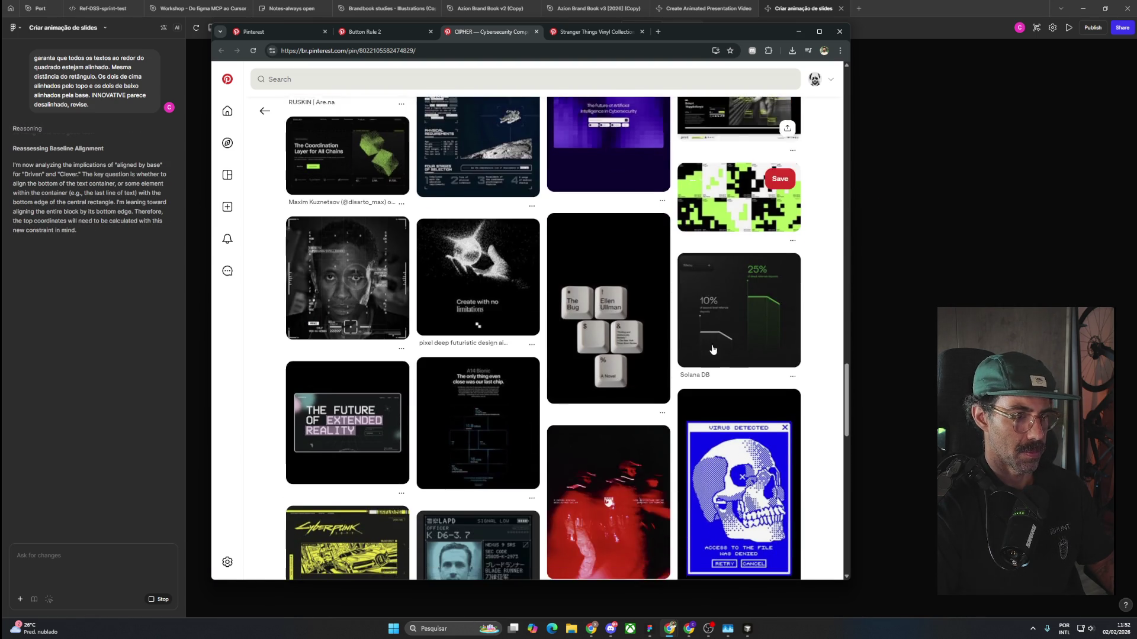
pyautogui.scroll(-2, 713, 350)
pyautogui.scroll(-3, 713, 349)
pyautogui.scroll(-3, 713, 350)
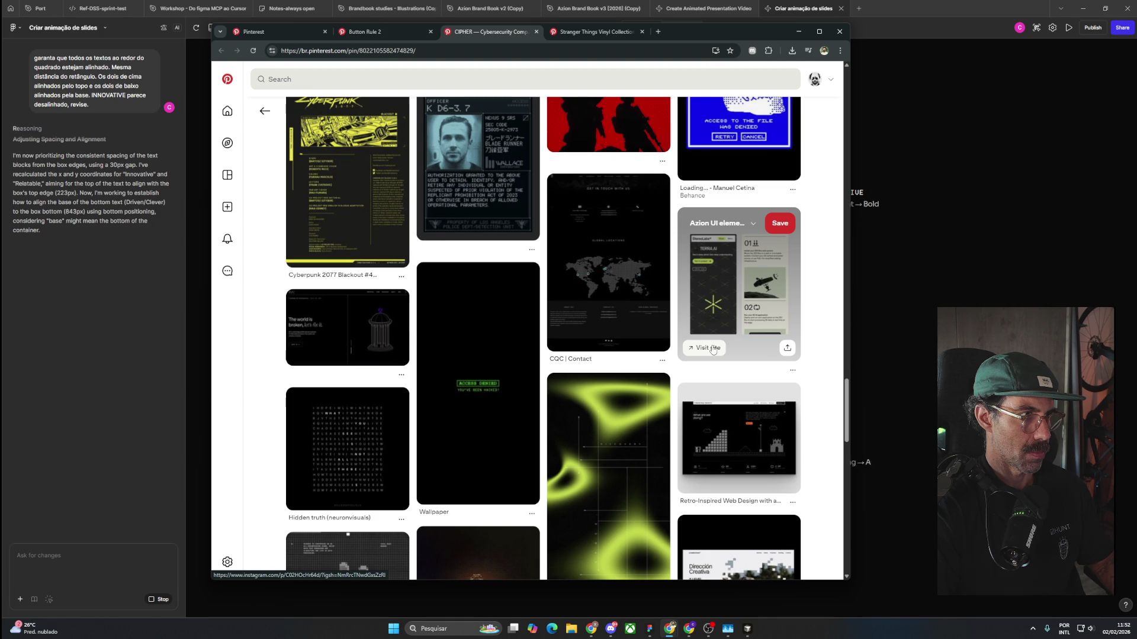
pyautogui.click(347, 203)
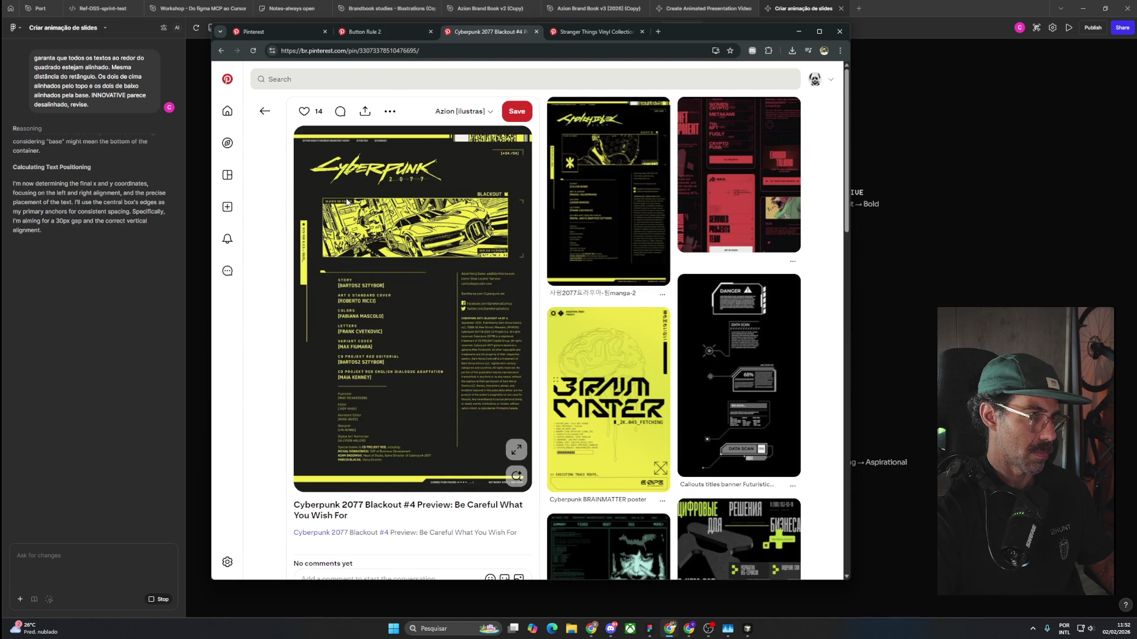
pyautogui.scroll(-5, 347, 207)
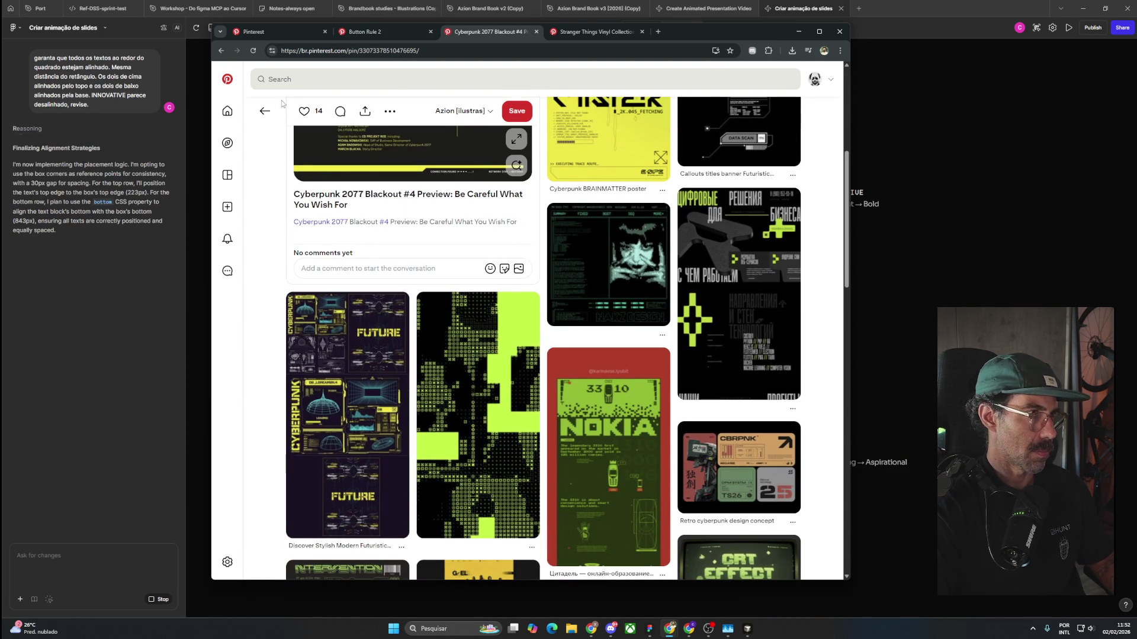
pyautogui.click(266, 114)
pyautogui.scroll(-5, 612, 349)
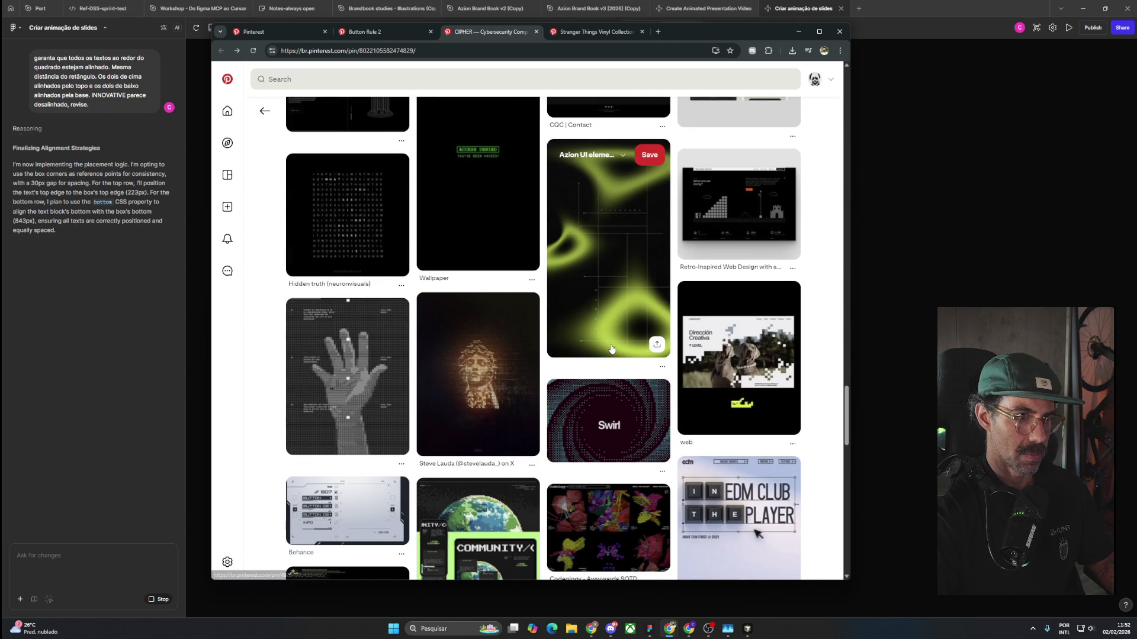
# Save the Retro-Inspired Web Design pin to the Curriculo board.
pyautogui.click(727, 216)
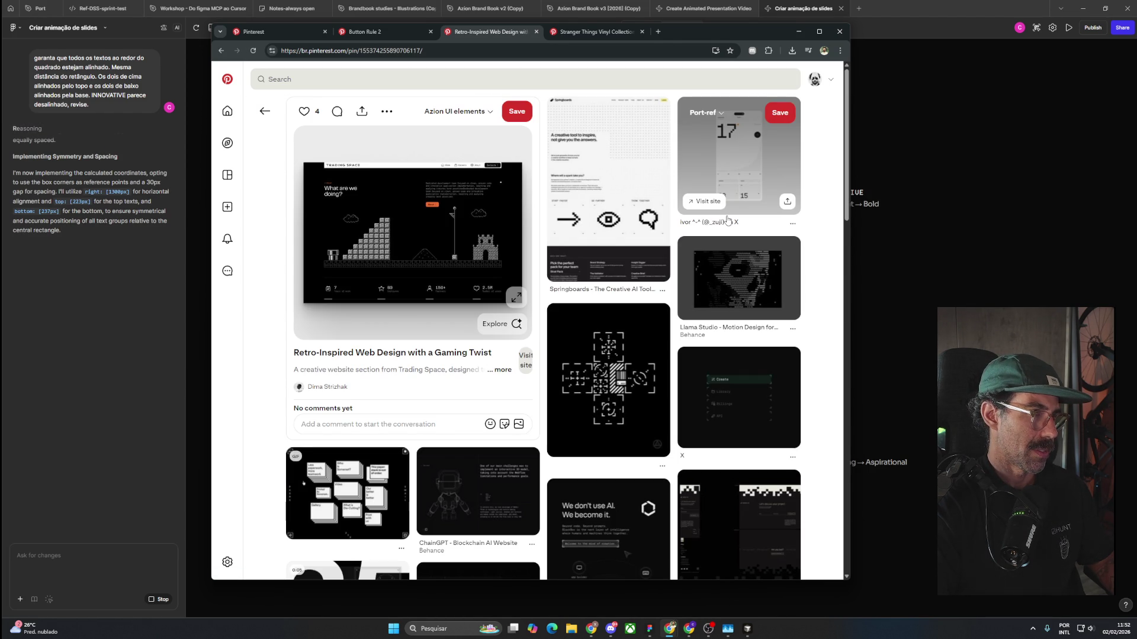
pyautogui.click(457, 111)
pyautogui.click(510, 211)
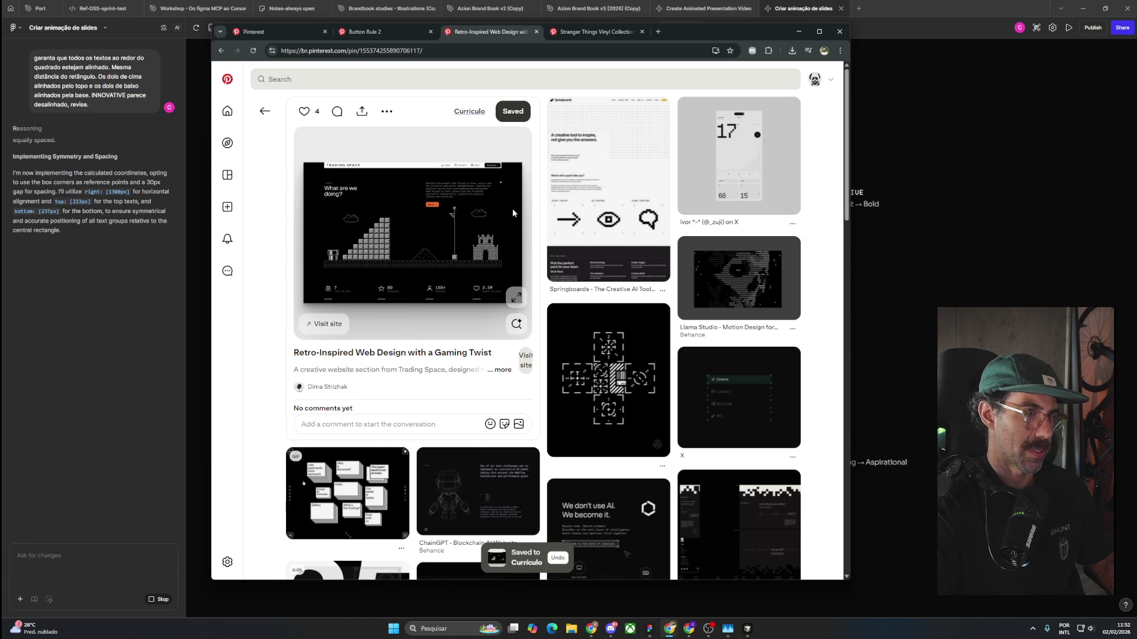
# Scroll the related pins and open the Catch — Lobby B pin.
pyautogui.scroll(-2, 691, 338)
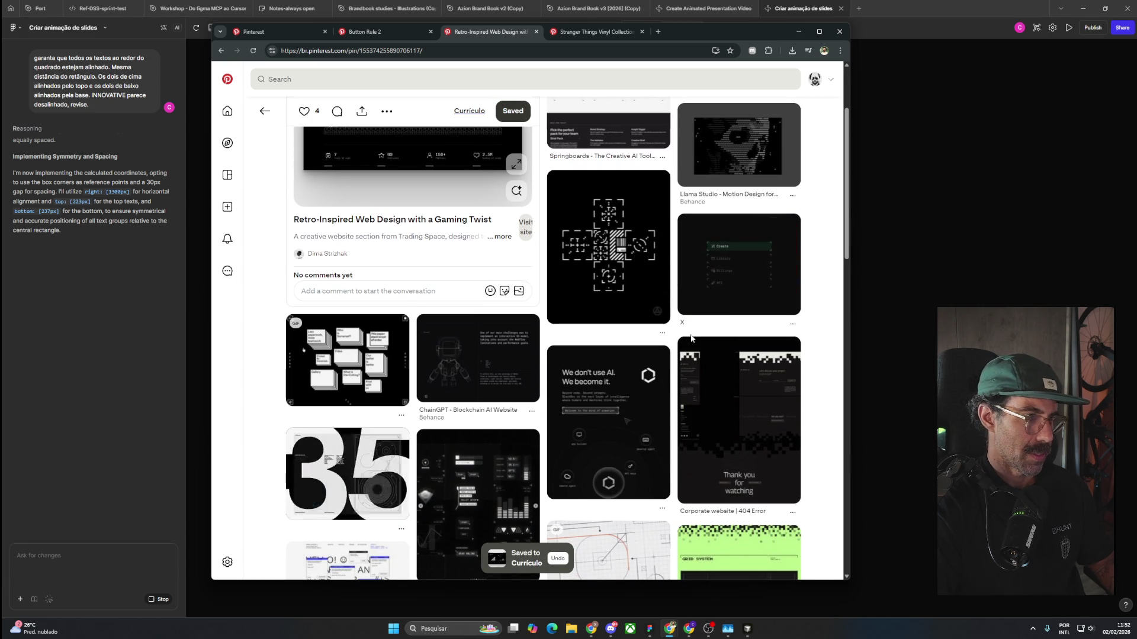
pyautogui.scroll(-5, 691, 338)
pyautogui.scroll(6, 691, 338)
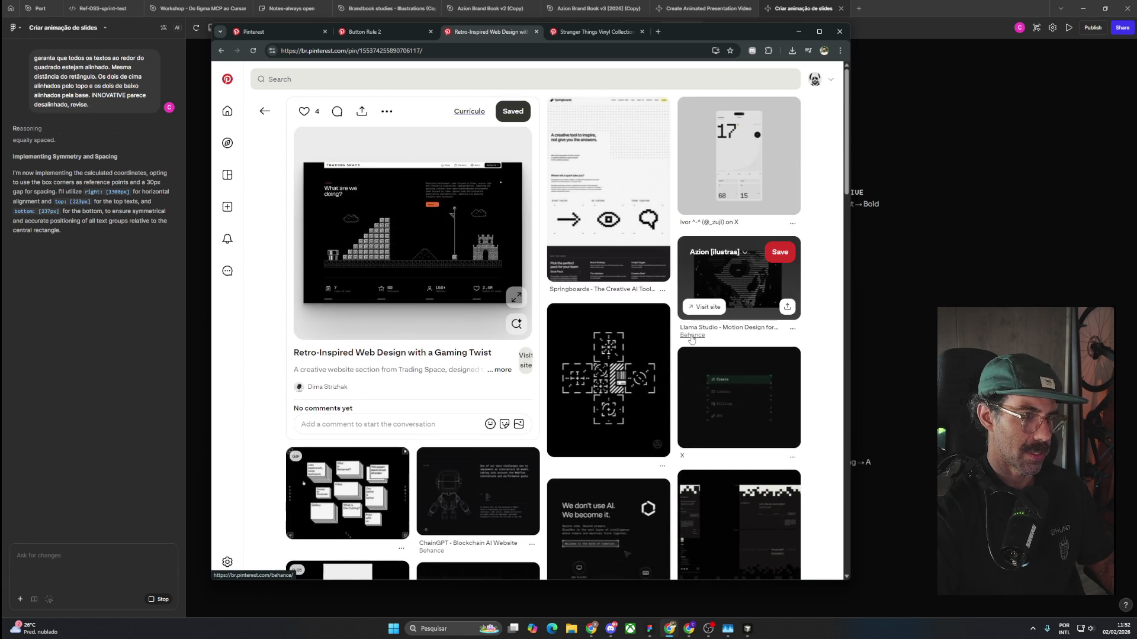
pyautogui.scroll(-4, 691, 339)
pyautogui.scroll(-5, 691, 339)
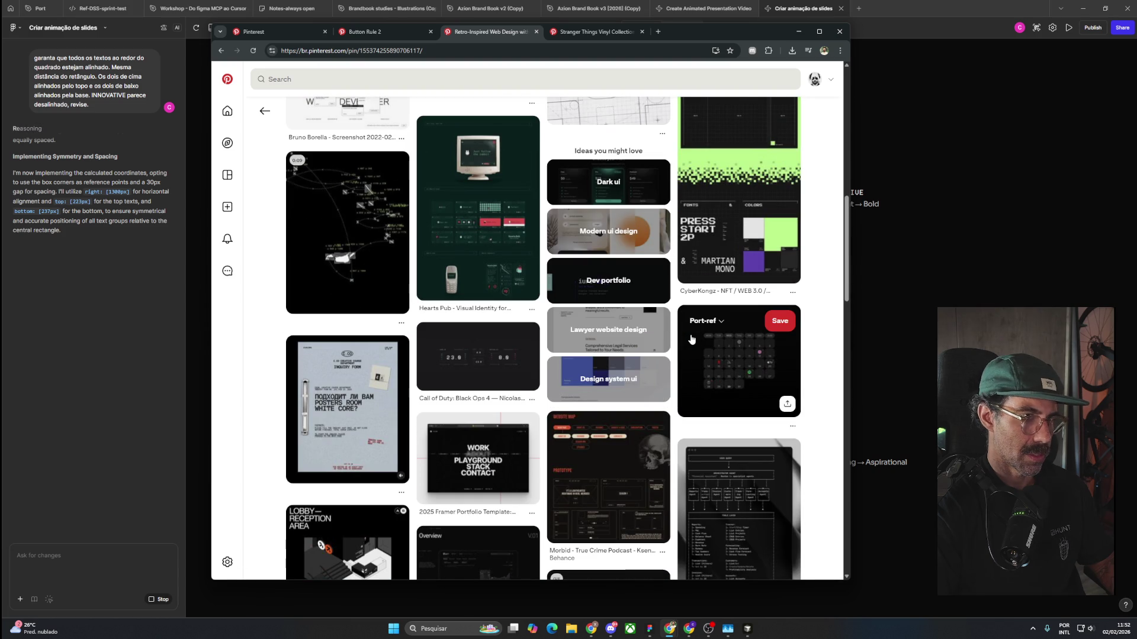
pyautogui.scroll(-1, 691, 339)
pyautogui.scroll(-2, 691, 338)
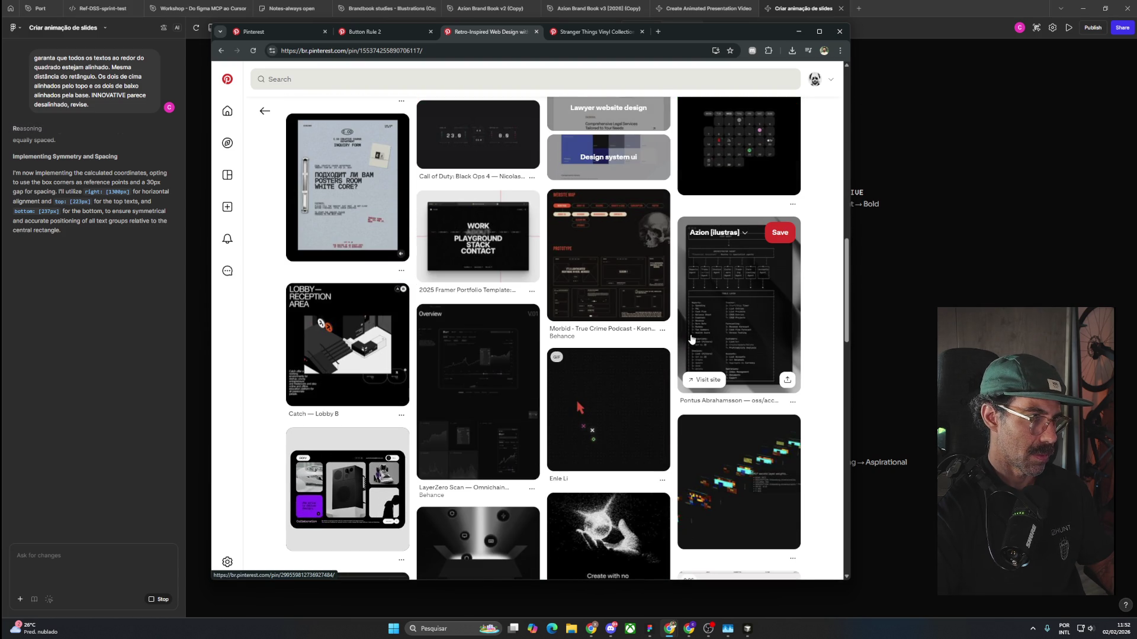
pyautogui.click(318, 373)
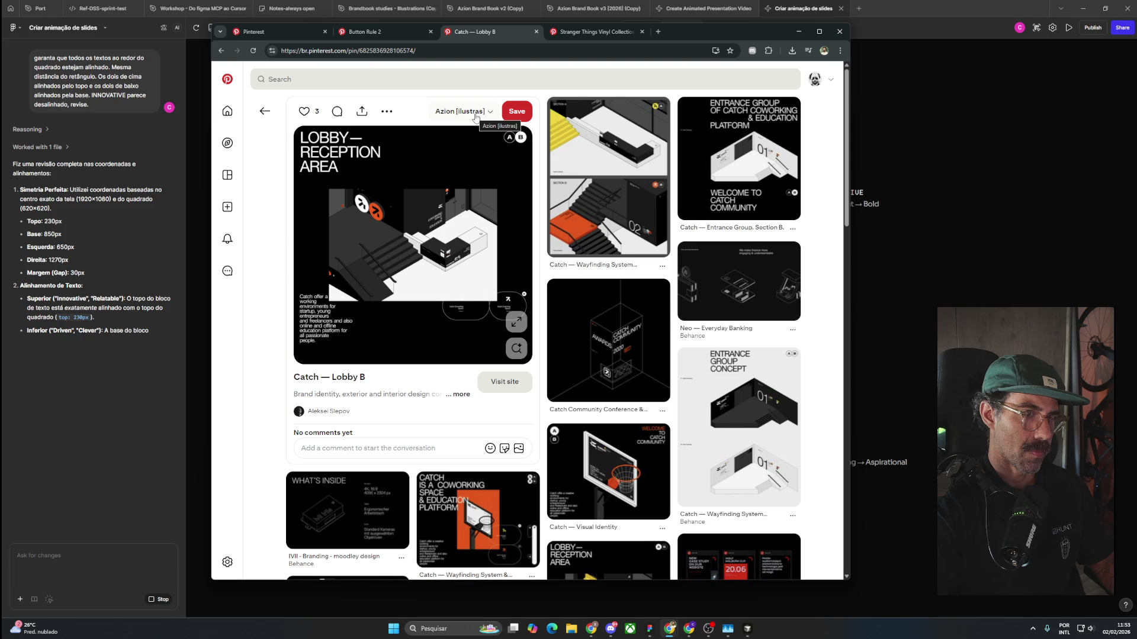
# Review the Catch — Lobby B pin and save it to the Curriculo board.
pyautogui.scroll(-3, 517, 358)
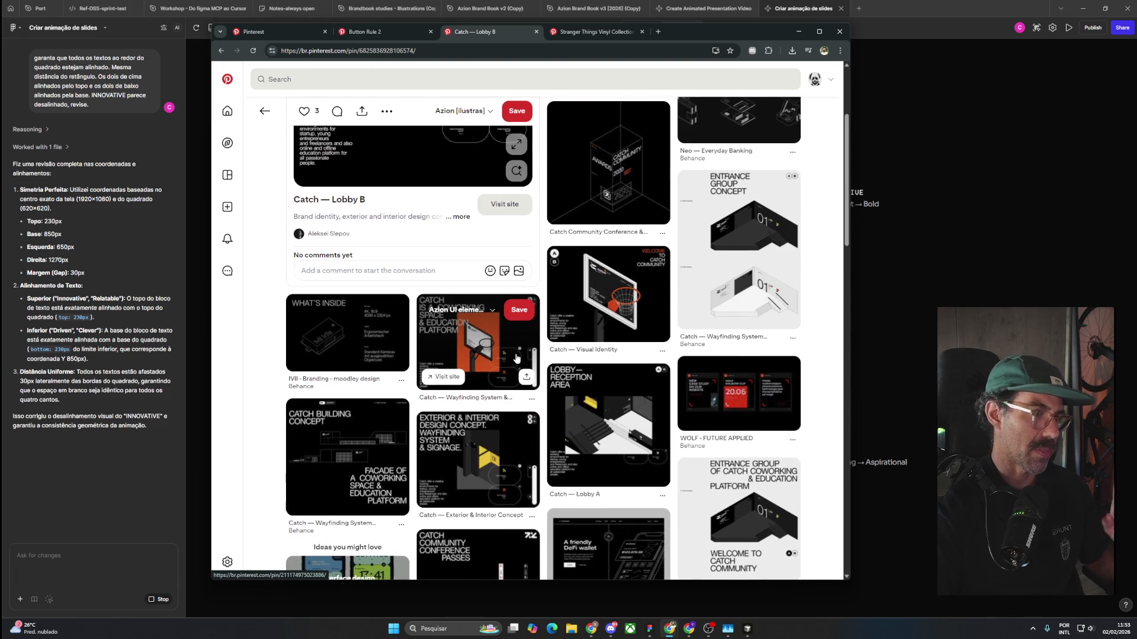
pyautogui.scroll(3, 389, 305)
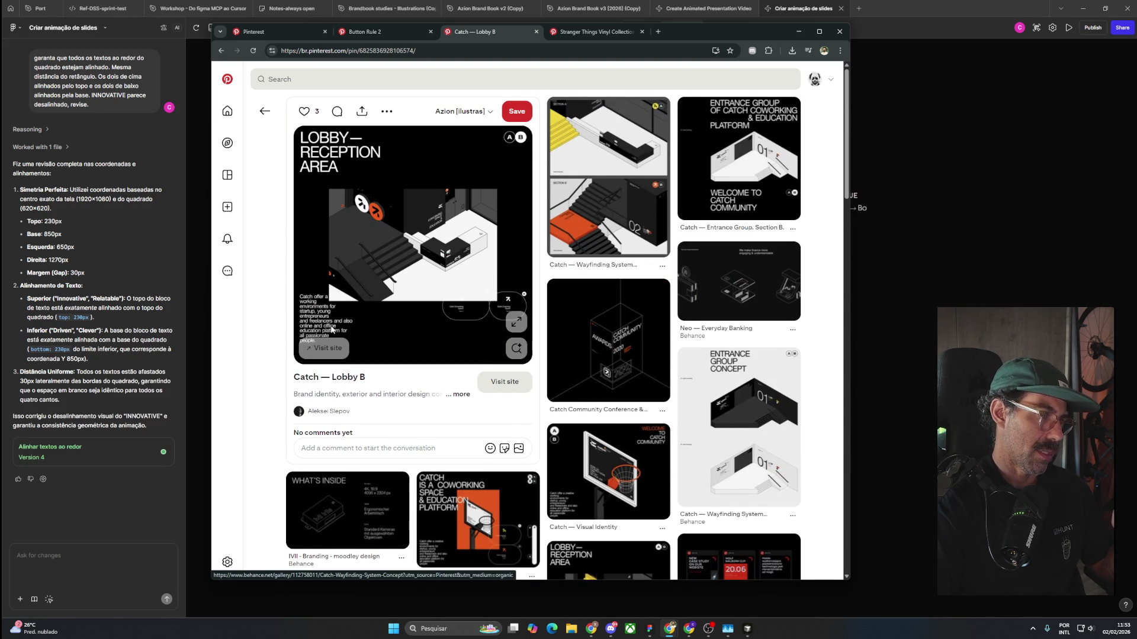
pyautogui.scroll(-2, 344, 325)
pyautogui.scroll(-2, 477, 278)
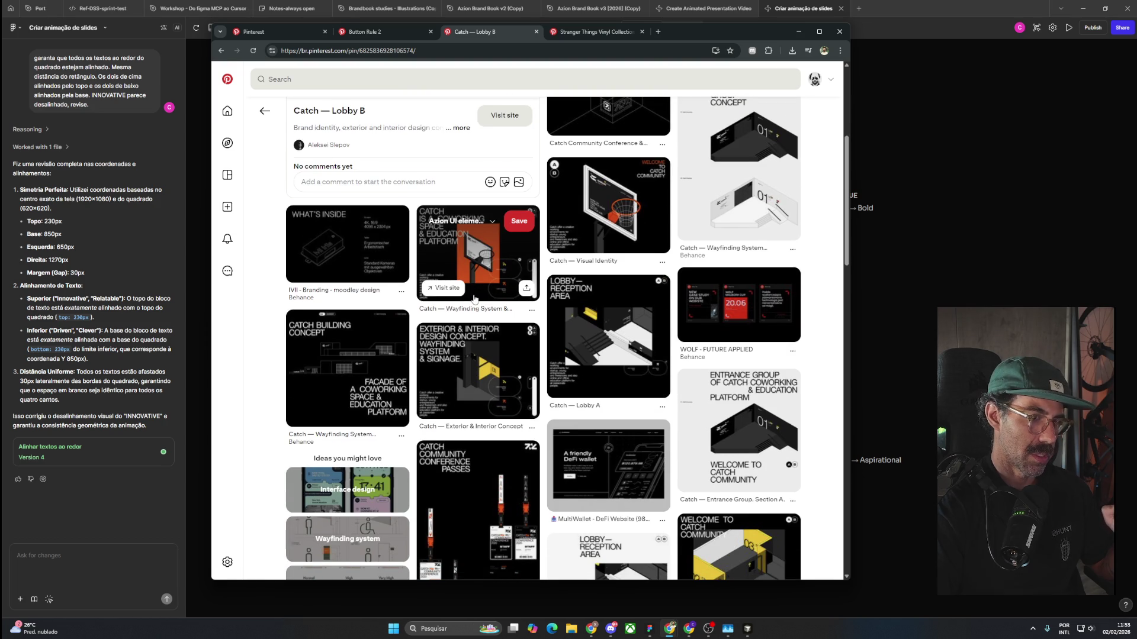
pyautogui.scroll(-3, 475, 299)
pyautogui.scroll(-2, 474, 299)
pyautogui.scroll(-2, 474, 299)
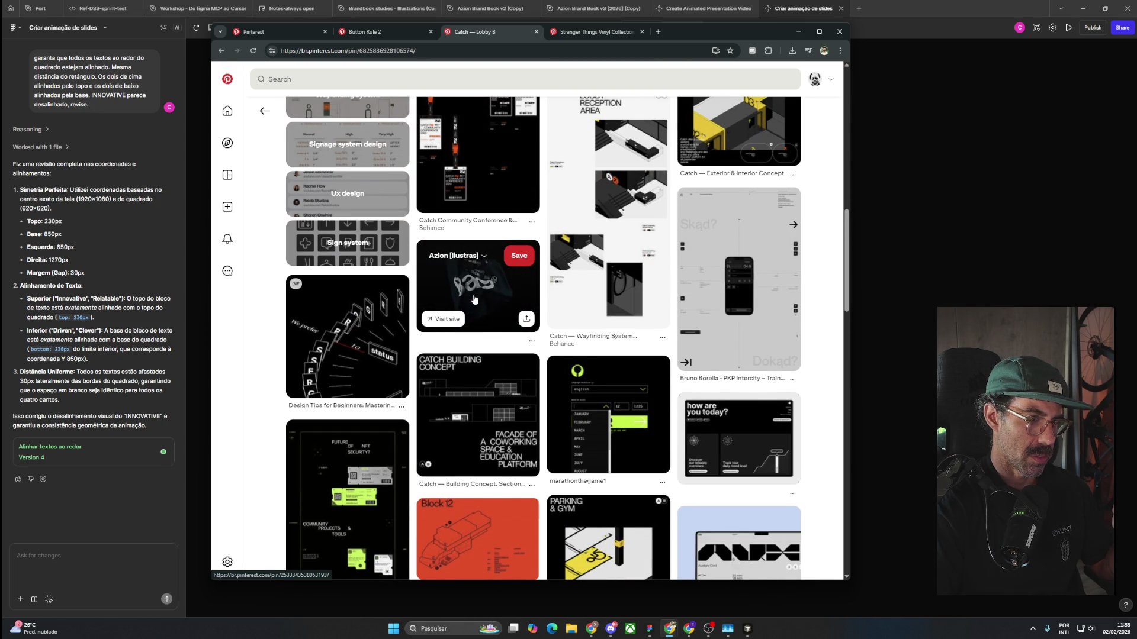
pyautogui.scroll(-3, 474, 299)
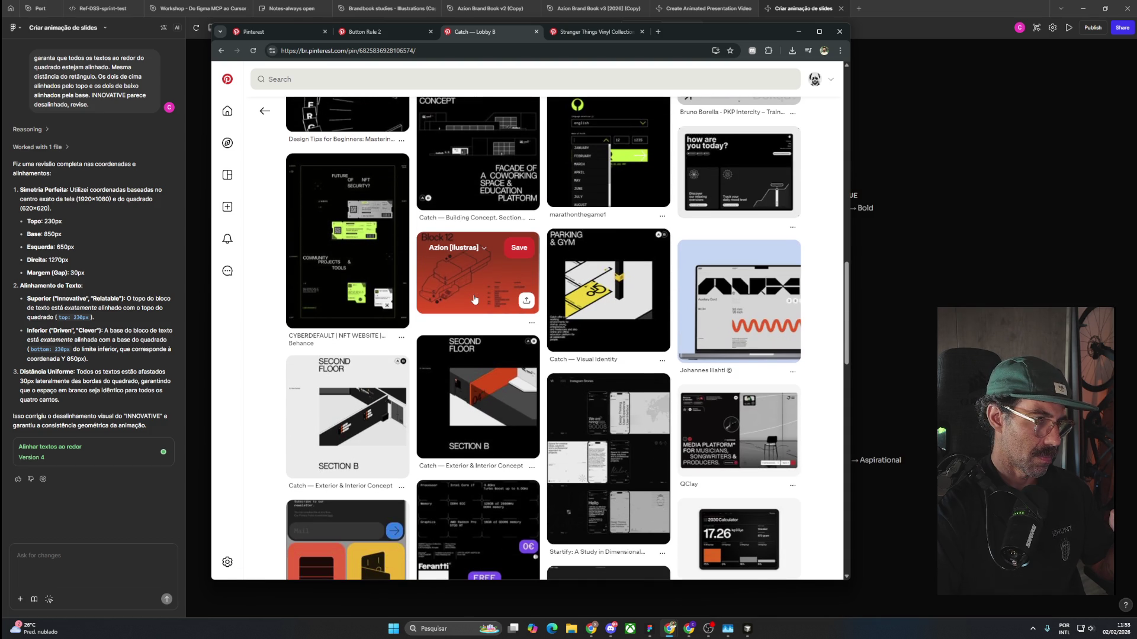
pyautogui.scroll(-4, 473, 299)
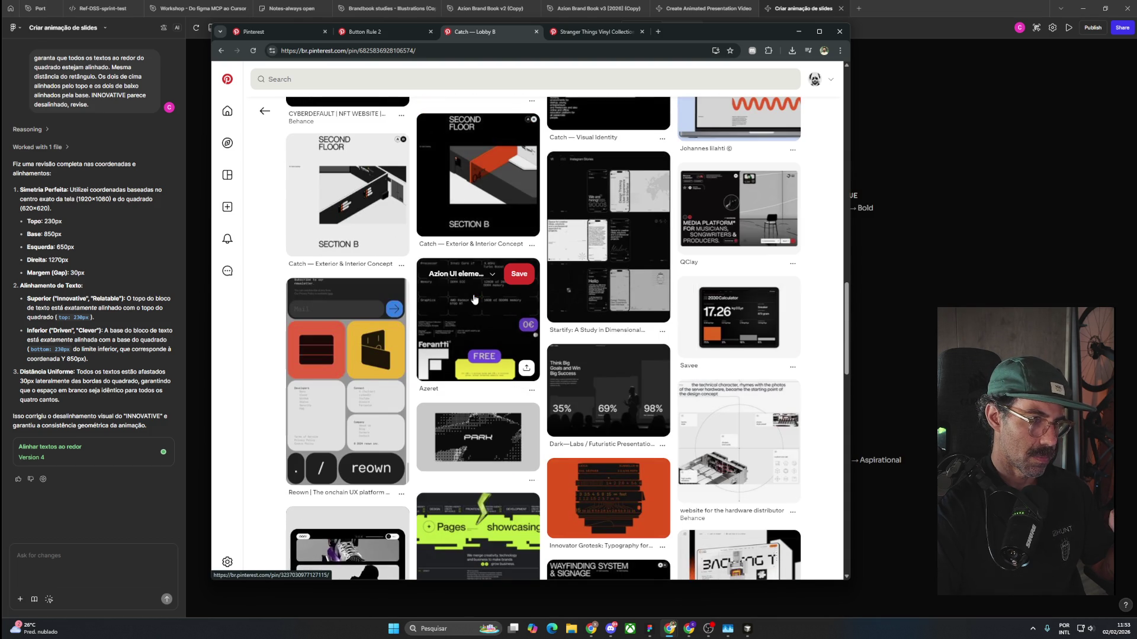
pyautogui.scroll(-3, 474, 299)
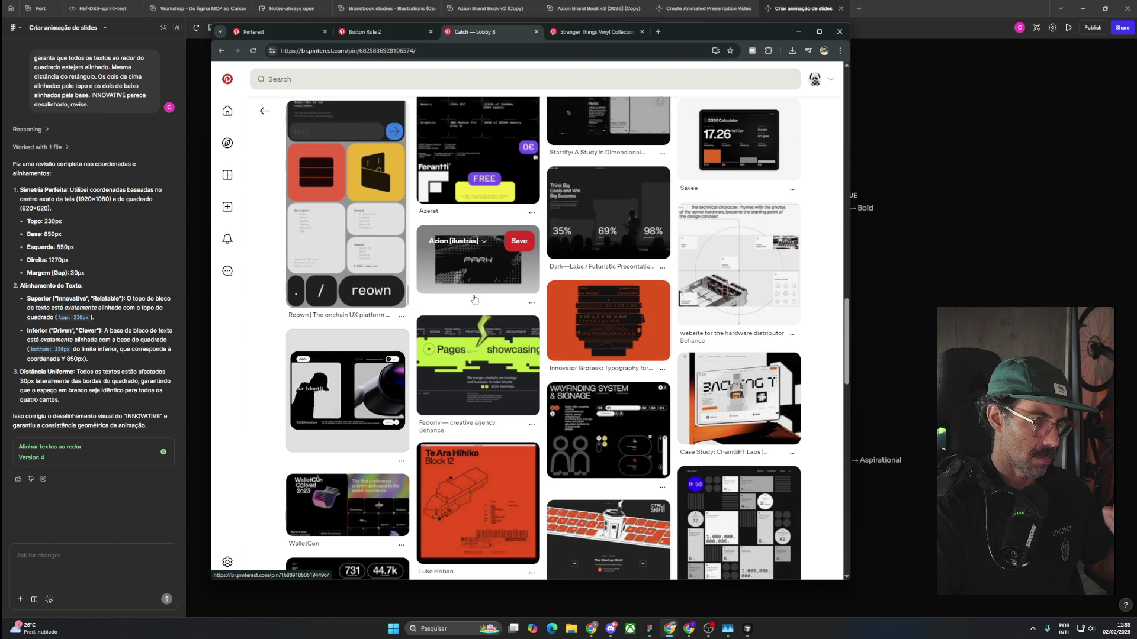
pyautogui.scroll(10, 473, 299)
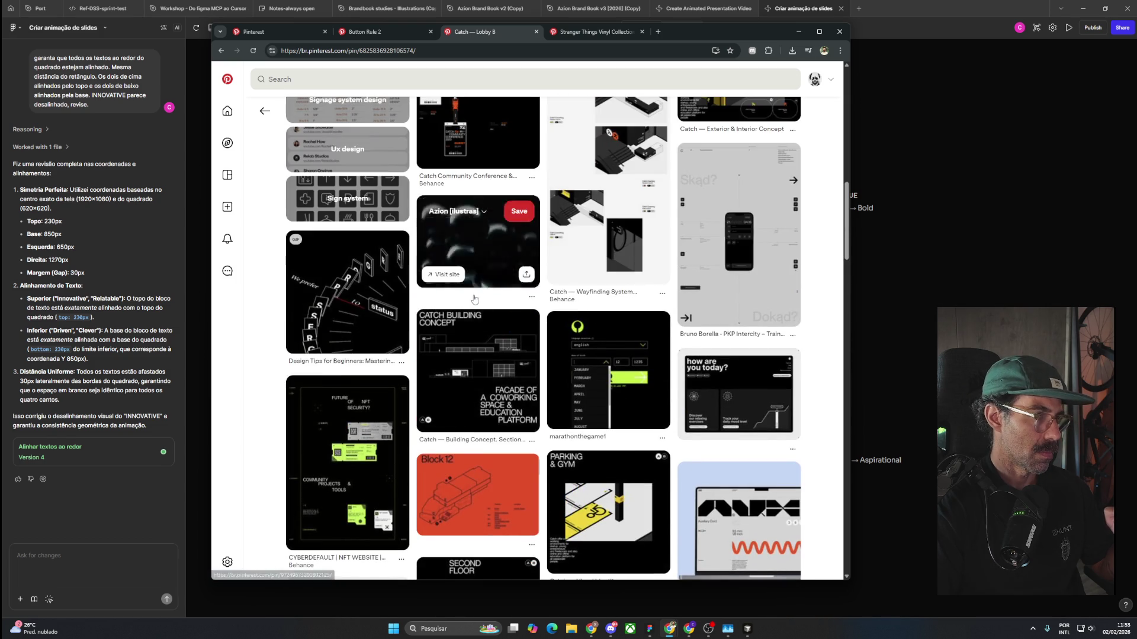
pyautogui.scroll(1, 474, 299)
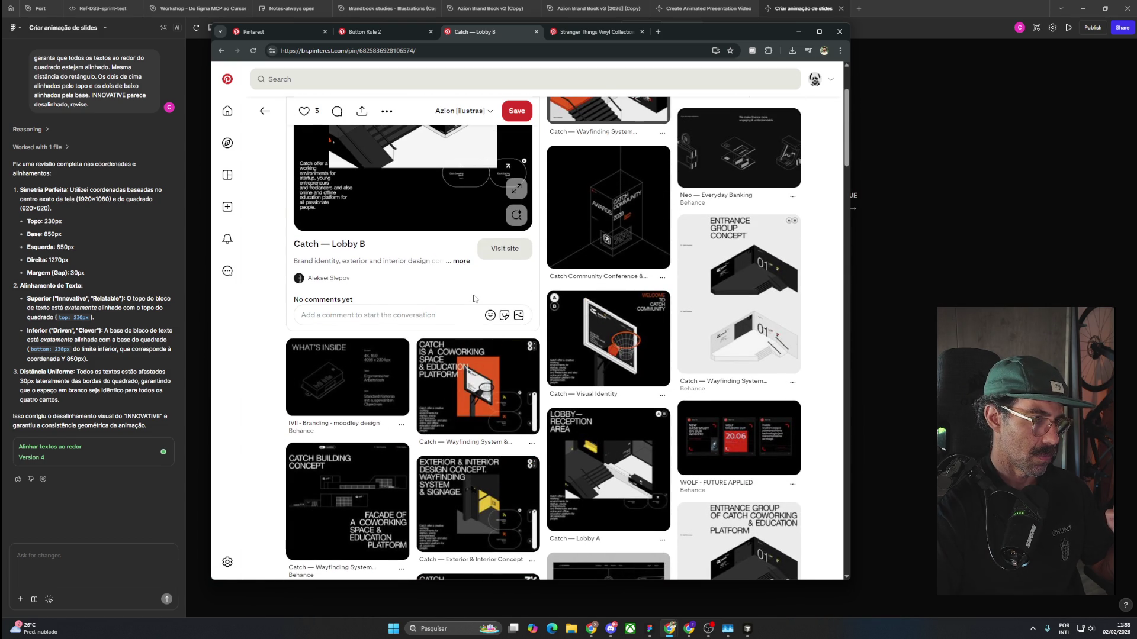
pyautogui.scroll(2, 474, 293)
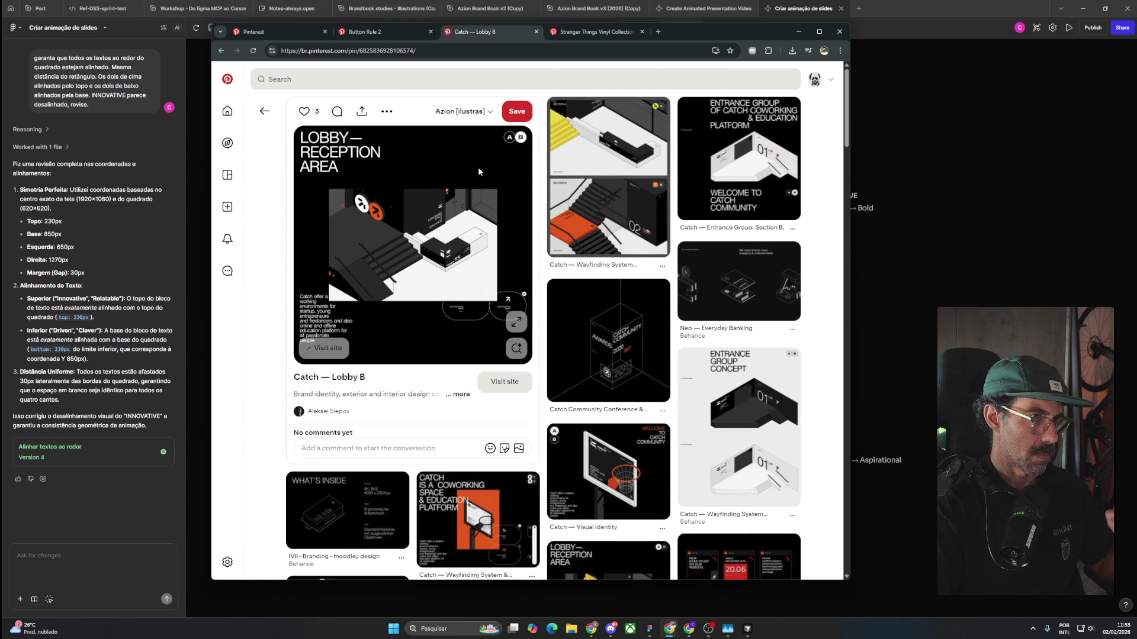
pyautogui.click(463, 111)
pyautogui.click(500, 218)
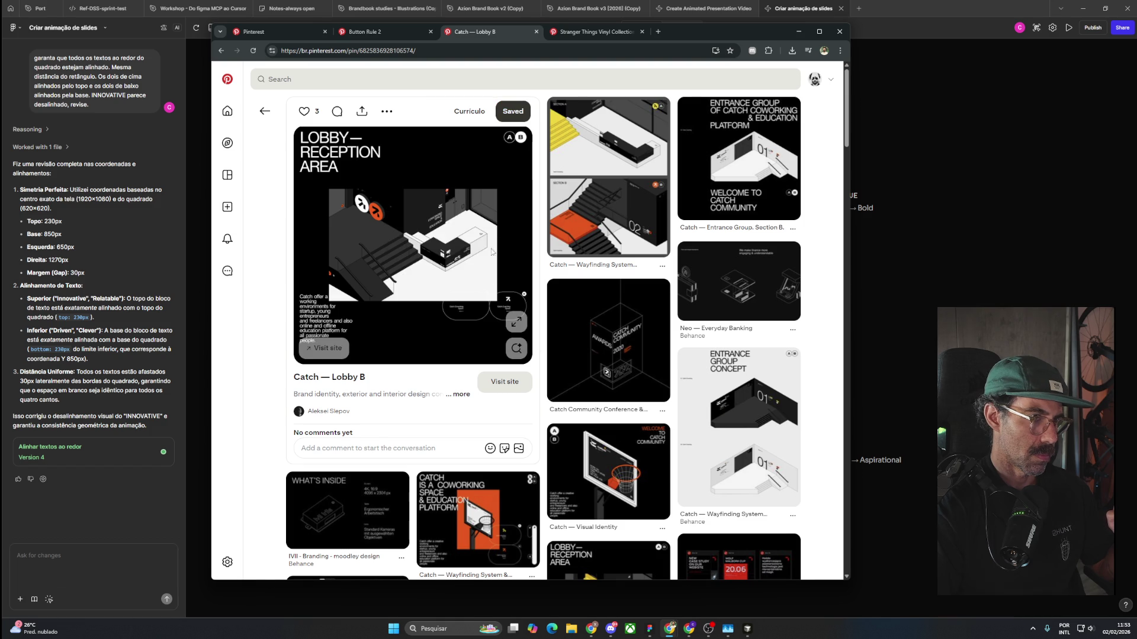
# Open the Catch — Wayfinding System & Signage pin, then the Catch — Visual Identity pin.
pyautogui.scroll(-3, 493, 231)
pyautogui.click(475, 354)
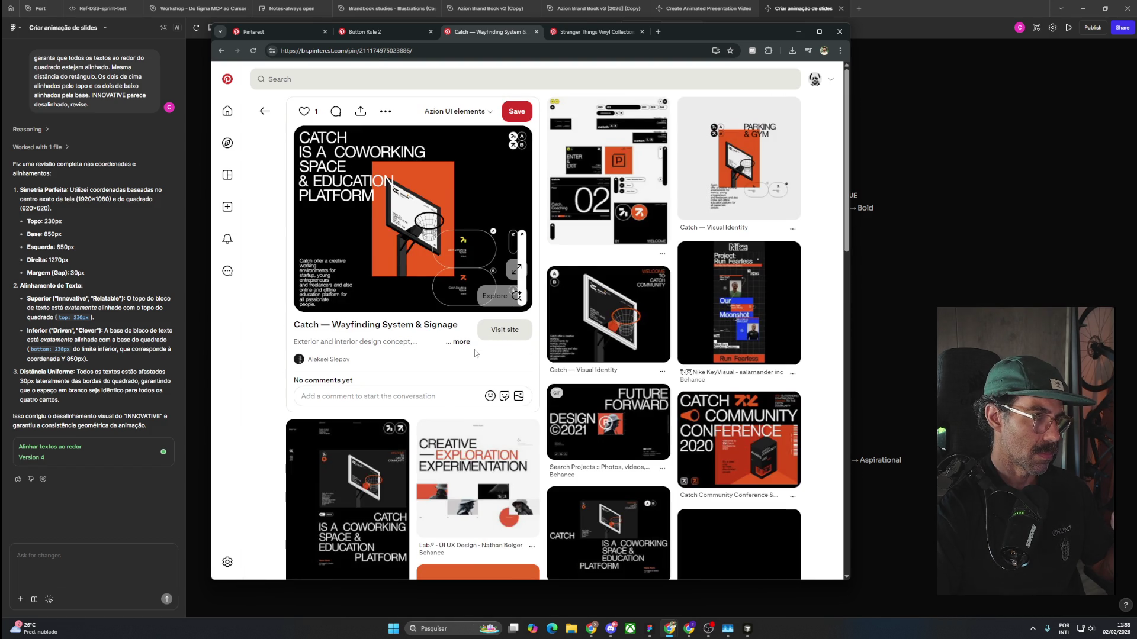
pyautogui.moveTo(704, 350)
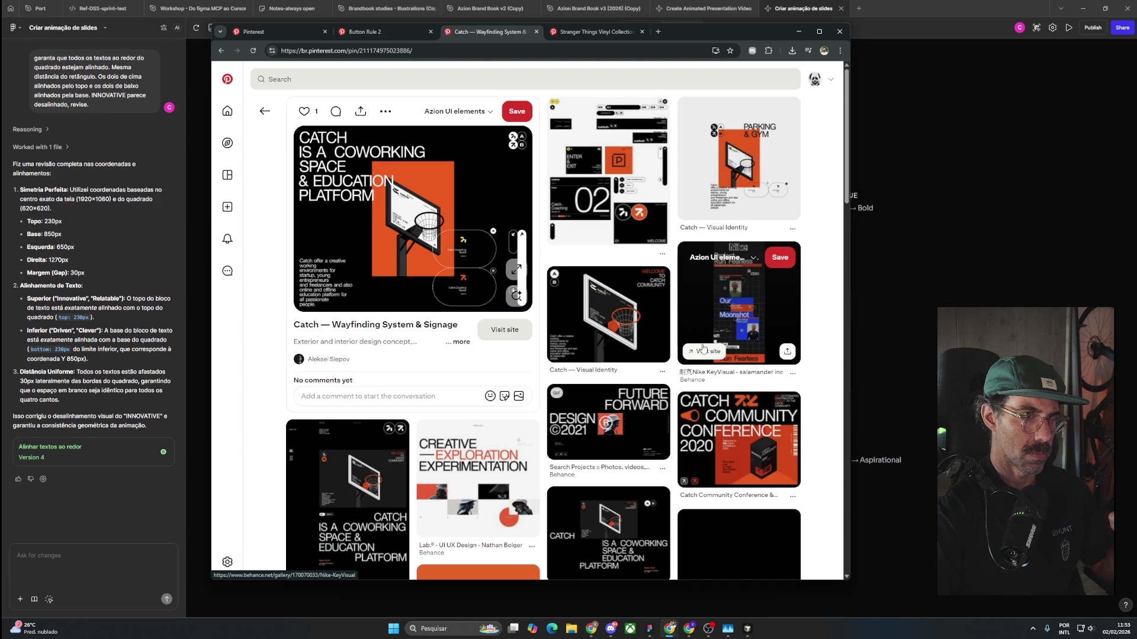
pyautogui.click(731, 169)
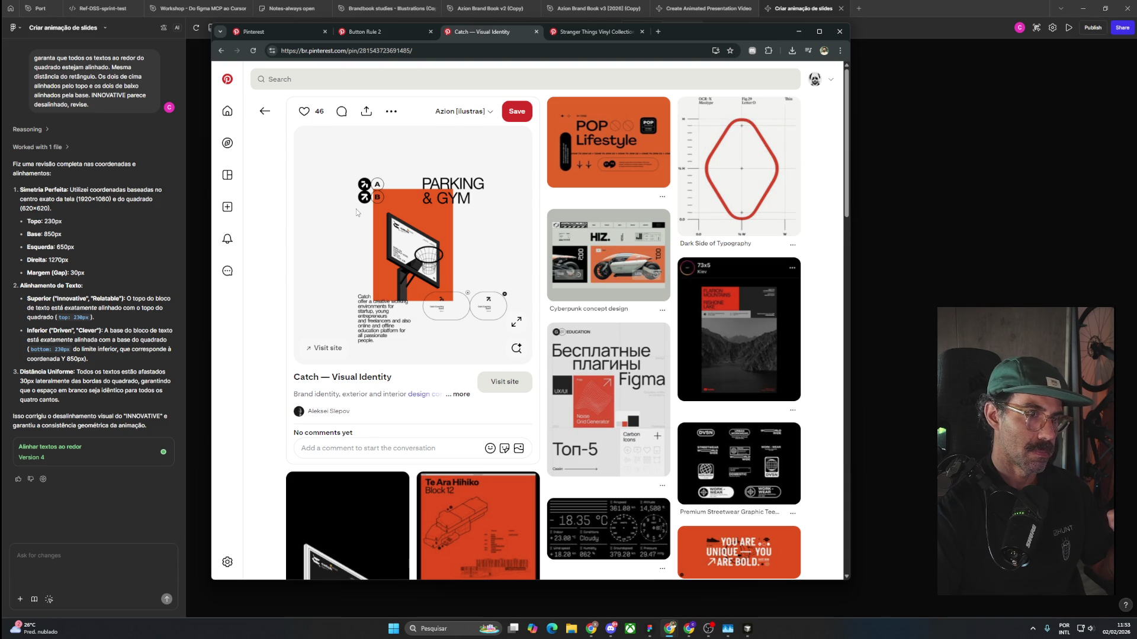
# Browse the Visual Identity related pins, then return to the Figma Make slide preview.
pyautogui.scroll(-3, 356, 212)
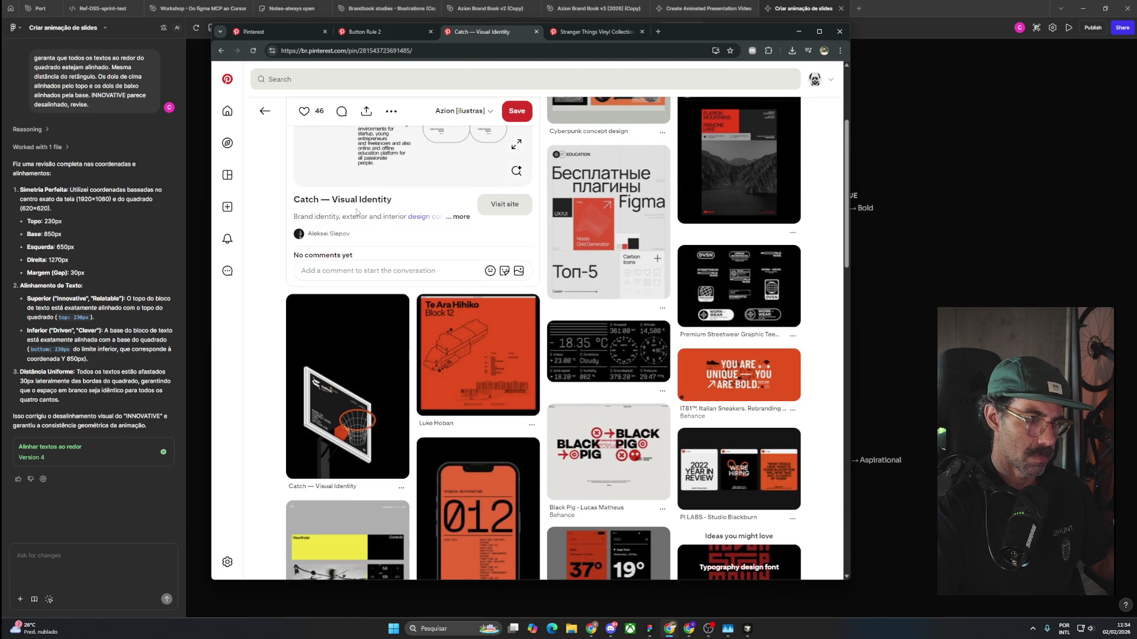
pyautogui.scroll(-5, 356, 212)
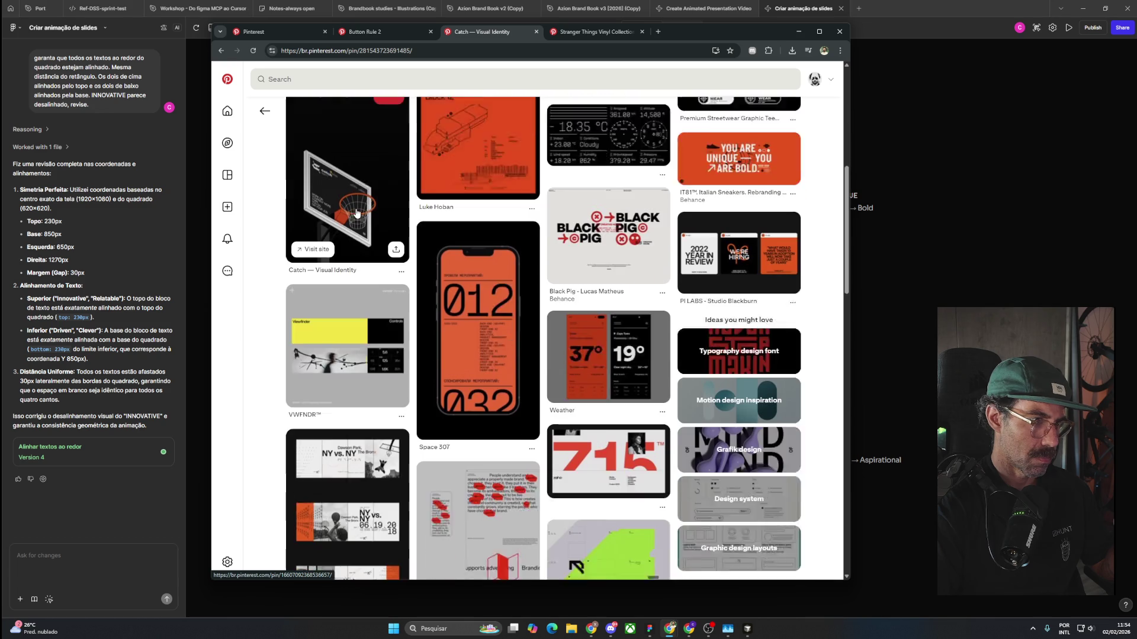
pyautogui.scroll(-3, 356, 212)
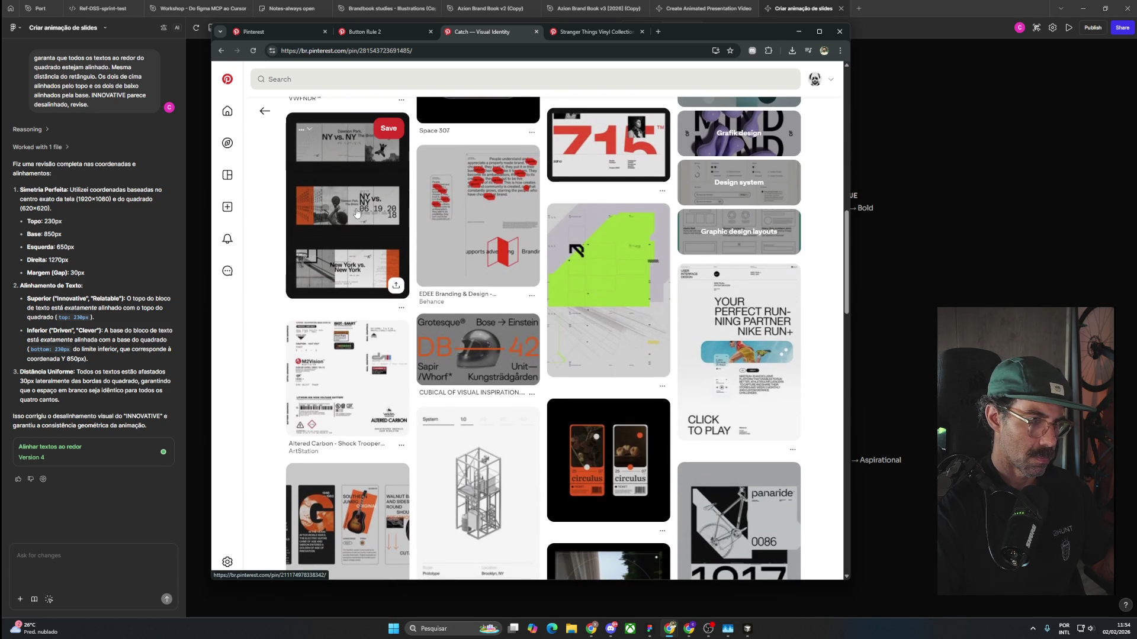
pyautogui.scroll(-2, 357, 212)
pyautogui.scroll(-3, 356, 212)
pyautogui.scroll(-2, 356, 212)
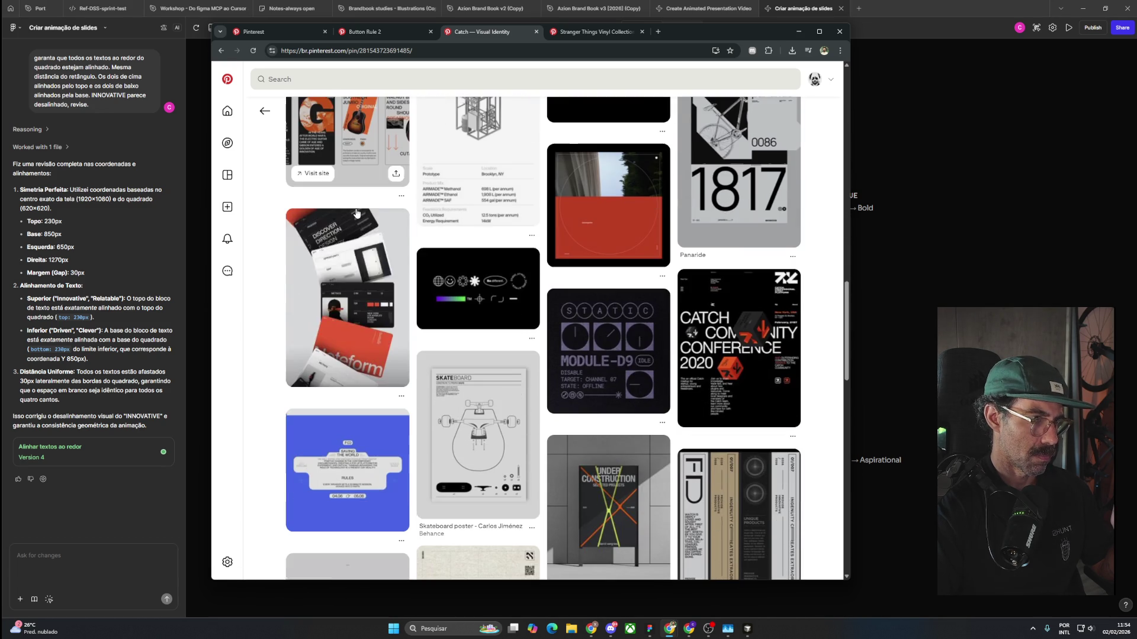
pyautogui.scroll(-4, 356, 212)
pyautogui.scroll(-4, 357, 212)
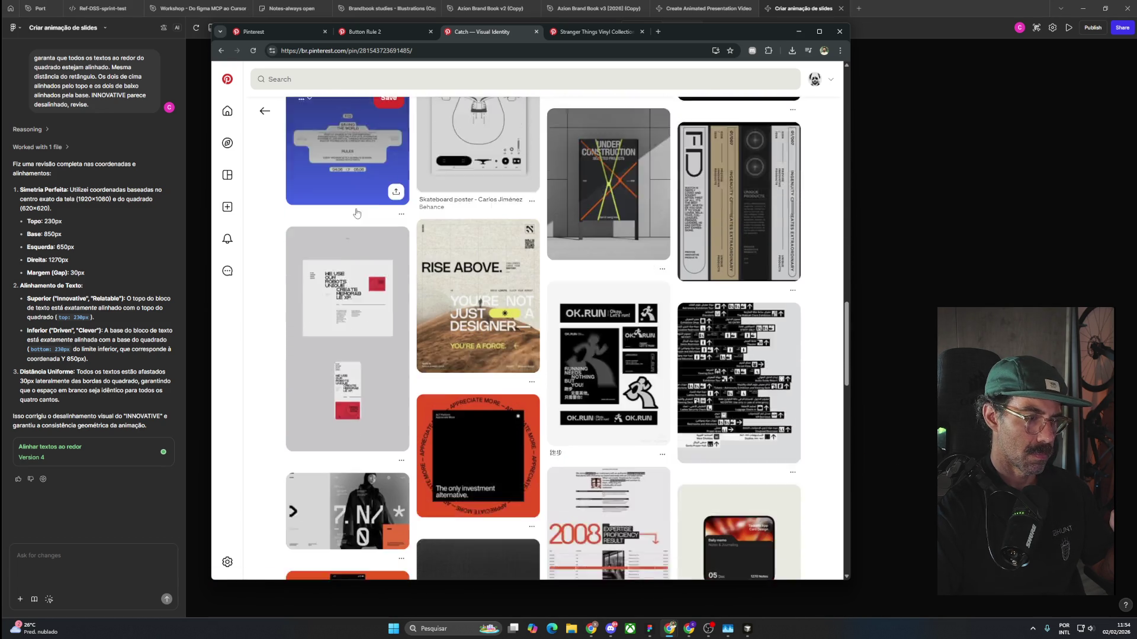
pyautogui.scroll(5, 356, 212)
pyautogui.scroll(-5, 356, 213)
pyautogui.scroll(-5, 729, 360)
pyautogui.scroll(-3, 728, 360)
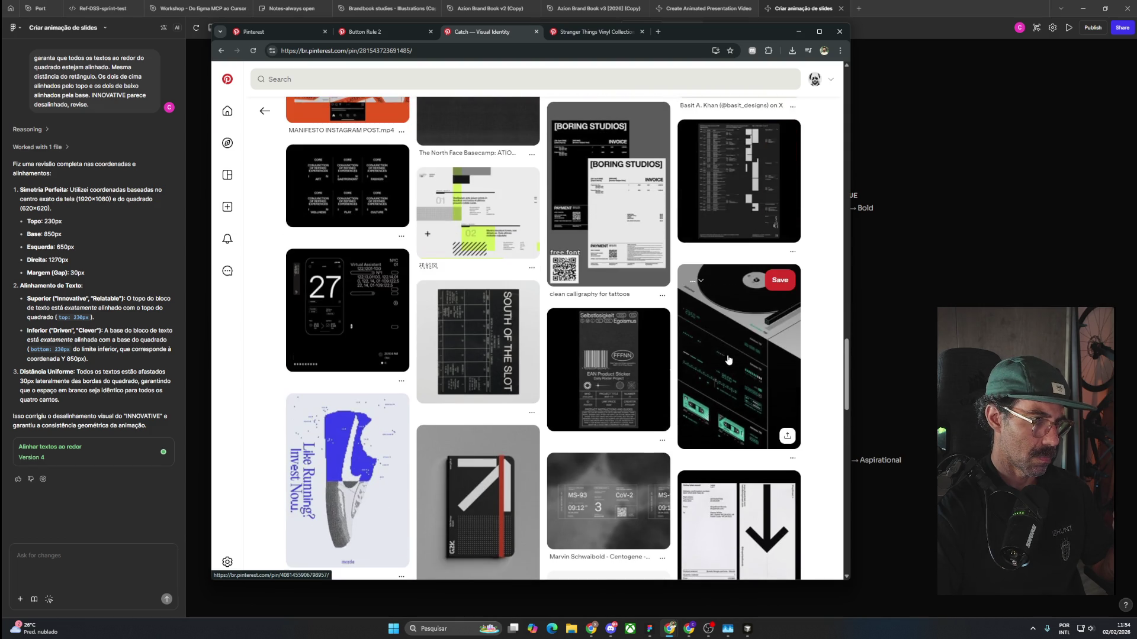
pyautogui.scroll(-2, 729, 360)
pyautogui.hotkey('alt', 'Tab')
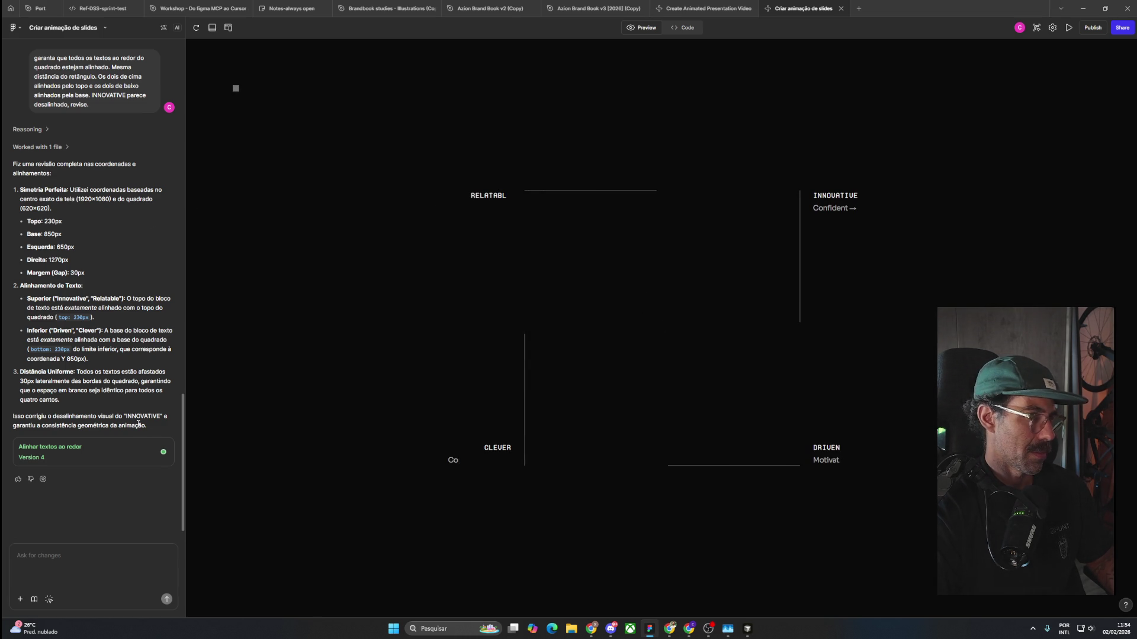
pyautogui.scroll(3, 138, 424)
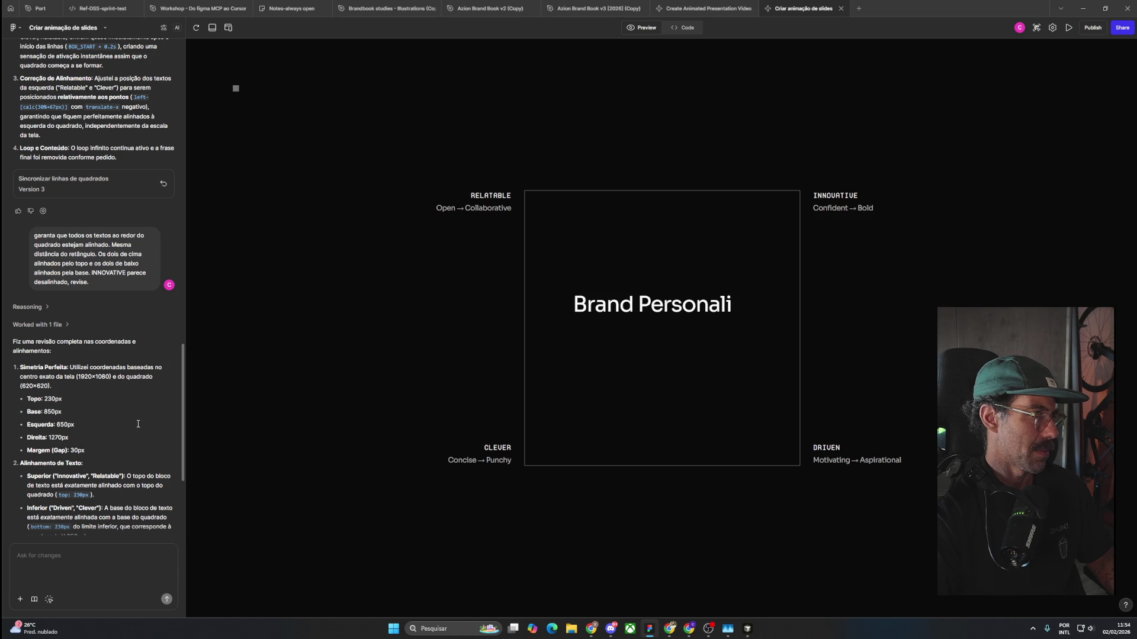
pyautogui.scroll(-3, 138, 424)
pyautogui.scroll(5, 138, 425)
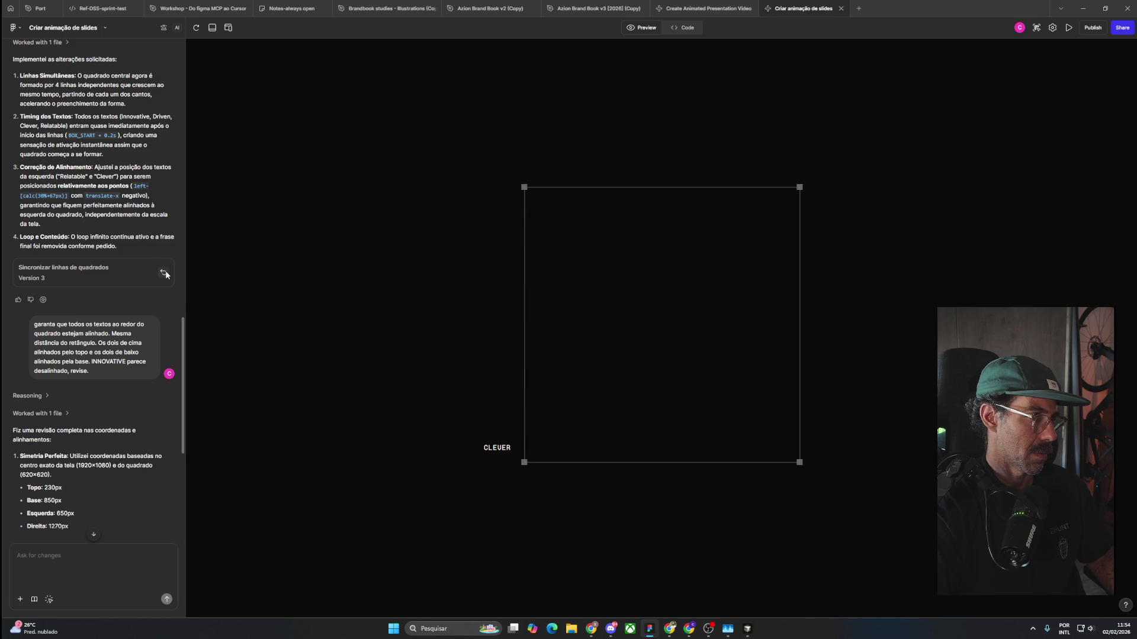
pyautogui.click(164, 273)
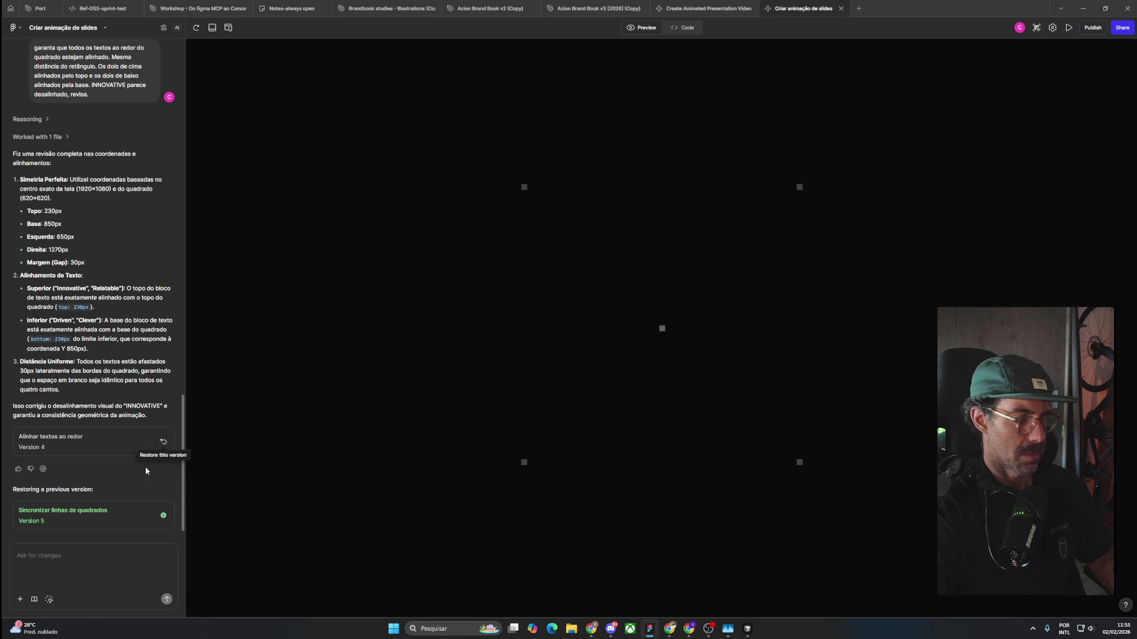
# Put the cursor in the Ask for changes box to begin a new request.
pyautogui.click(84, 559)
# Tell Figma Make that INNOVATIVE and DRIVEN look misaligned with the other labels, then return to Pinterest.
pyautogui.write('INN')
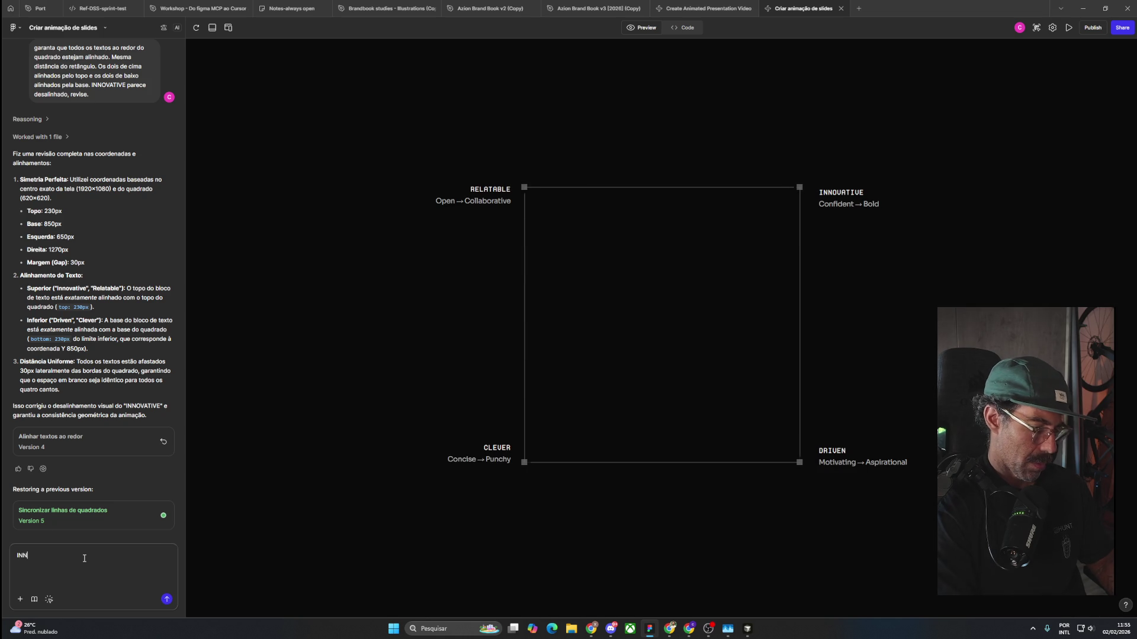
pyautogui.write('OVATIVE and')
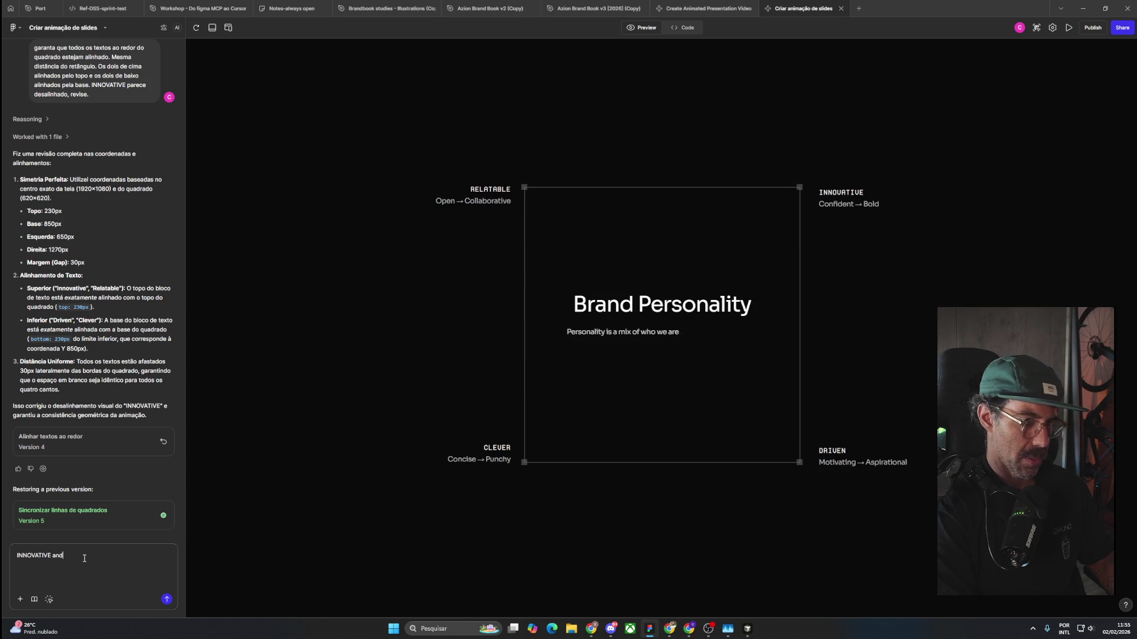
pyautogui.write(' DRIVEN, ')
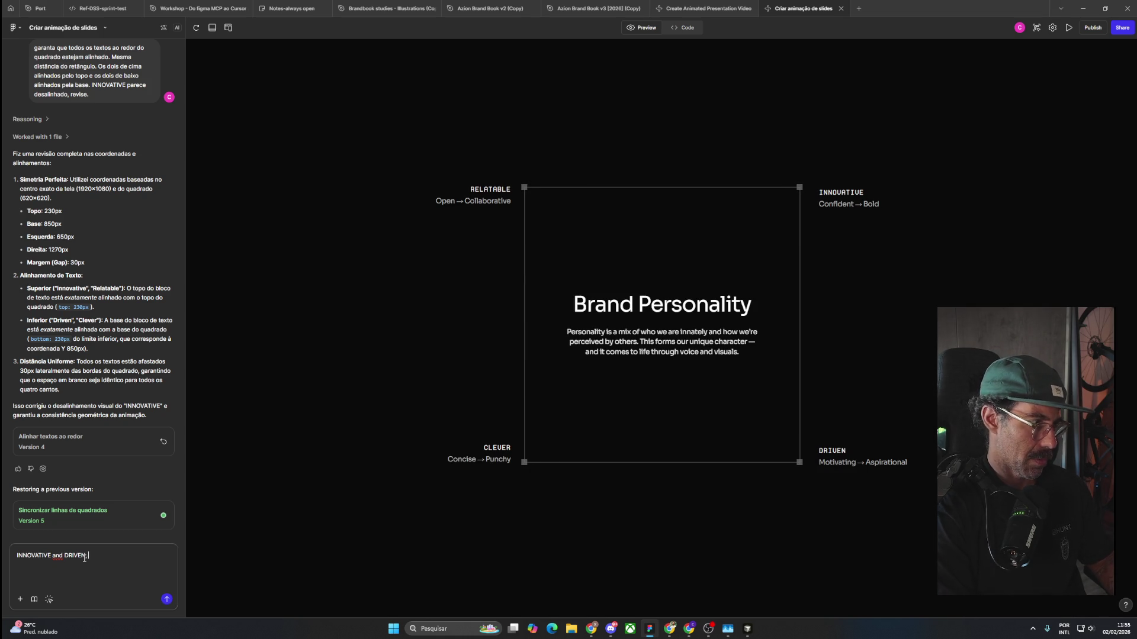
pyautogui.write('parecem estar ')
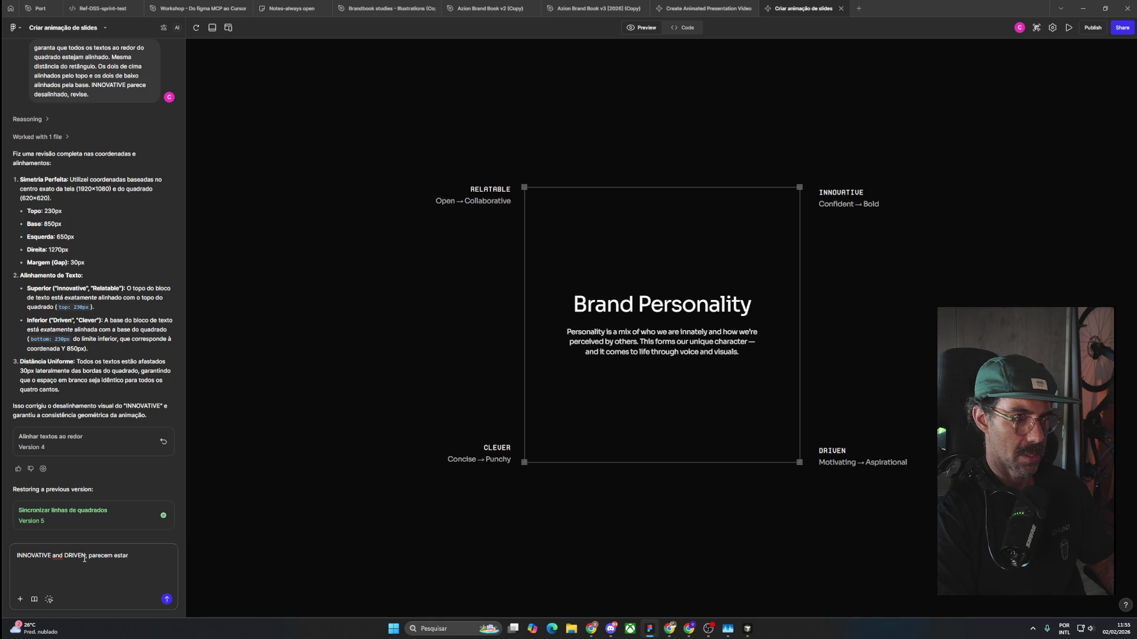
pyautogui.write('desalinhados com os')
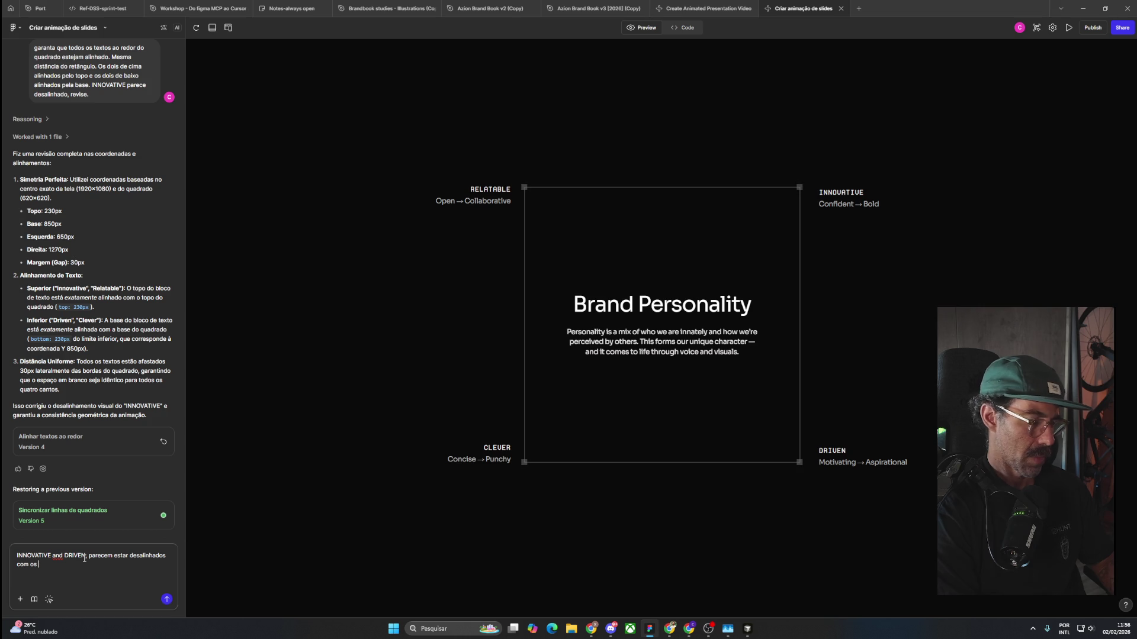
pyautogui.write('outros itens.')
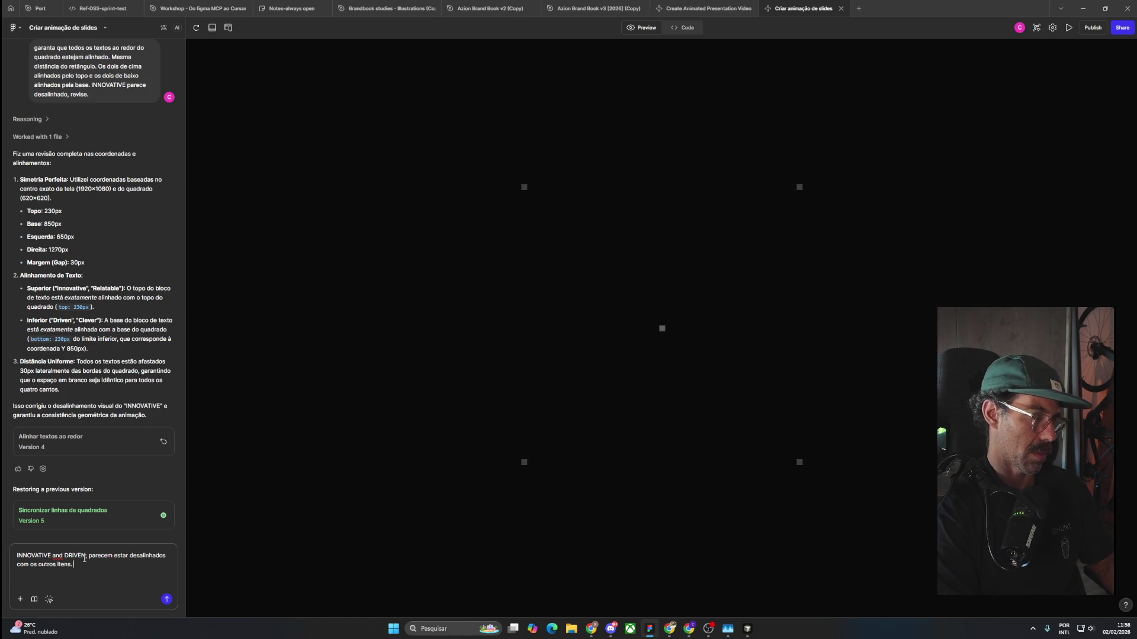
pyautogui.press('Return')
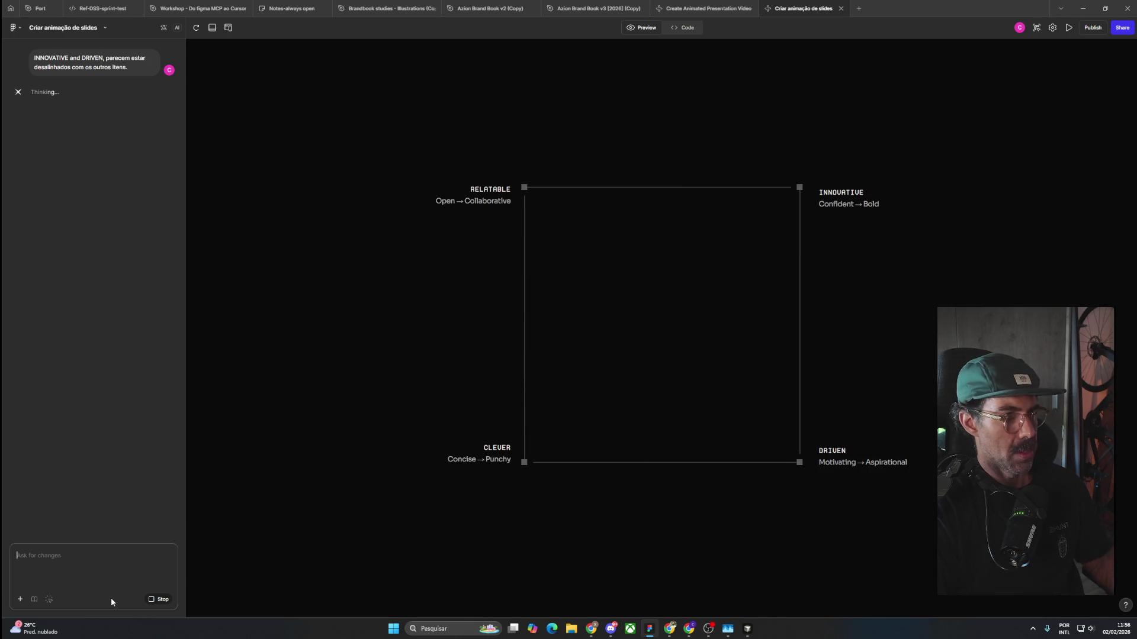
pyautogui.hotkey('alt', 'Tab')
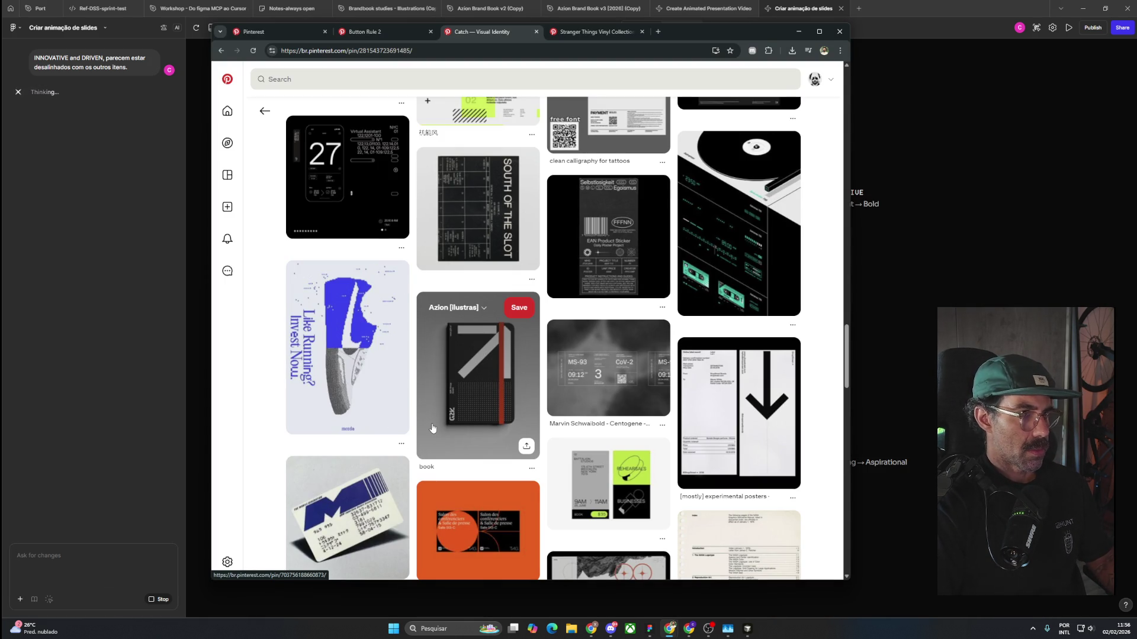
# Scroll through the Catch — Visual Identity related pins, then show the Stranger Things Vinyl Collection tab.
pyautogui.scroll(-2, 432, 428)
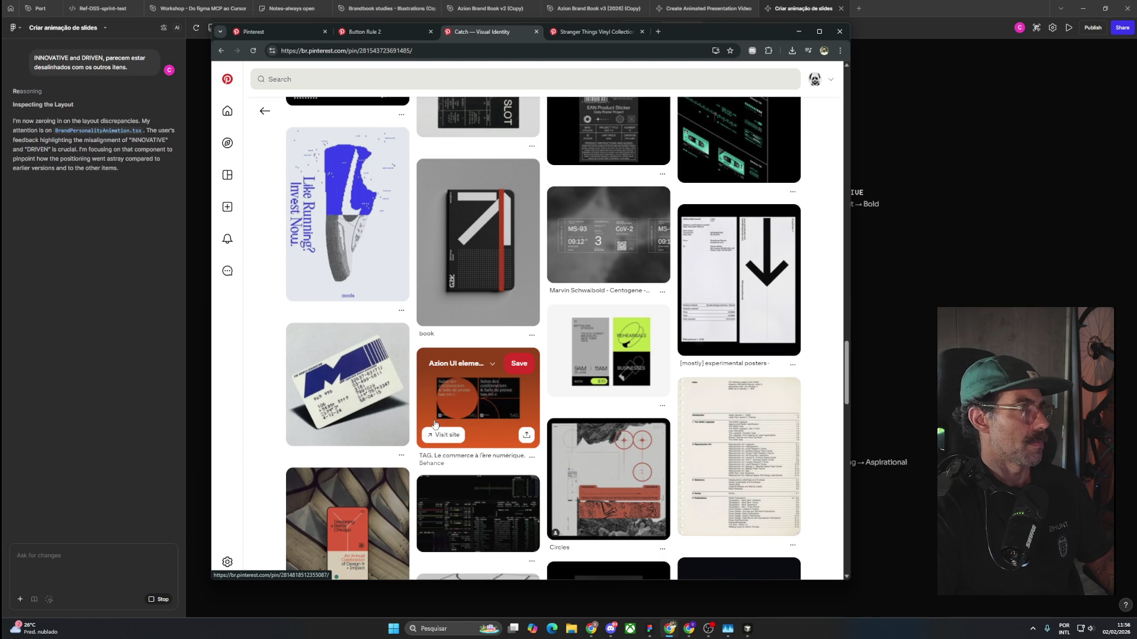
pyautogui.scroll(-2, 435, 424)
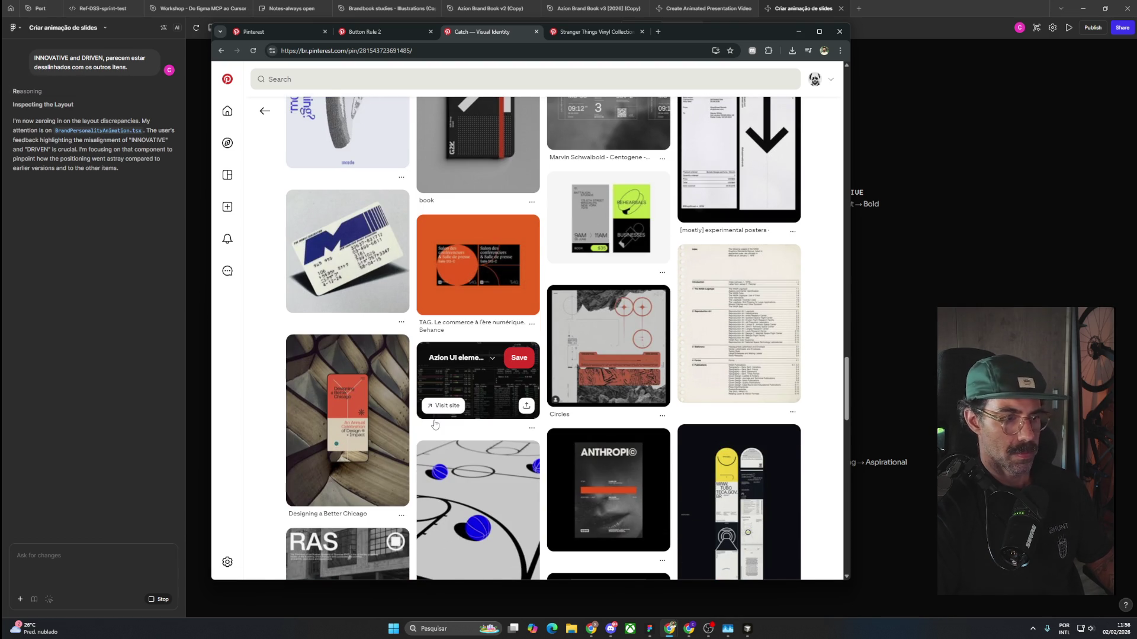
pyautogui.scroll(-3, 435, 424)
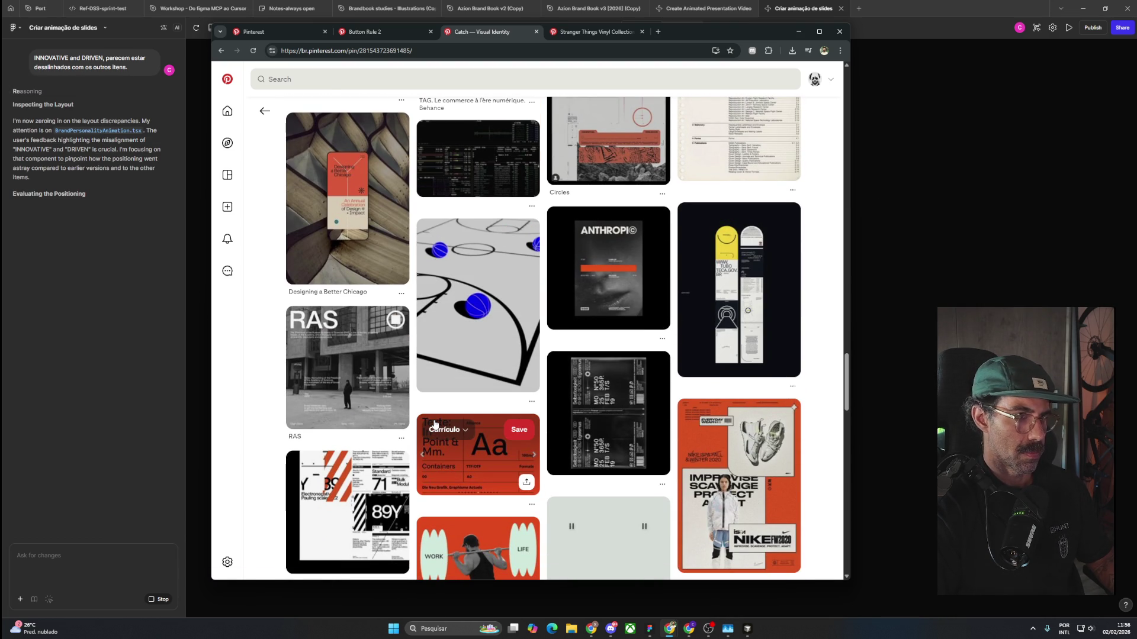
pyautogui.scroll(-3, 435, 424)
pyautogui.scroll(-3, 266, 441)
pyautogui.scroll(-4, 266, 441)
pyautogui.scroll(-5, 267, 441)
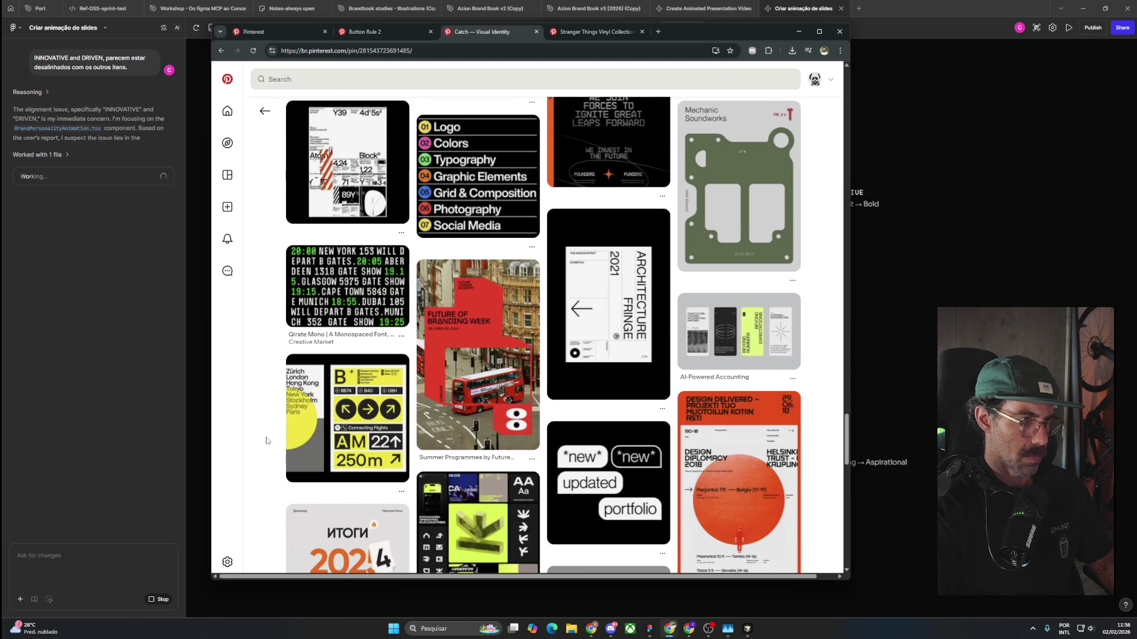
pyautogui.scroll(-4, 266, 440)
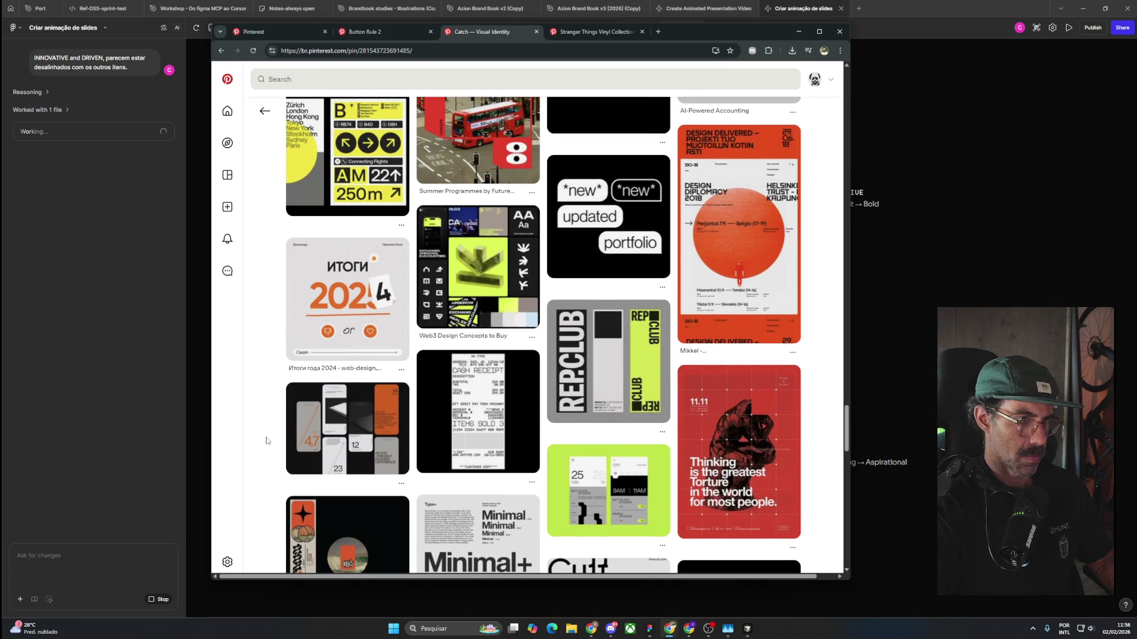
pyautogui.scroll(-3, 266, 440)
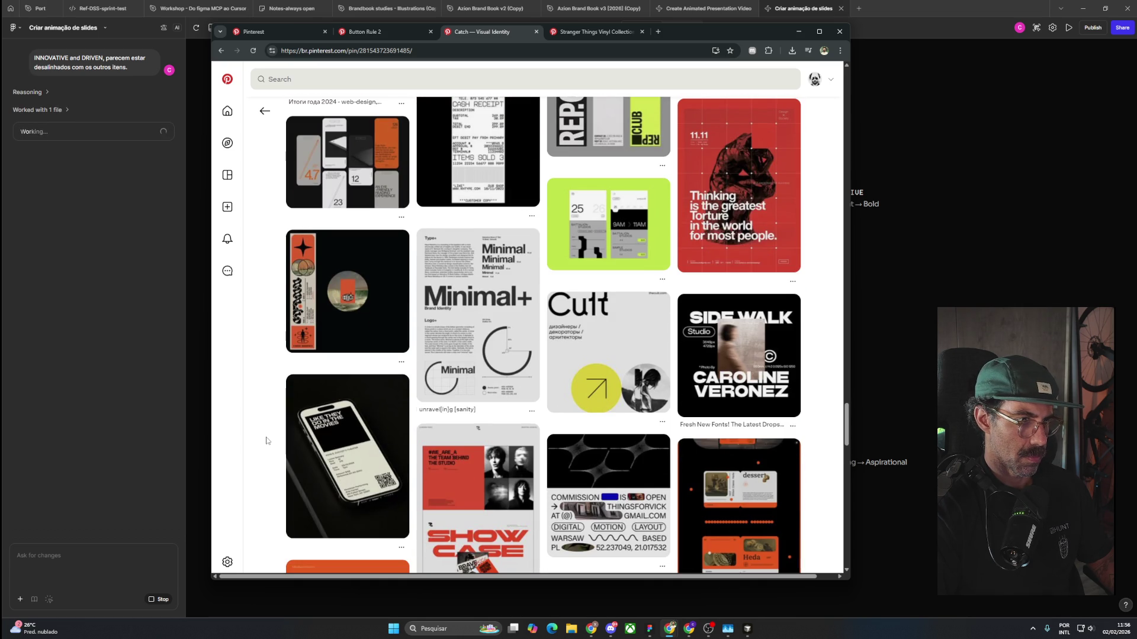
pyautogui.scroll(-4, 266, 441)
pyautogui.scroll(-3, 266, 440)
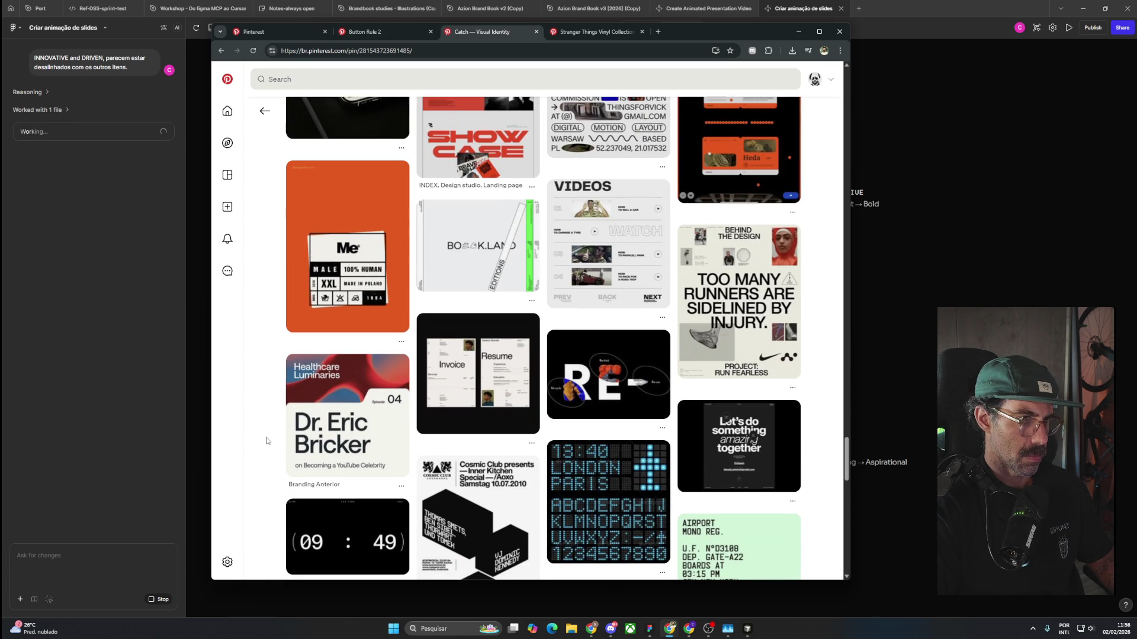
pyautogui.scroll(-3, 266, 440)
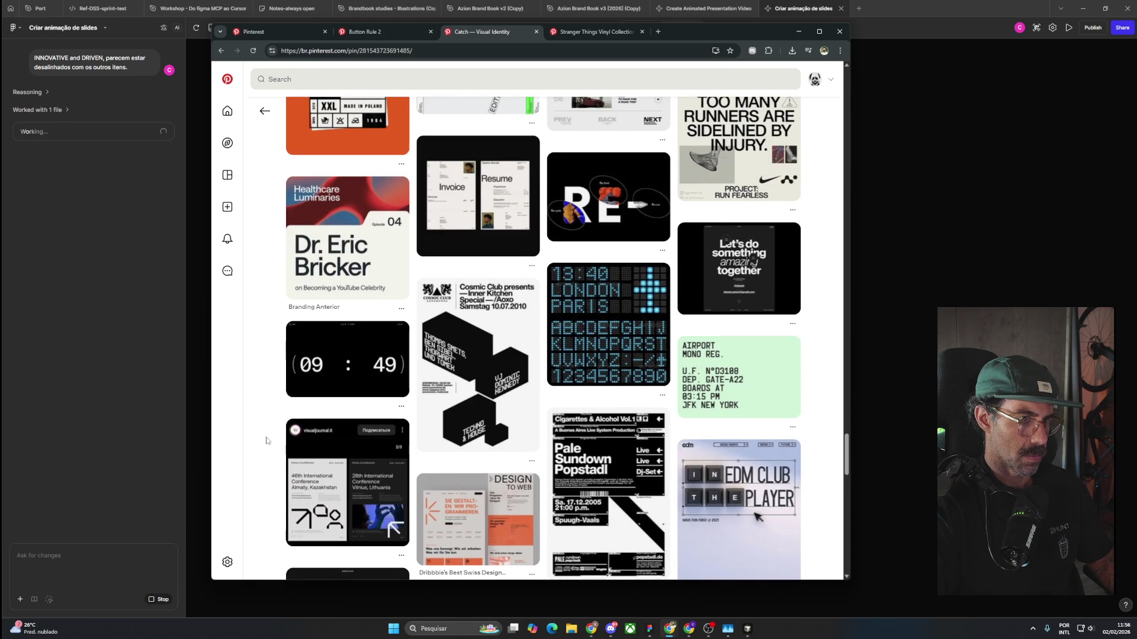
pyautogui.scroll(-4, 266, 441)
pyautogui.scroll(-4, 266, 440)
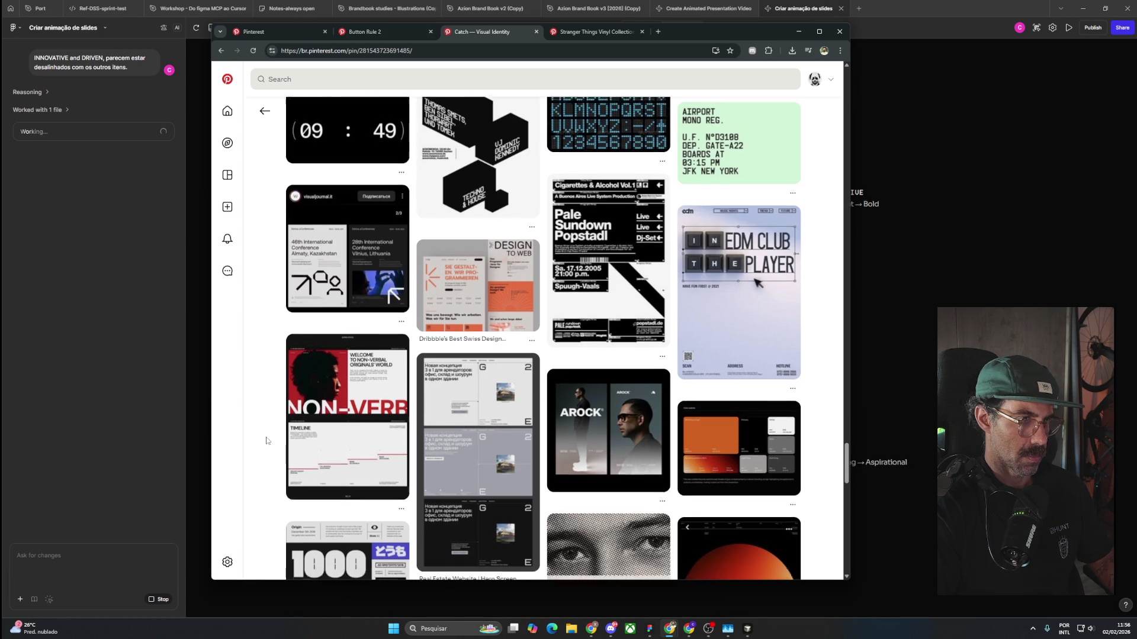
pyautogui.scroll(-4, 265, 441)
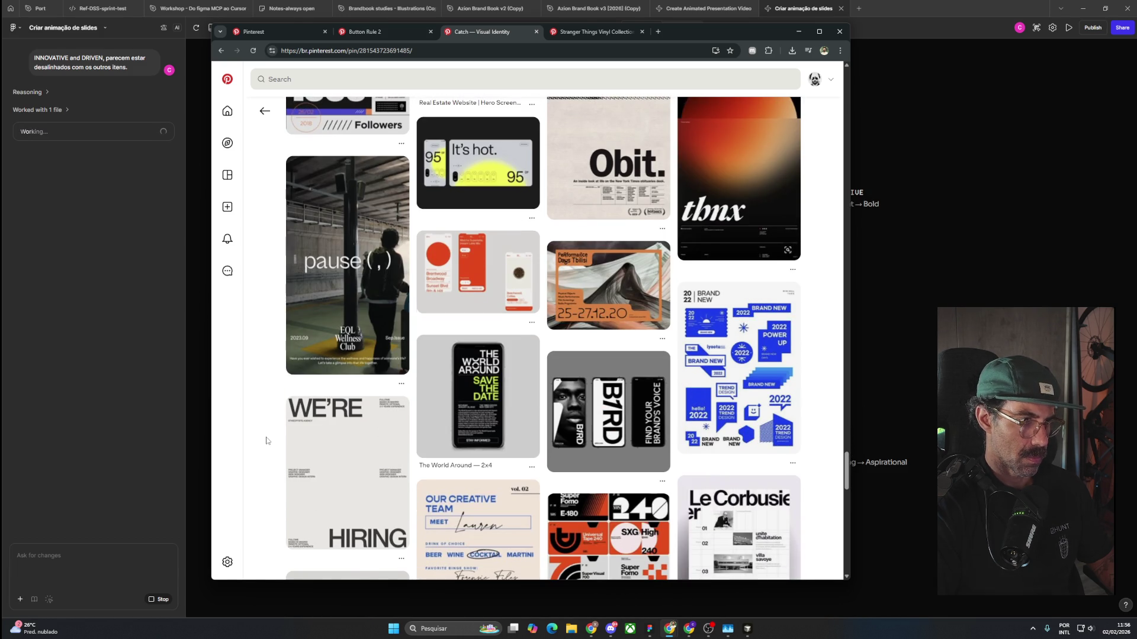
pyautogui.scroll(-4, 266, 441)
pyautogui.scroll(-4, 265, 441)
pyautogui.scroll(-4, 266, 440)
pyautogui.scroll(-4, 266, 440)
pyautogui.scroll(-4, 266, 440)
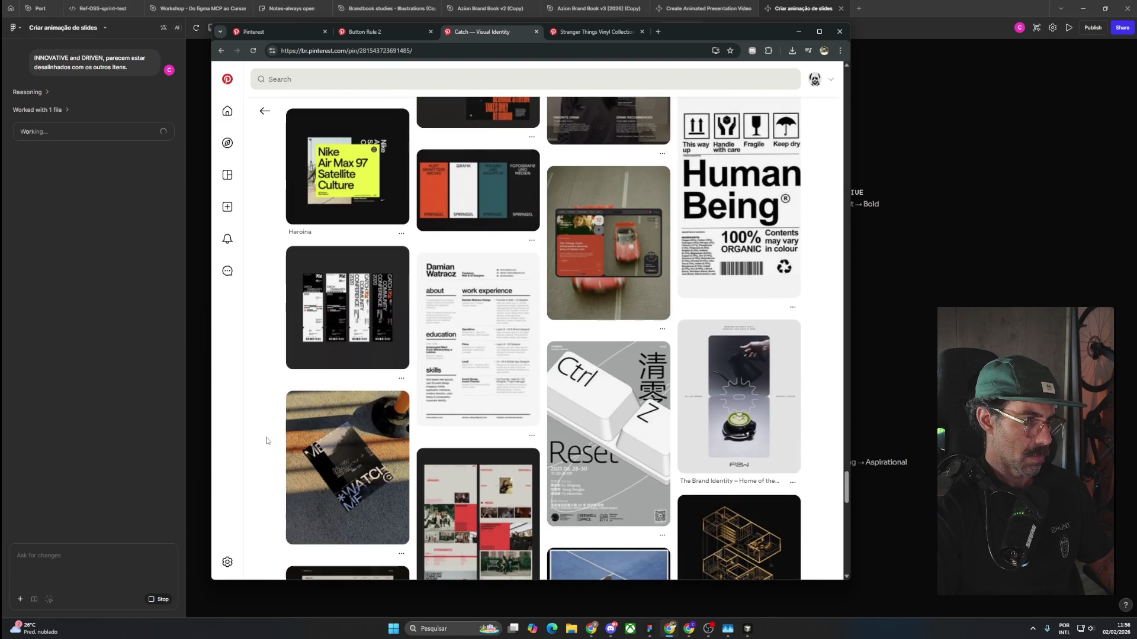
pyautogui.scroll(-4, 266, 441)
pyautogui.scroll(-5, 266, 441)
pyautogui.scroll(-4, 265, 441)
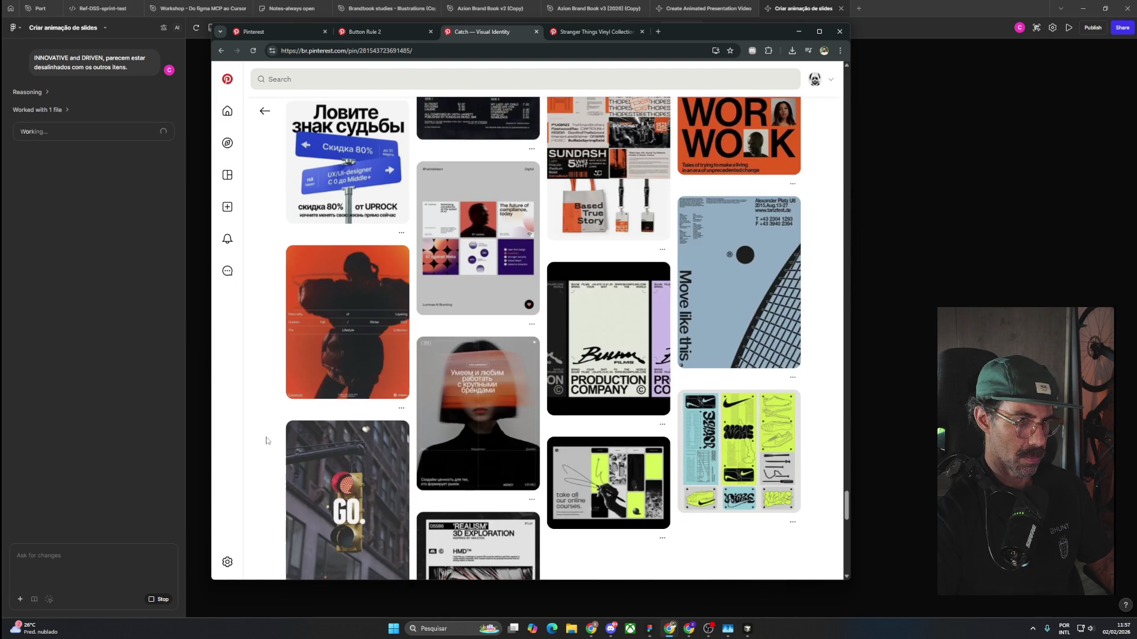
pyautogui.scroll(-4, 266, 440)
pyautogui.scroll(-4, 266, 441)
pyautogui.scroll(-4, 265, 441)
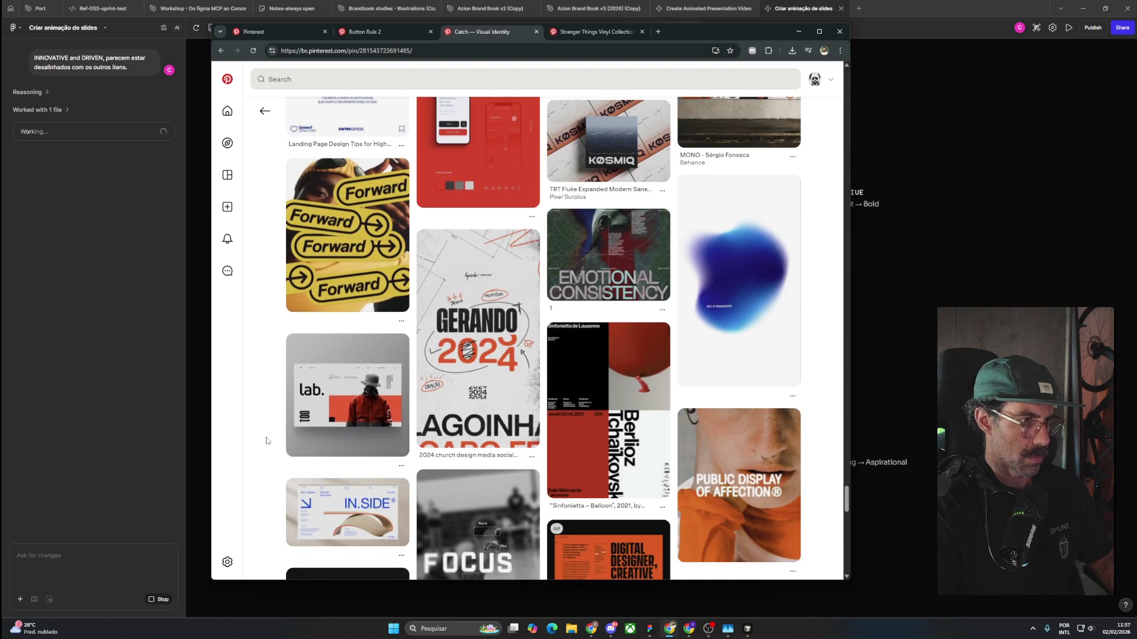
pyautogui.scroll(-2, 266, 440)
pyautogui.scroll(-3, 265, 440)
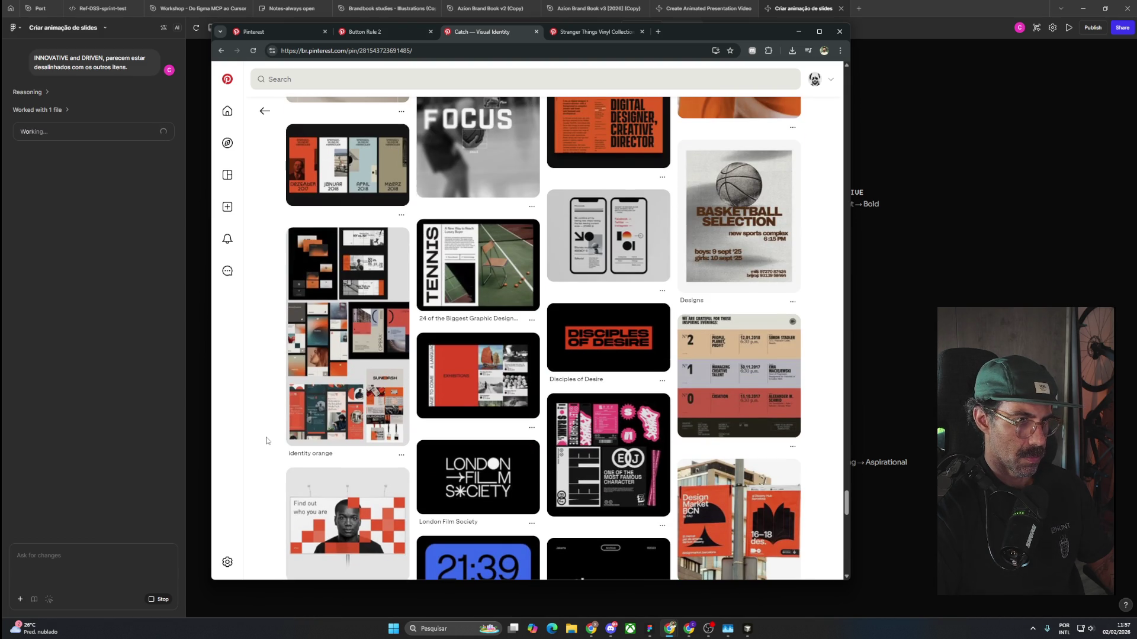
pyautogui.scroll(-4, 265, 441)
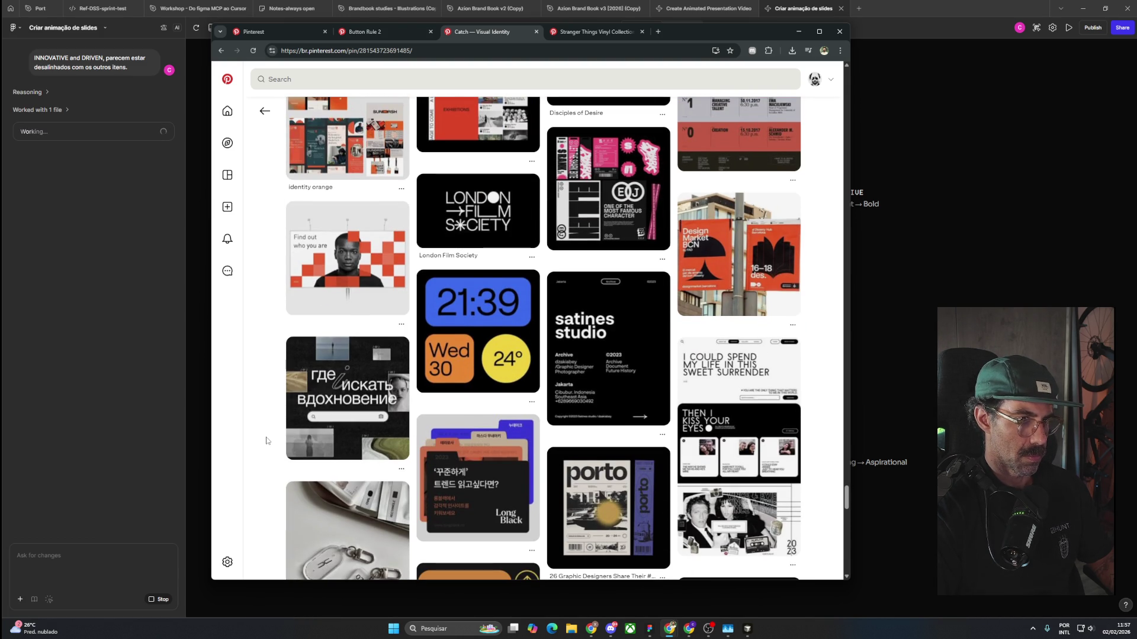
pyautogui.scroll(-4, 266, 440)
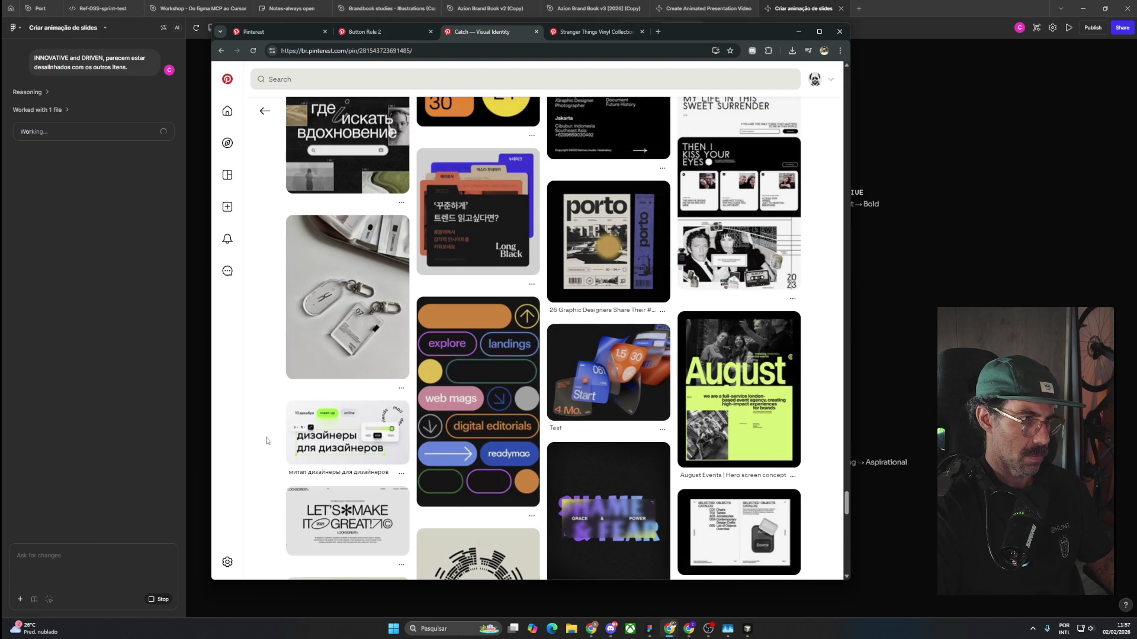
pyautogui.scroll(-3, 266, 441)
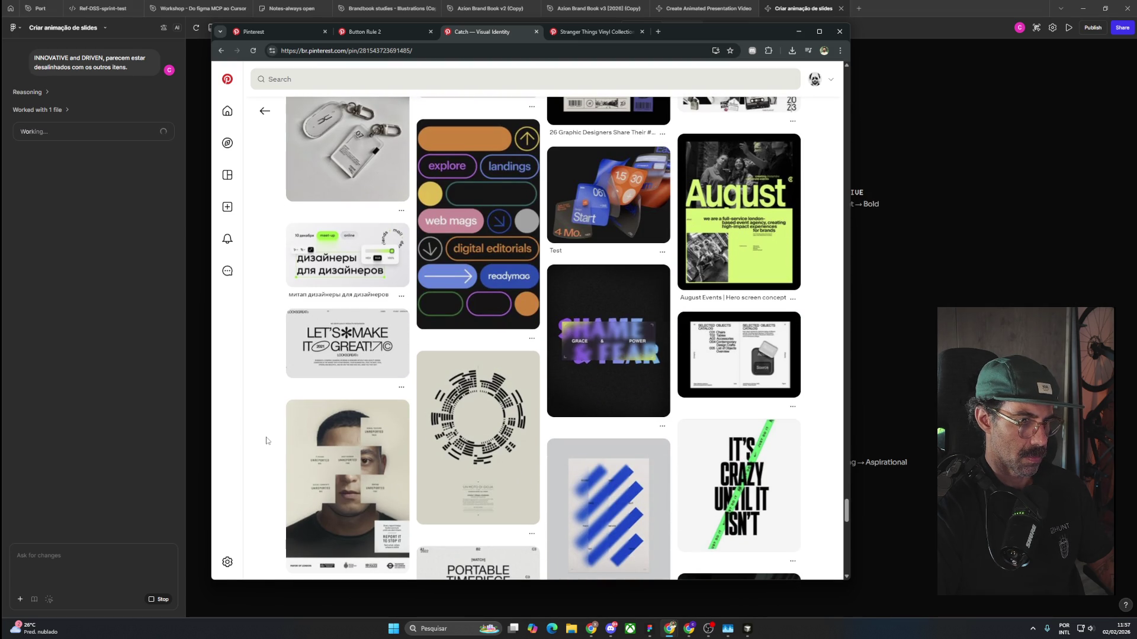
pyautogui.scroll(-5, 266, 441)
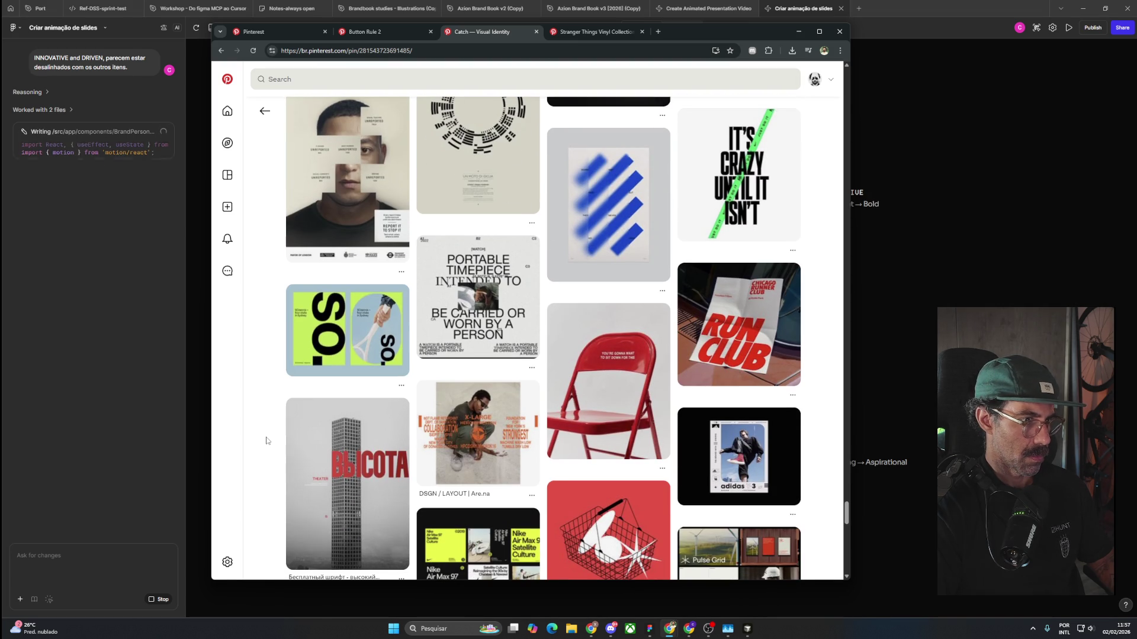
pyautogui.scroll(-5, 266, 440)
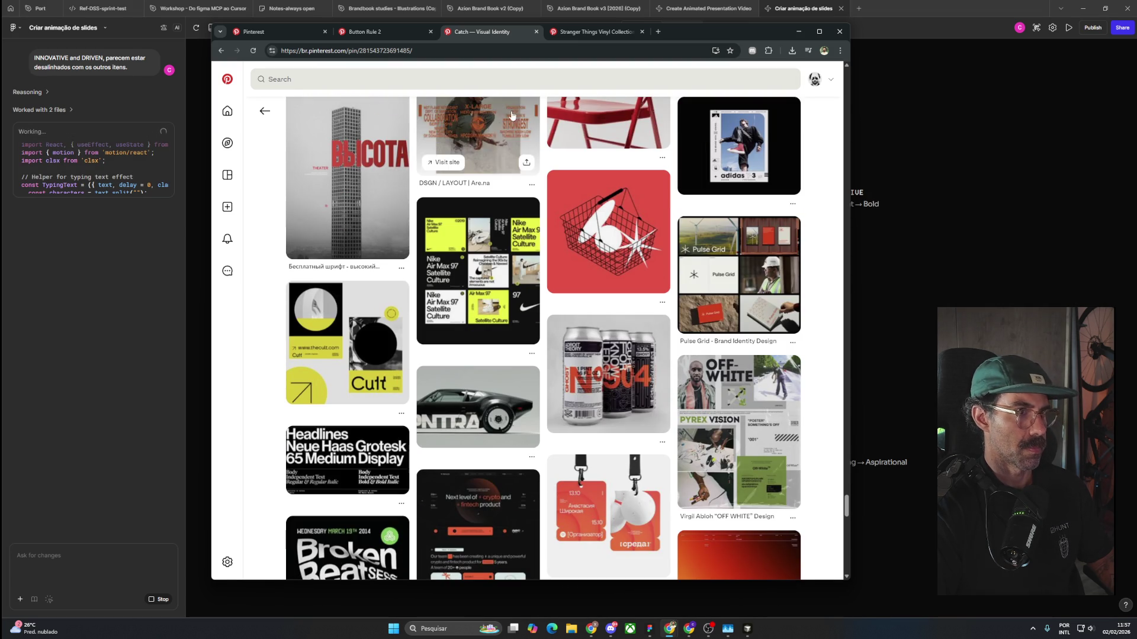
pyautogui.click(581, 36)
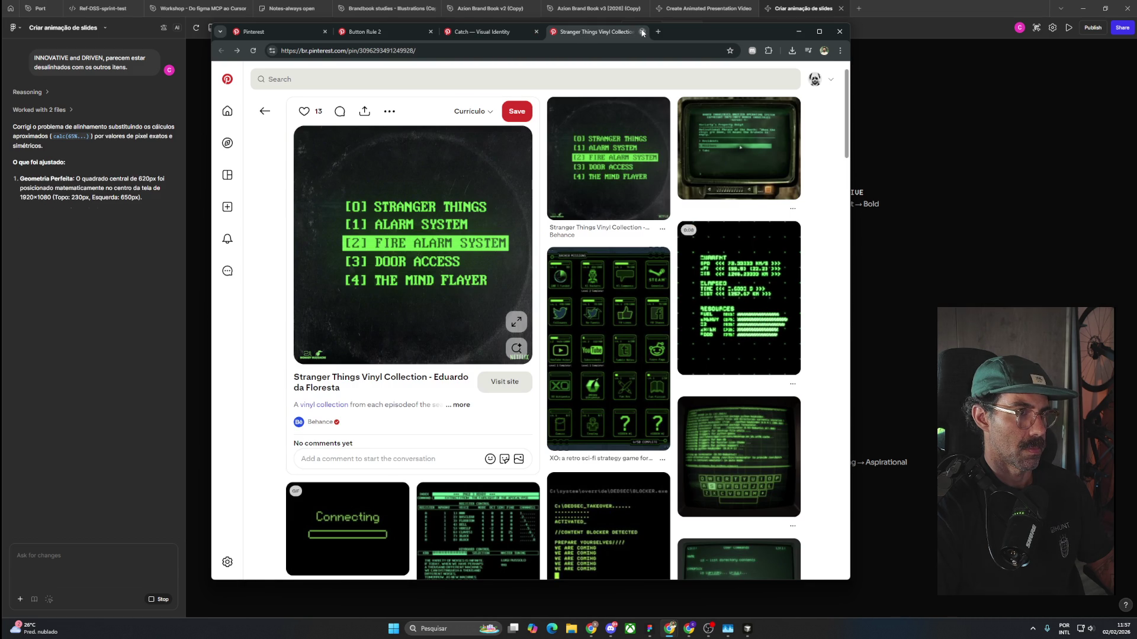
# Close the Stranger Things Vinyl Collection and Button Rule 2 pin tabs.
pyautogui.click(642, 31)
pyautogui.click(398, 33)
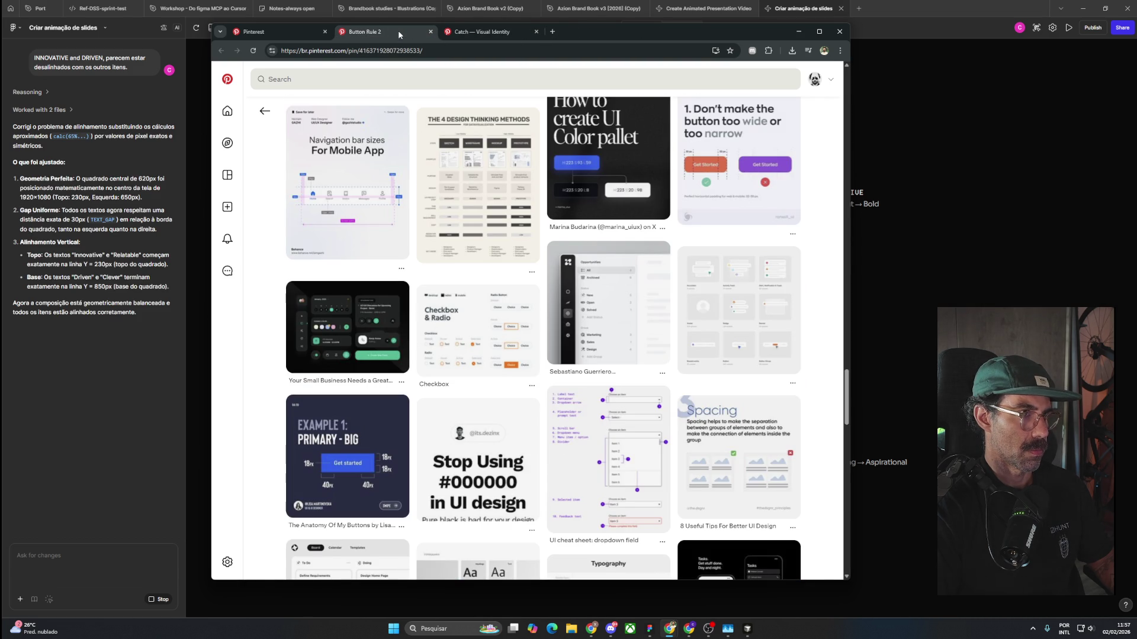
pyautogui.scroll(5, 453, 357)
pyautogui.scroll(5, 454, 357)
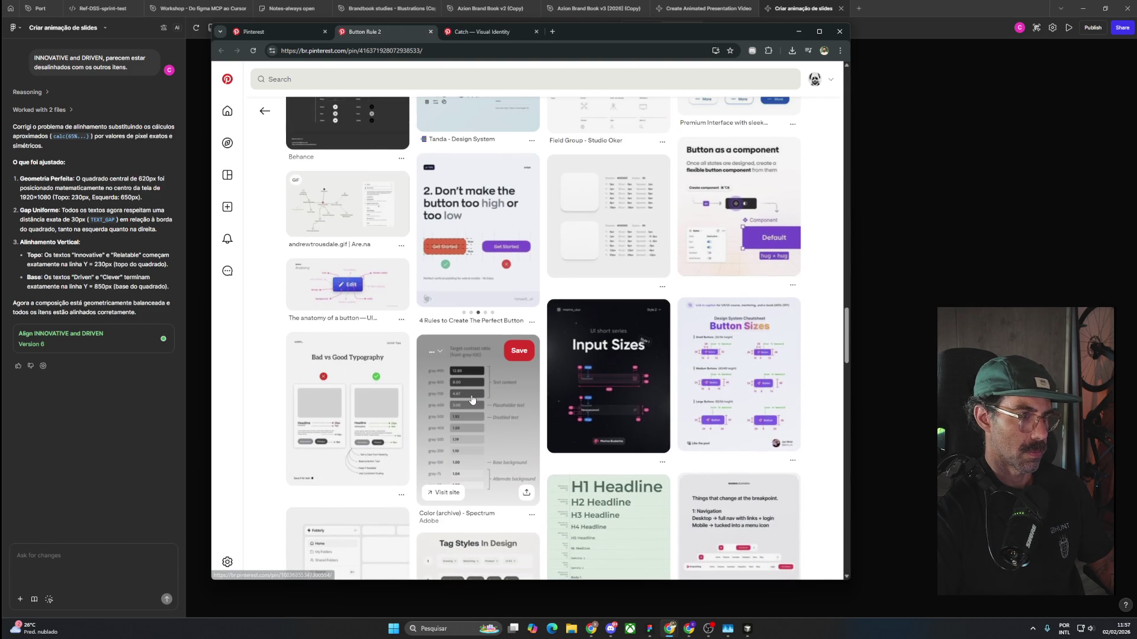
pyautogui.scroll(5, 472, 400)
pyautogui.scroll(-10, 472, 399)
pyautogui.scroll(5, 472, 400)
pyautogui.scroll(5, 472, 400)
pyautogui.scroll(3, 472, 399)
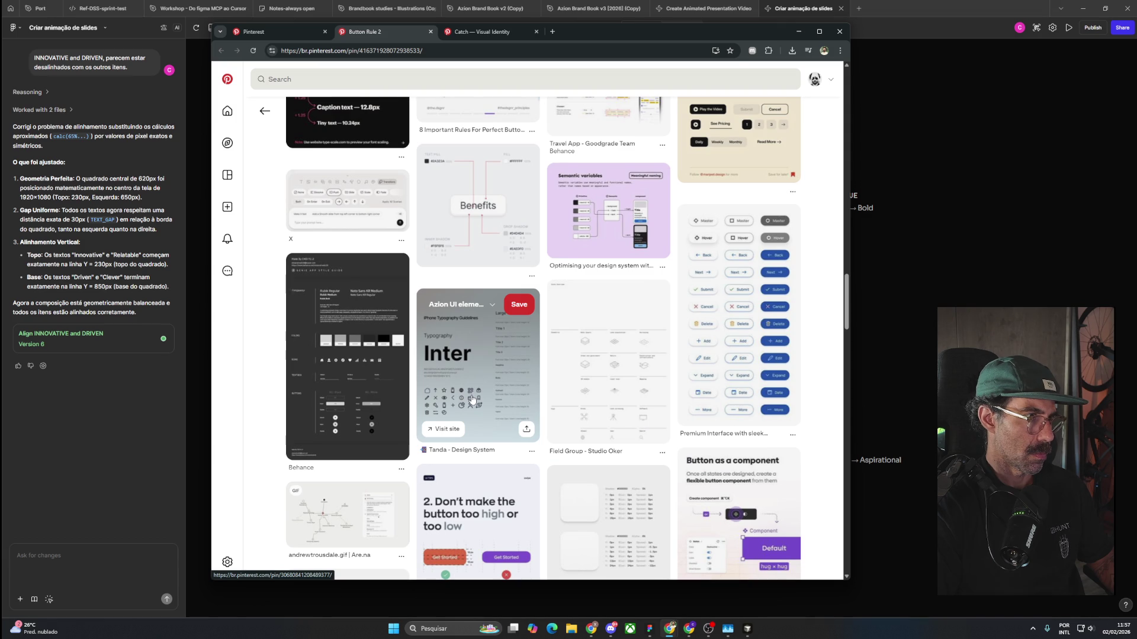
pyautogui.scroll(2, 355, 249)
pyautogui.scroll(2, 338, 300)
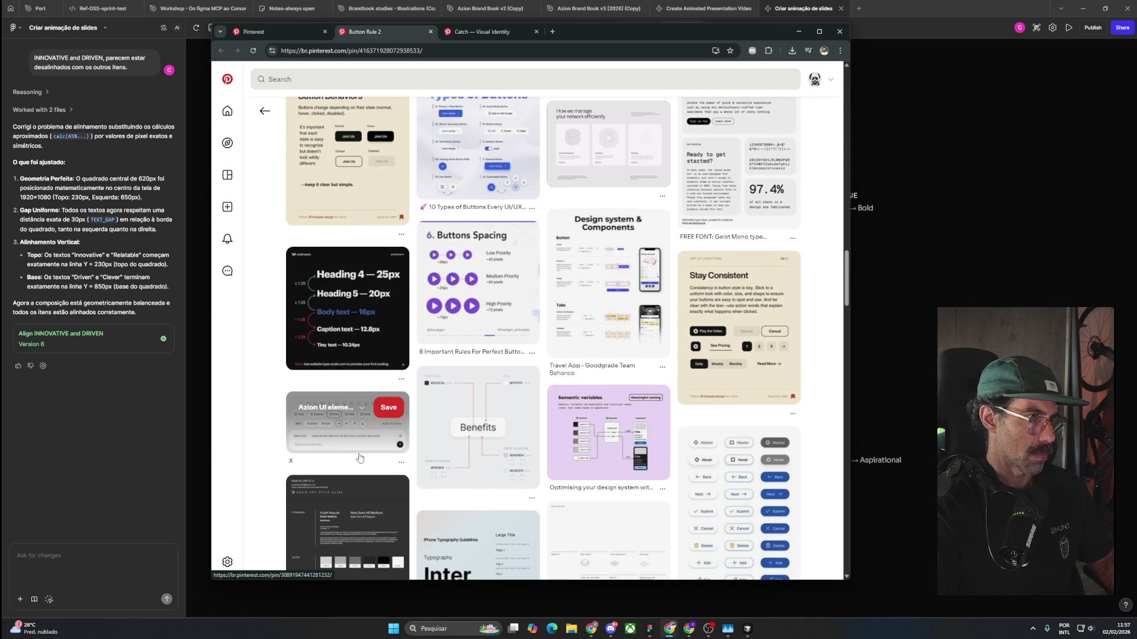
pyautogui.scroll(4, 360, 457)
pyautogui.scroll(2, 359, 458)
pyautogui.scroll(6, 360, 458)
pyautogui.scroll(5, 359, 458)
pyautogui.scroll(2, 360, 457)
pyautogui.scroll(5, 359, 458)
pyautogui.scroll(5, 359, 458)
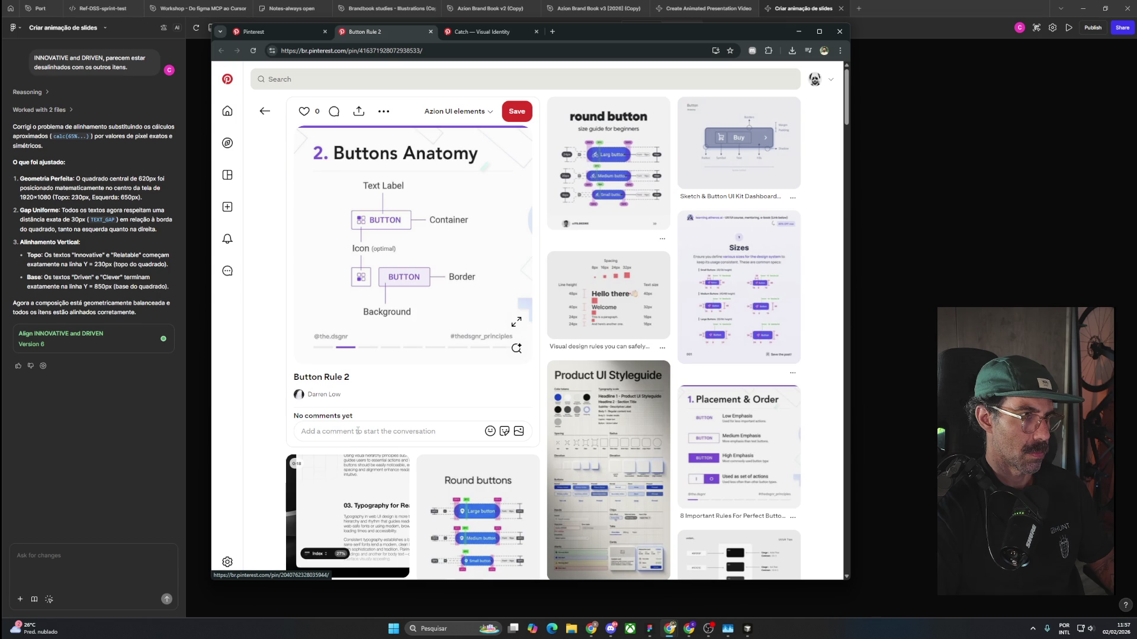
pyautogui.click(430, 32)
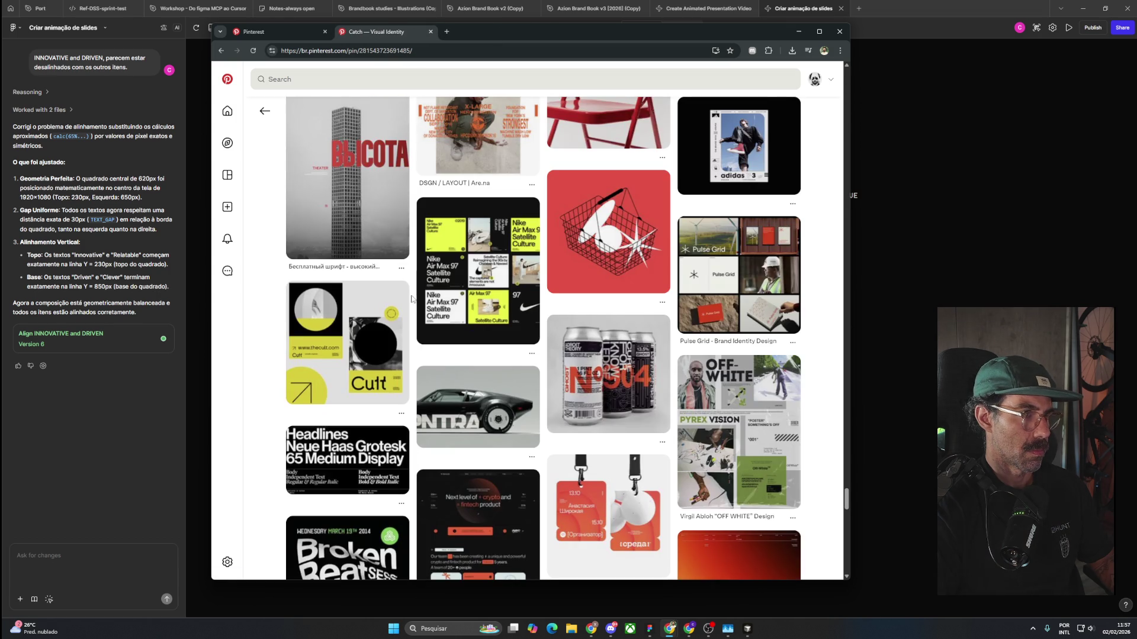
# Open the POP Lifestyle pin, then the Wayfinding System & Signage pin, and return to Figma Make.
pyautogui.scroll(4, 412, 297)
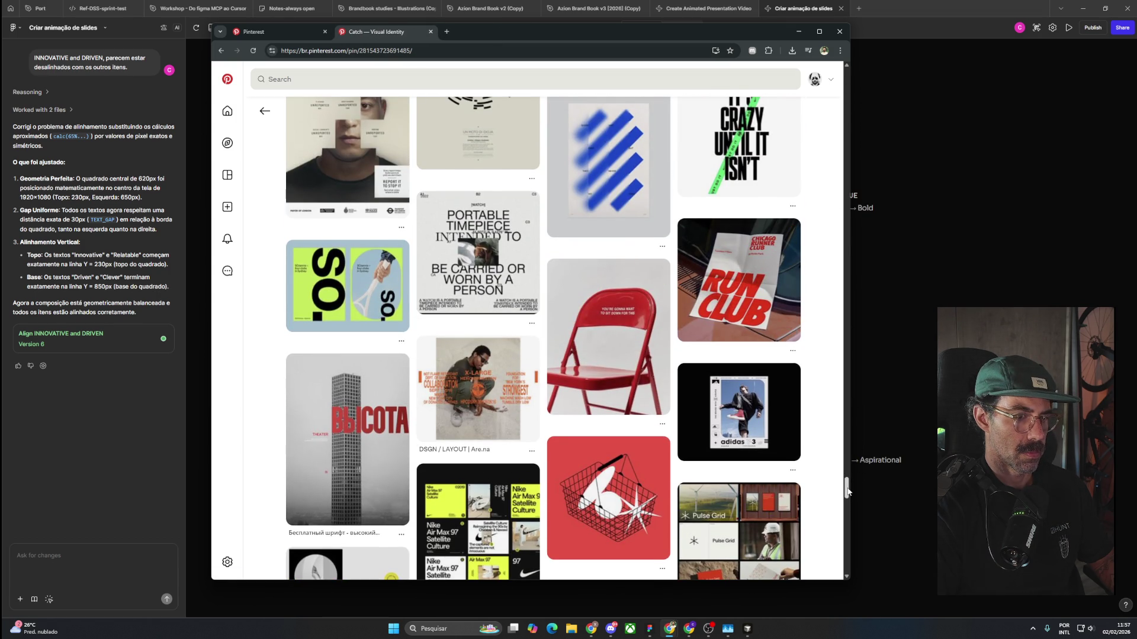
pyautogui.moveTo(848, 491); pyautogui.dragTo(847, 80)
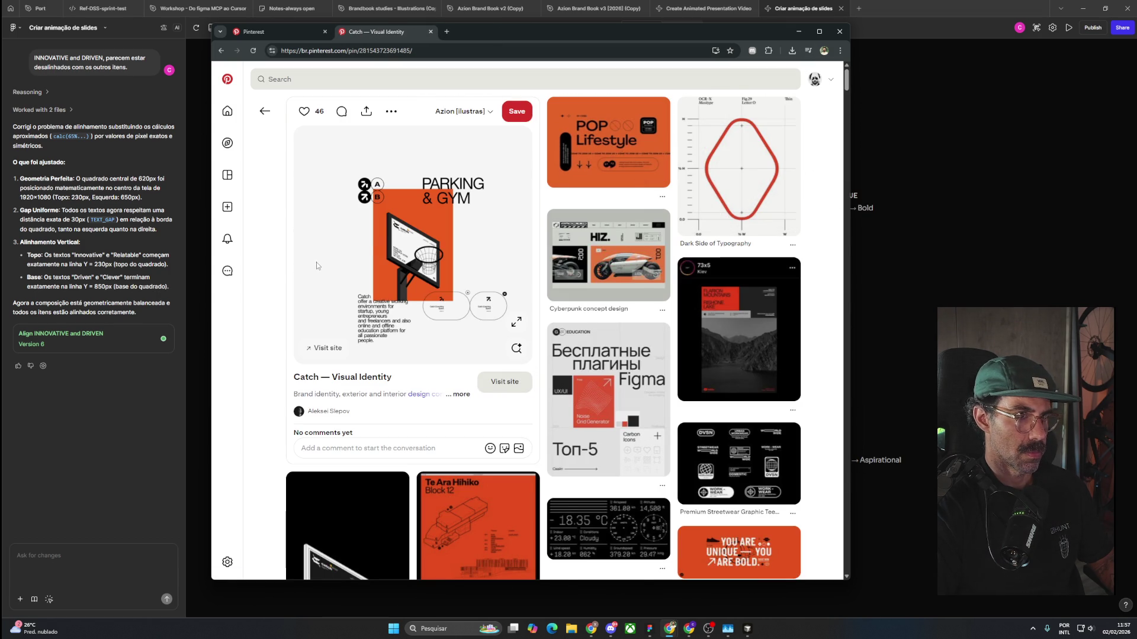
pyautogui.moveTo(578, 172)
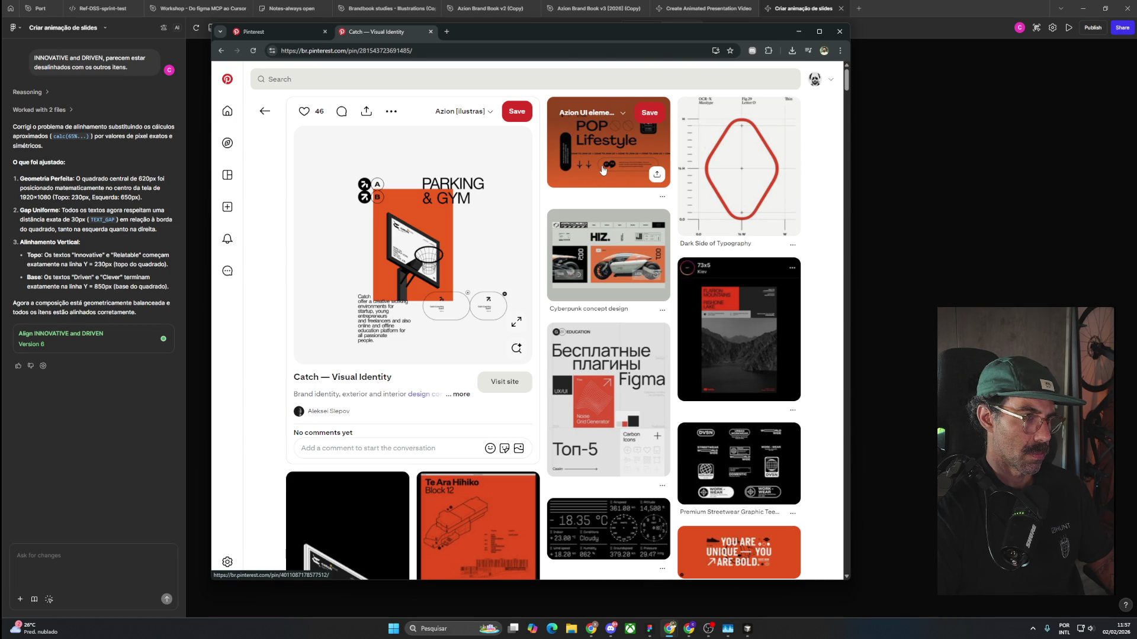
pyautogui.click(604, 164)
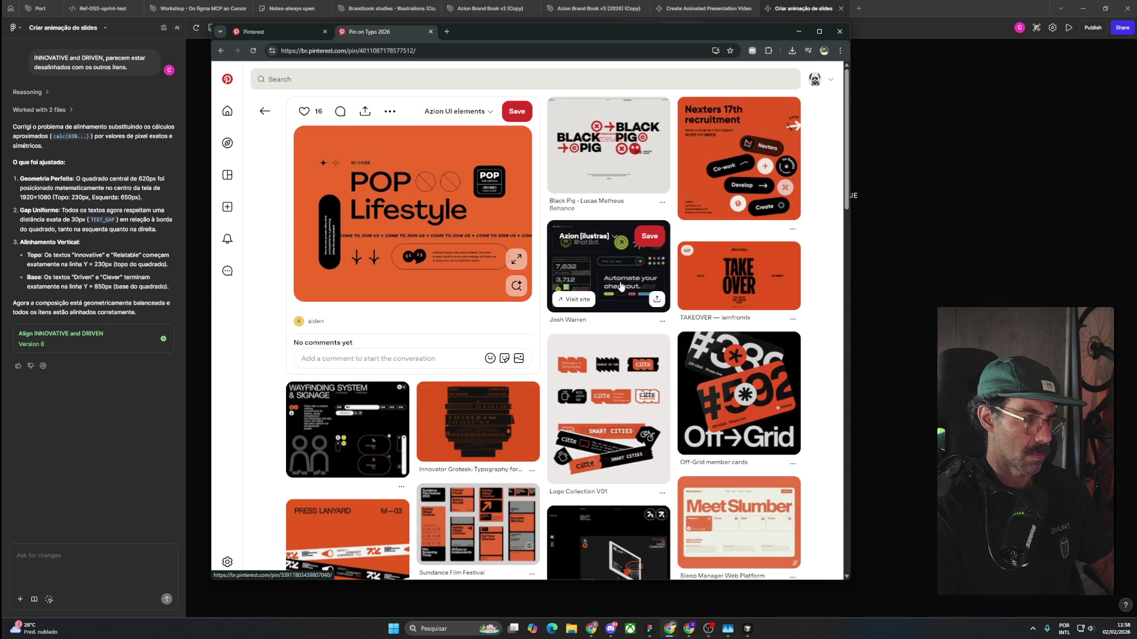
pyautogui.scroll(-3, 620, 286)
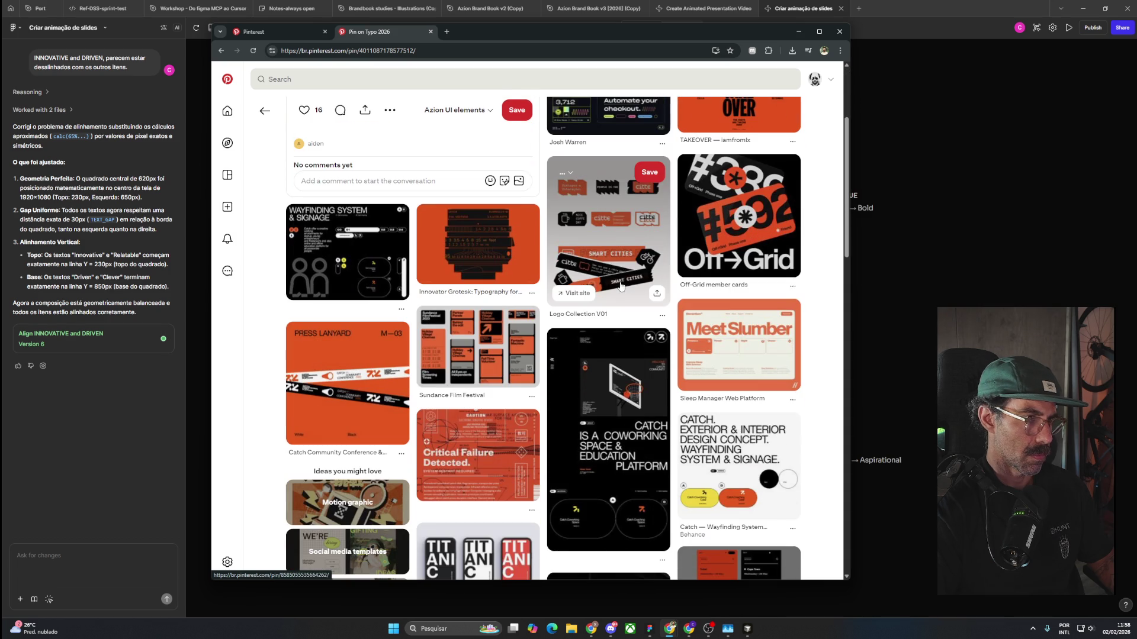
pyautogui.click(320, 261)
pyautogui.click(884, 268)
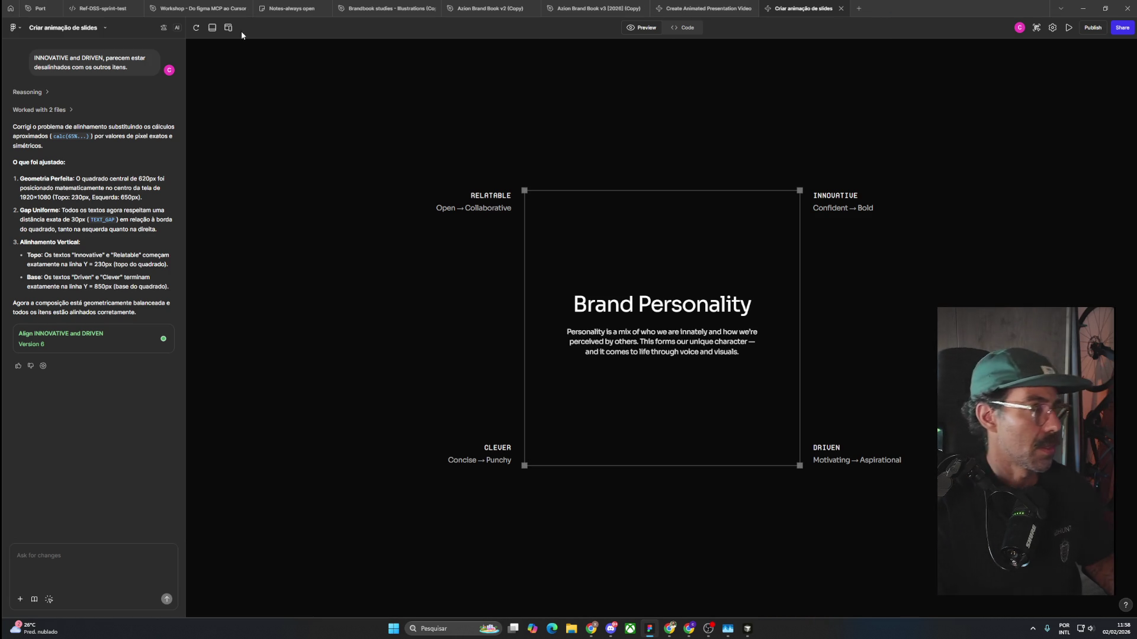
# Open Snipping Tool over the Figma Make preview in video-recording mode.
pyautogui.press('super+shift+s')
pyautogui.click(526, 18)
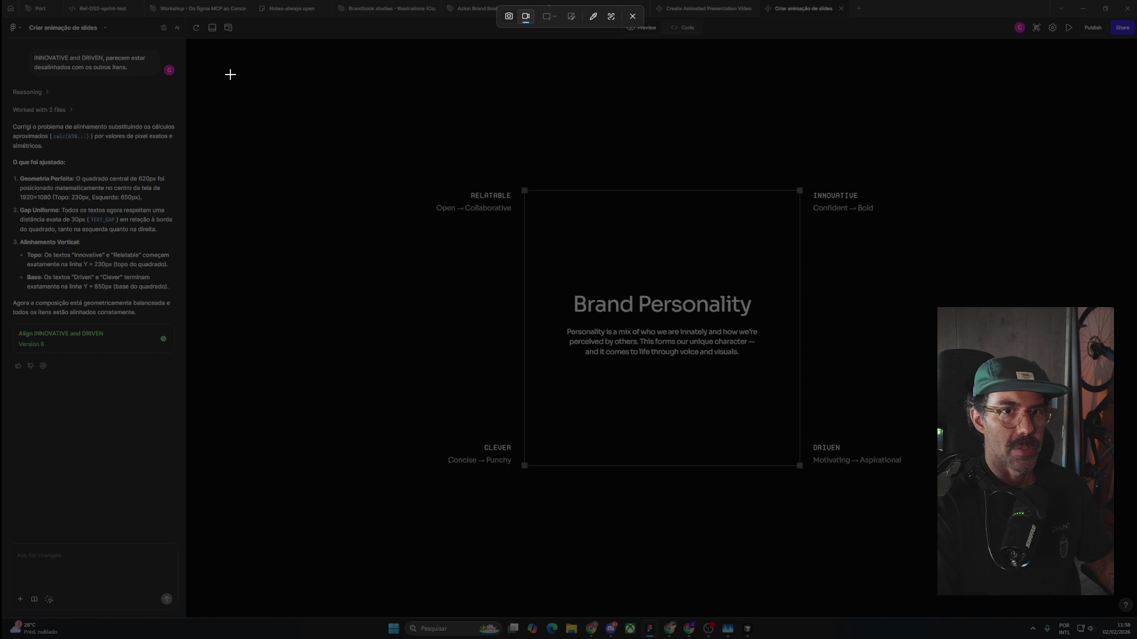
# Record a video of the Brand Personality slide area, from about (389,125) to (1867,1017).
pyautogui.moveTo(230, 74)
pyautogui.mouseDown()
pyautogui.moveTo(1010, 501)
pyautogui.moveTo(1102, 601)
pyautogui.mouseUp()
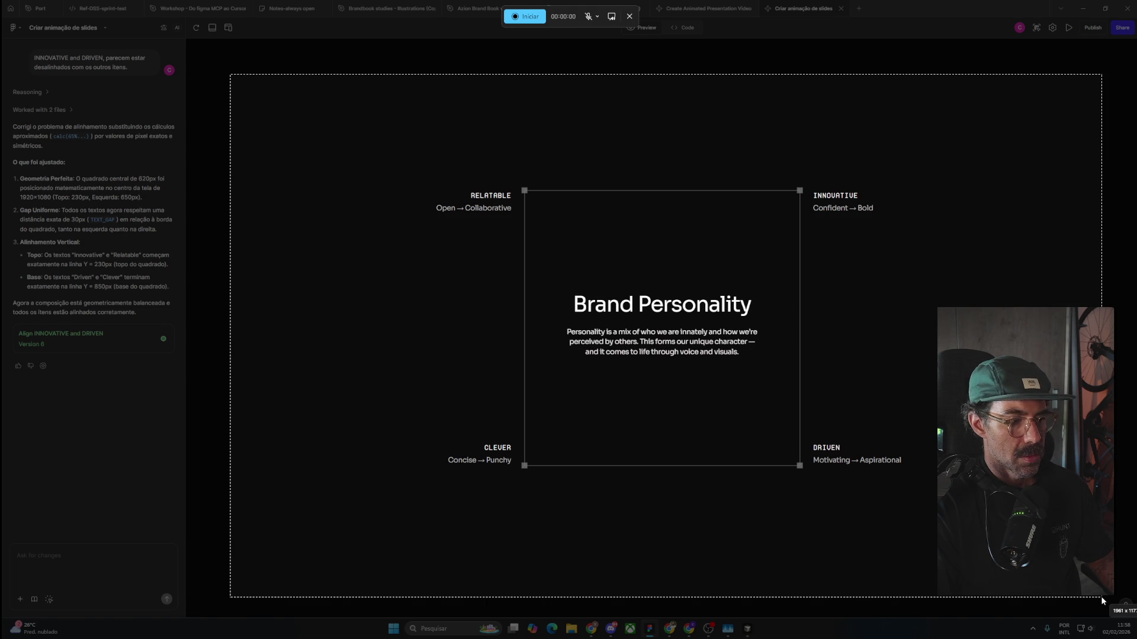
pyautogui.moveTo(1103, 601); pyautogui.dragTo(1106, 602)
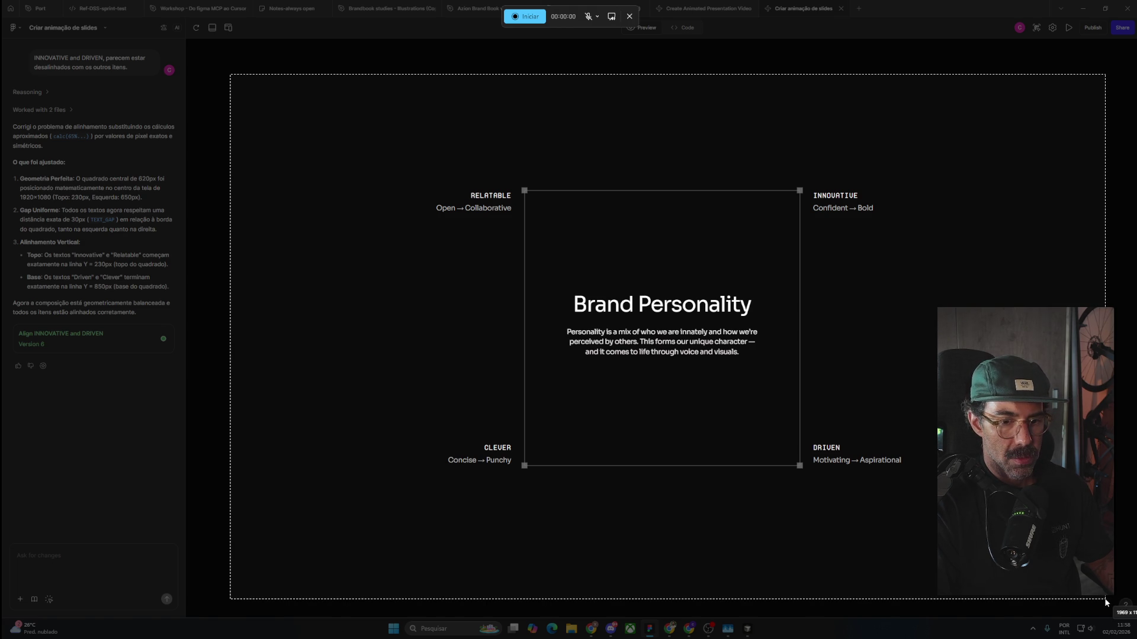
pyautogui.moveTo(1105, 602); pyautogui.dragTo(1106, 603)
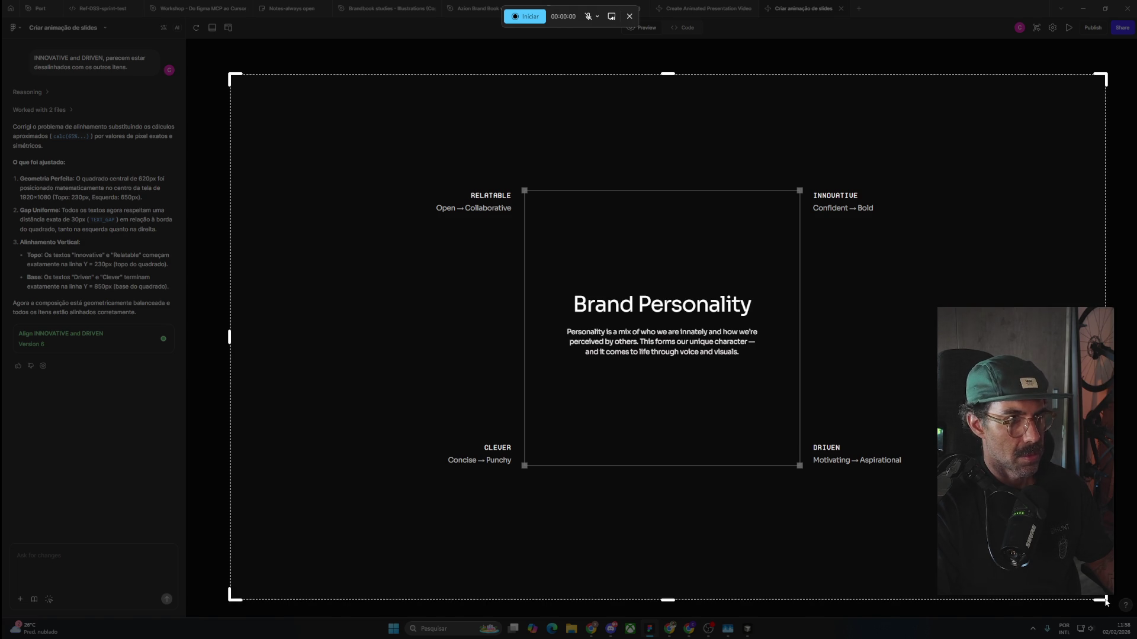
pyautogui.click(525, 17)
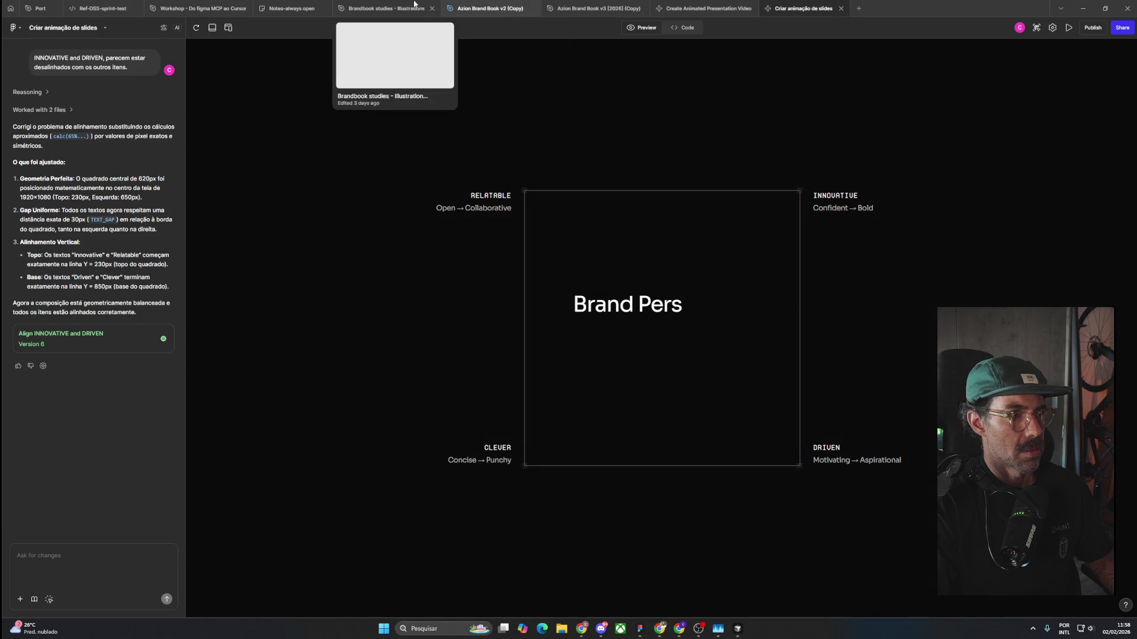
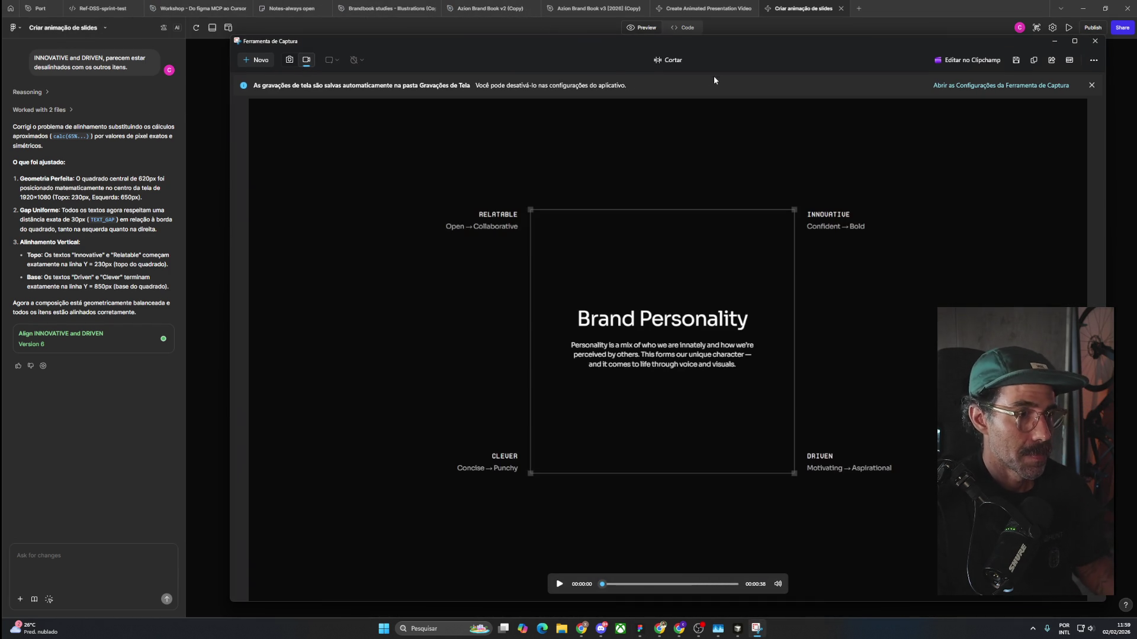
# Close the Brand Personality recording, return to Figma, and open File Explorer over the canvas.
pyautogui.moveTo(772, 43); pyautogui.dragTo(704, 34)
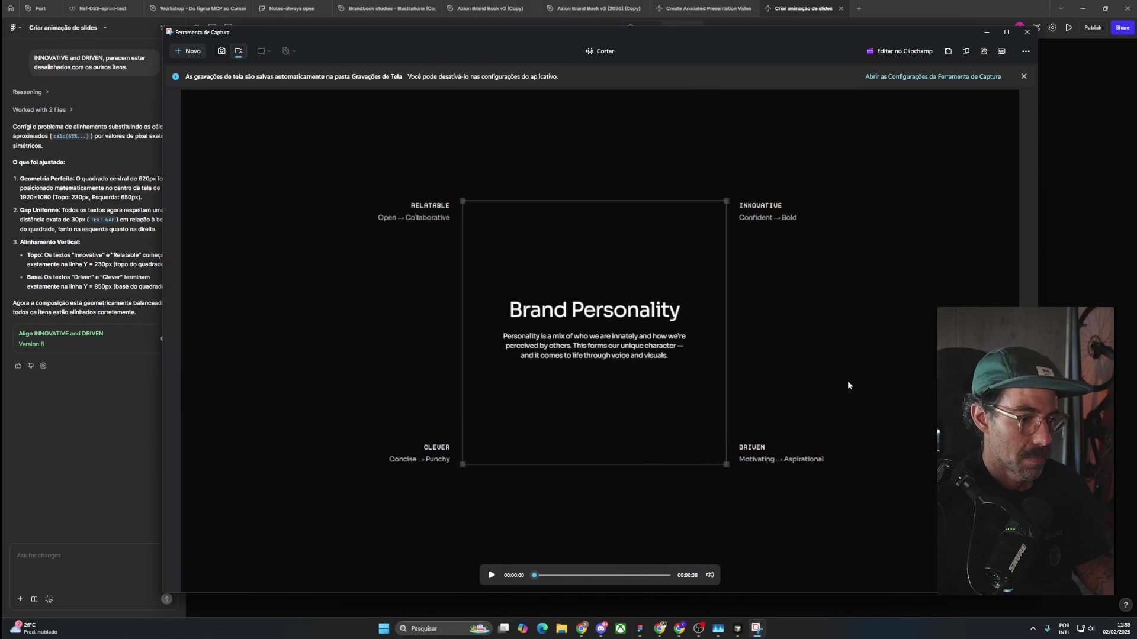
pyautogui.click(1027, 33)
pyautogui.hotkey('alt', 'Tab')
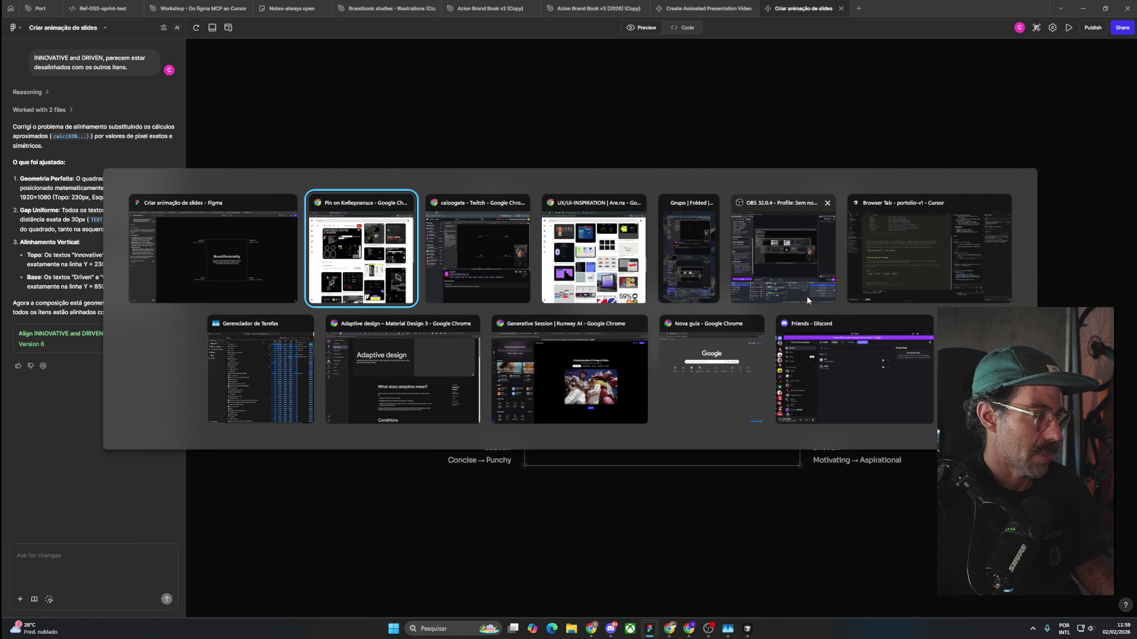
pyautogui.hotkey('alt', 'Tab')
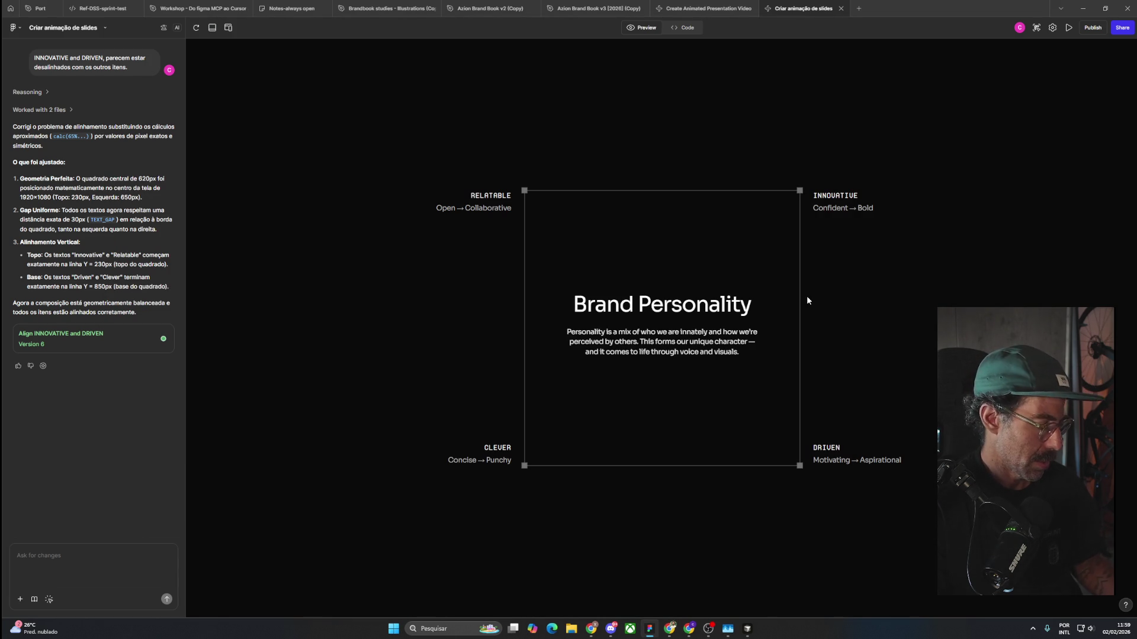
pyautogui.press('super+e')
pyautogui.moveTo(782, 237); pyautogui.dragTo(628, 196)
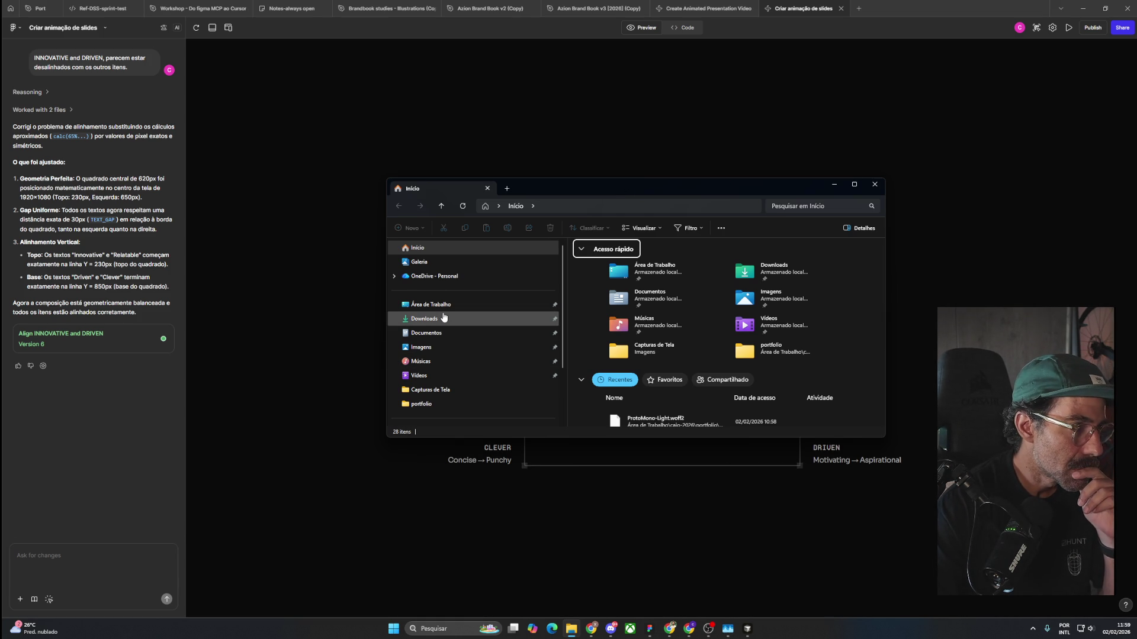
# Open Capturas de Tela, check its layout and sort options keeping date order, and scroll the thumbnails.
pyautogui.click(447, 390)
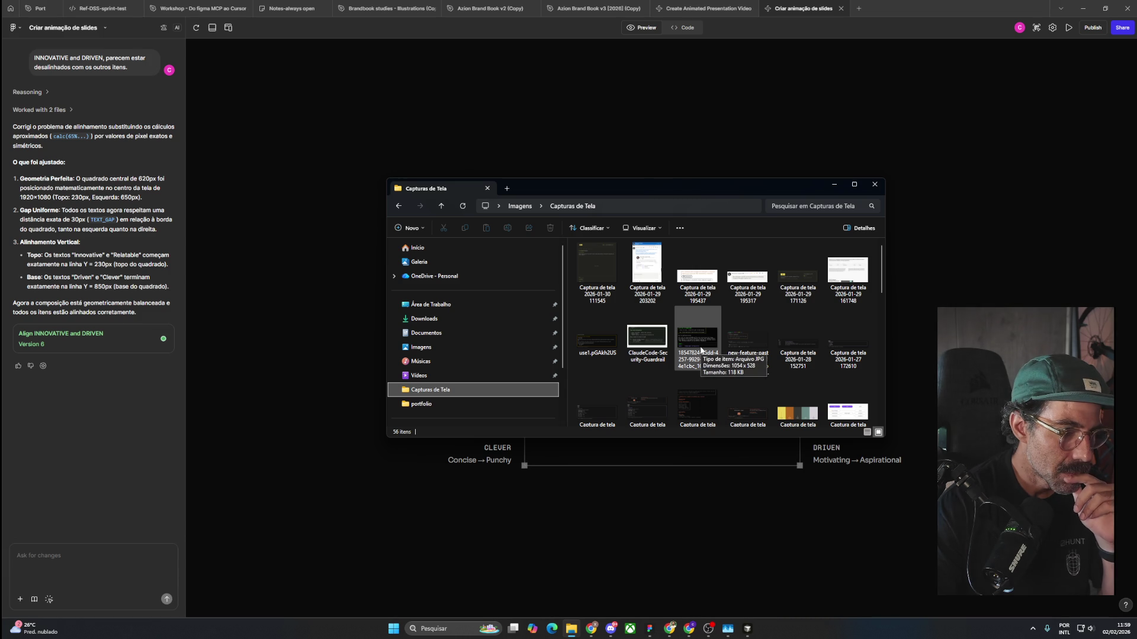
pyautogui.click(654, 228)
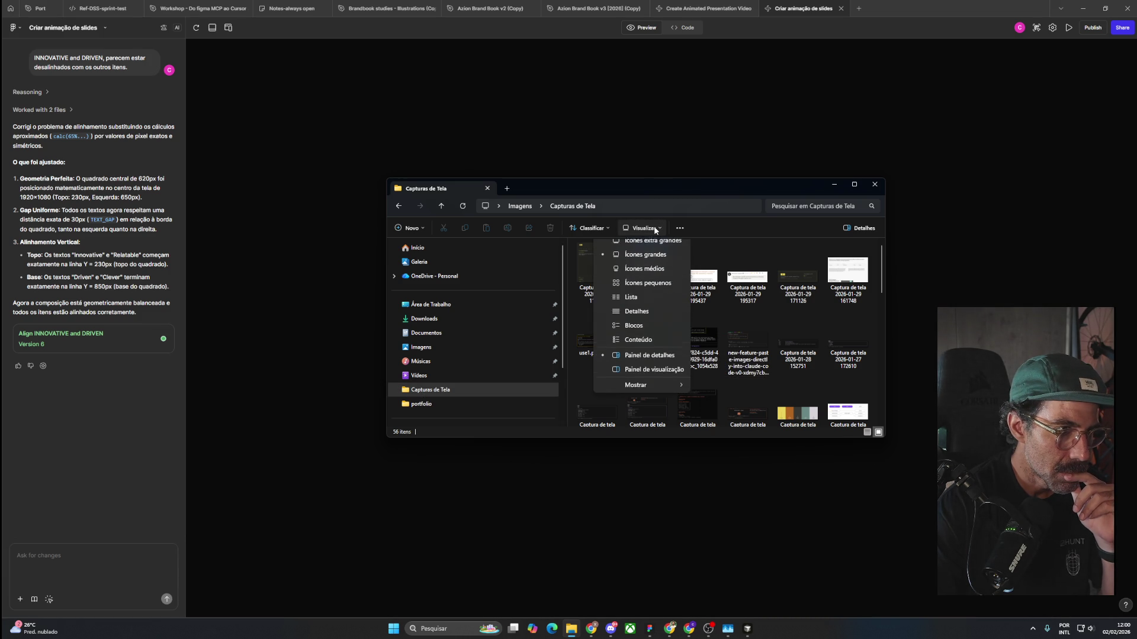
pyautogui.click(596, 228)
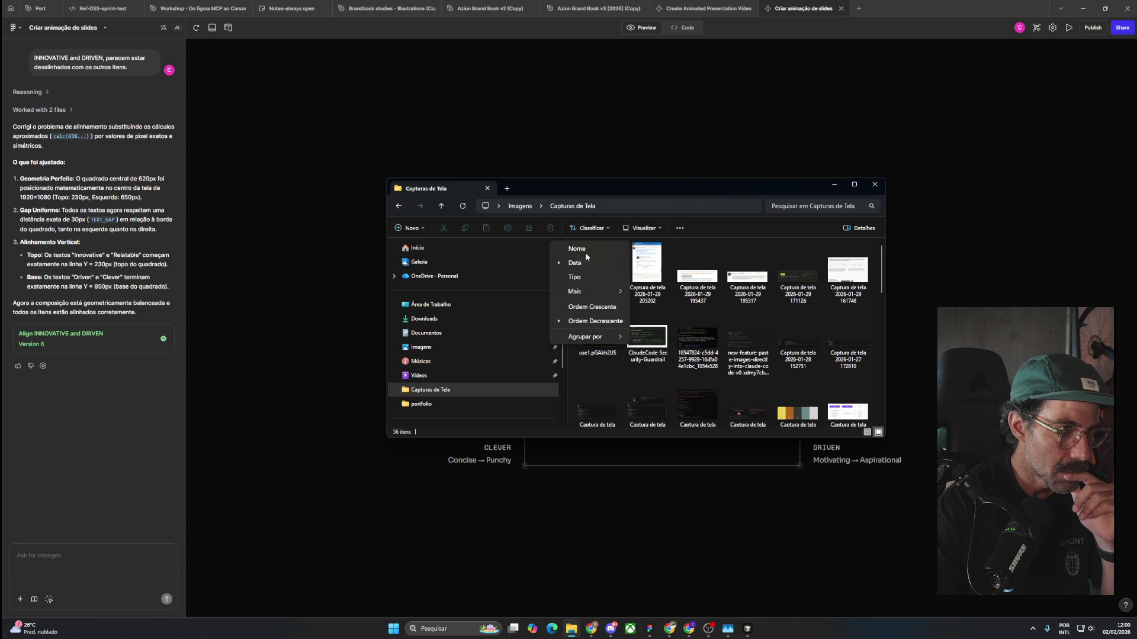
pyautogui.click(726, 220)
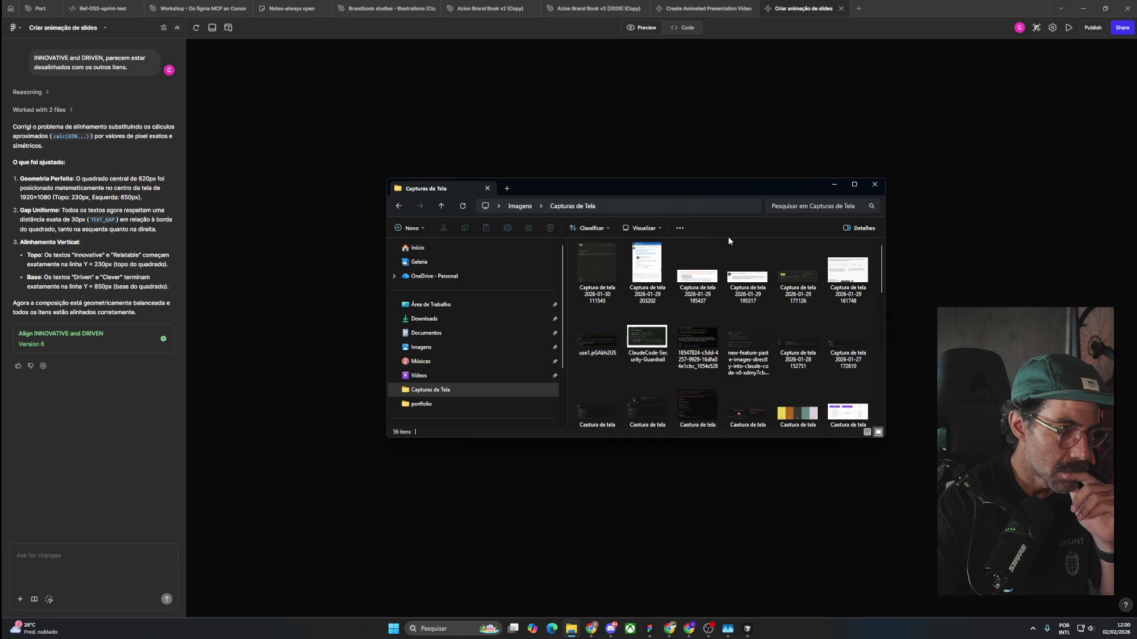
pyautogui.scroll(-5, 741, 334)
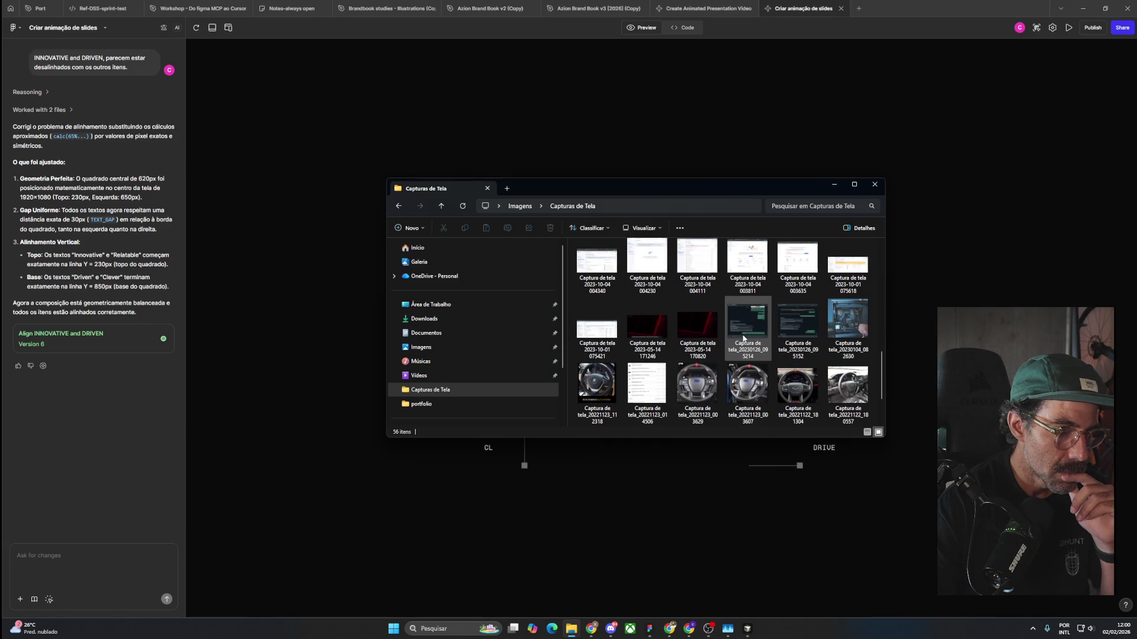
pyautogui.scroll(-1, 744, 338)
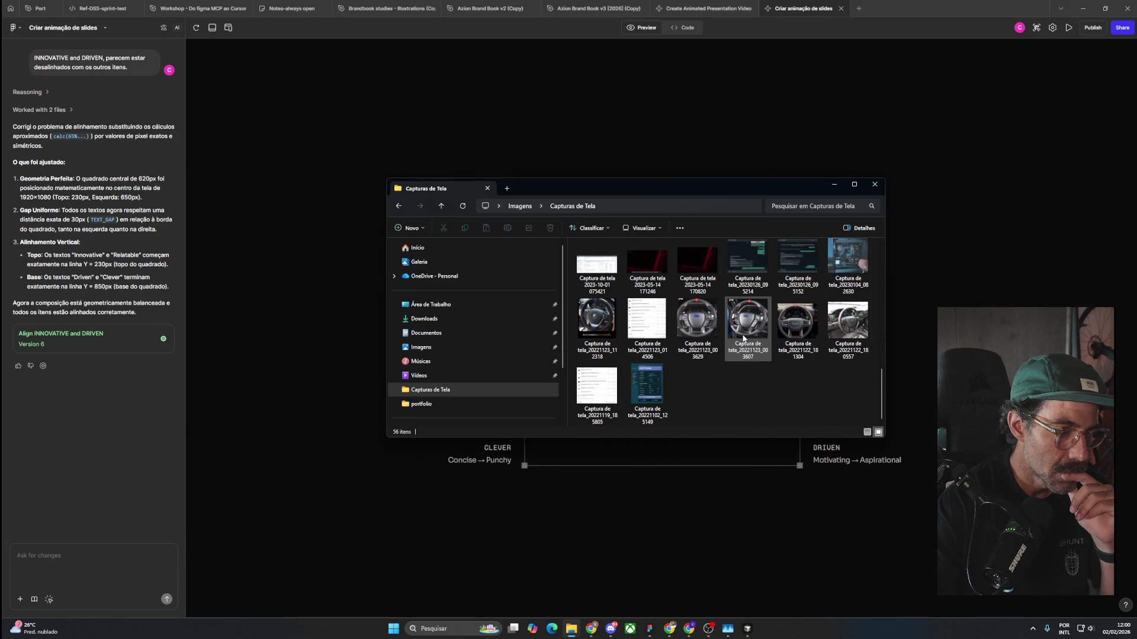
pyautogui.scroll(3, 744, 338)
pyautogui.scroll(3, 744, 339)
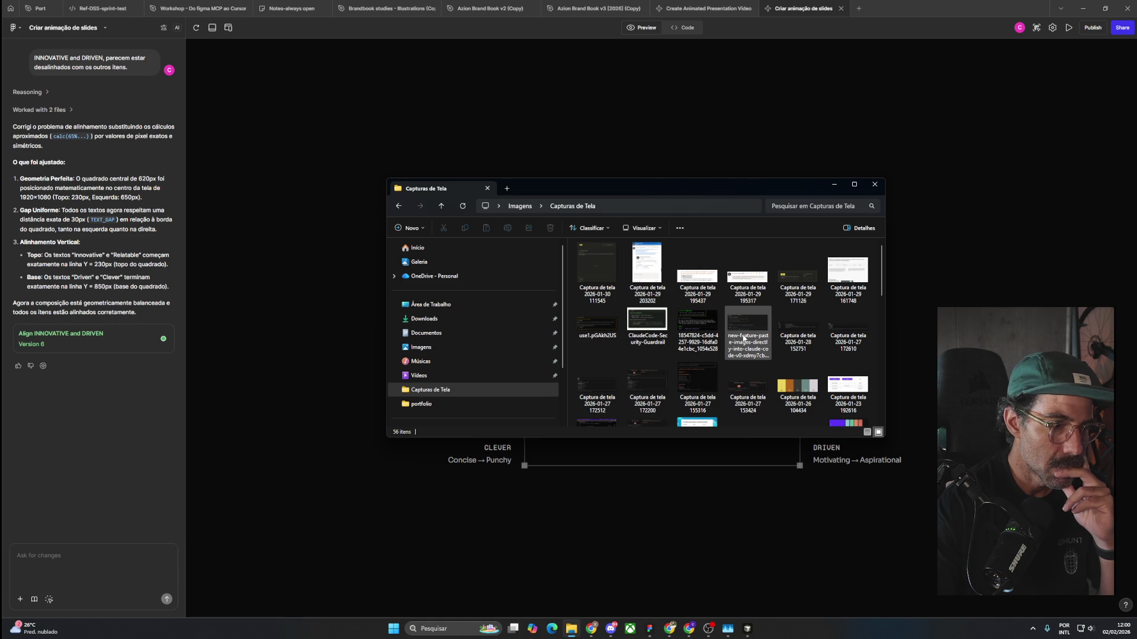
pyautogui.click(645, 271)
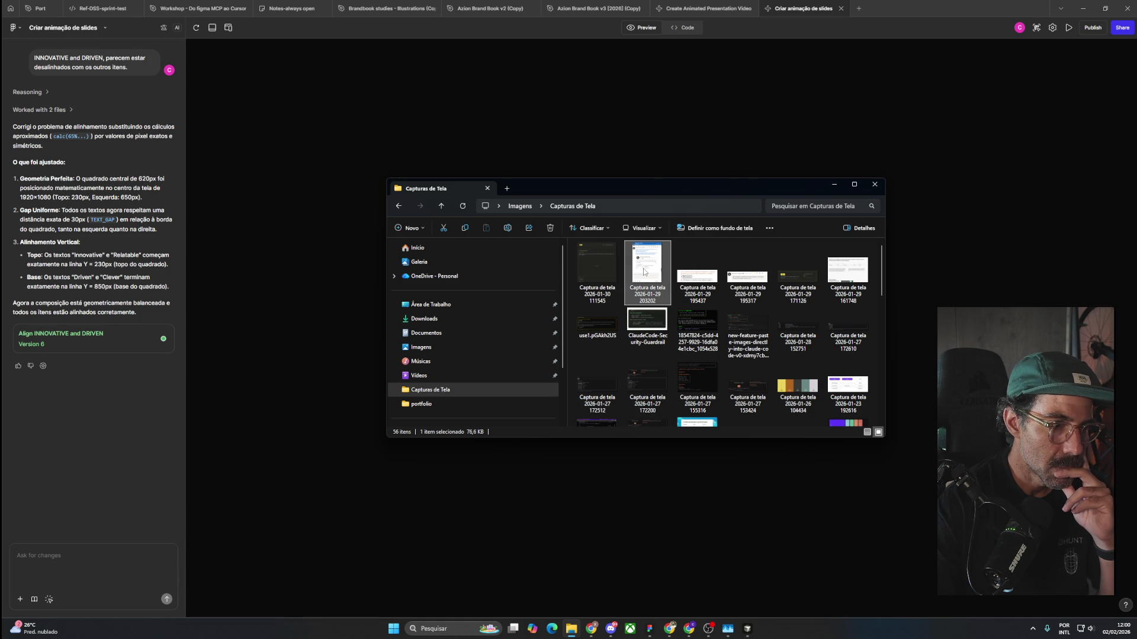
pyautogui.click(601, 270)
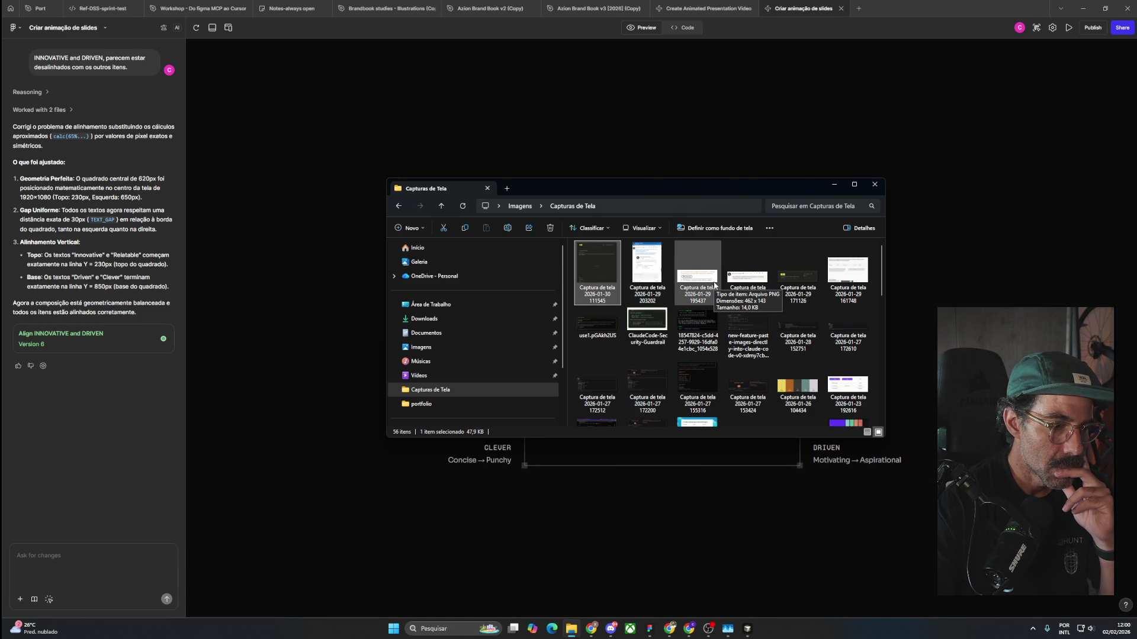
pyautogui.scroll(-5, 714, 288)
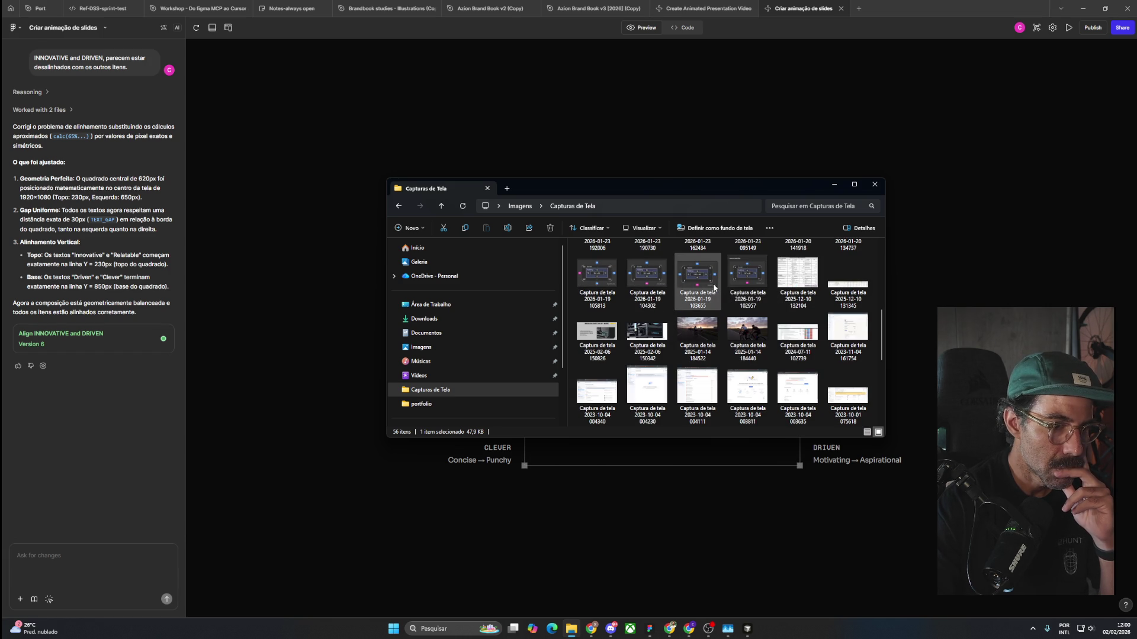
pyautogui.scroll(-3, 713, 287)
pyautogui.scroll(-2, 714, 286)
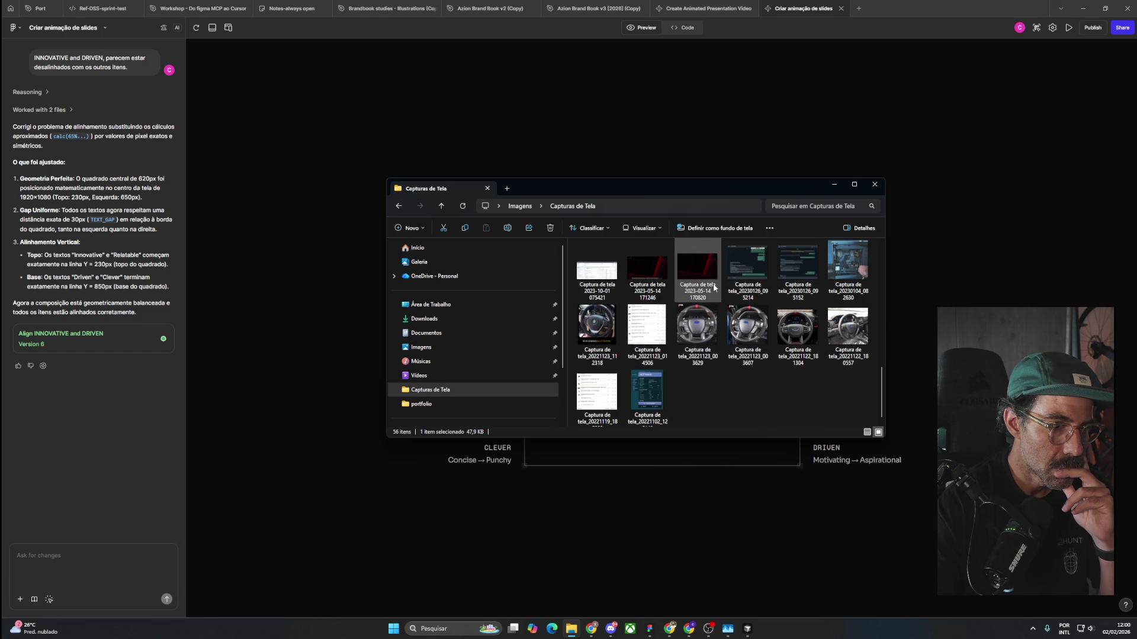
pyautogui.scroll(-1, 713, 287)
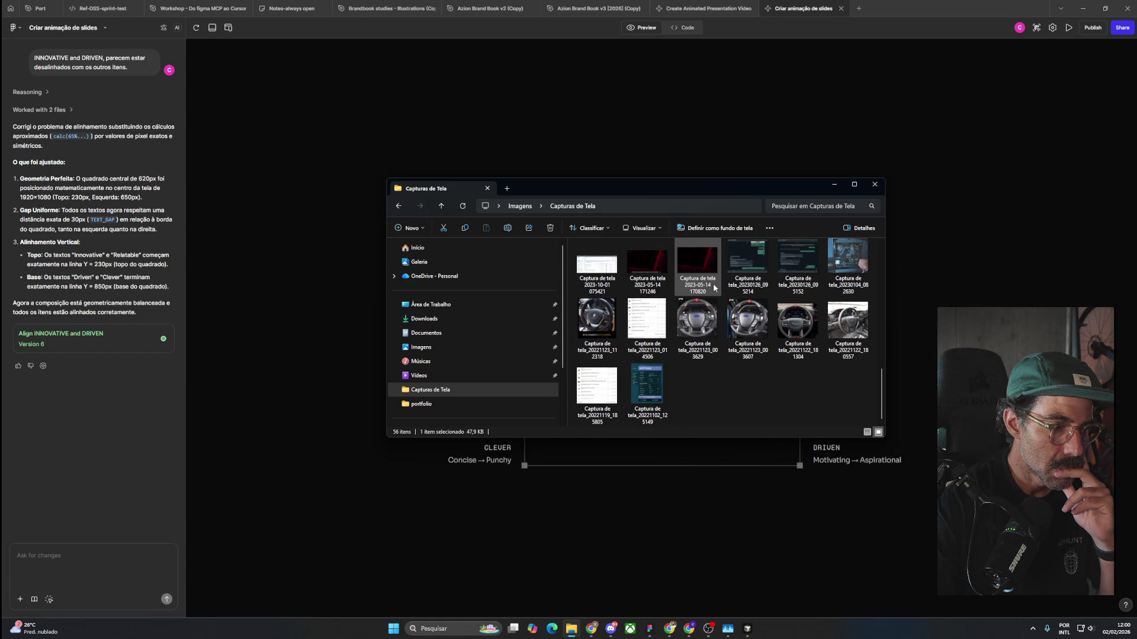
pyautogui.scroll(5, 713, 283)
pyautogui.scroll(5, 713, 283)
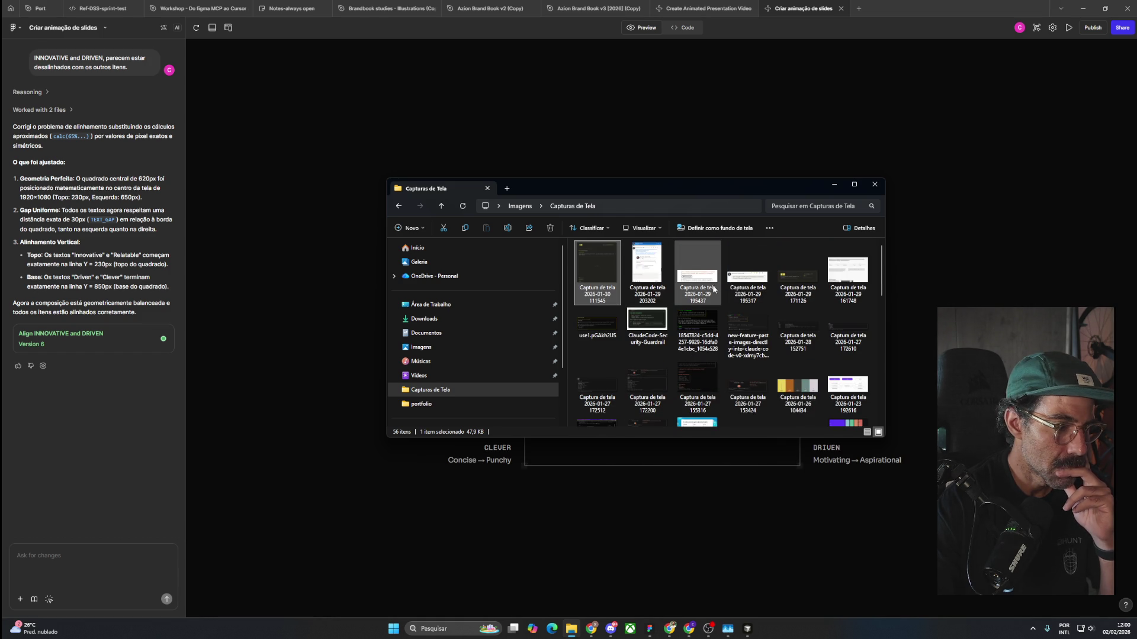
pyautogui.click(499, 379)
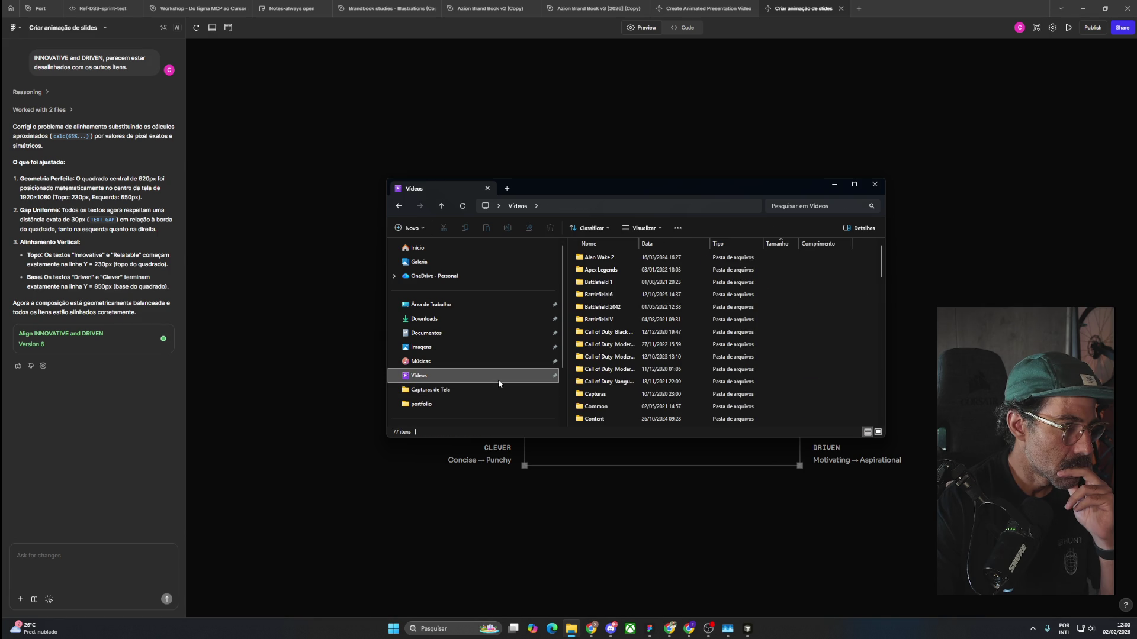
# Scroll through the contents of the Vídeos folder.
pyautogui.scroll(-4, 632, 383)
pyautogui.scroll(-4, 633, 383)
pyautogui.scroll(-4, 632, 383)
pyautogui.scroll(-4, 631, 383)
pyautogui.scroll(-3, 632, 383)
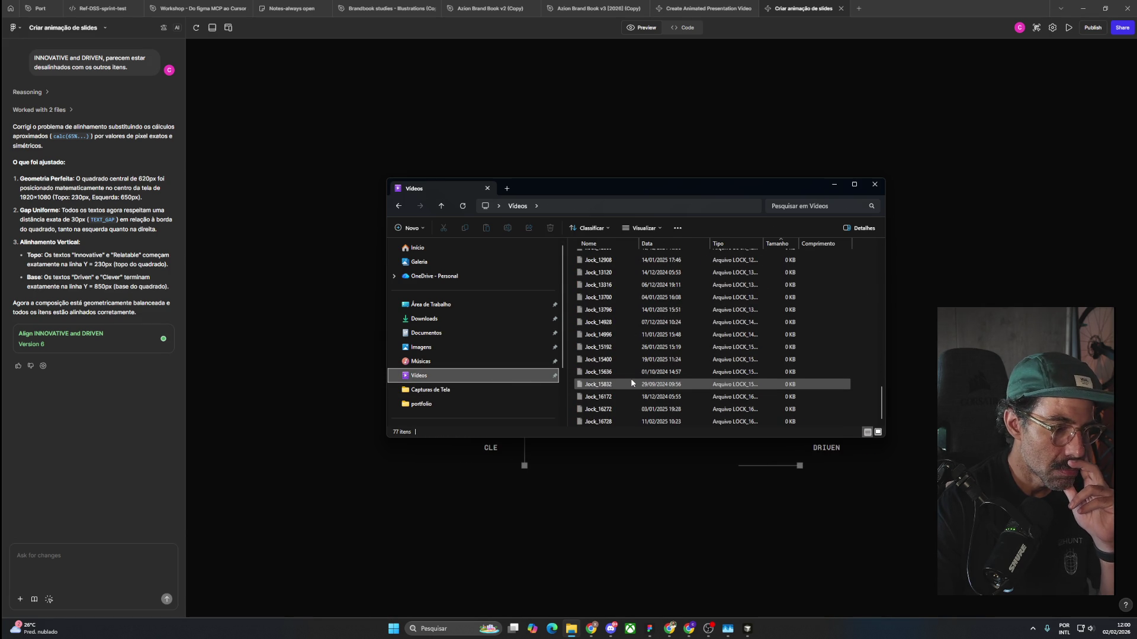
pyautogui.scroll(3, 631, 383)
pyautogui.scroll(2, 630, 383)
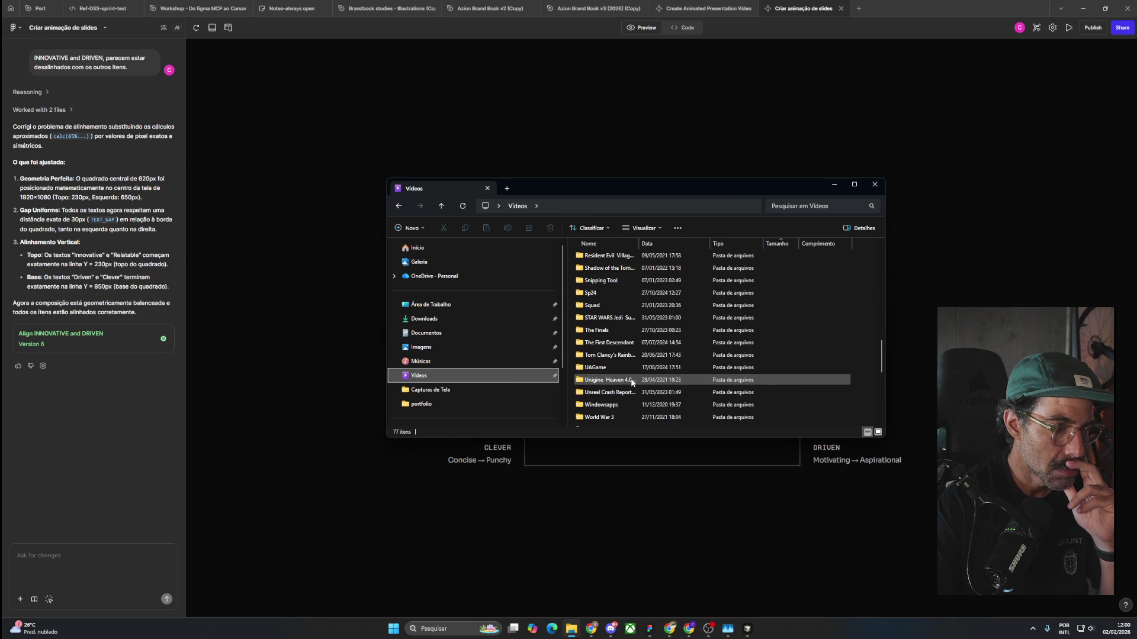
pyautogui.scroll(1, 631, 383)
pyautogui.scroll(4, 631, 383)
pyautogui.scroll(4, 631, 383)
pyautogui.scroll(3, 631, 383)
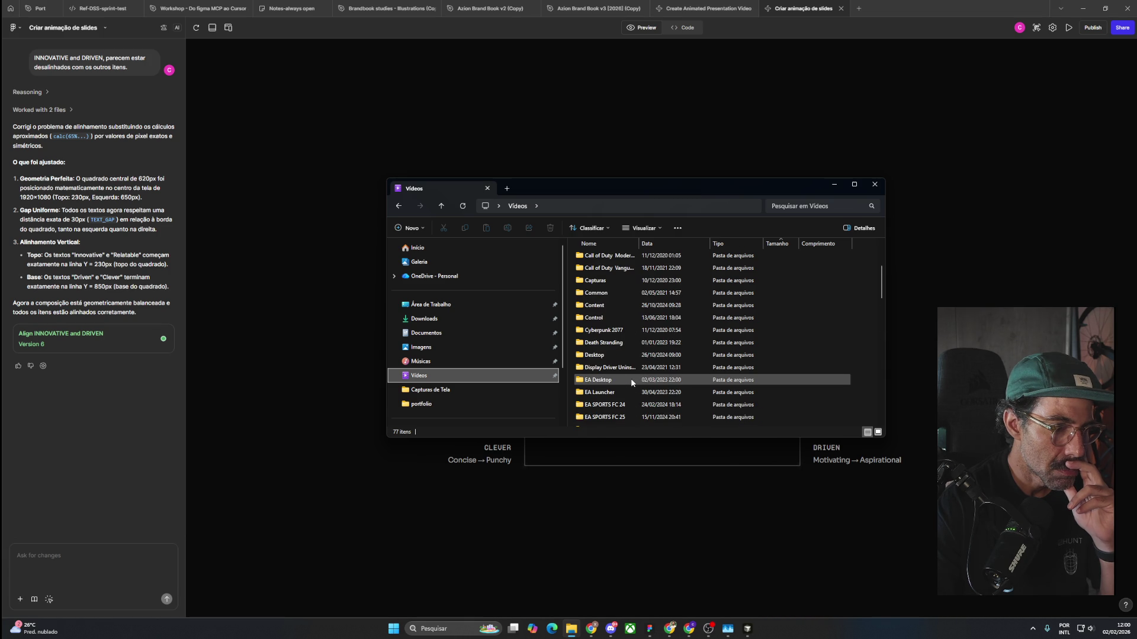
pyautogui.scroll(3, 631, 383)
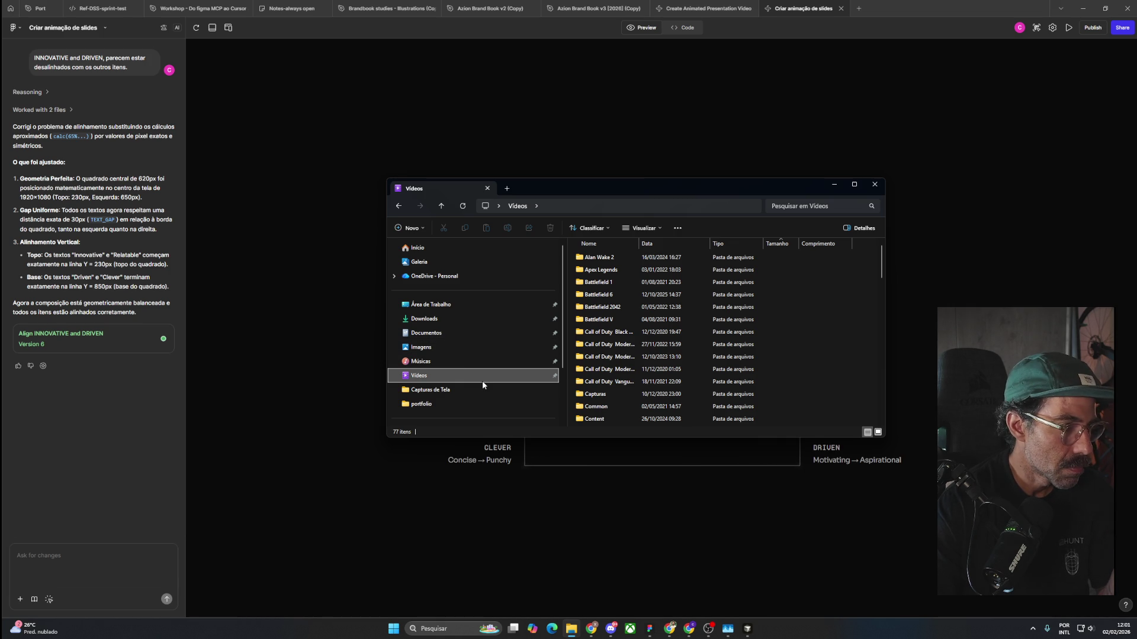
# Copy the 10,6 GB MP4 from Downloads and go to the portfolio folder.
pyautogui.click(472, 320)
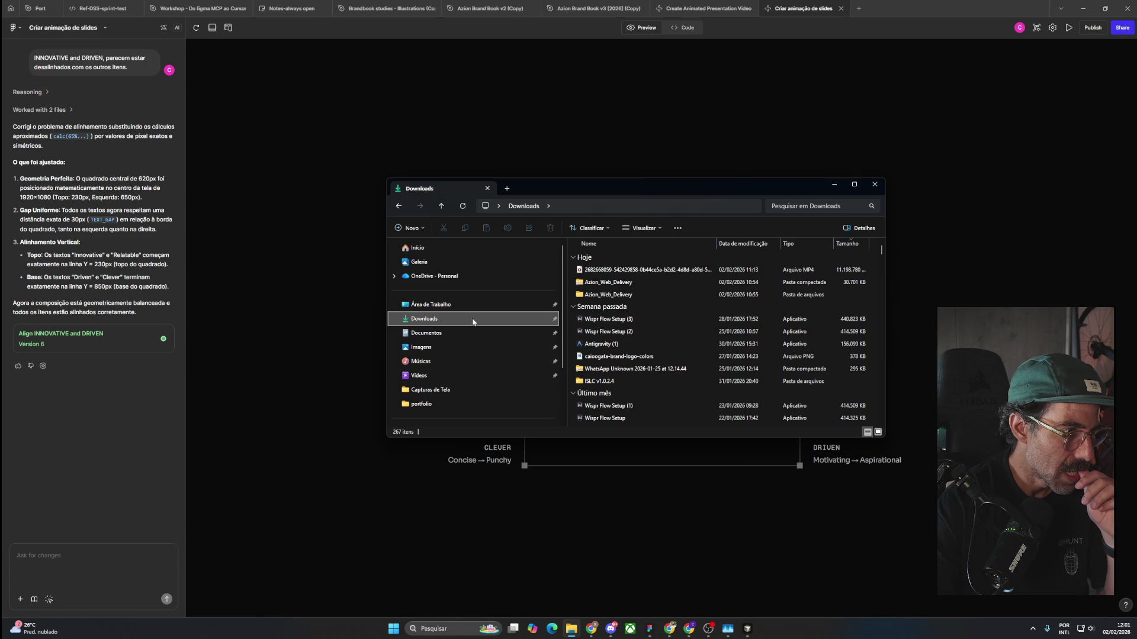
pyautogui.click(608, 273)
pyautogui.hotkey('ctrl', 'c')
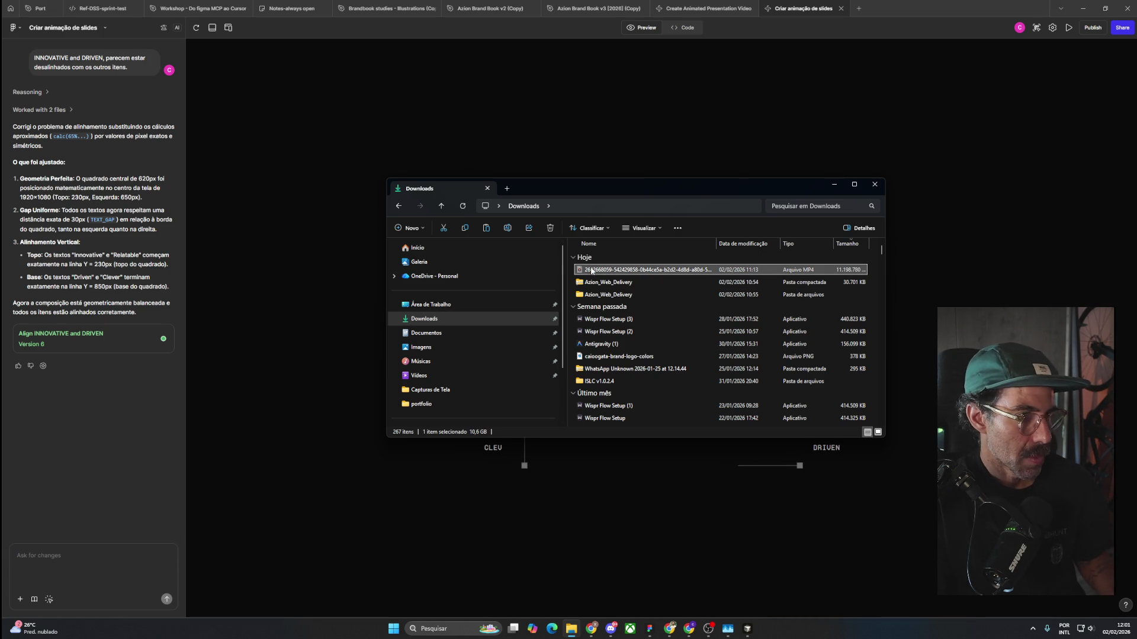
pyautogui.click(436, 401)
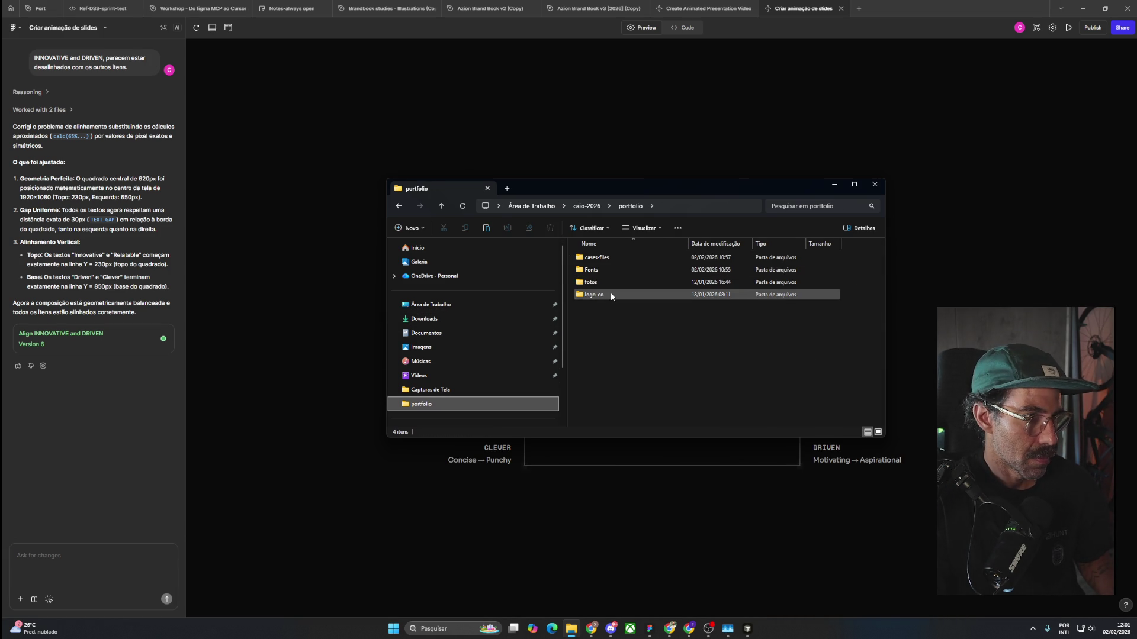
# Place the copied MP4 in Área de Trabalho > caio-2026 > streams > streams-download.
pyautogui.click(446, 308)
pyautogui.doubleClick(595, 259)
pyautogui.doubleClick(592, 269)
pyautogui.doubleClick(596, 262)
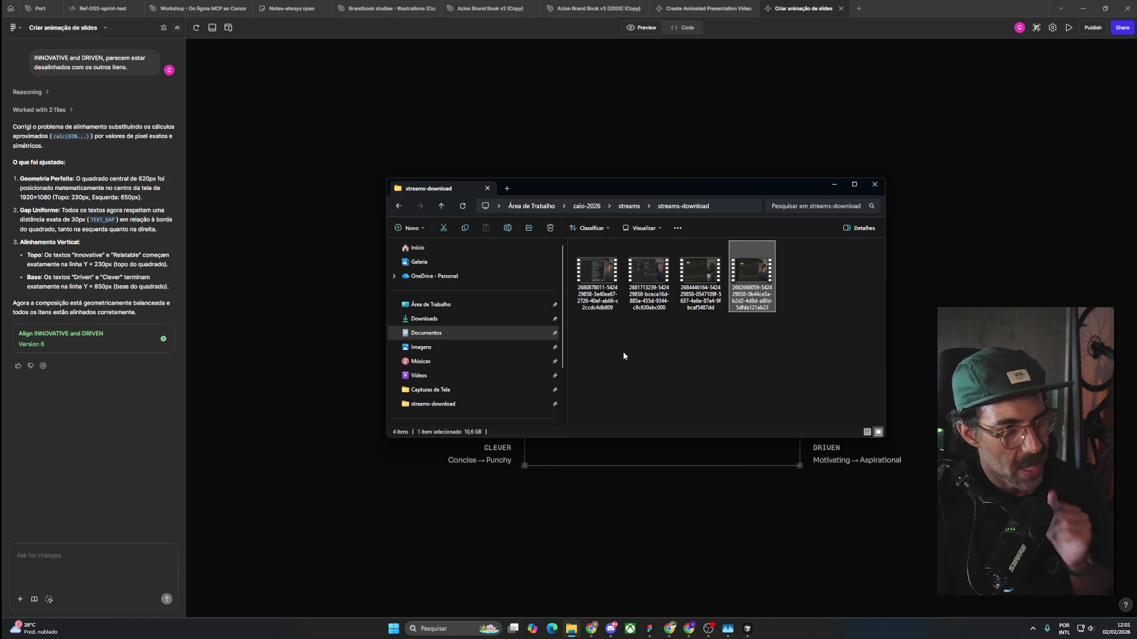
# Go back to the streams folder and open Capturas de Tela.
pyautogui.click(401, 208)
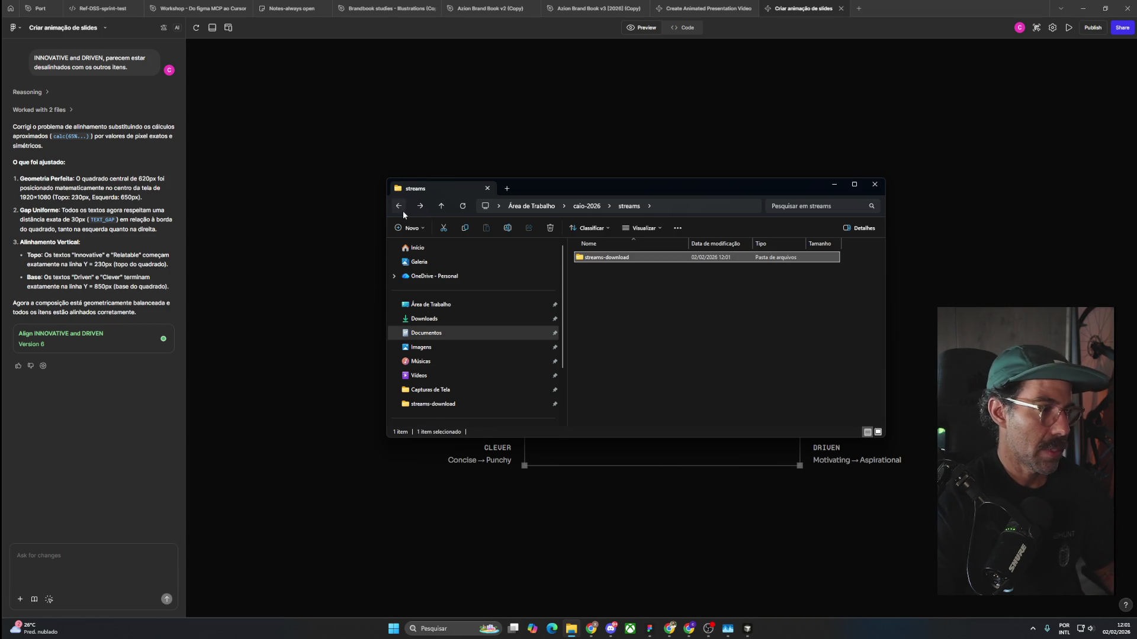
pyautogui.click(663, 356)
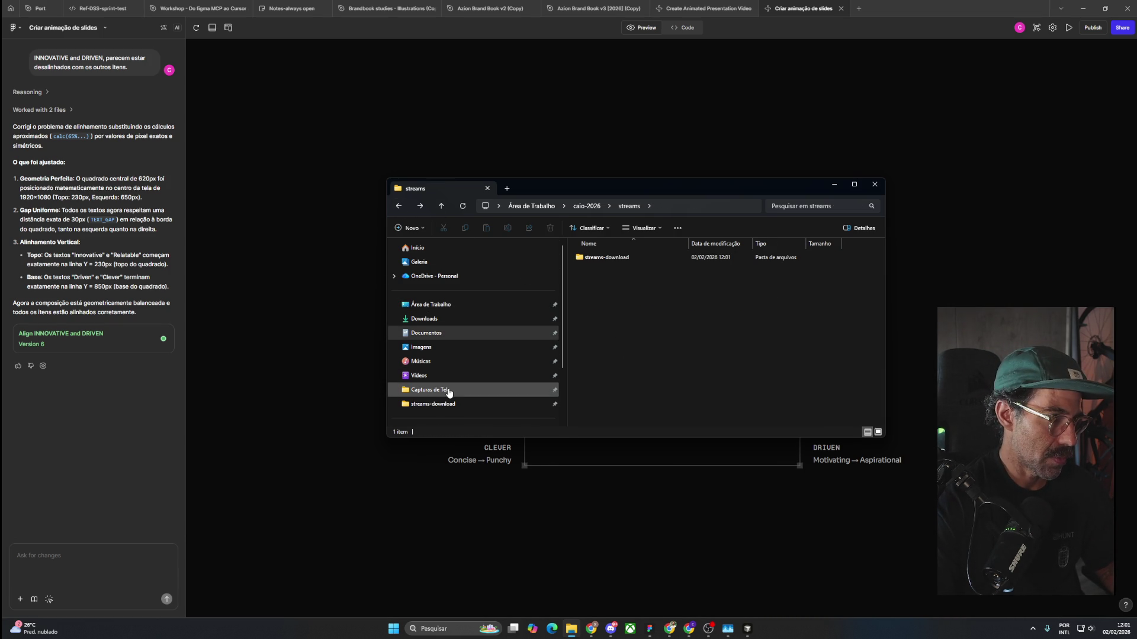
pyautogui.click(428, 390)
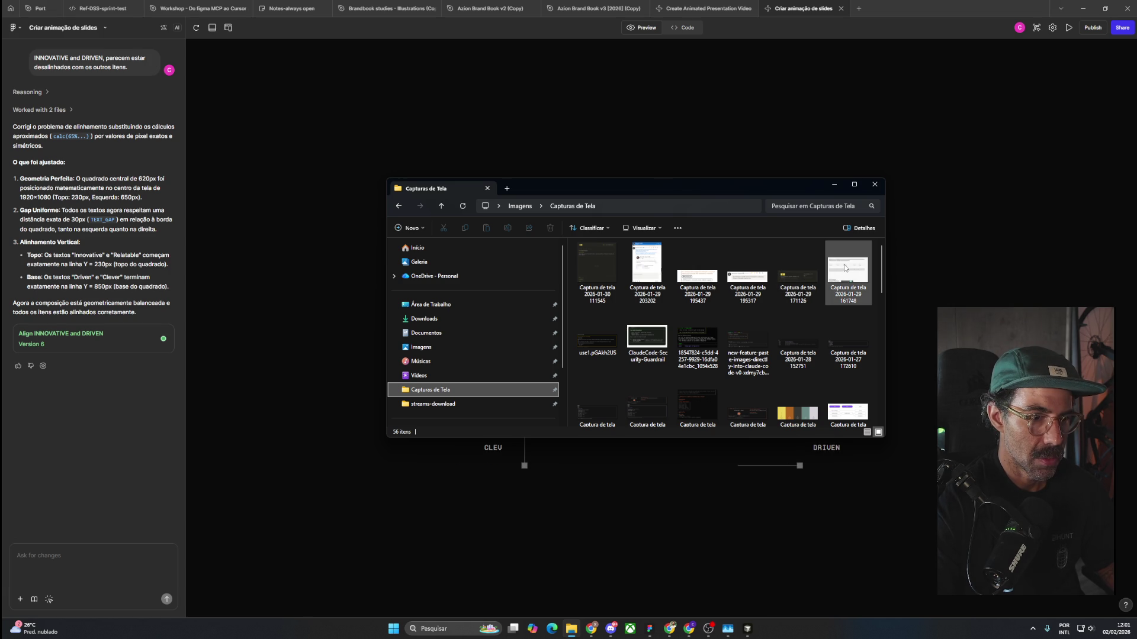
# Sort the Capturas de Tela screenshots by file type.
pyautogui.scroll(-2, 844, 268)
pyautogui.scroll(2, 683, 241)
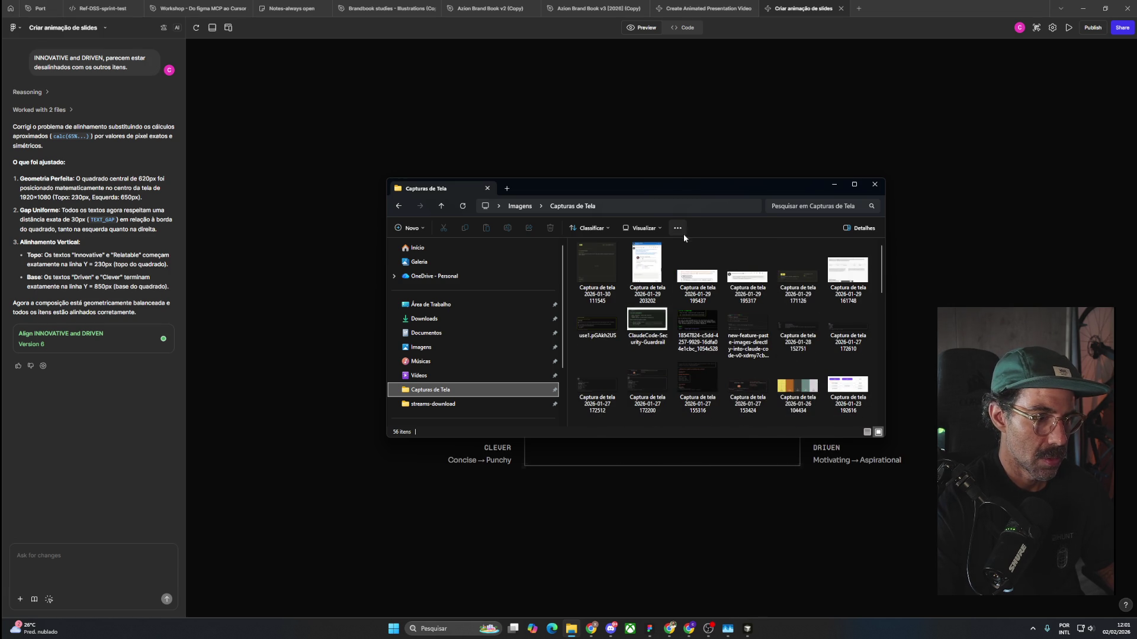
pyautogui.click(660, 229)
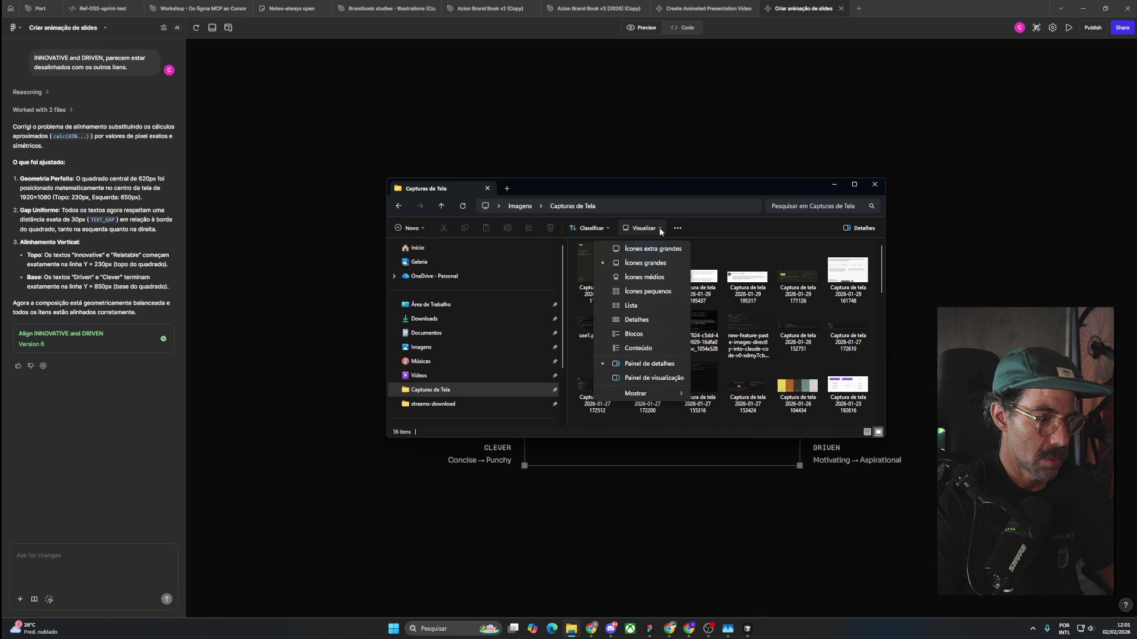
pyautogui.click(660, 229)
pyautogui.click(609, 228)
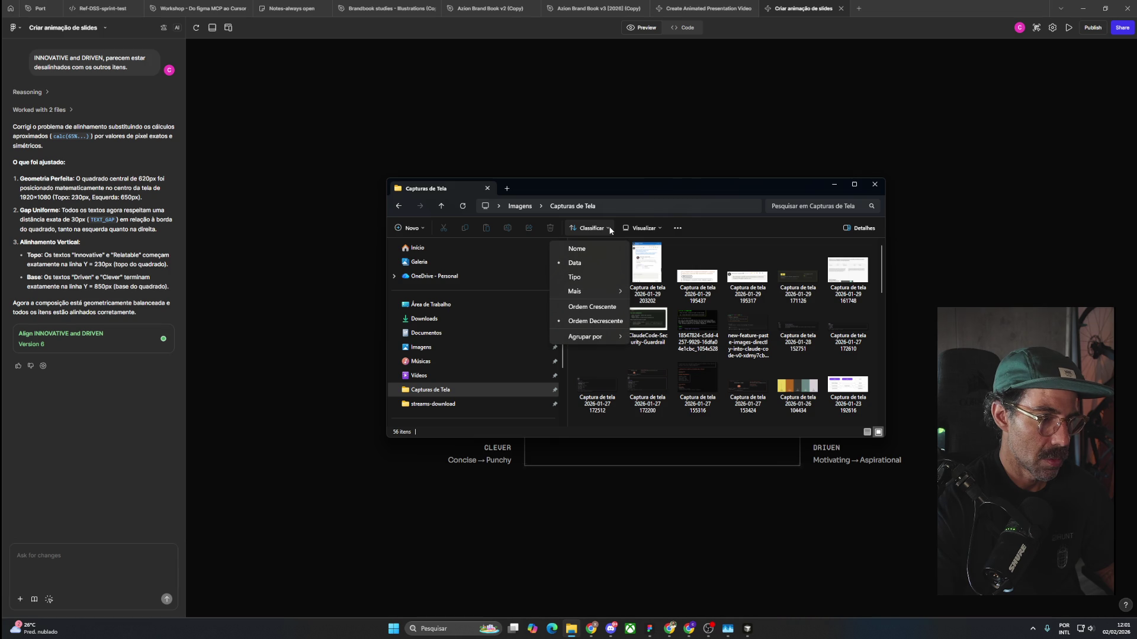
pyautogui.click(590, 278)
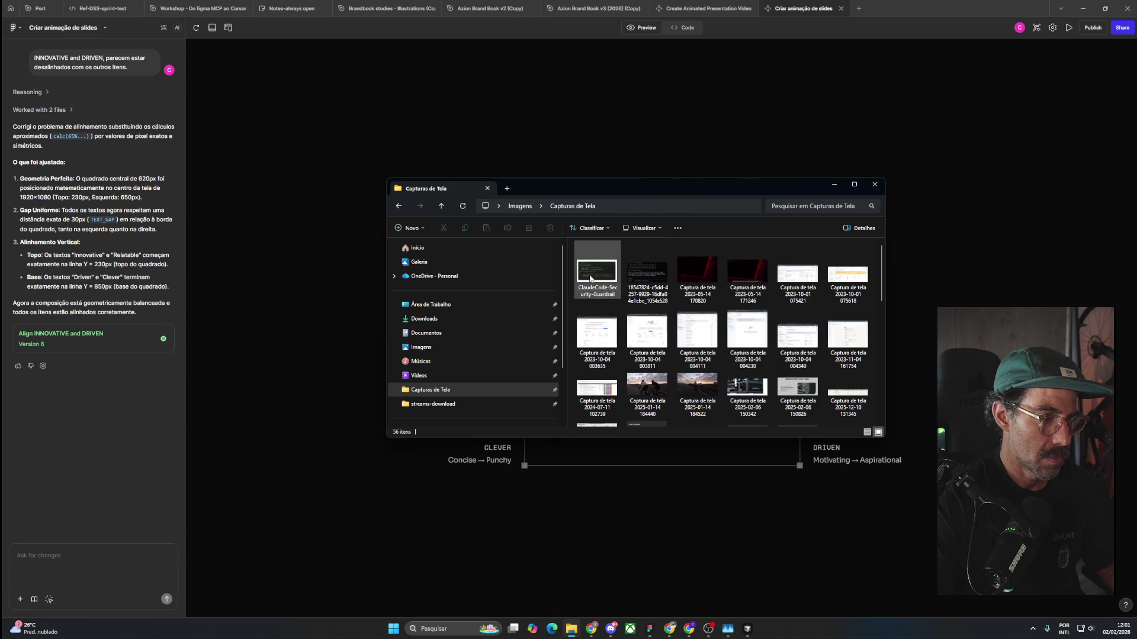
# Switch the screenshots to the Details layout showing date, type and size, and nudge the window up.
pyautogui.click(643, 228)
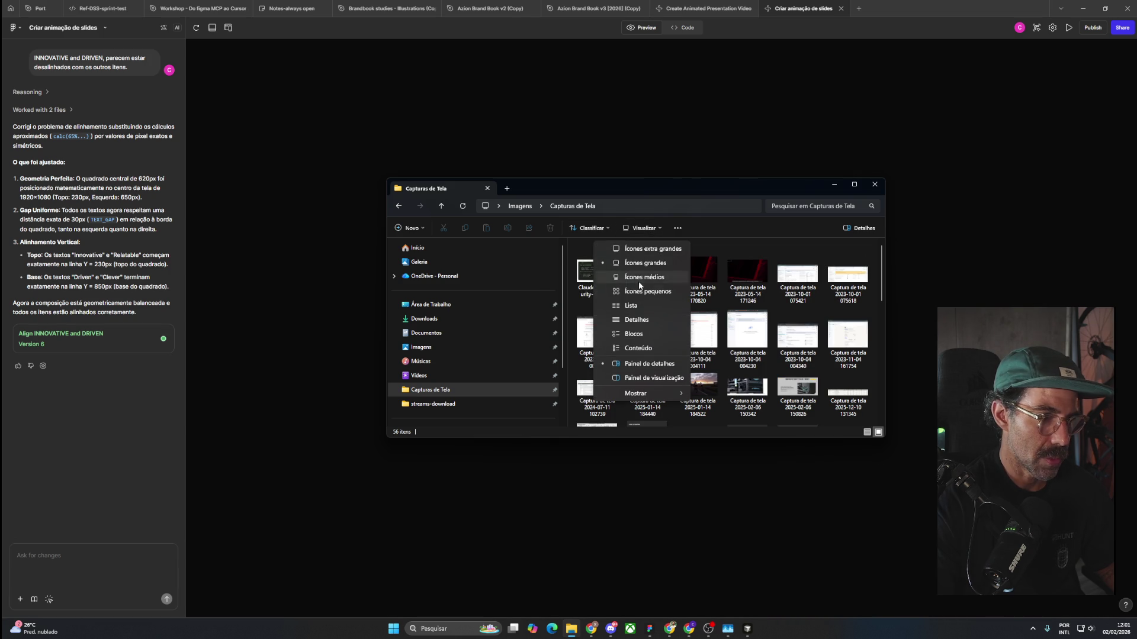
pyautogui.click(637, 307)
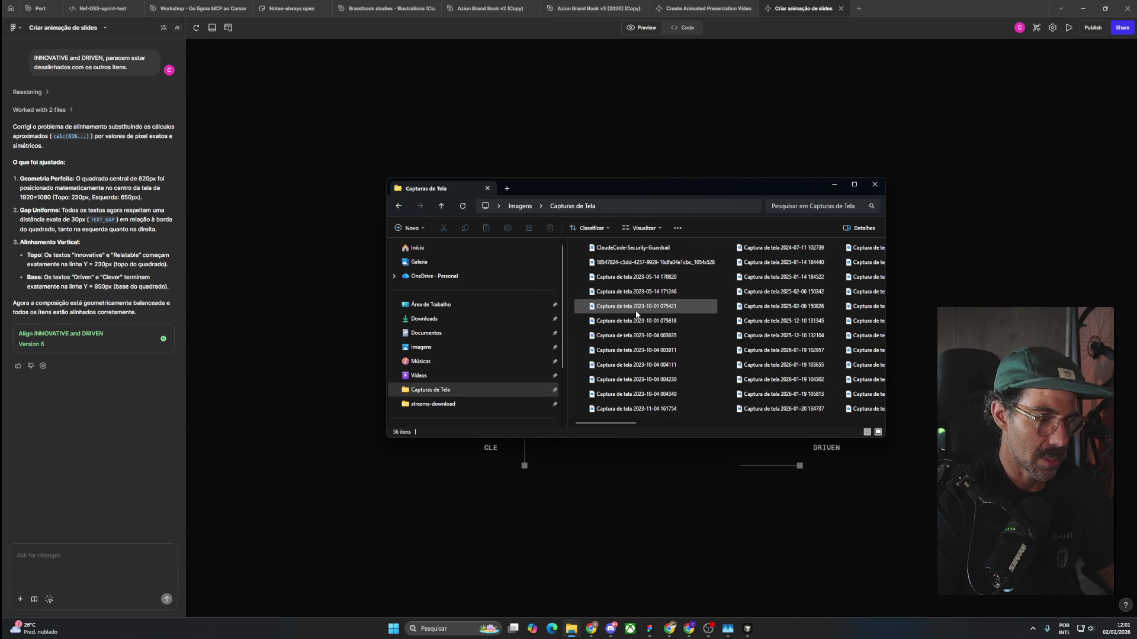
pyautogui.click(646, 234)
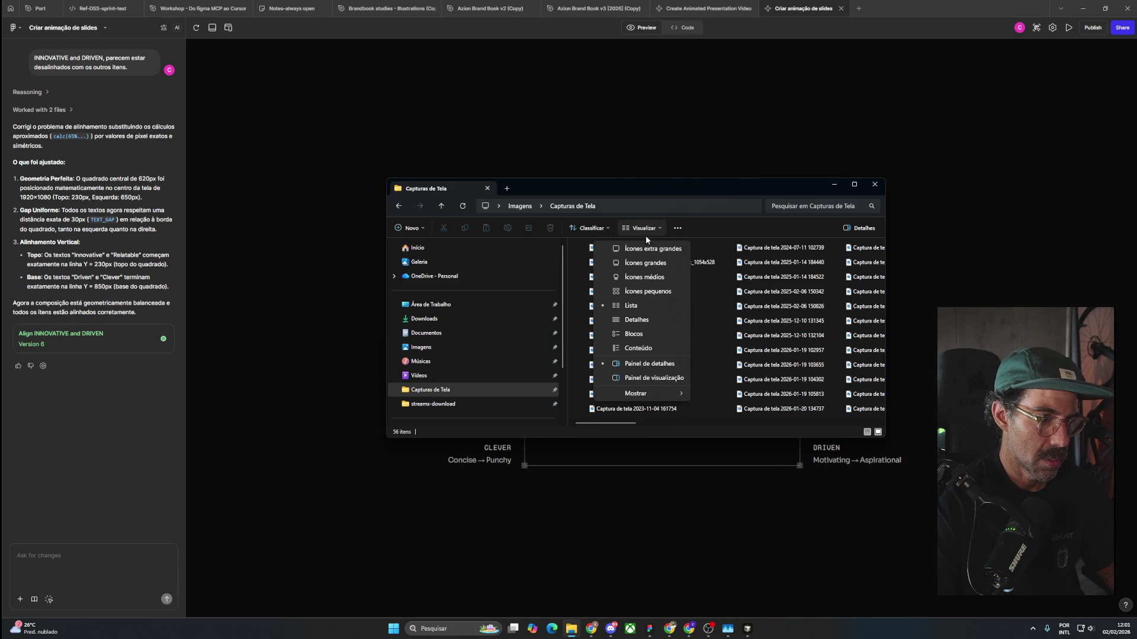
pyautogui.click(643, 323)
pyautogui.scroll(-10, 644, 328)
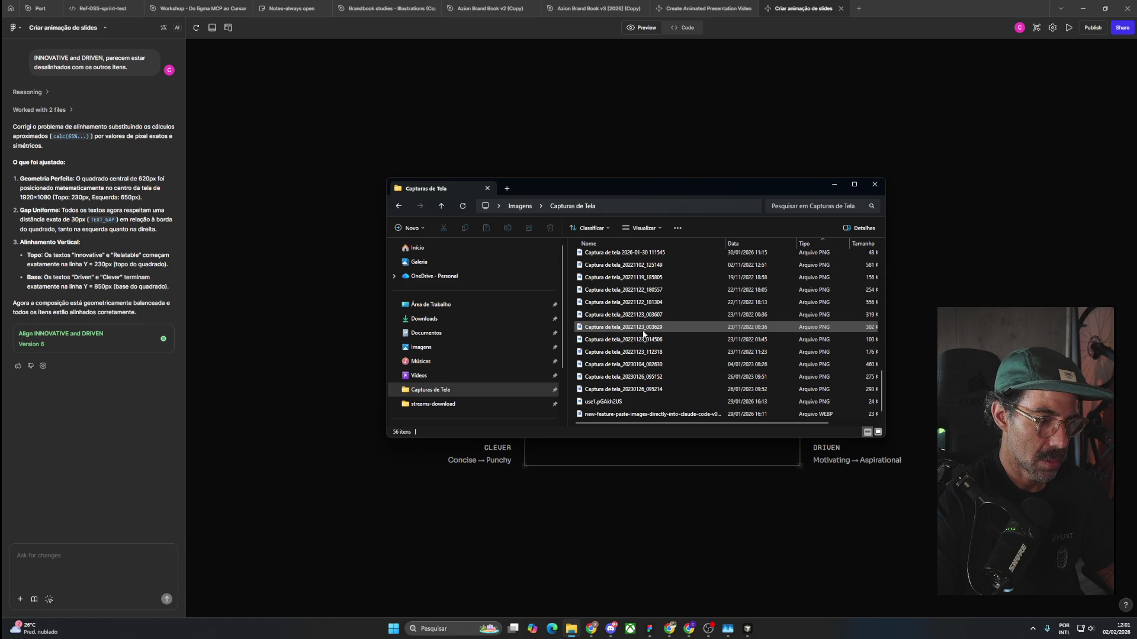
pyautogui.scroll(10, 645, 334)
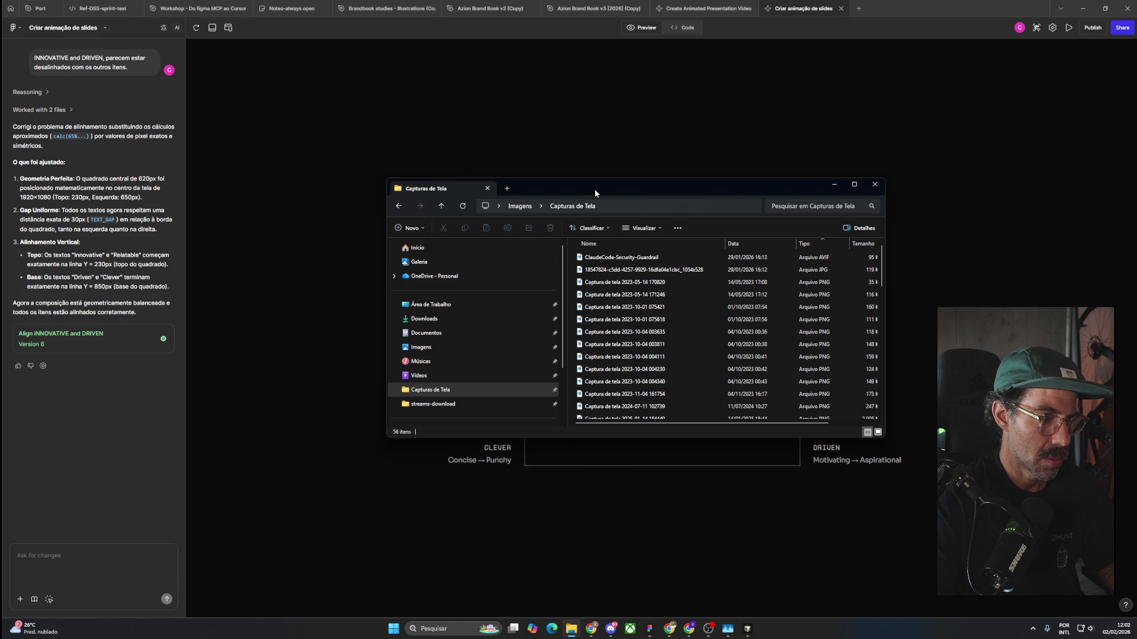
pyautogui.moveTo(595, 189); pyautogui.dragTo(592, 176)
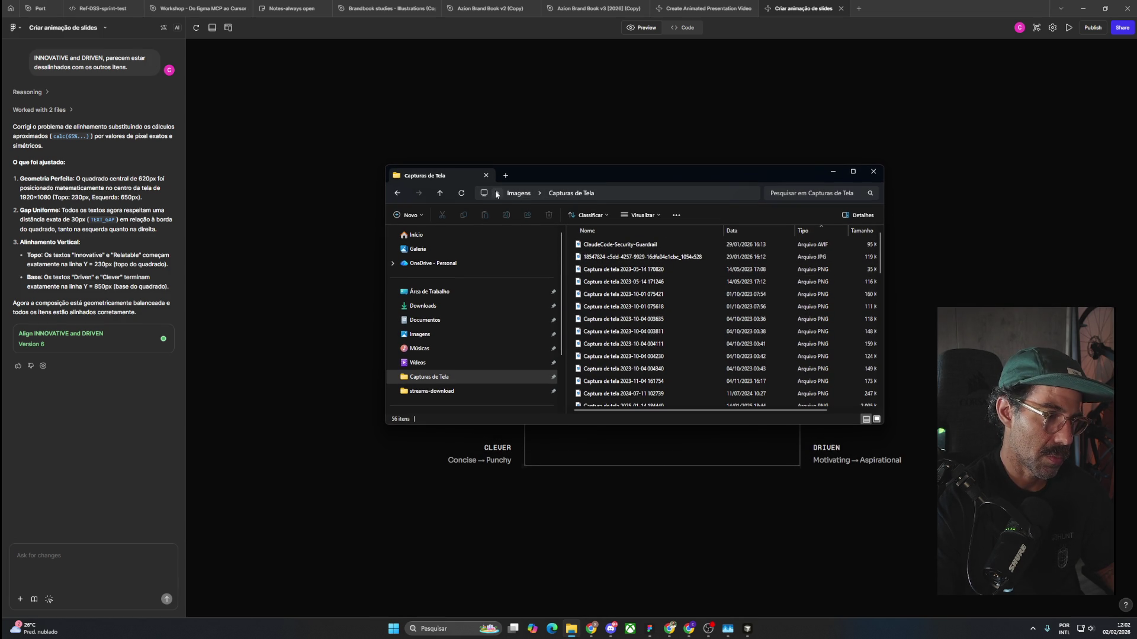
pyautogui.click(466, 362)
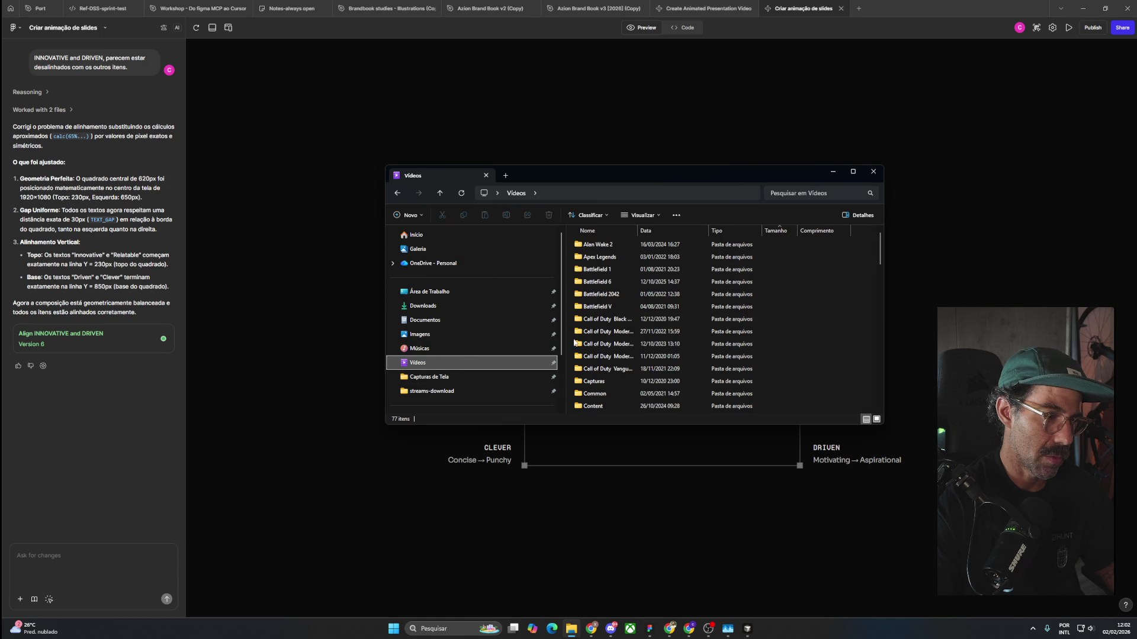
pyautogui.scroll(-2, 604, 353)
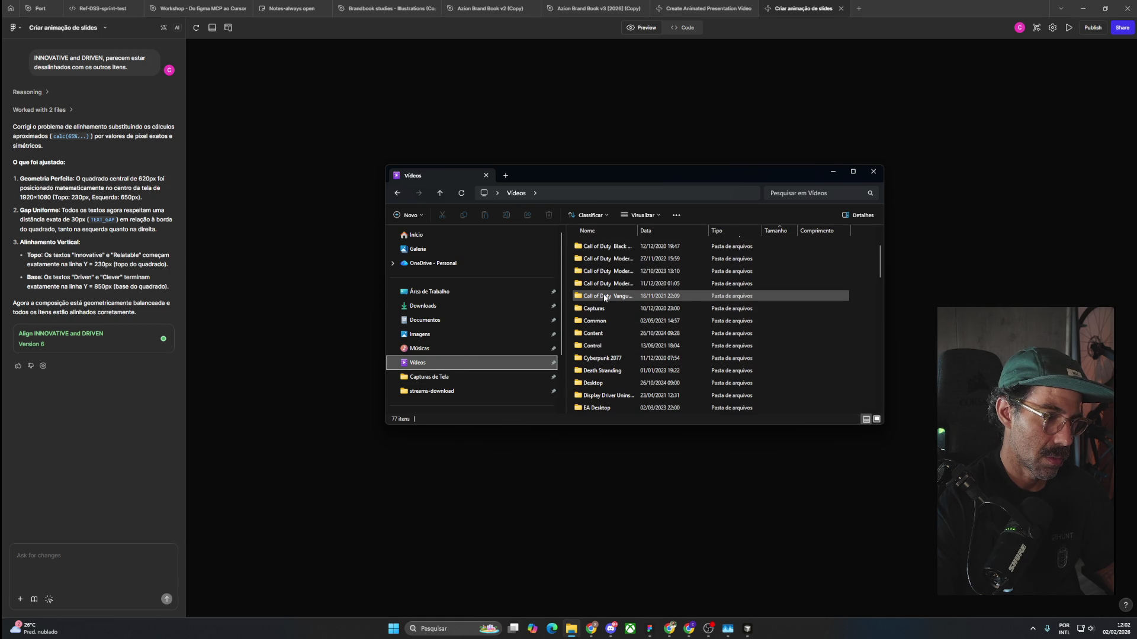
pyautogui.doubleClick(592, 309)
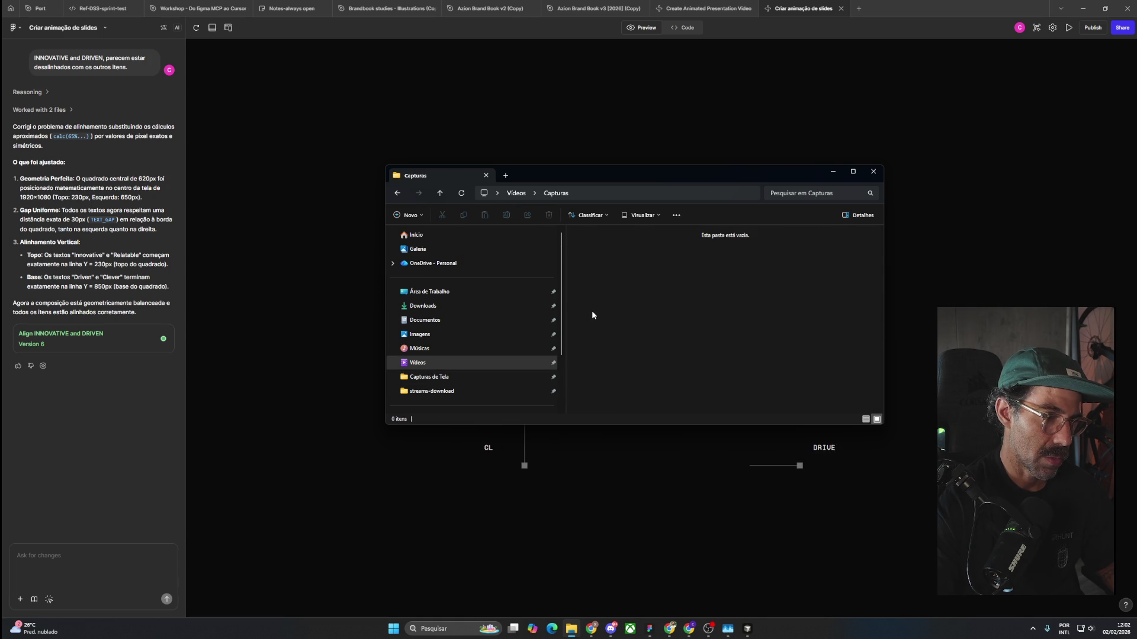
pyautogui.click(397, 194)
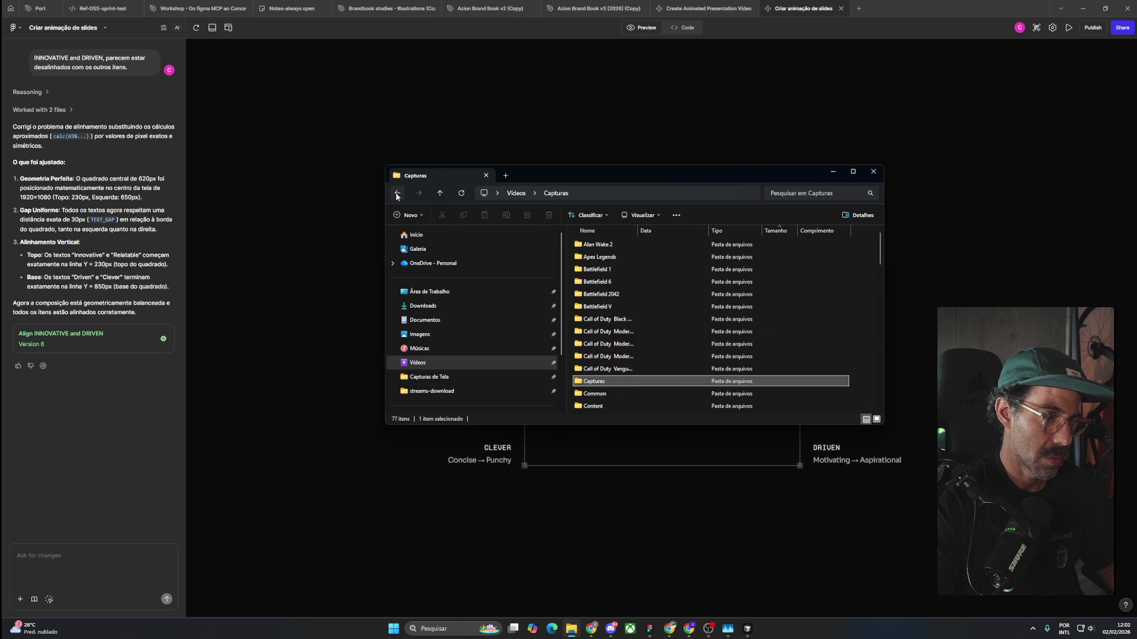
pyautogui.scroll(-2, 628, 361)
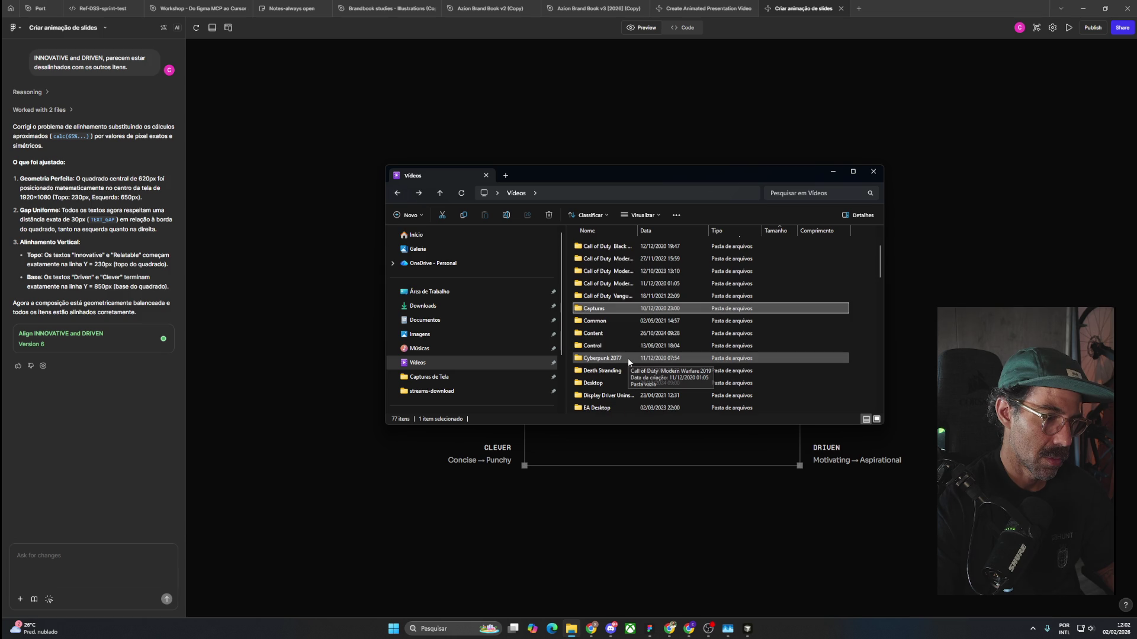
pyautogui.scroll(-1, 628, 357)
pyautogui.scroll(-2, 627, 357)
pyautogui.scroll(-1, 627, 357)
pyautogui.doubleClick(627, 359)
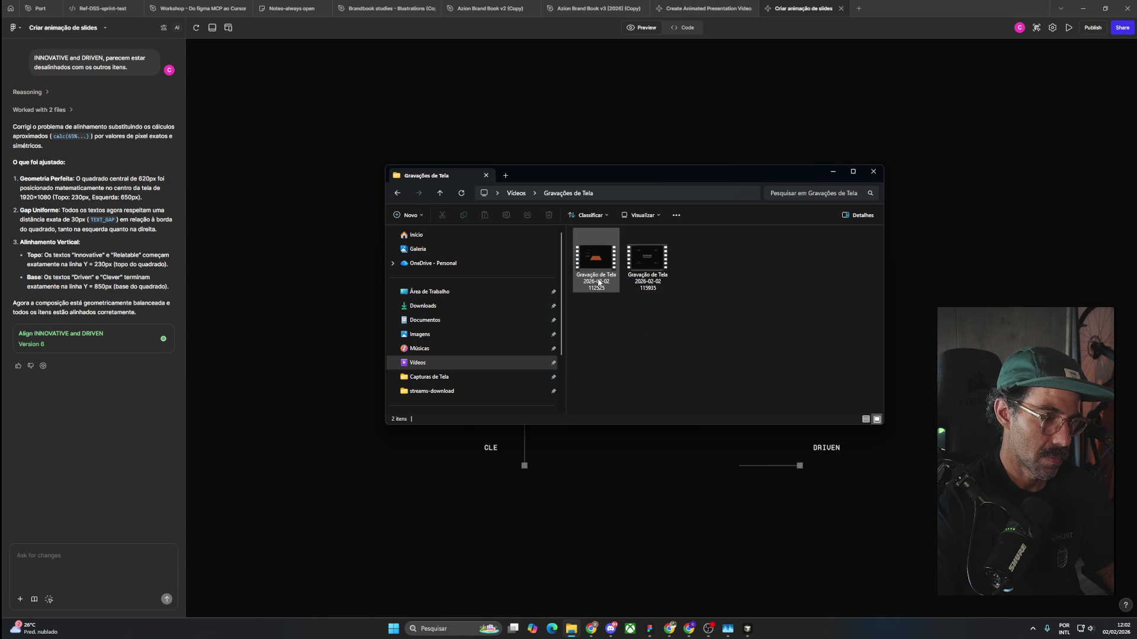
pyautogui.doubleClick(642, 279)
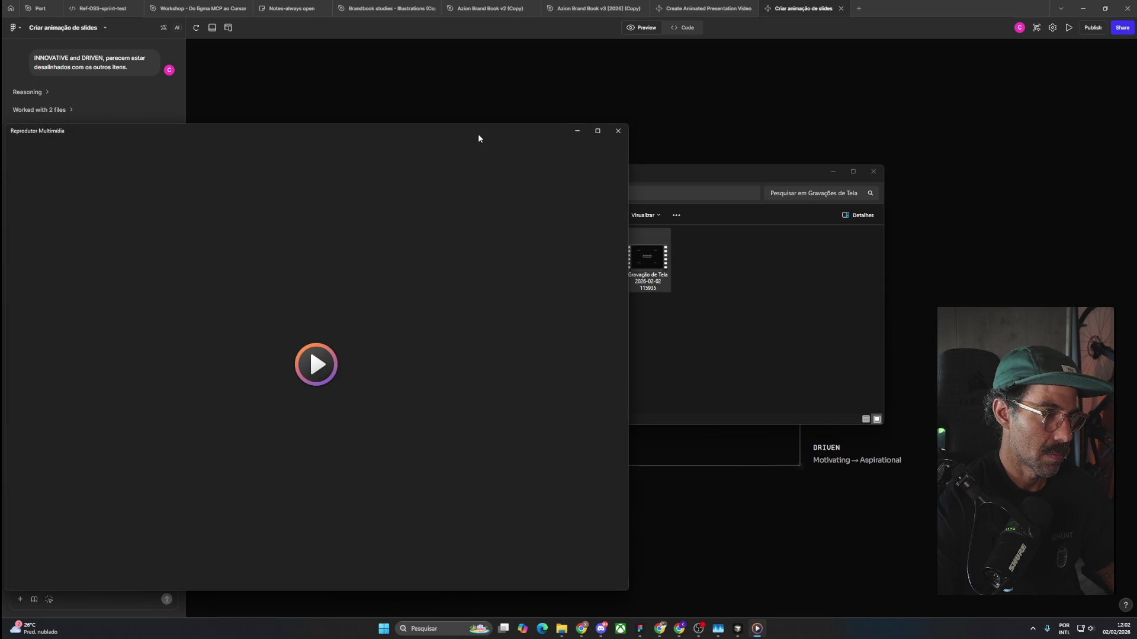
# Watch the 37-second Brand Personality recording centred on screen, then close Media Player.
pyautogui.moveTo(478, 134); pyautogui.dragTo(734, 98)
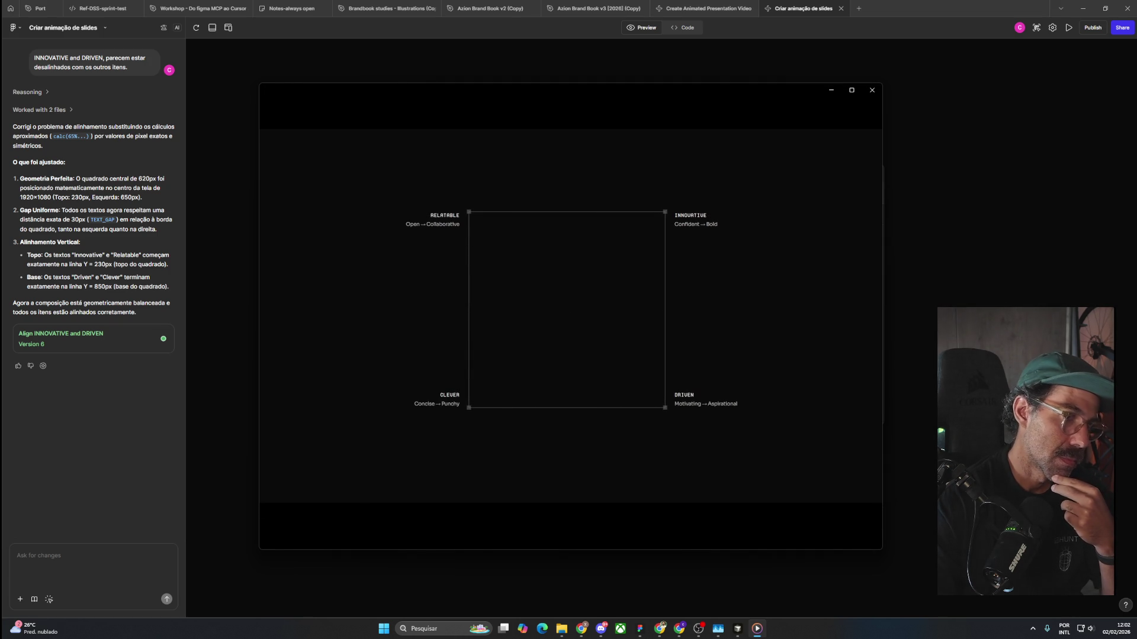
pyautogui.click(871, 90)
pyautogui.click(935, 157)
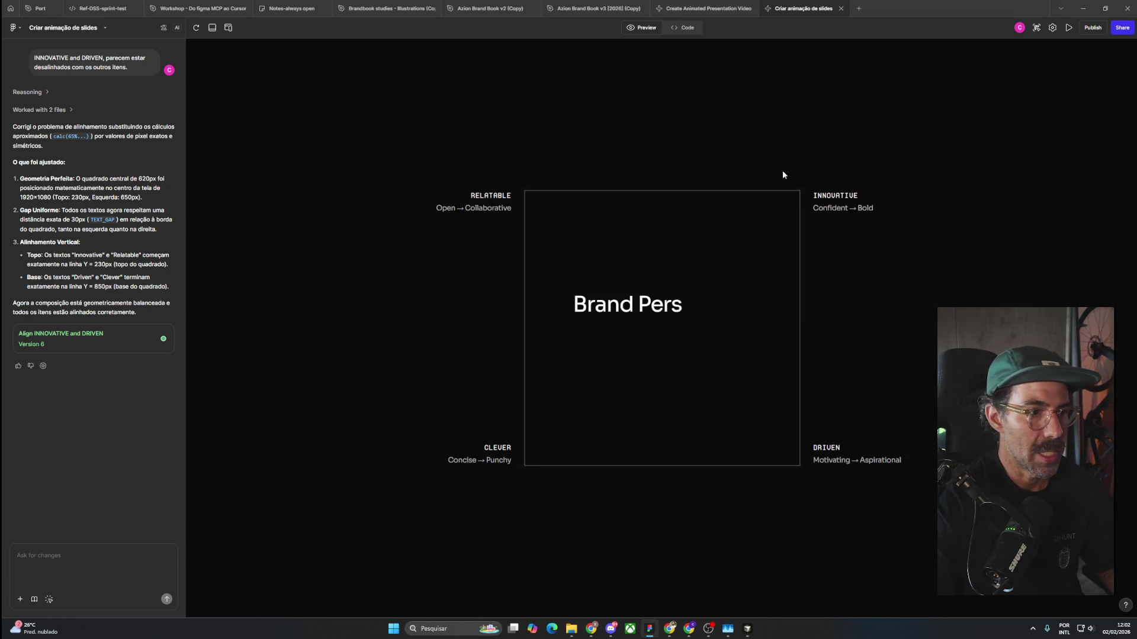
# Close the Gravações de Tela folder window and switch back to the Pinterest browser.
pyautogui.hotkey('alt', 'Tab')
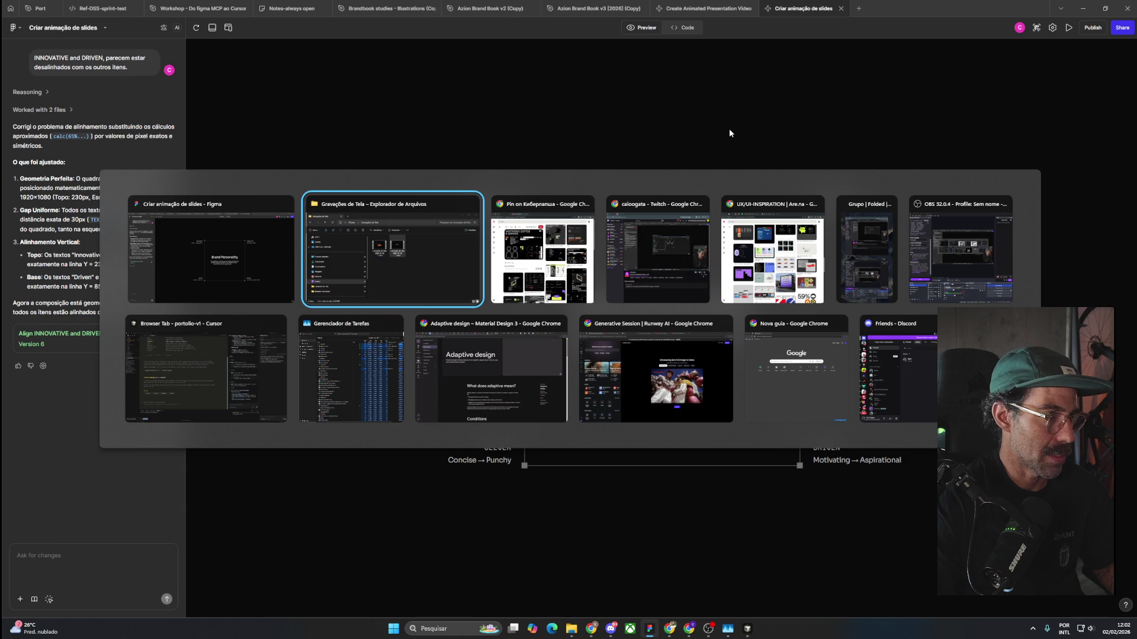
pyautogui.click(869, 171)
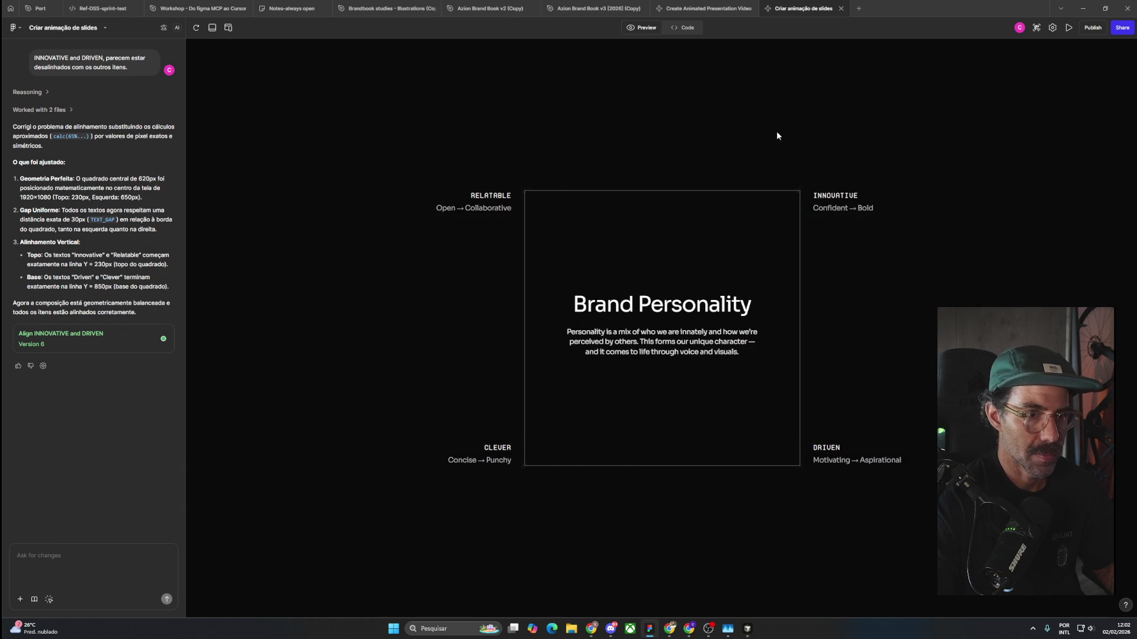
pyautogui.hotkey('alt', 'Tab')
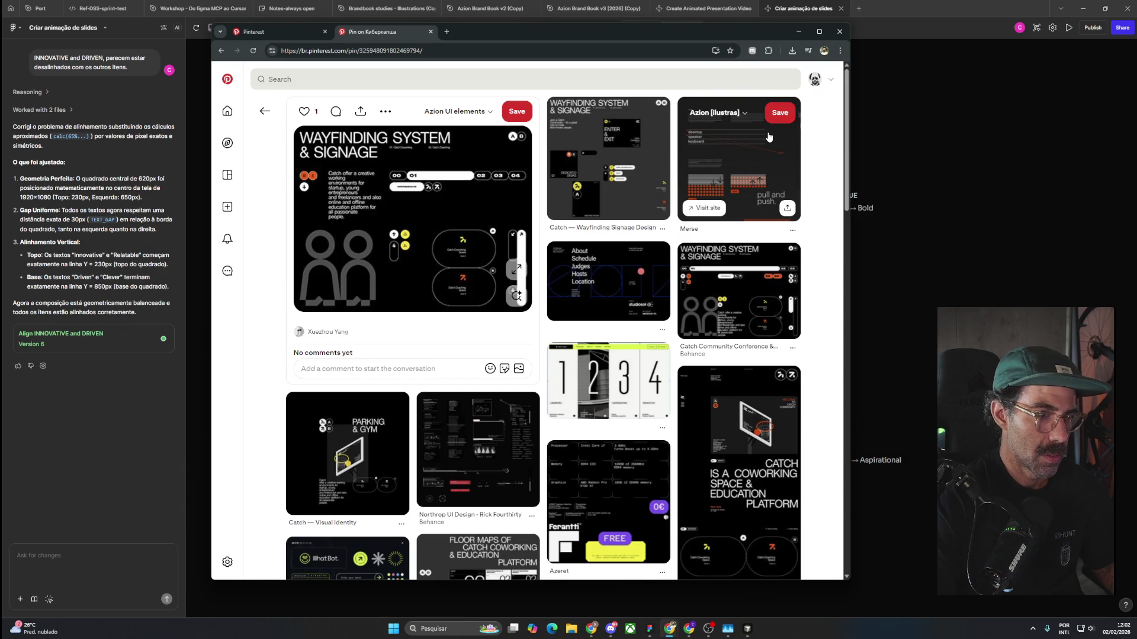
# Browse the Catch Community Conference, numbered grid, Deutsche Bank and EMILIANO layout pins.
pyautogui.click(737, 291)
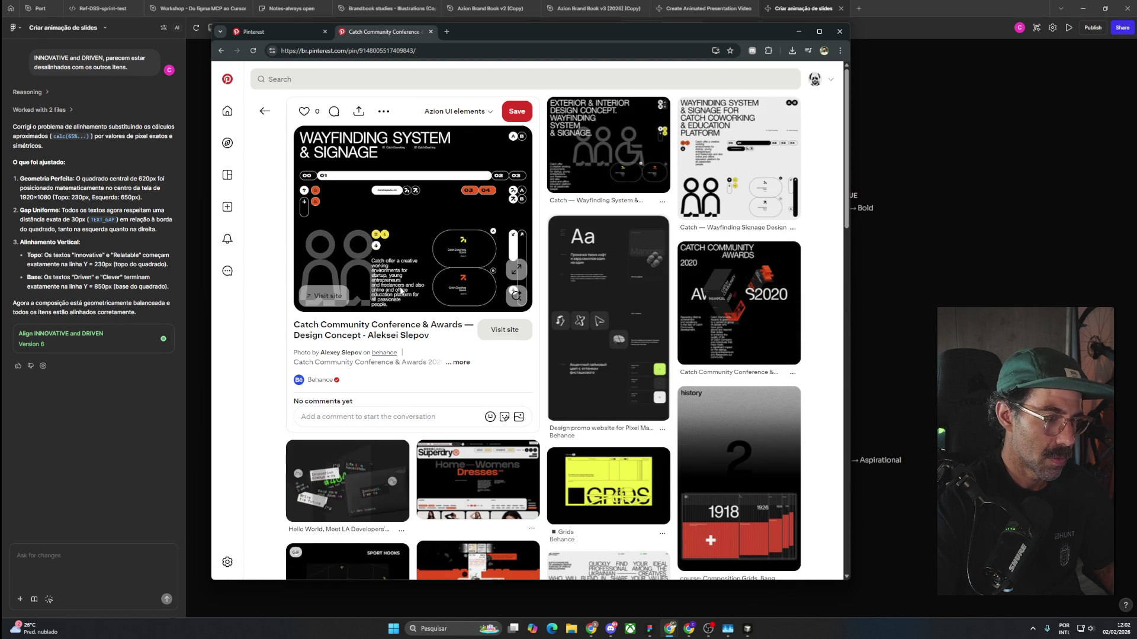
pyautogui.scroll(-3, 402, 293)
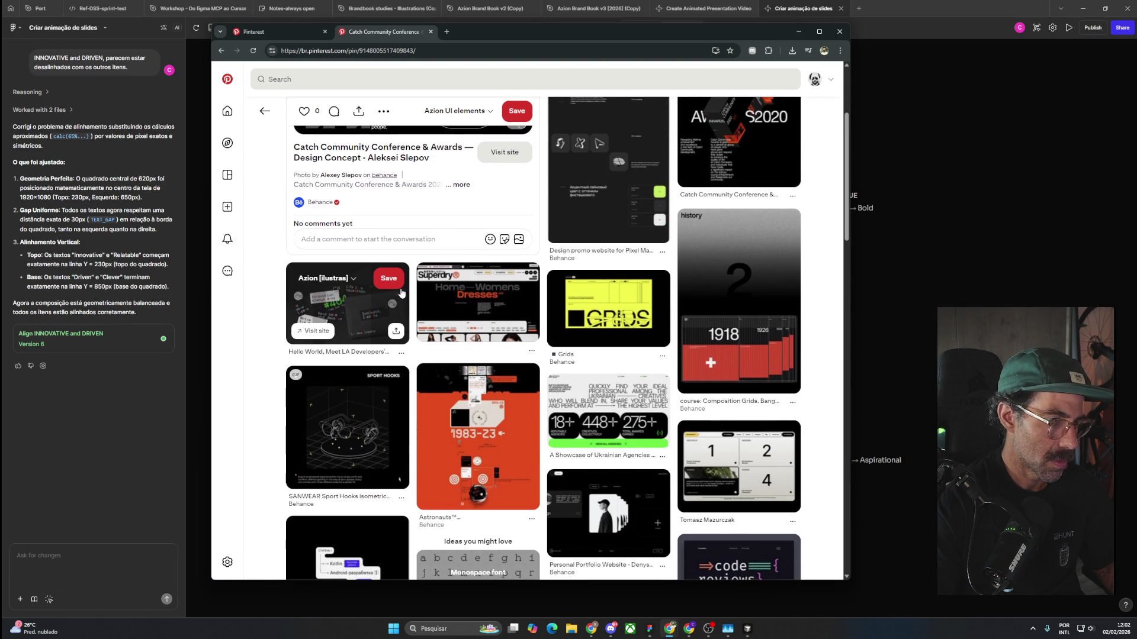
pyautogui.scroll(-3, 401, 293)
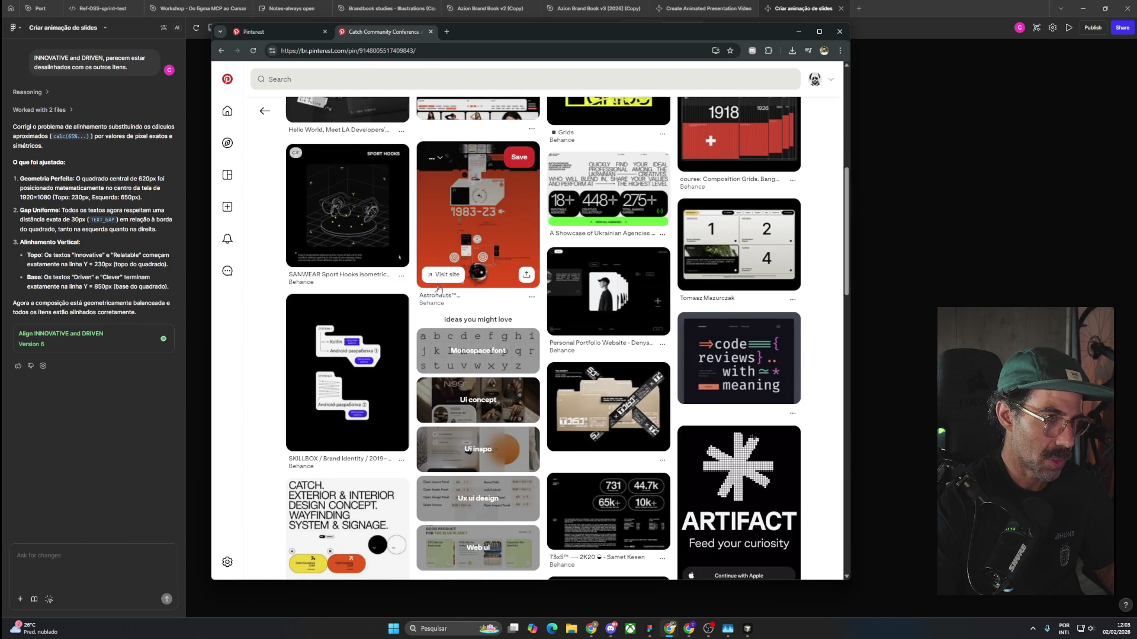
pyautogui.click(729, 249)
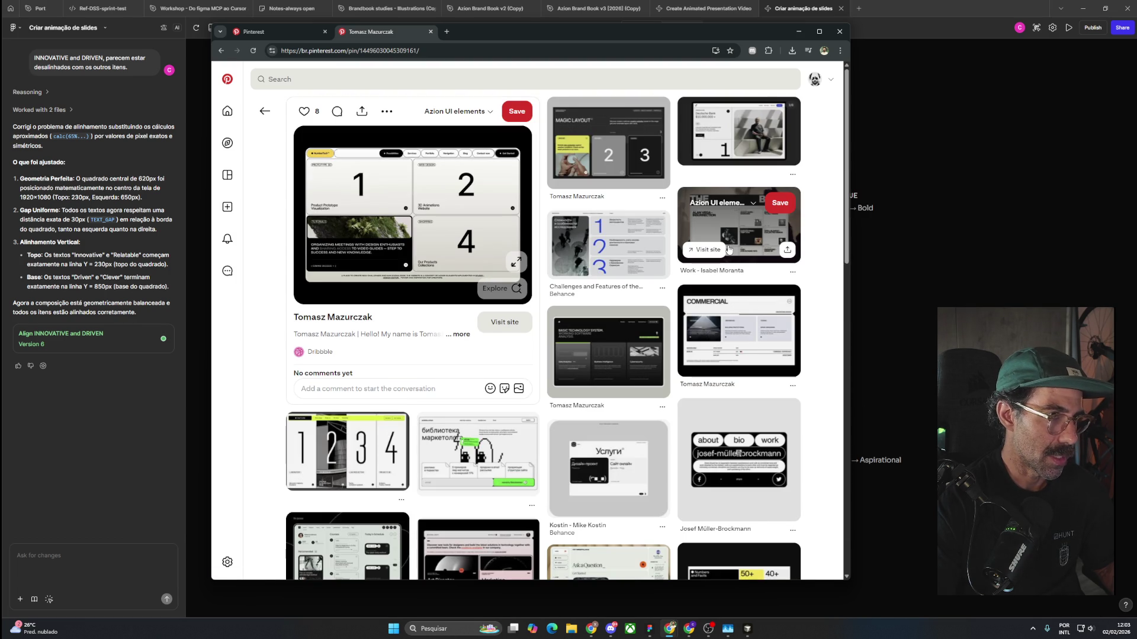
pyautogui.click(710, 149)
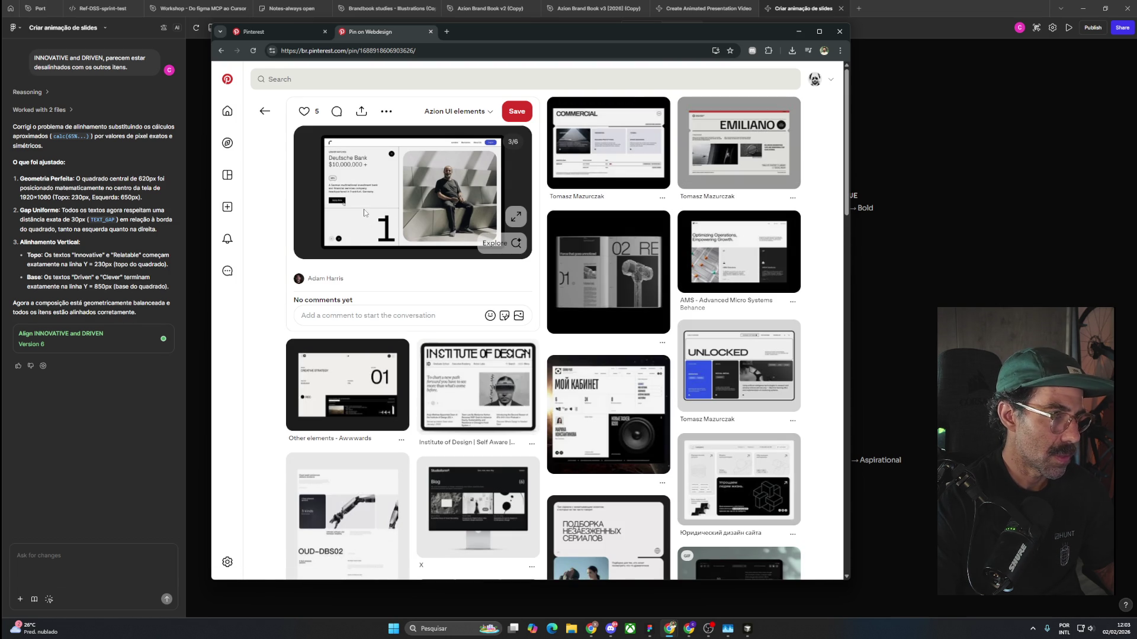
pyautogui.click(688, 162)
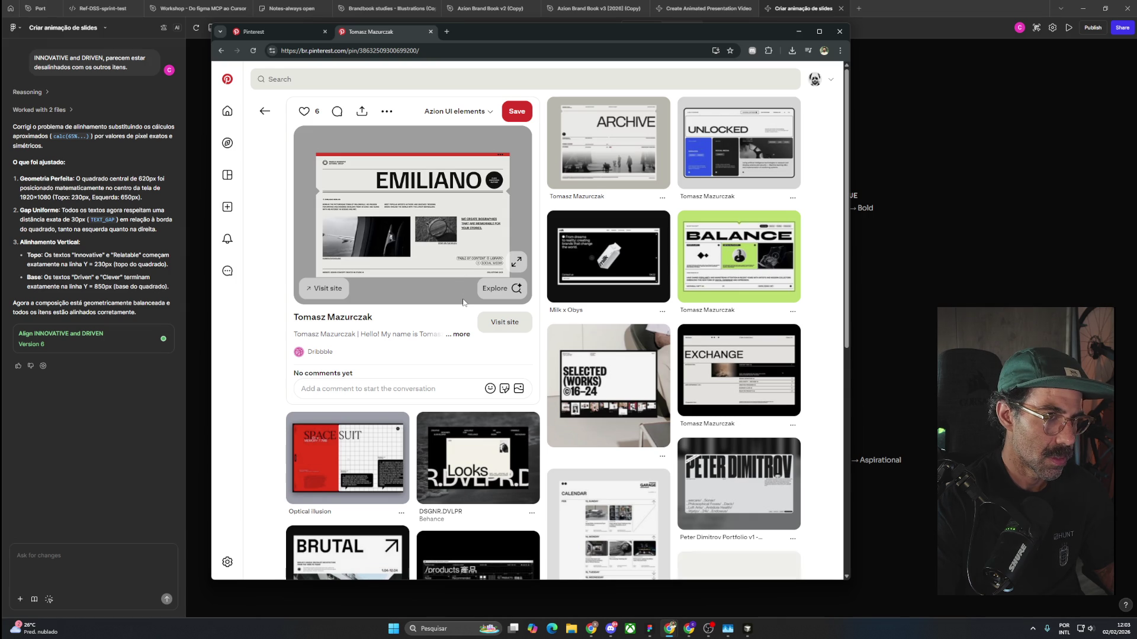
# Scroll the feed and open the Awwwards website pin in a new tab.
pyautogui.scroll(-3, 463, 303)
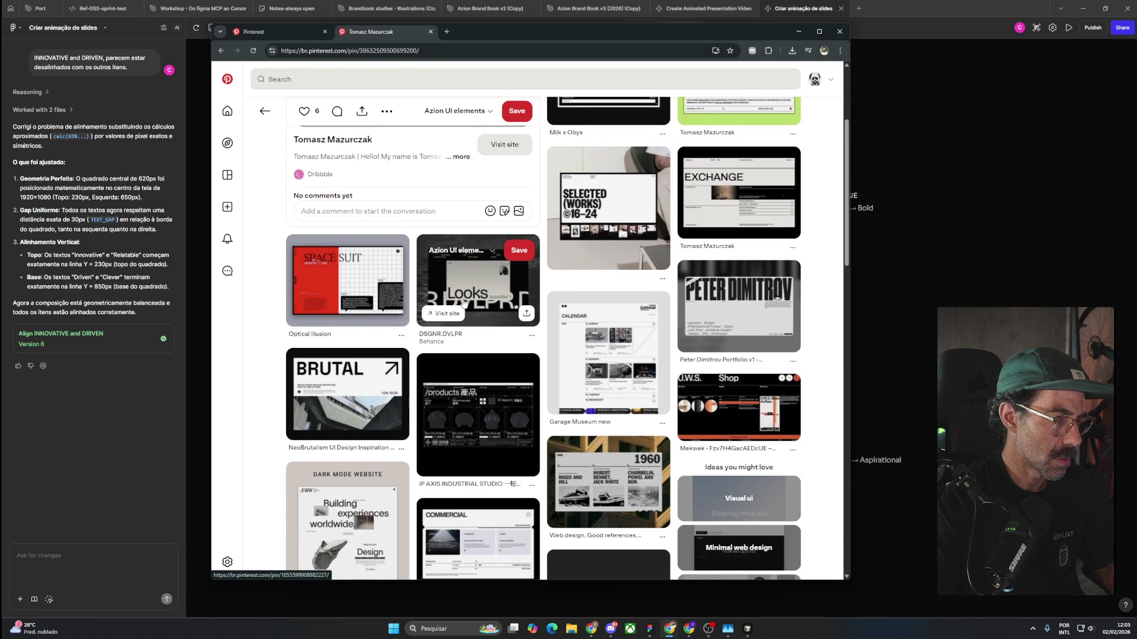
pyautogui.scroll(-3, 463, 303)
pyautogui.scroll(-2, 474, 298)
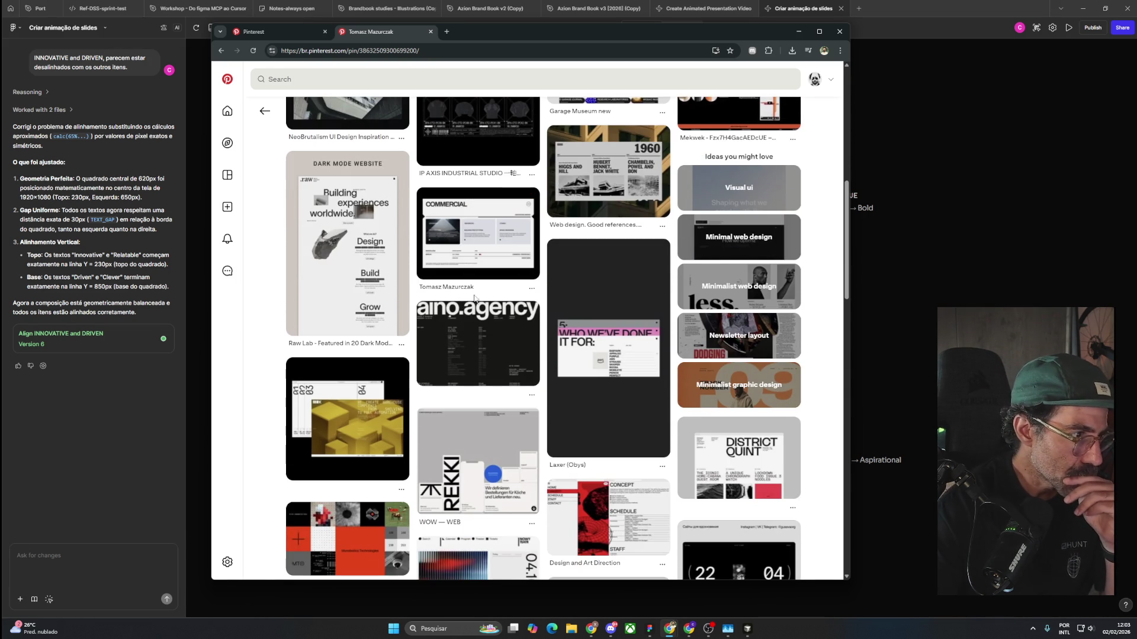
pyautogui.scroll(-2, 485, 259)
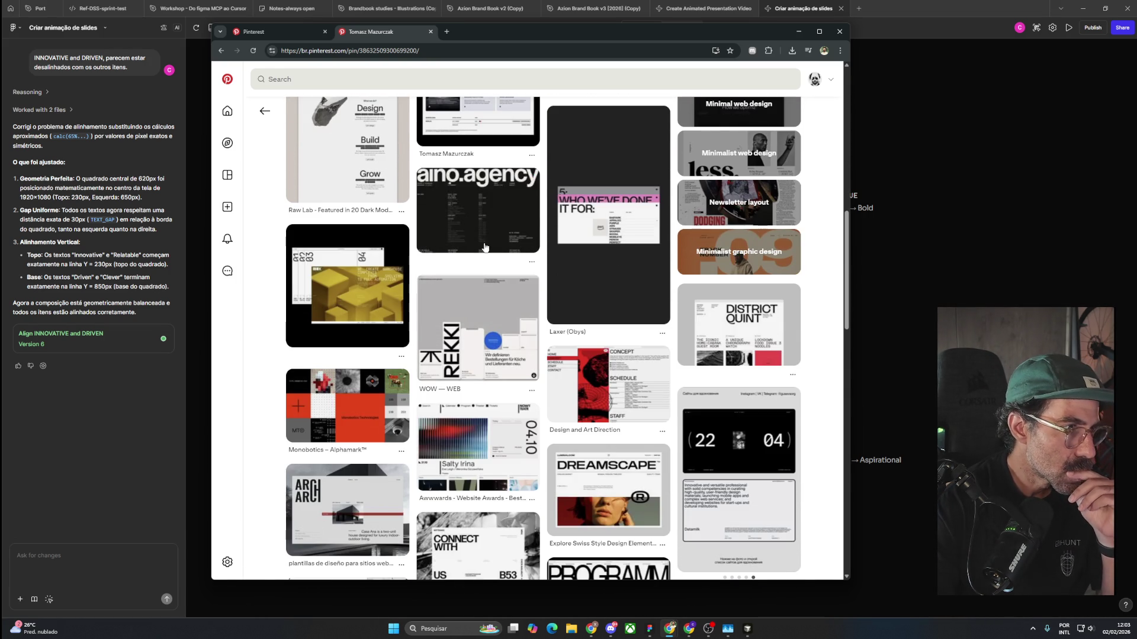
pyautogui.moveTo(484, 229)
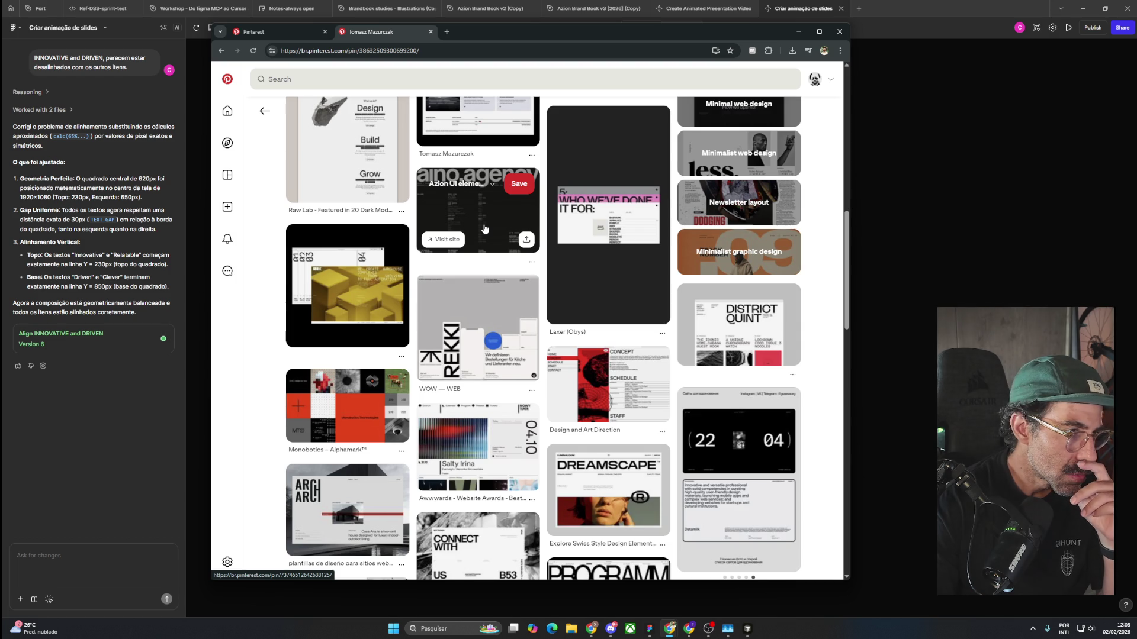
pyautogui.moveTo(492, 422)
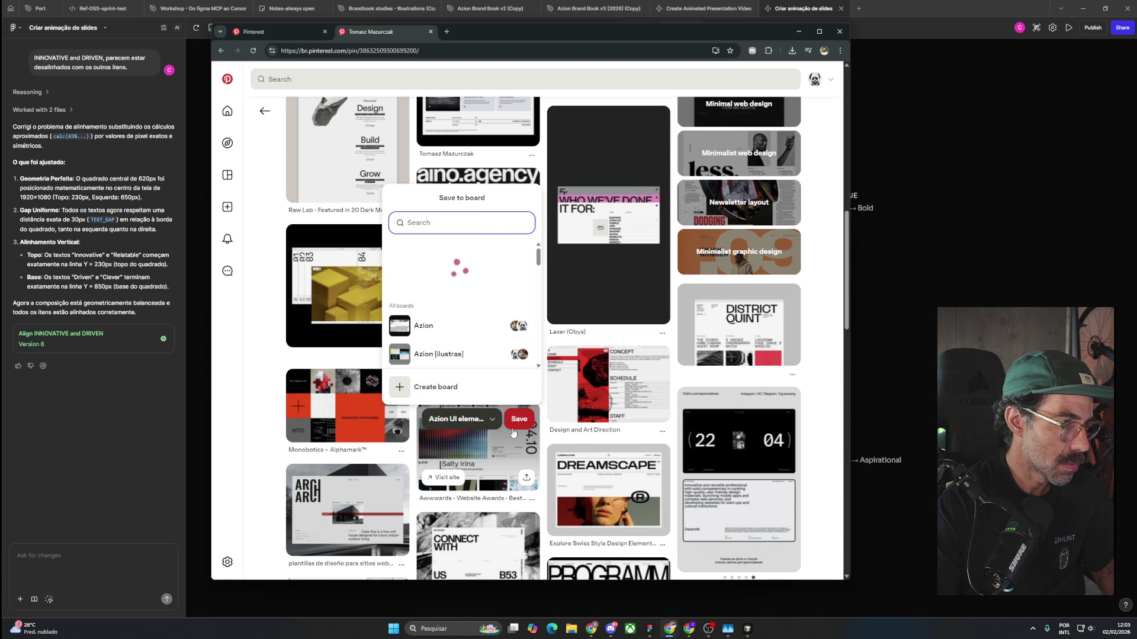
pyautogui.middleClick(506, 451)
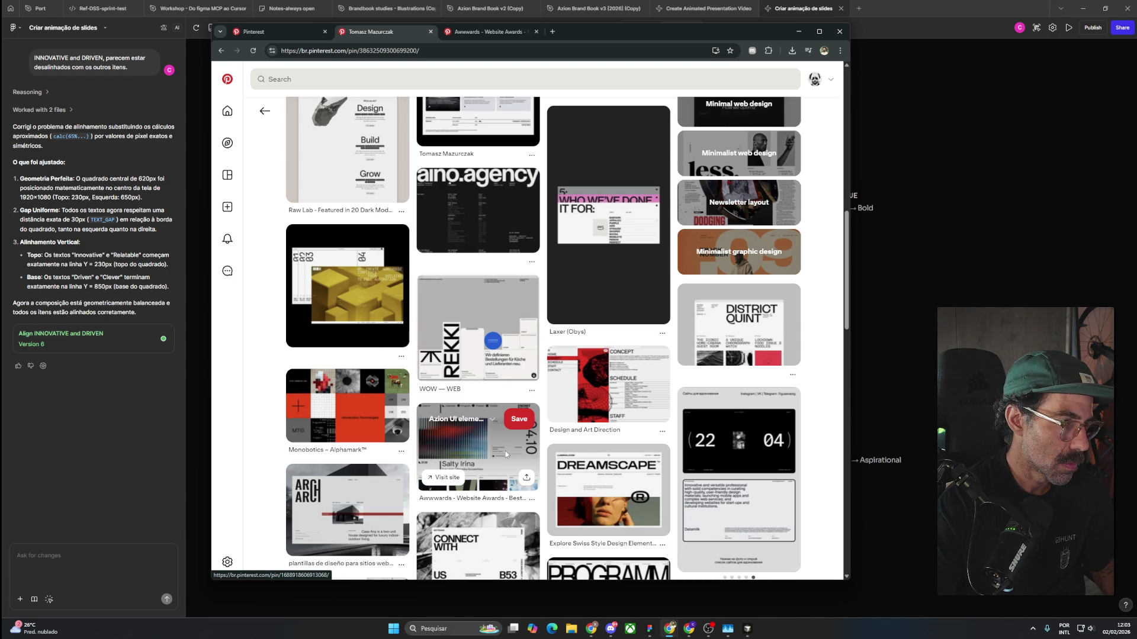
# Open the aino.agency pin and enlarge its image.
pyautogui.scroll(-1, 504, 453)
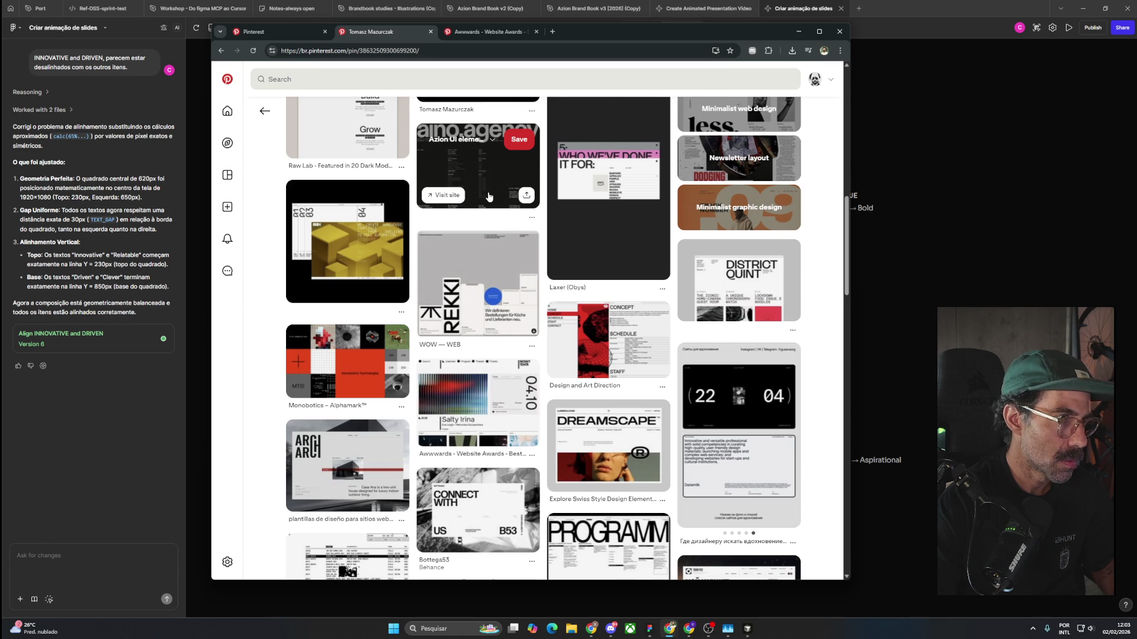
pyautogui.click(489, 177)
pyautogui.click(520, 243)
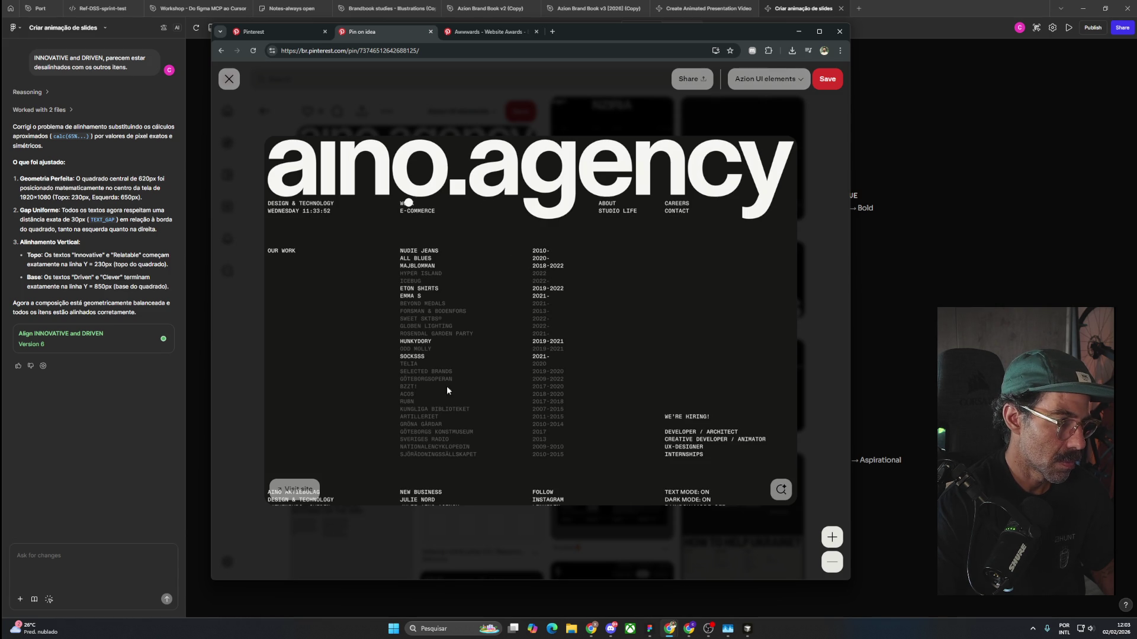
# View the full-size aino.agency image from its source, then close that tab to return to the Awwwards pin.
pyautogui.click(290, 489)
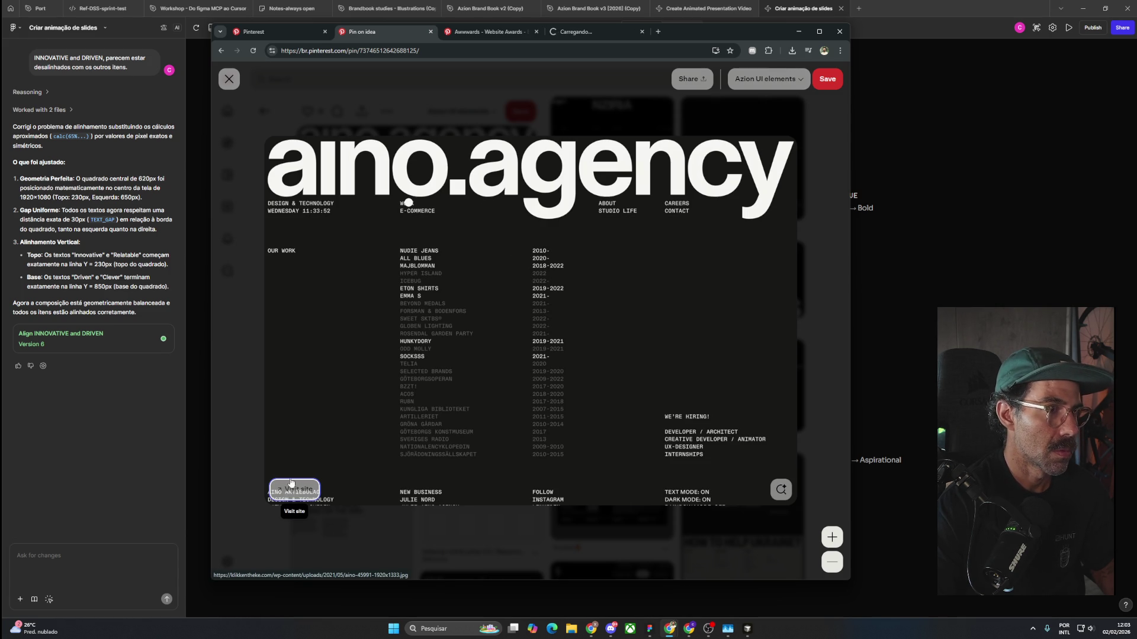
pyautogui.click(589, 32)
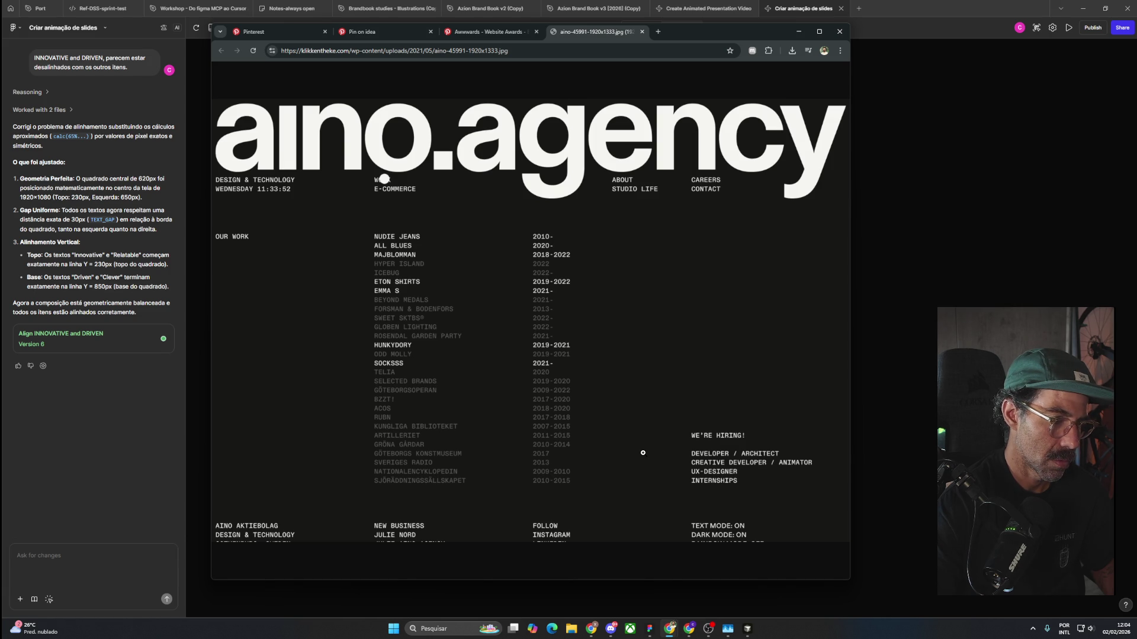
pyautogui.click(641, 32)
pyautogui.moveTo(652, 30); pyautogui.dragTo(681, 34)
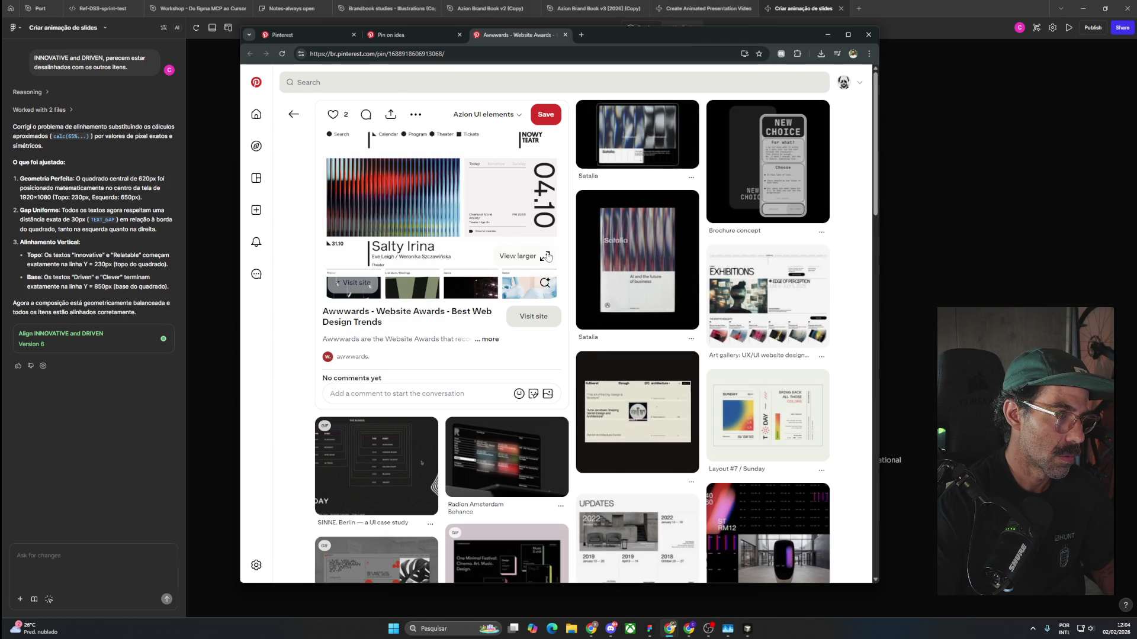
# Browse the related pins and open the App interface design pin in a background tab.
pyautogui.scroll(-2, 489, 262)
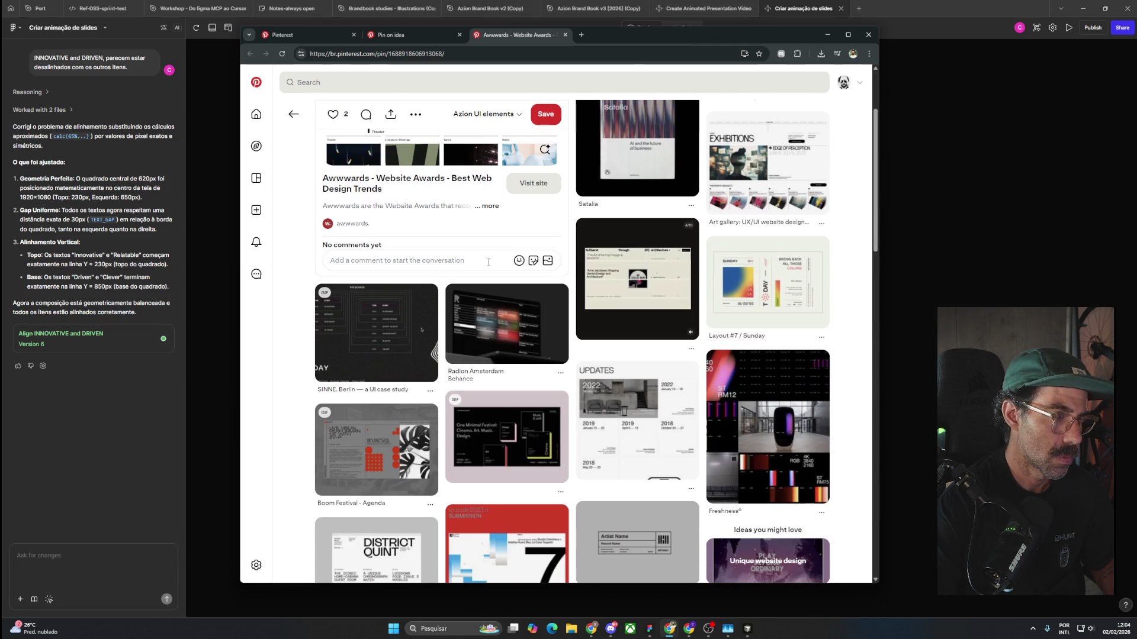
pyautogui.scroll(-4, 489, 264)
pyautogui.scroll(-3, 488, 266)
pyautogui.scroll(-3, 488, 266)
pyautogui.scroll(-4, 488, 266)
pyautogui.scroll(-3, 488, 267)
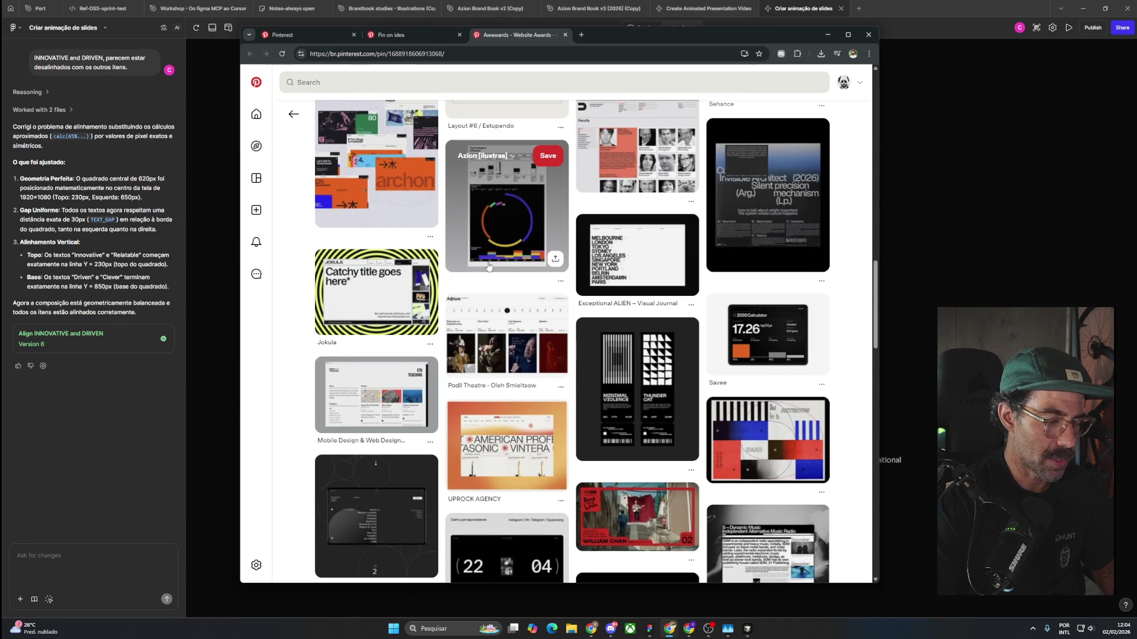
pyautogui.scroll(-4, 488, 266)
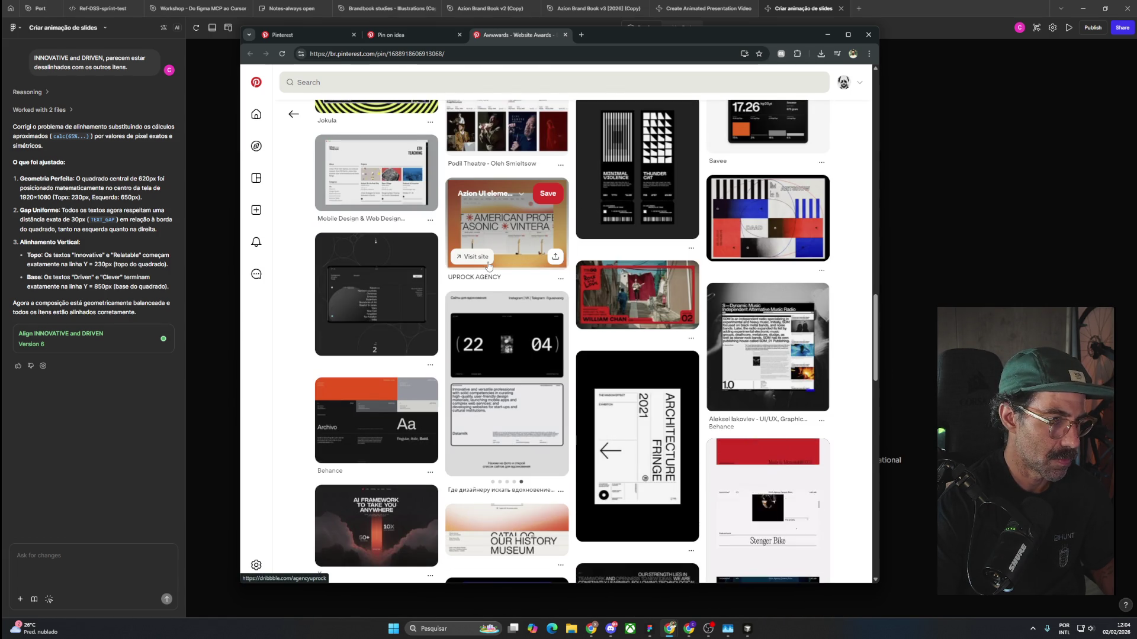
pyautogui.scroll(-4, 489, 266)
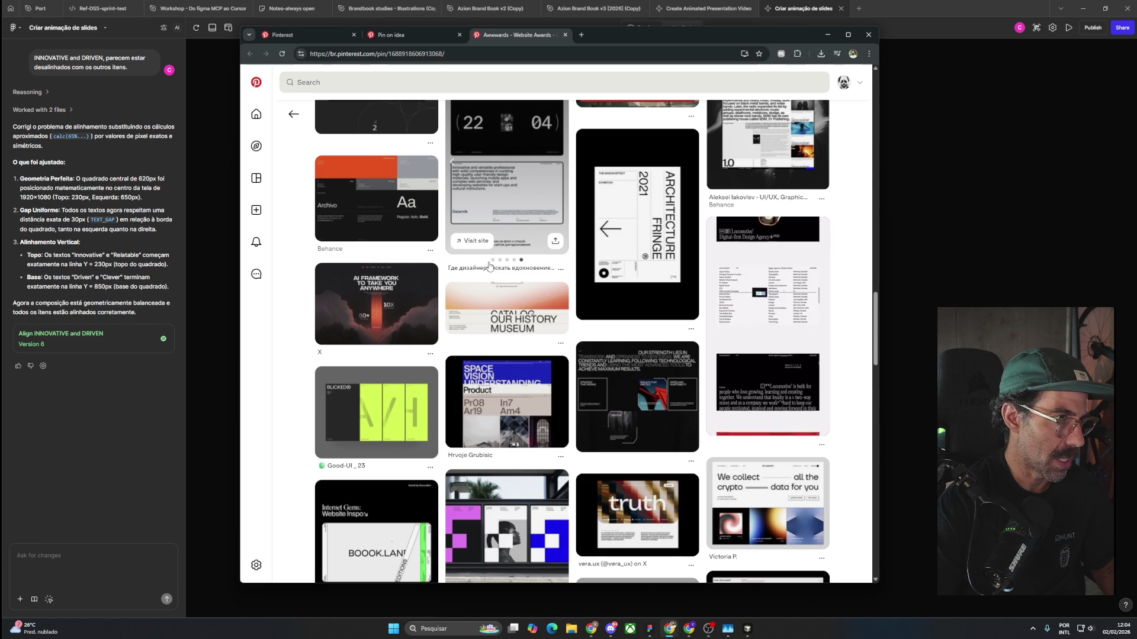
pyautogui.scroll(-2, 488, 266)
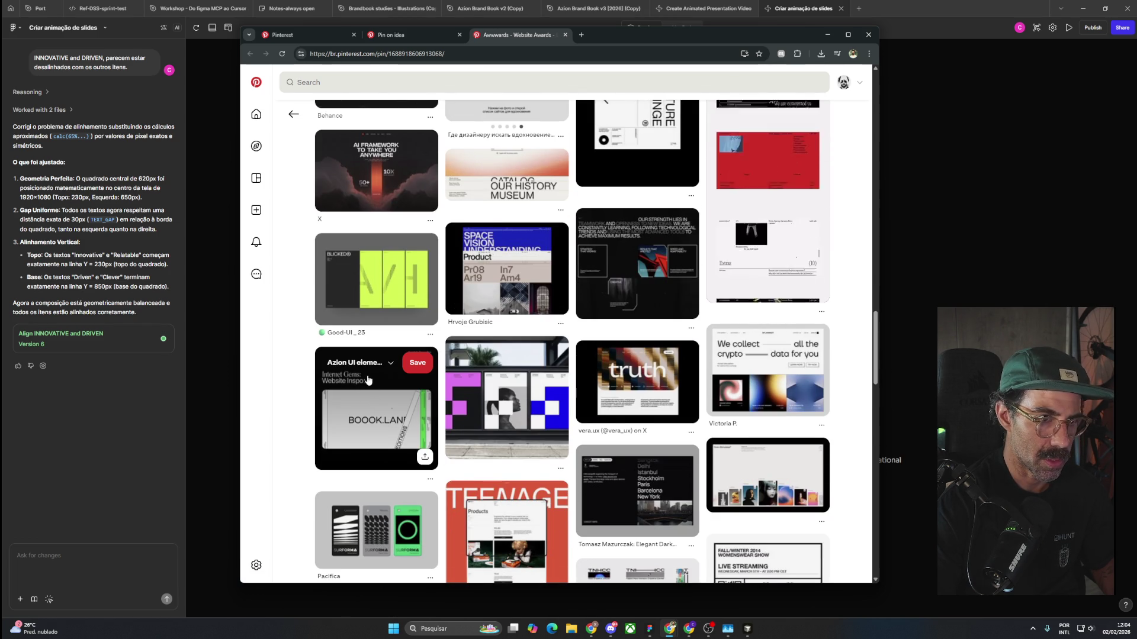
pyautogui.scroll(-1, 367, 380)
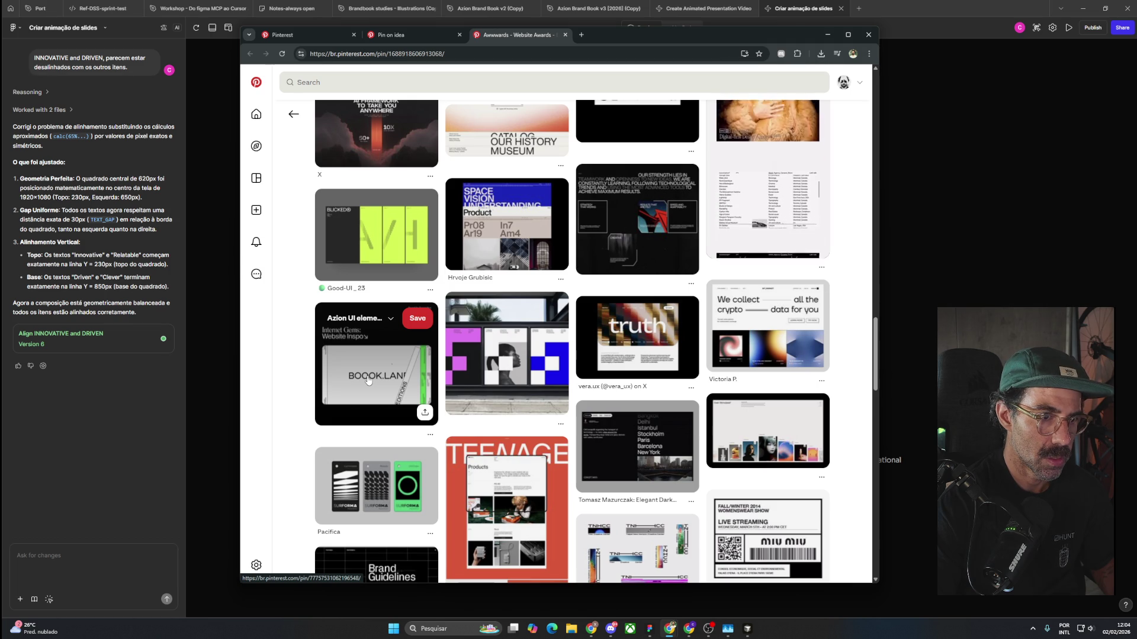
pyautogui.scroll(-2, 368, 381)
pyautogui.scroll(3, 400, 382)
pyautogui.middleClick(763, 244)
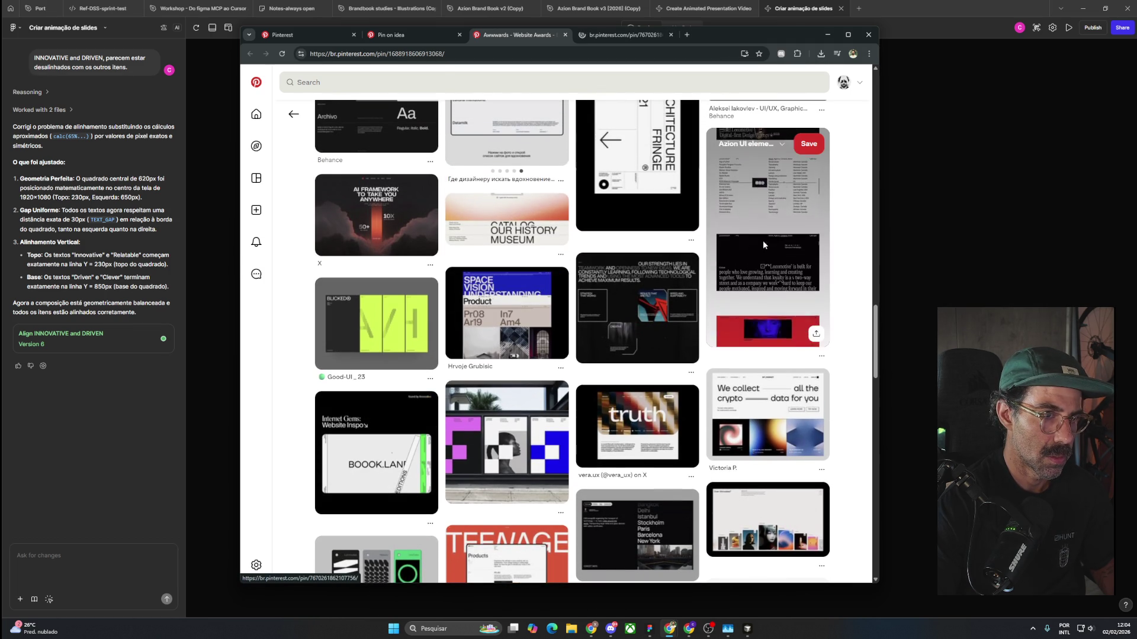
# Scroll further and open the HANSON METHOD STUDIO 2020 pin.
pyautogui.scroll(-4, 665, 418)
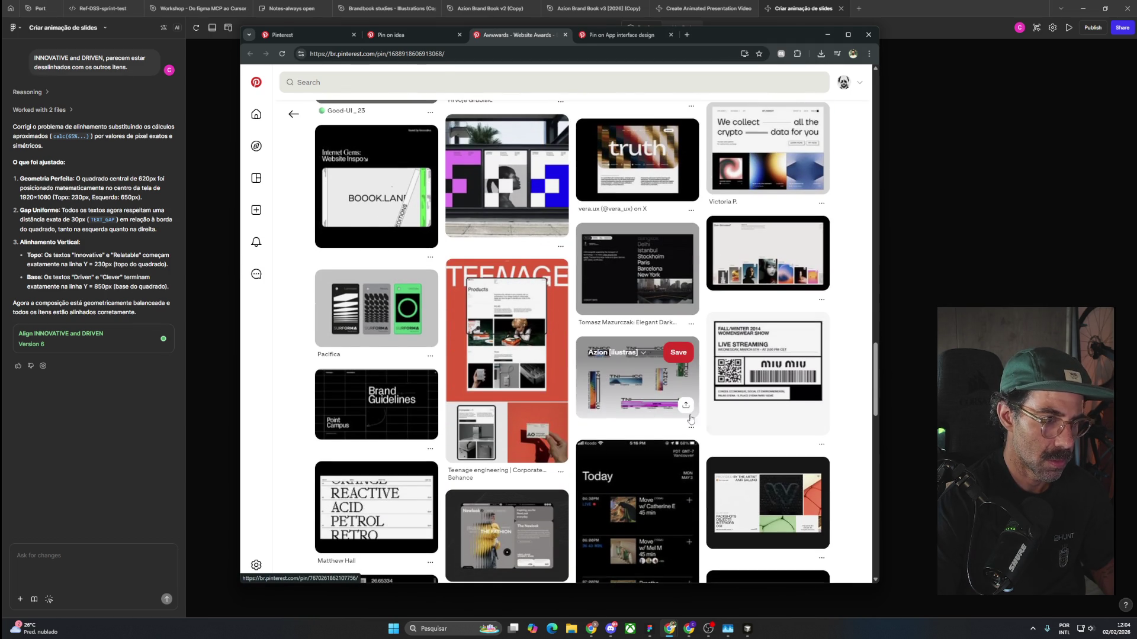
pyautogui.scroll(-3, 854, 515)
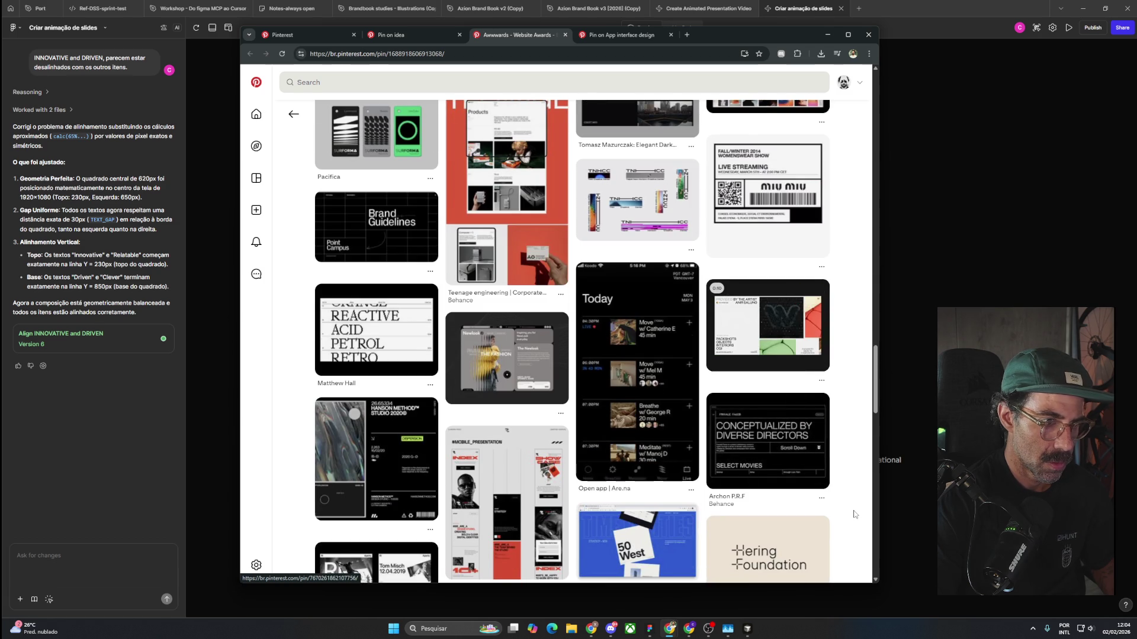
pyautogui.scroll(-3, 854, 514)
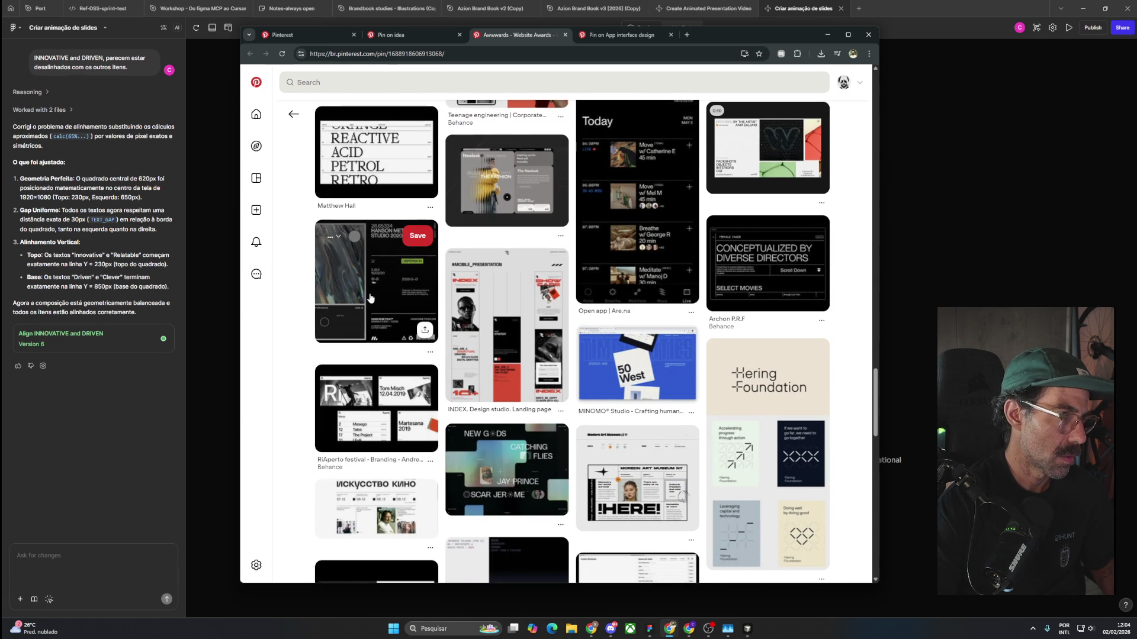
pyautogui.click(389, 275)
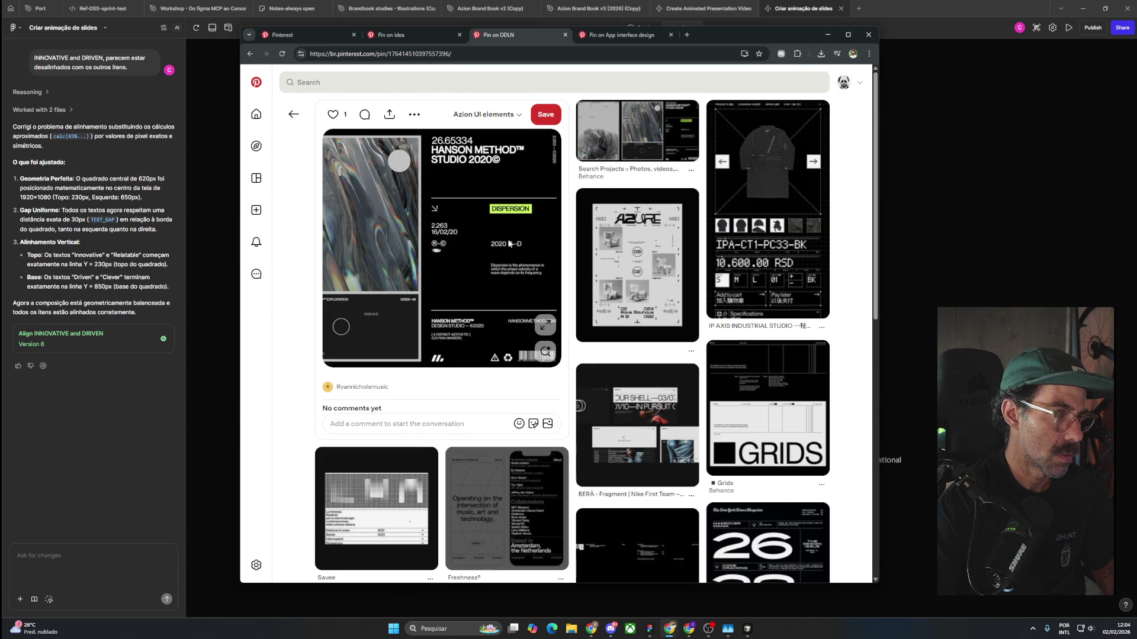
# View the Hanson Method poster enlarged, then open the black 9BD 16/12 poster from related pins.
pyautogui.click(554, 327)
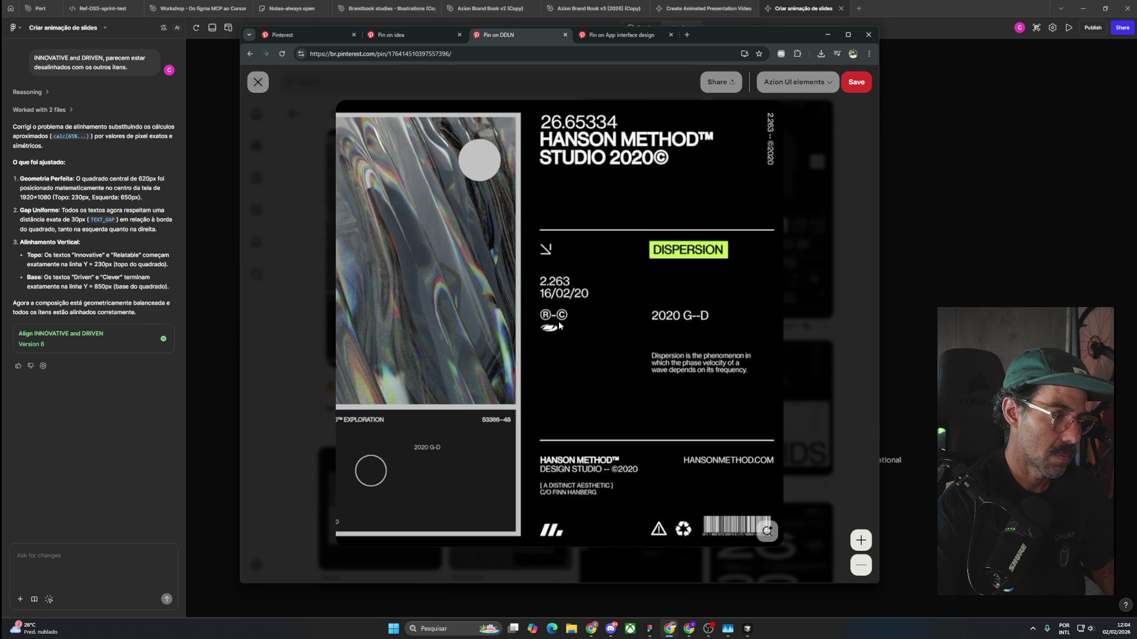
pyautogui.click(825, 153)
pyautogui.scroll(-5, 789, 406)
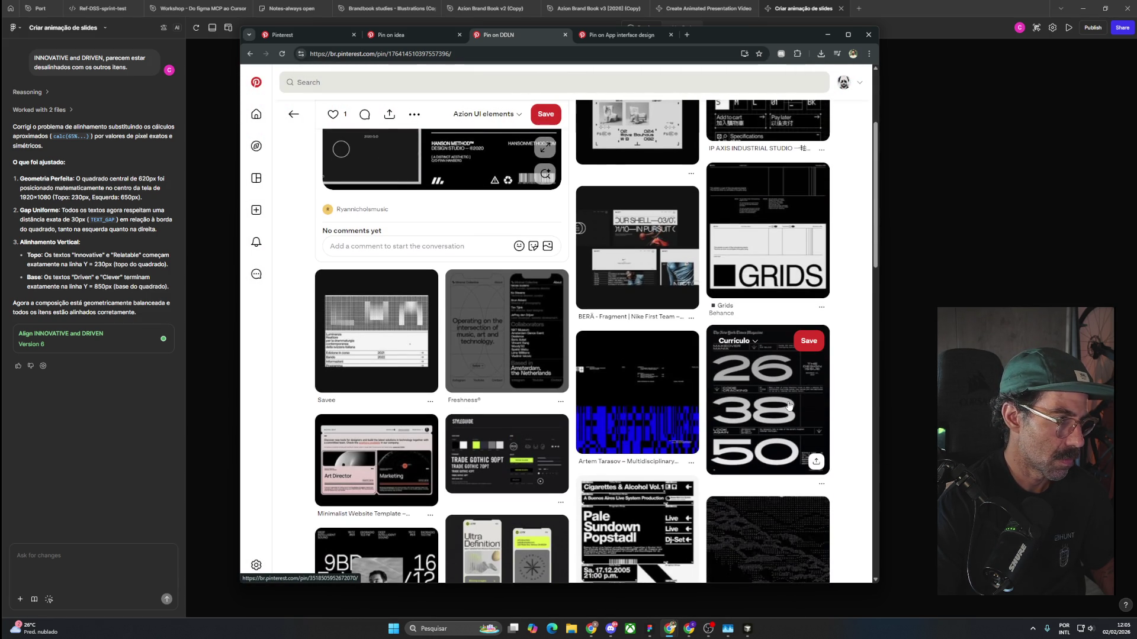
pyautogui.scroll(-3, 789, 405)
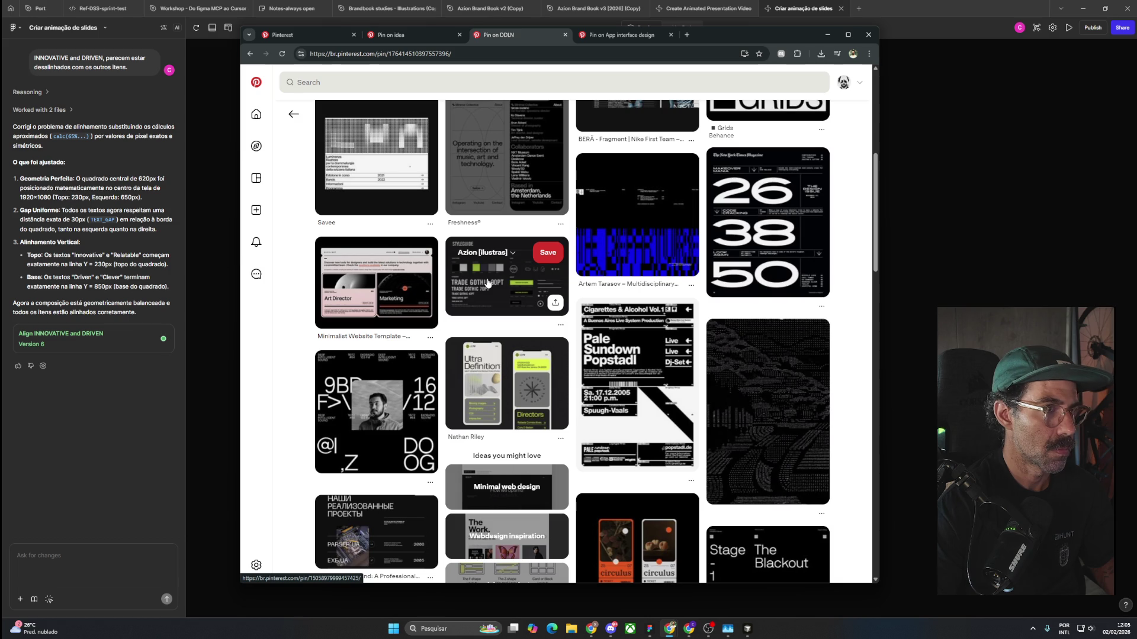
pyautogui.scroll(-2, 487, 282)
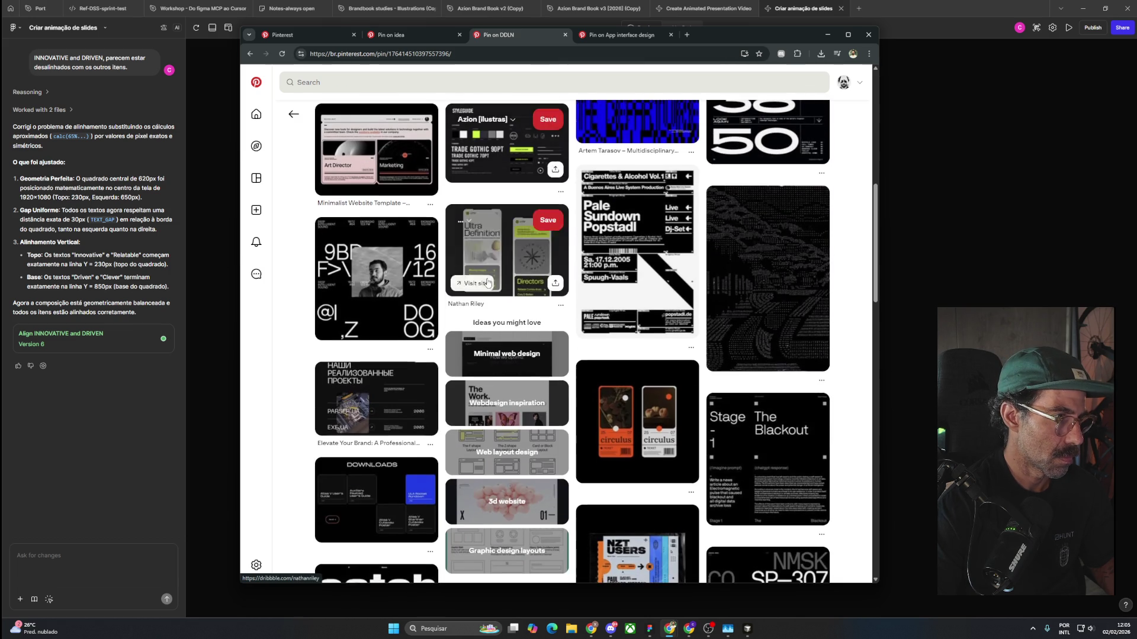
pyautogui.click(401, 278)
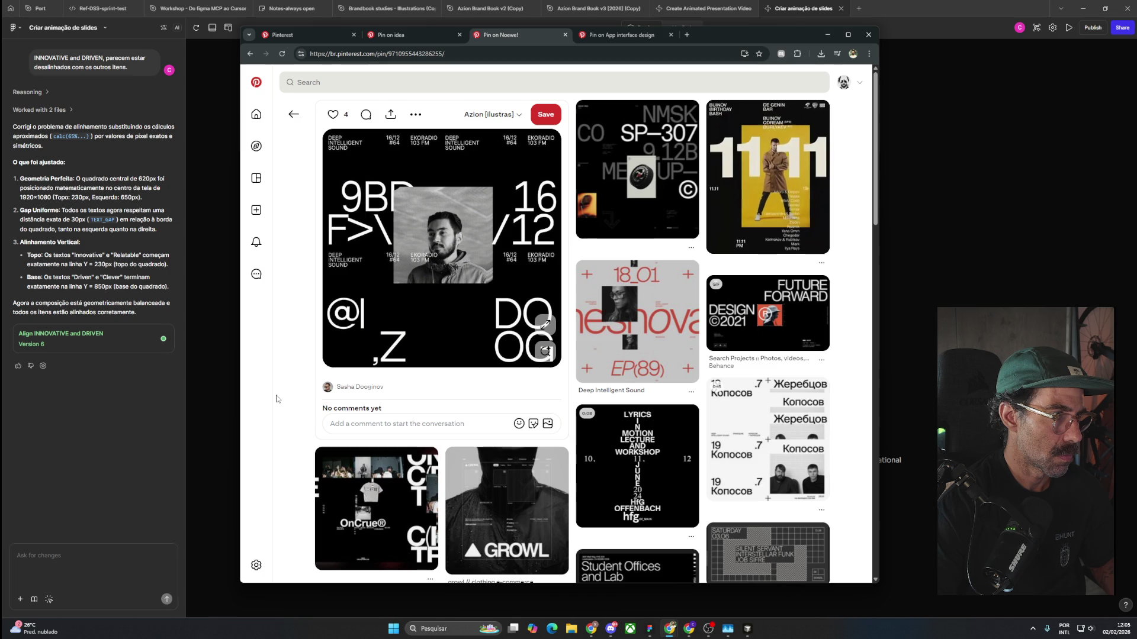
# Save the 9BD 16/12 poster pin to the Currículo board.
pyautogui.click(489, 114)
pyautogui.click(532, 214)
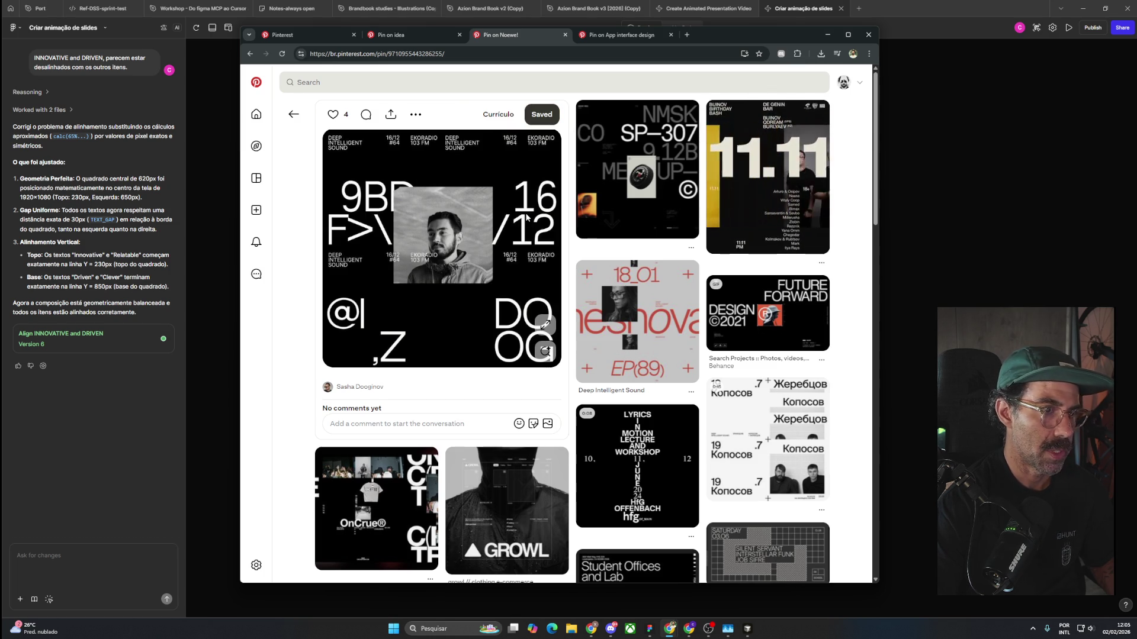
pyautogui.scroll(-7, 866, 341)
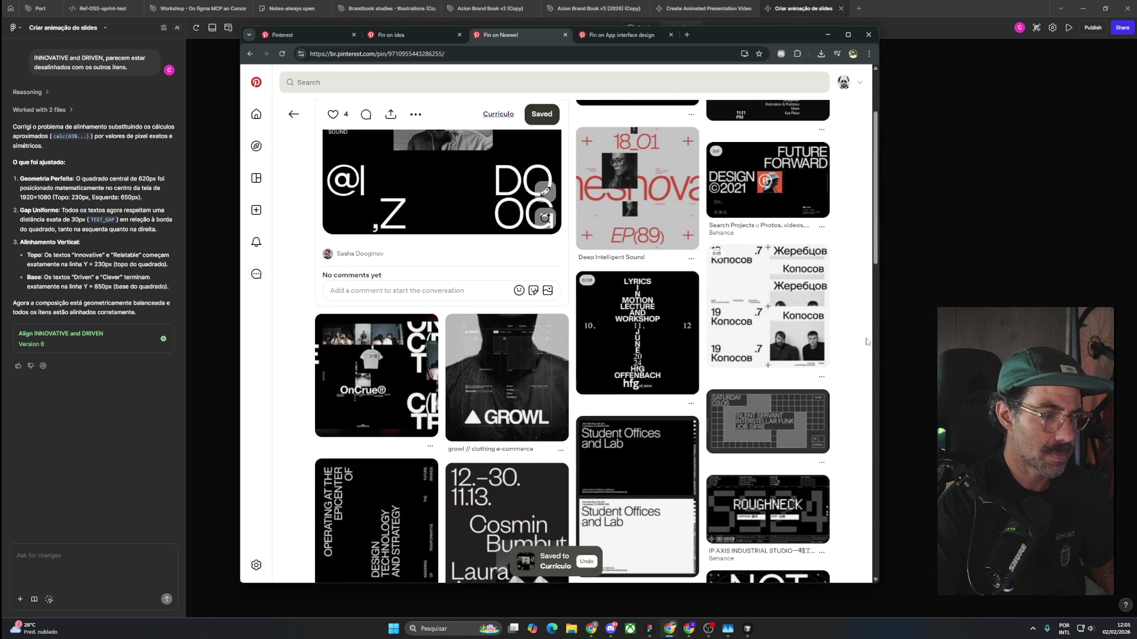
# Browse the related typographic posters and open the Pale Sundown Popstadl pin.
pyautogui.scroll(-2, 867, 341)
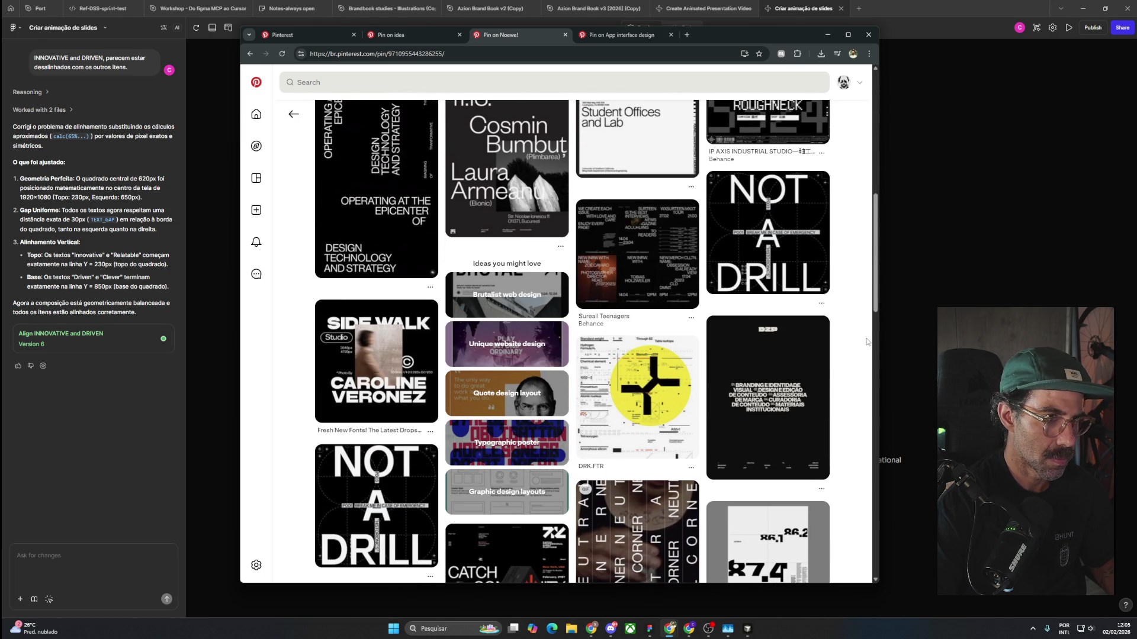
pyautogui.scroll(-3, 866, 342)
pyautogui.scroll(-4, 866, 342)
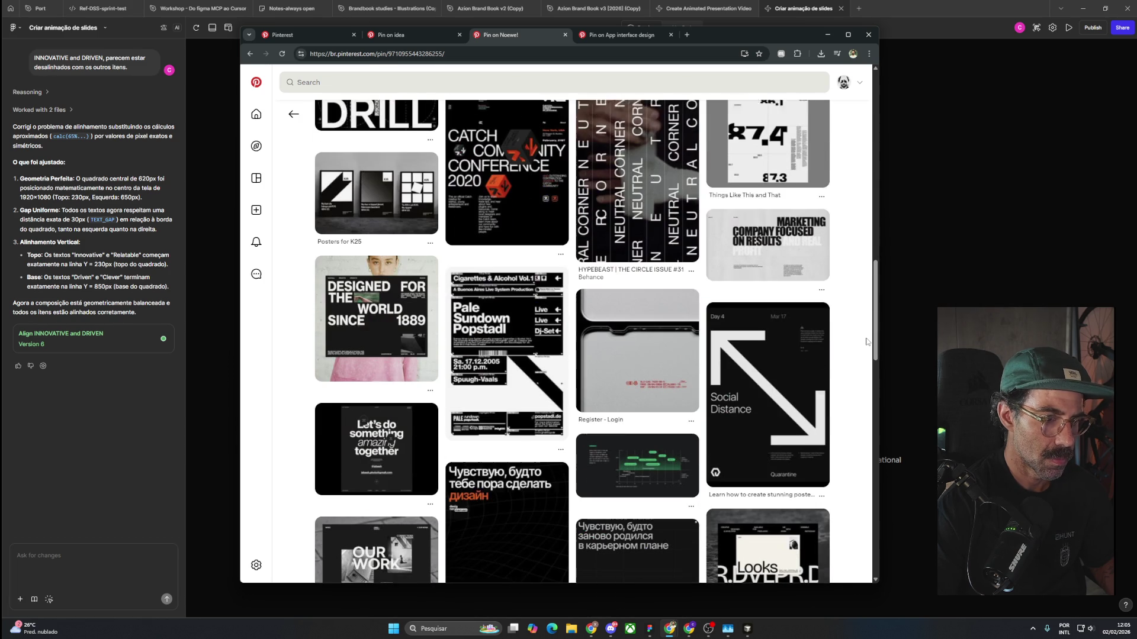
pyautogui.scroll(-1, 866, 342)
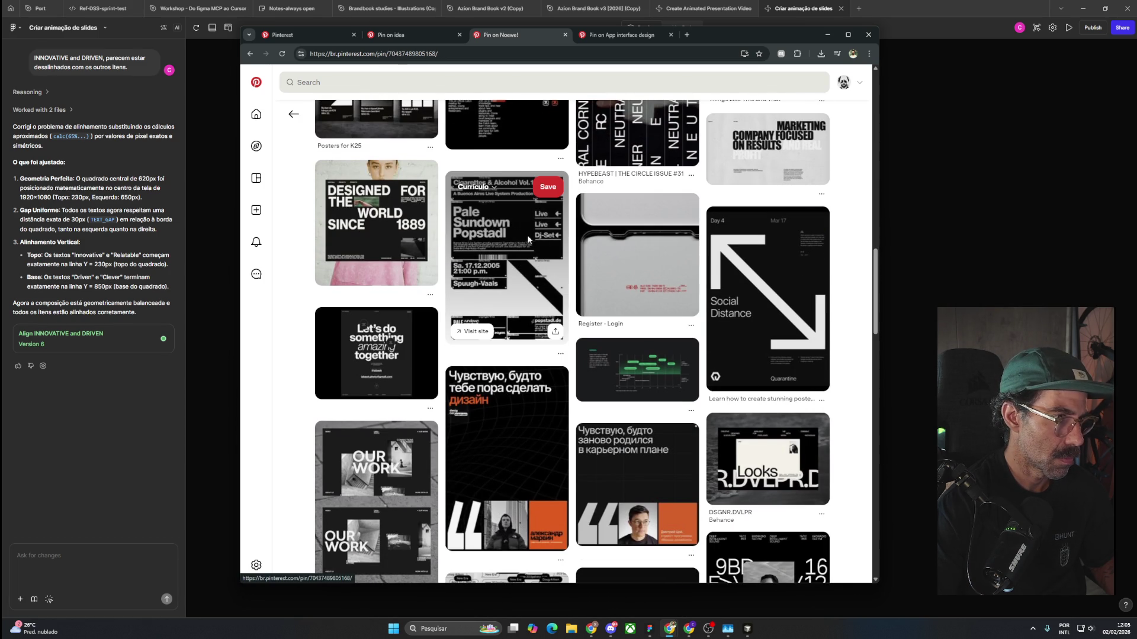
pyautogui.click(529, 240)
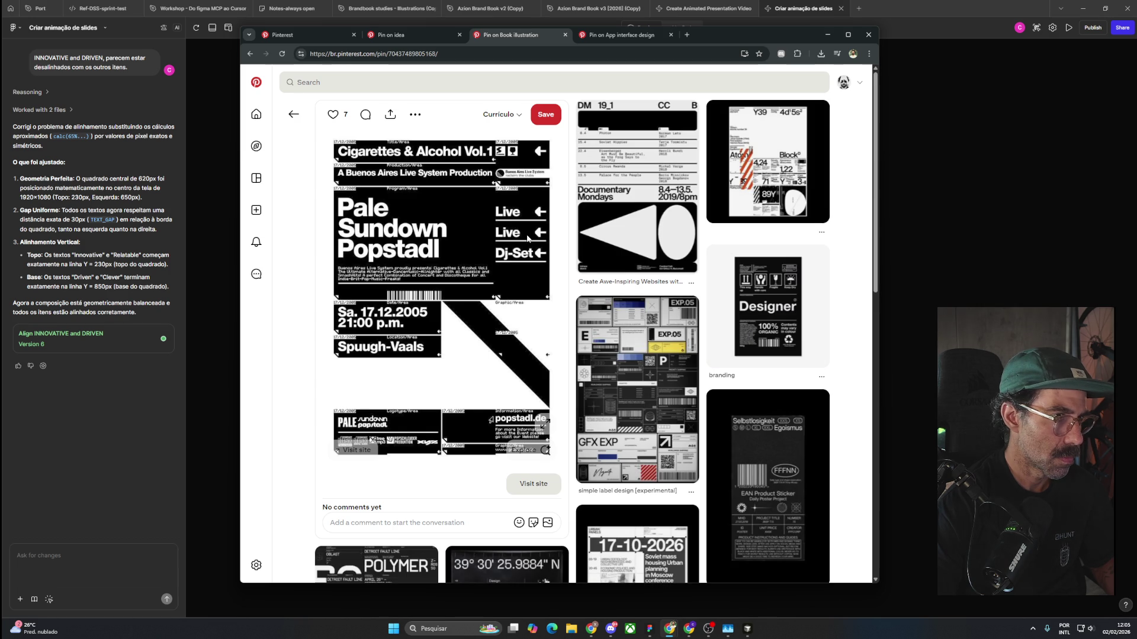
# Open the Documentary Mondays 19_1 poster pin and look over its page.
pyautogui.click(645, 204)
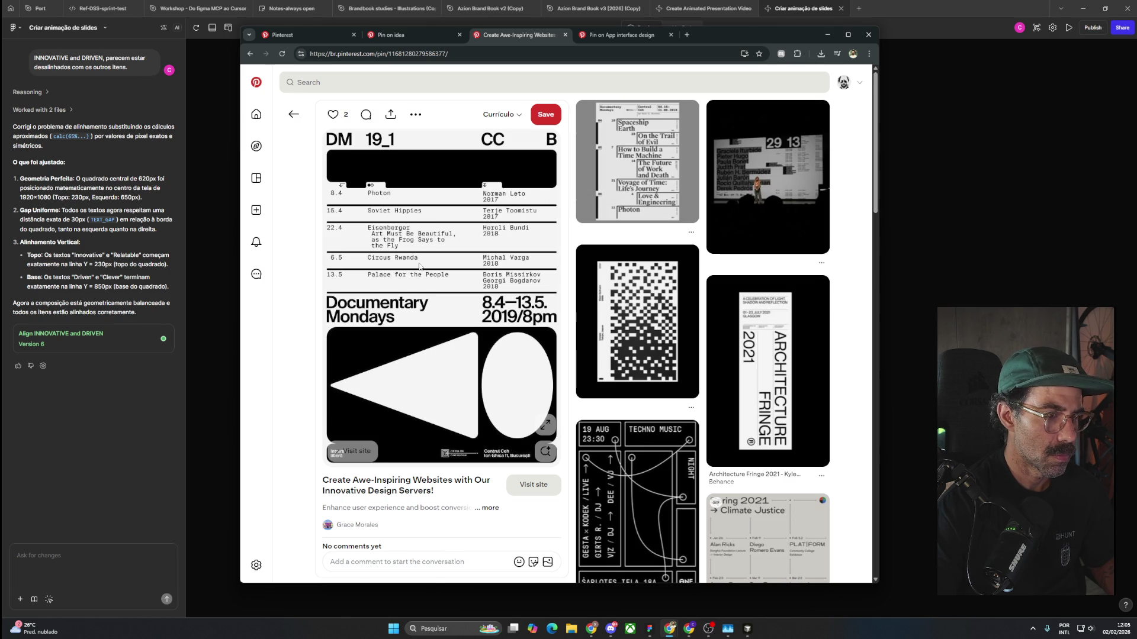
pyautogui.scroll(-1, 419, 267)
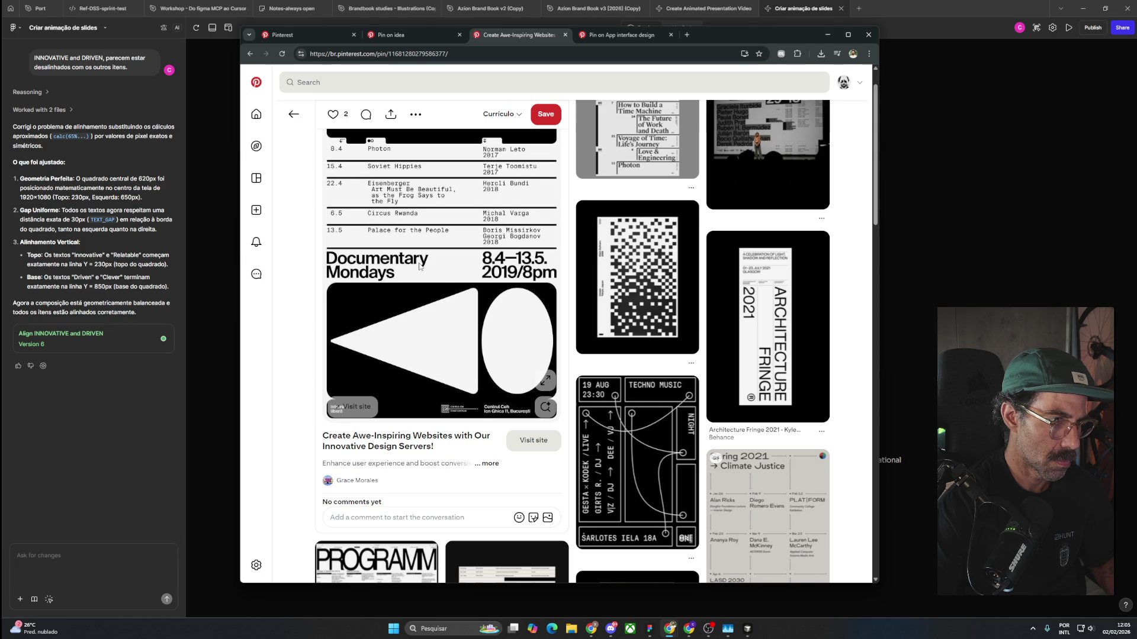
pyautogui.scroll(-3, 420, 266)
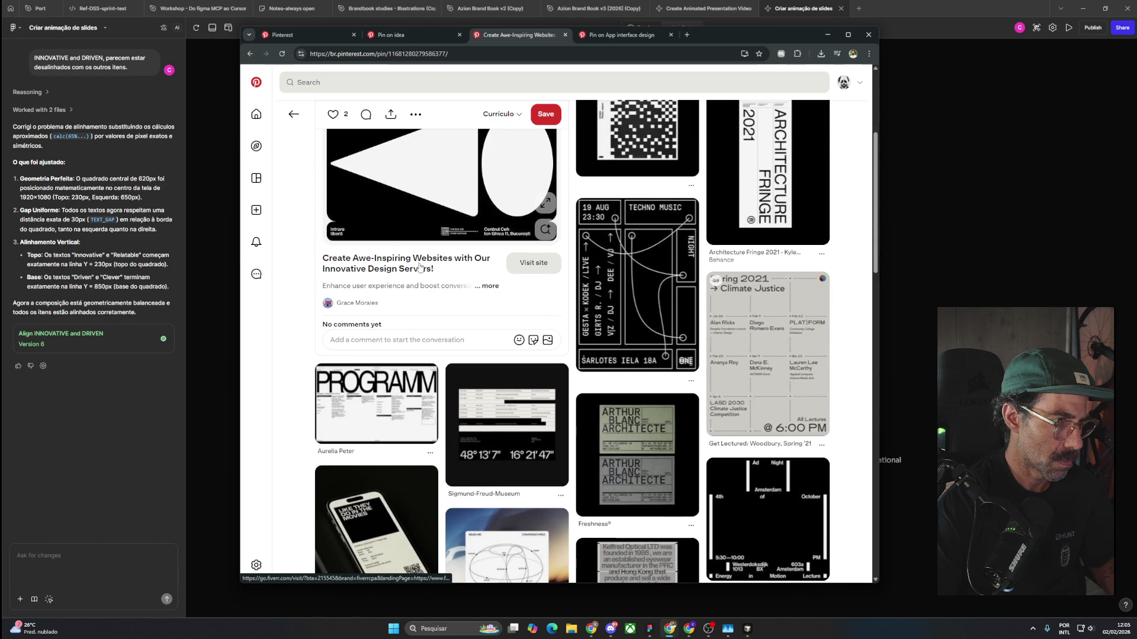
pyautogui.scroll(-3, 419, 267)
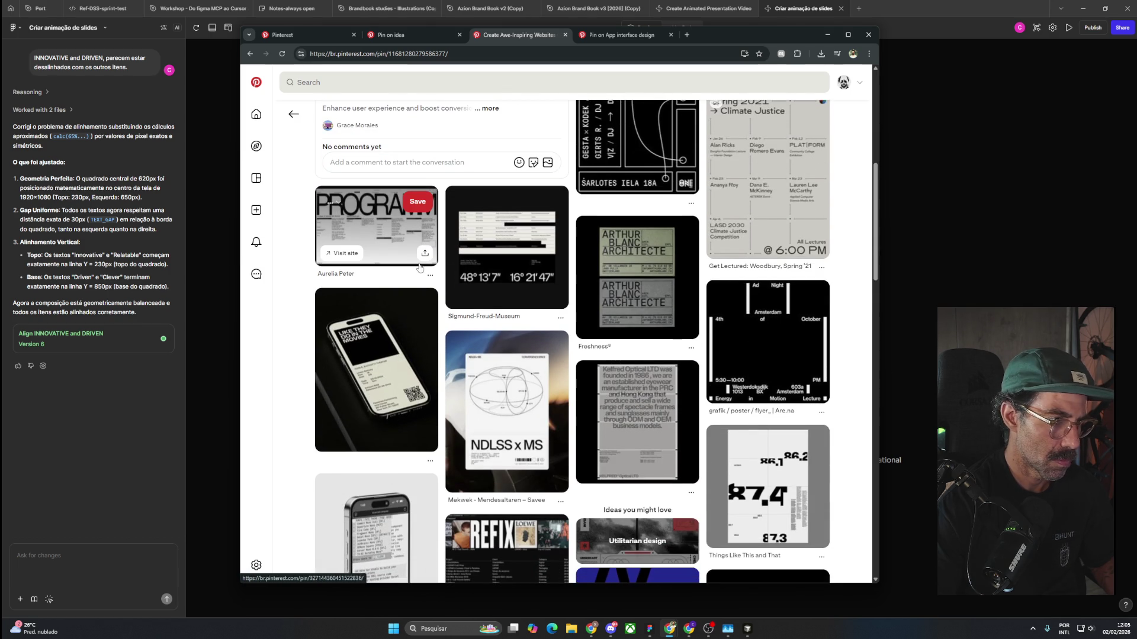
pyautogui.scroll(5, 419, 266)
pyautogui.scroll(2, 420, 267)
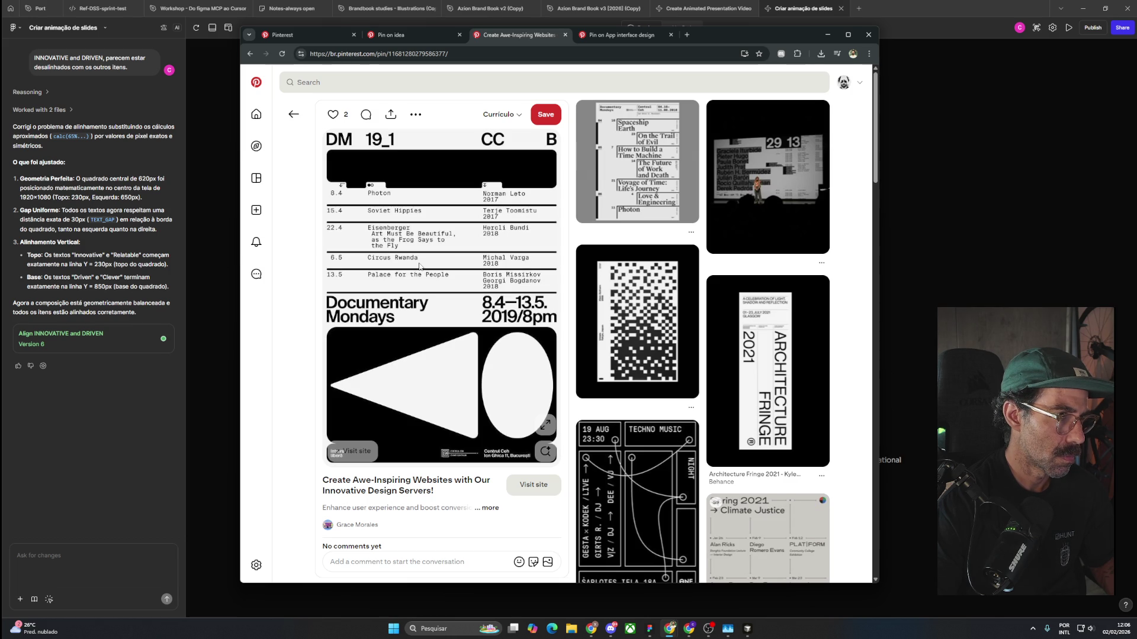
pyautogui.scroll(-3, 419, 266)
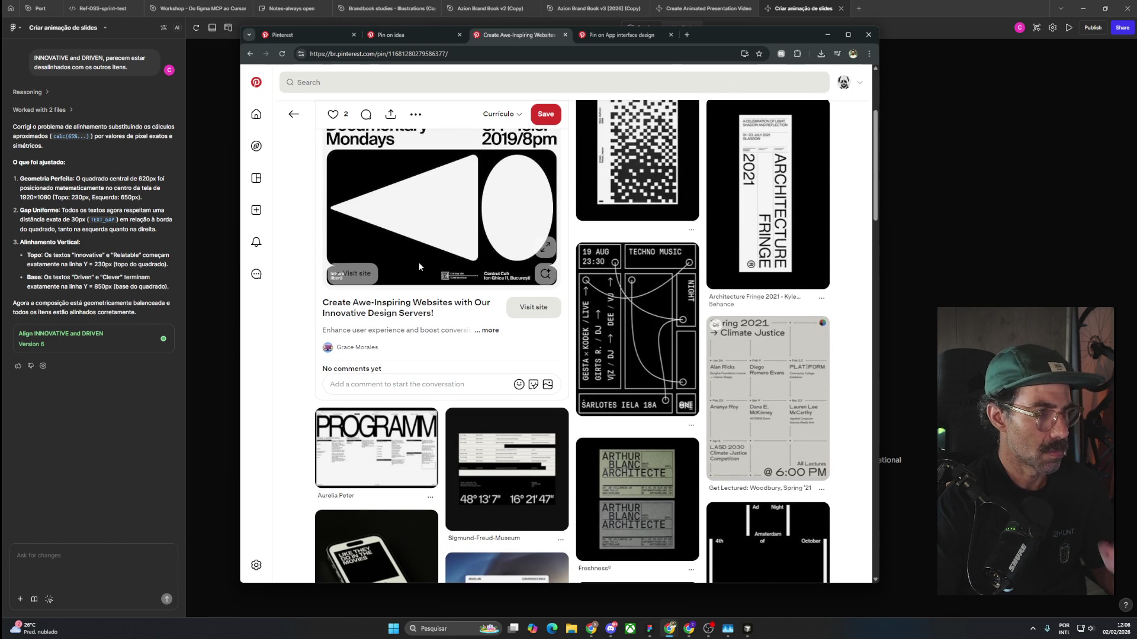
pyautogui.scroll(-1, 419, 266)
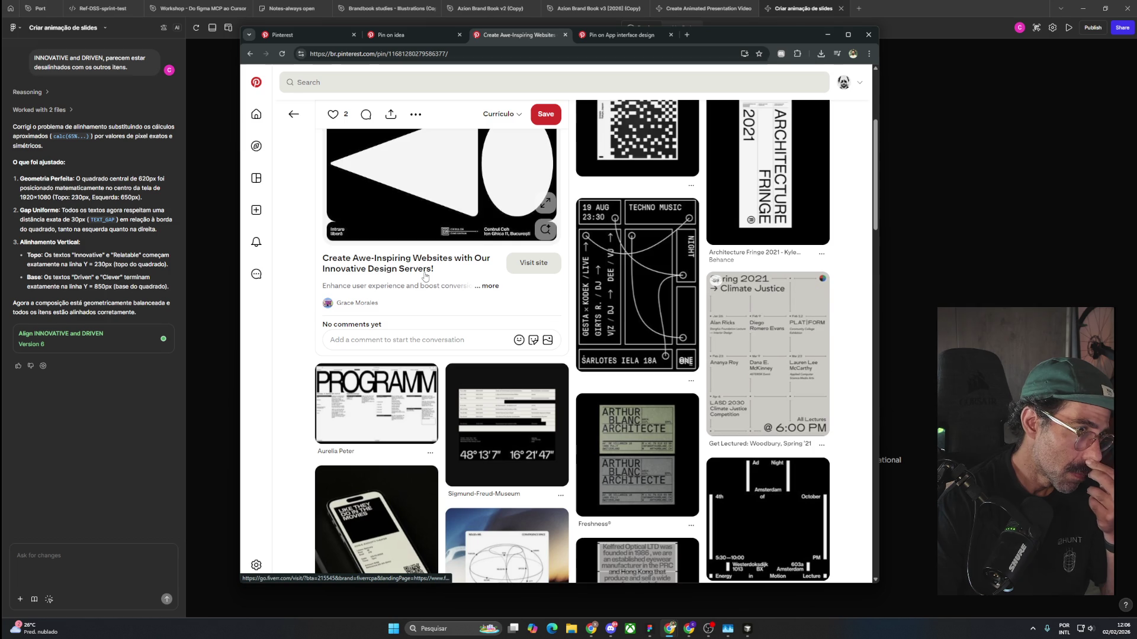
pyautogui.scroll(-4, 425, 277)
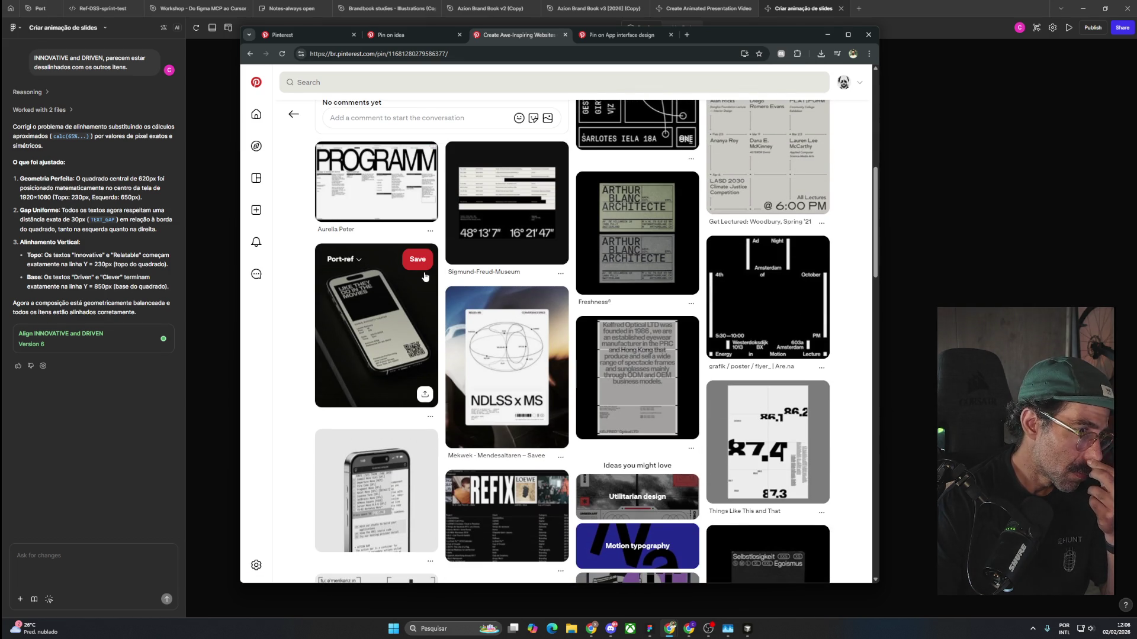
pyautogui.scroll(5, 426, 276)
pyautogui.scroll(3, 425, 276)
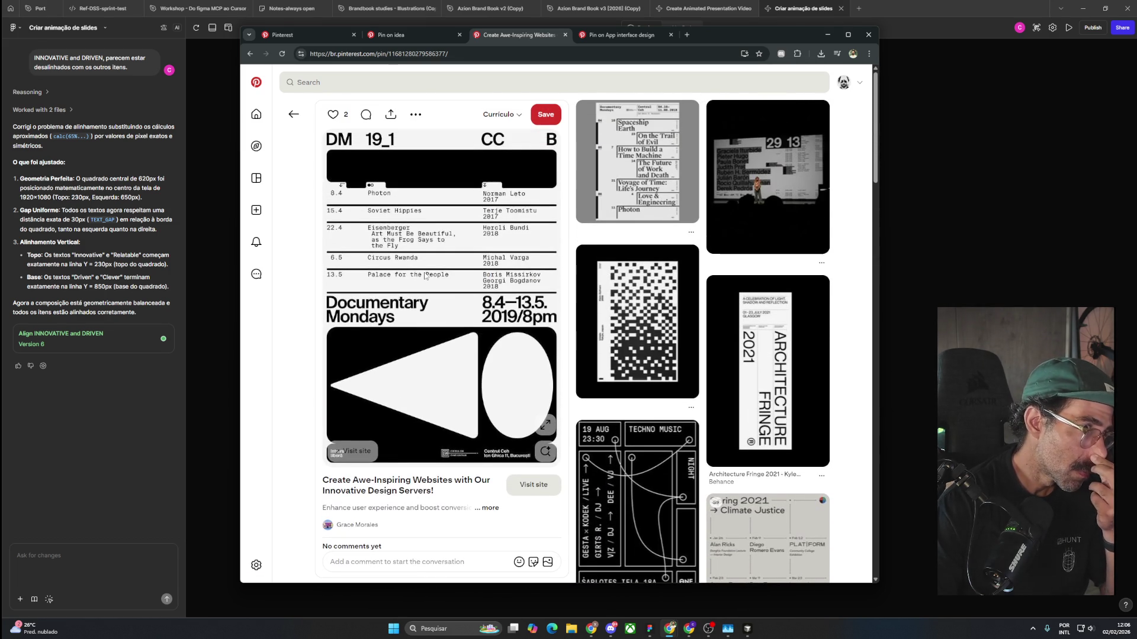
# Save the Documentary Mondays poster pin to the Currículo board.
pyautogui.click(517, 116)
pyautogui.click(545, 114)
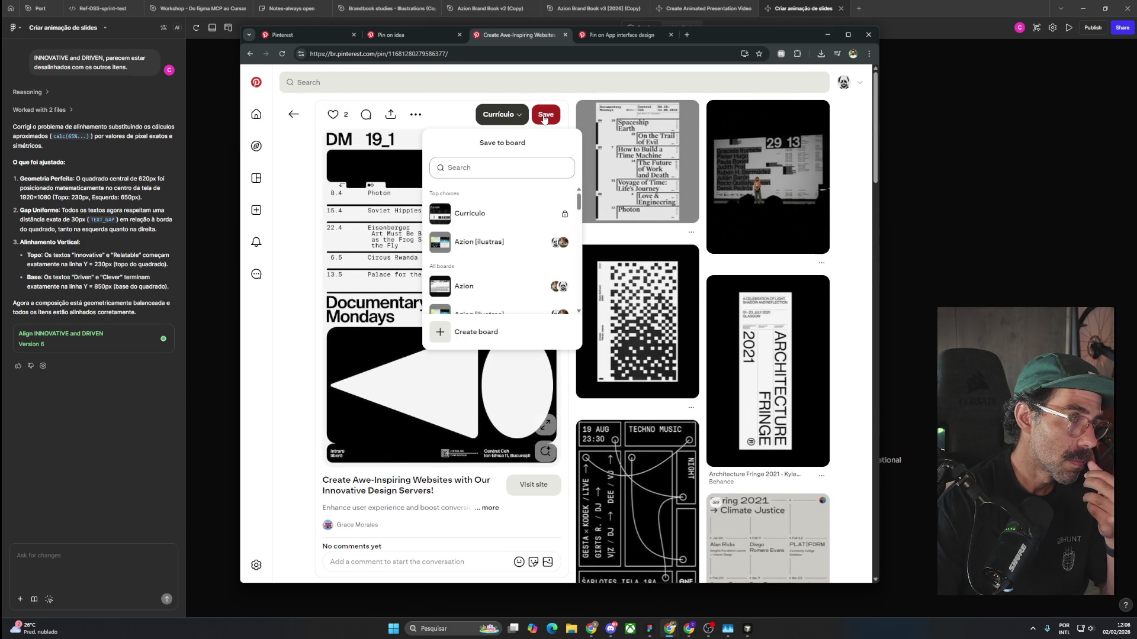
pyautogui.scroll(-4, 469, 356)
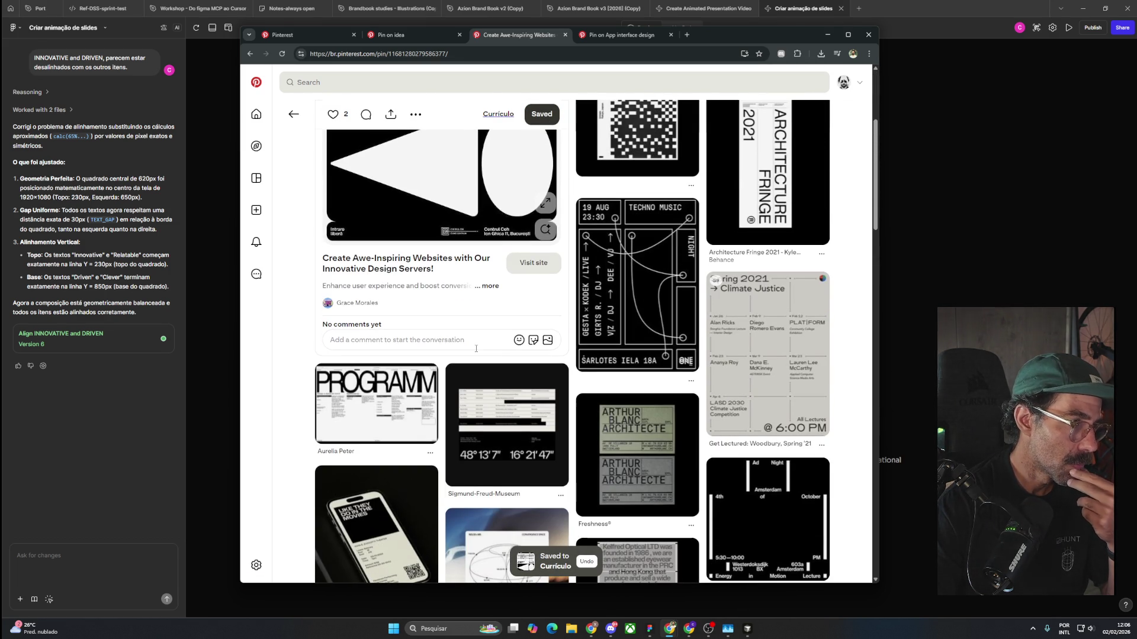
# Open the Sigmund-Freud-Museum pin and save it to the Currículo board.
pyautogui.click(504, 415)
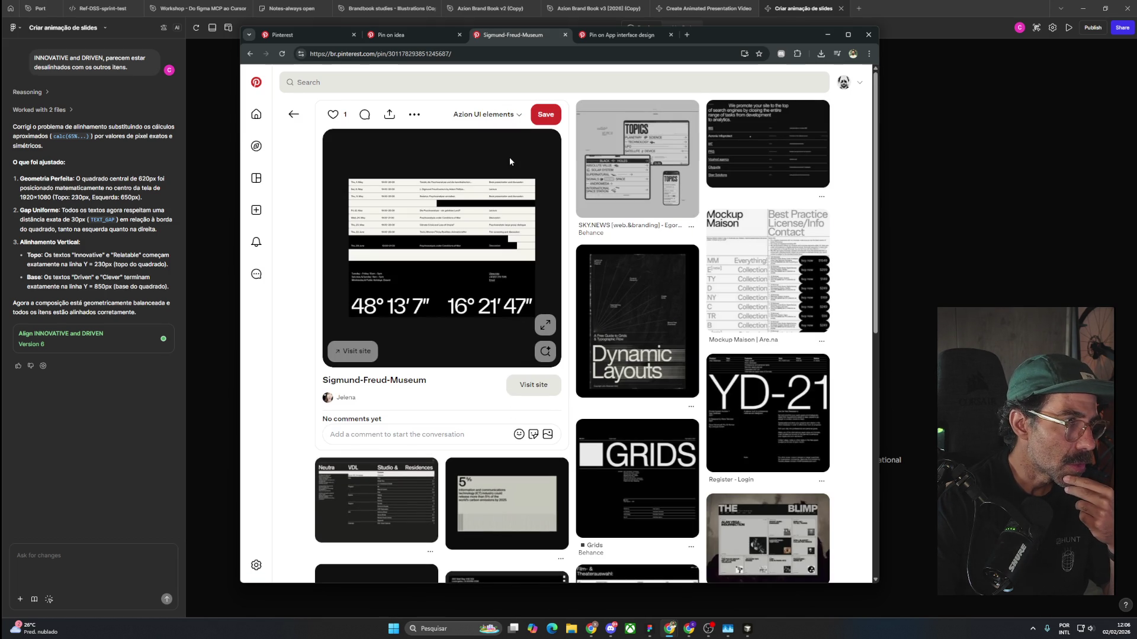
pyautogui.click(509, 122)
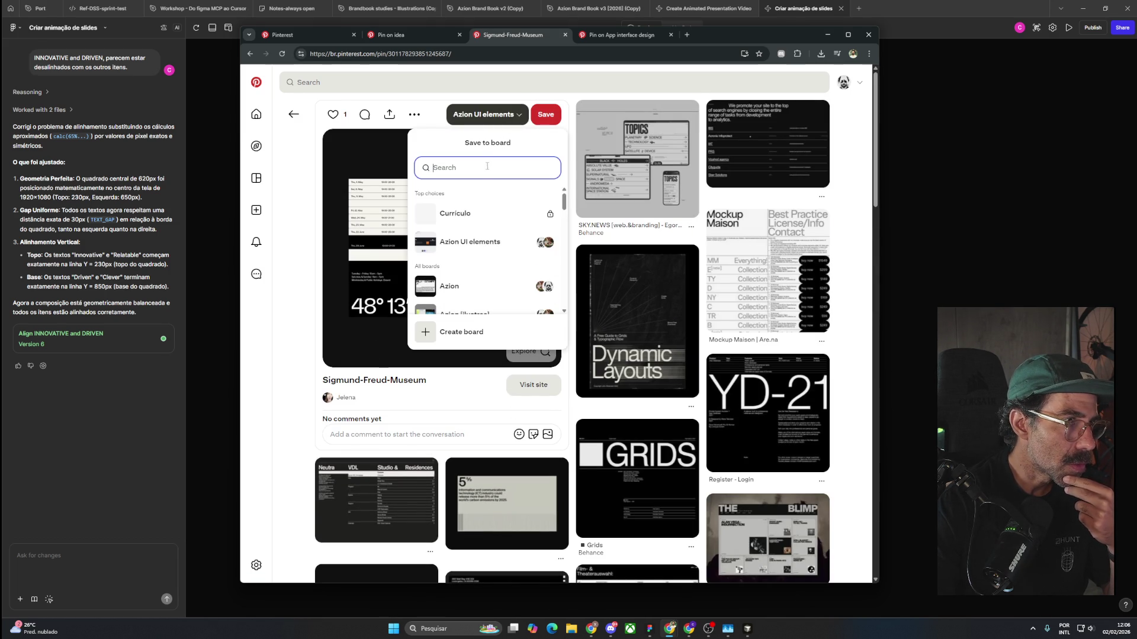
pyautogui.click(528, 214)
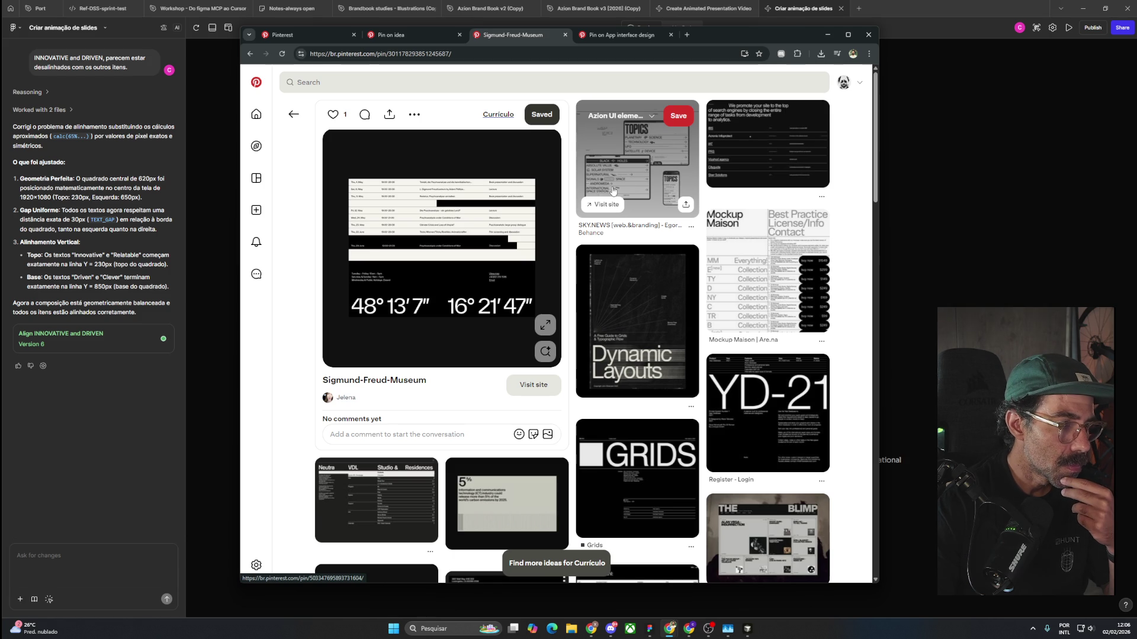
# Open the SKY.NEWS web and branding pin, browse its related pins, and open Dope Sound.
pyautogui.click(613, 189)
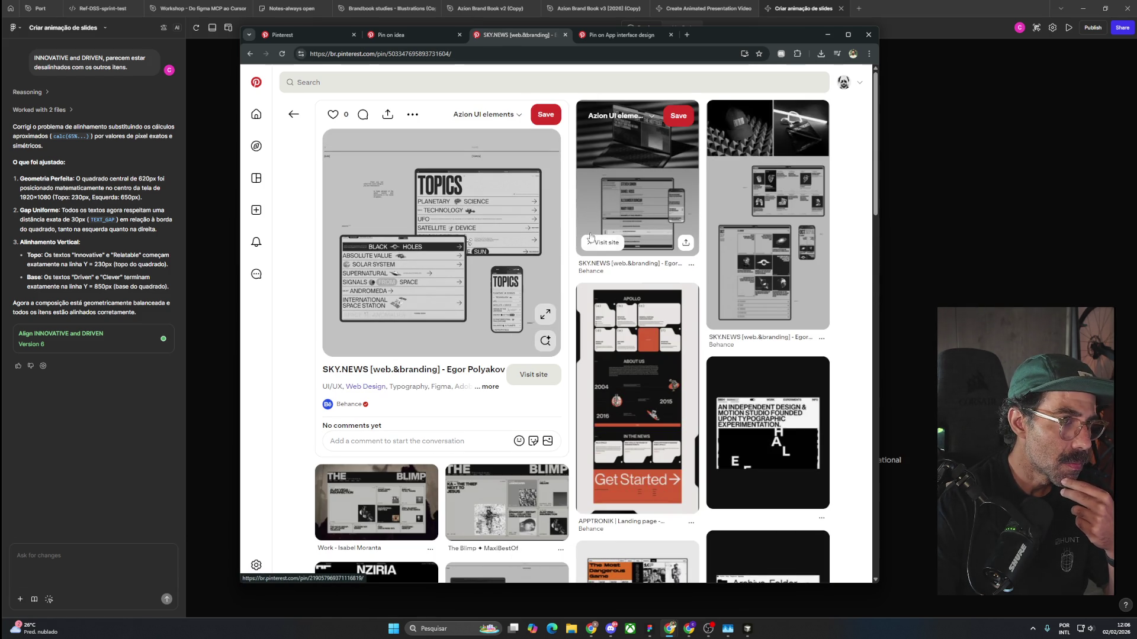
pyautogui.scroll(-3, 792, 368)
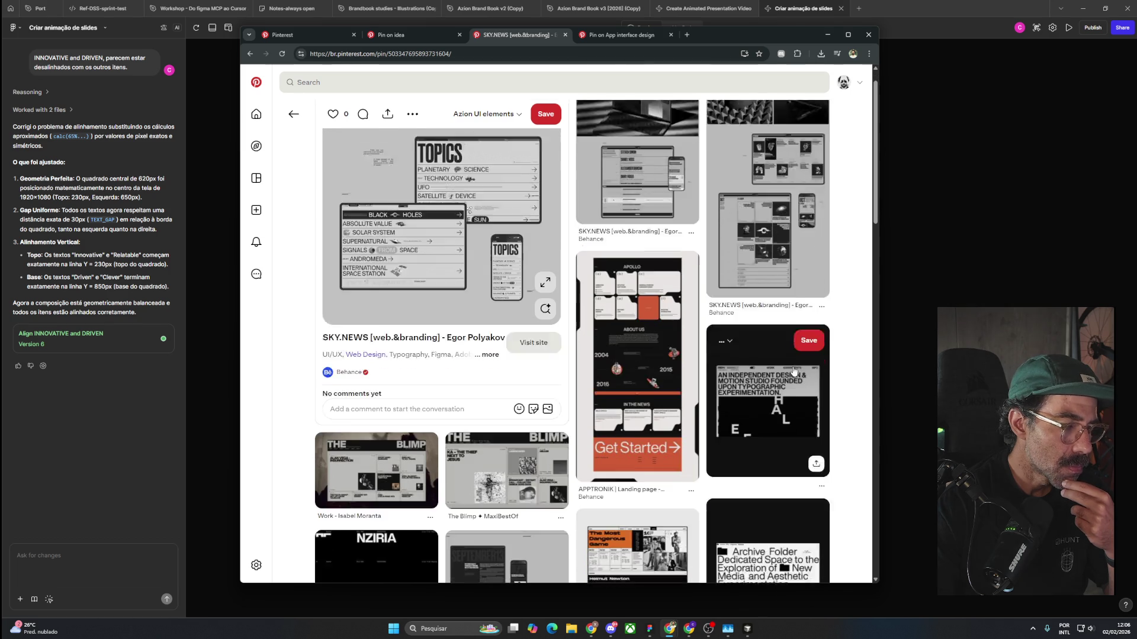
pyautogui.scroll(-2, 792, 368)
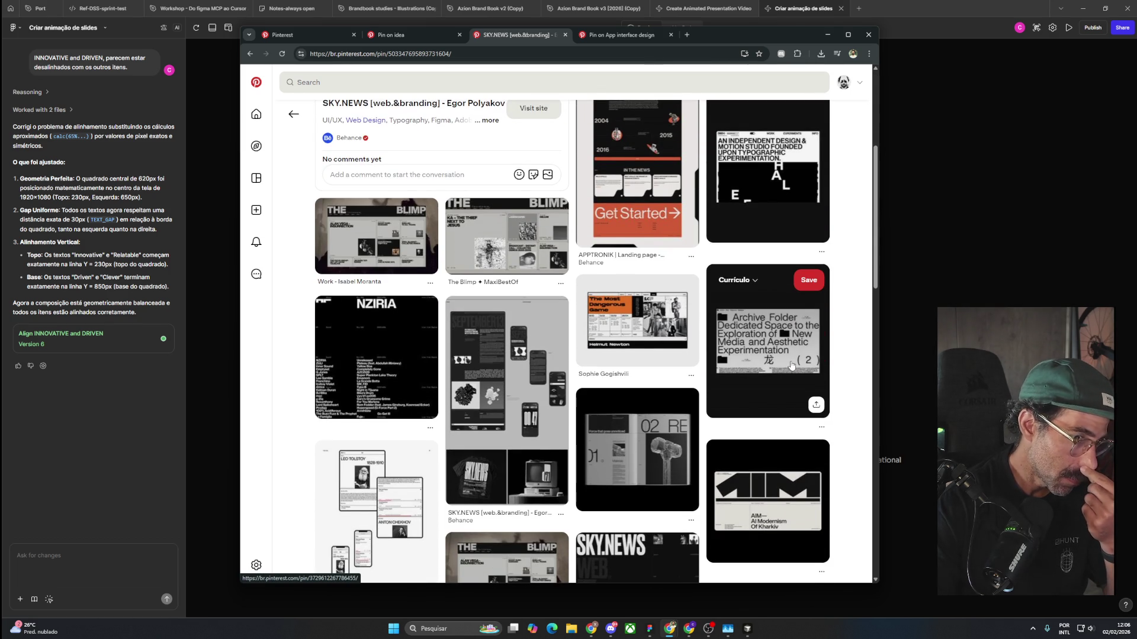
pyautogui.scroll(-4, 791, 365)
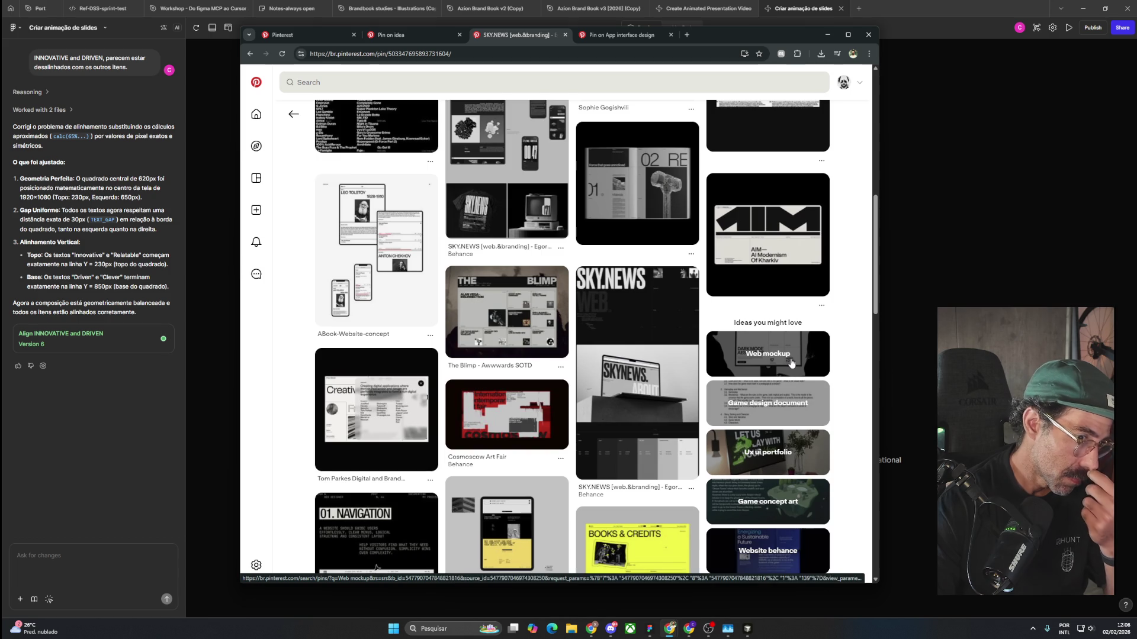
pyautogui.scroll(-2, 791, 363)
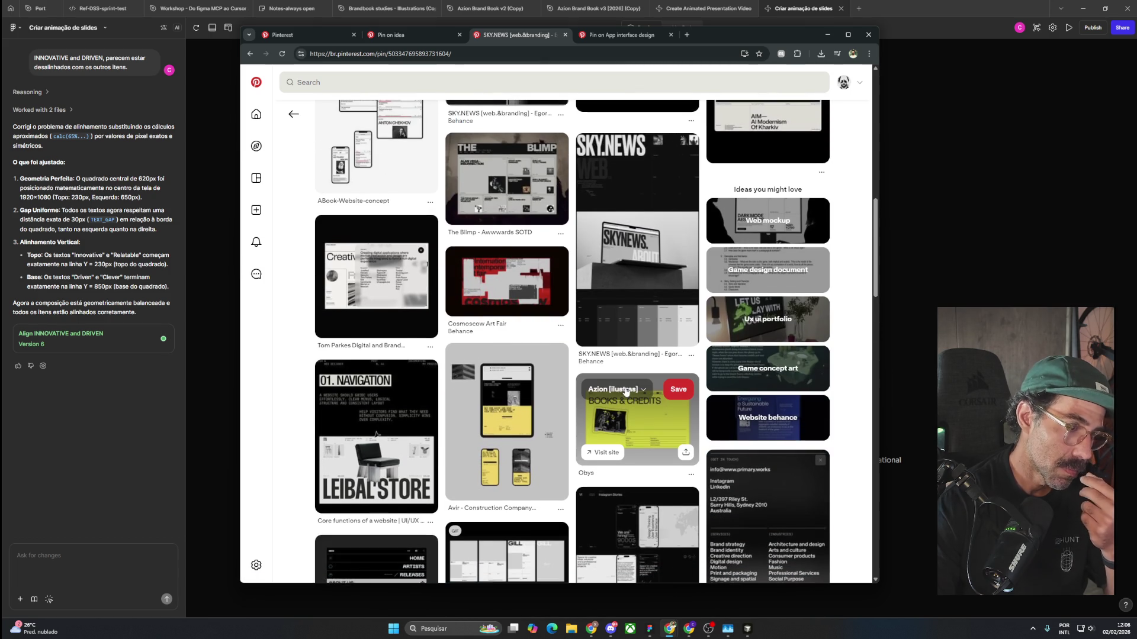
pyautogui.scroll(-2, 626, 392)
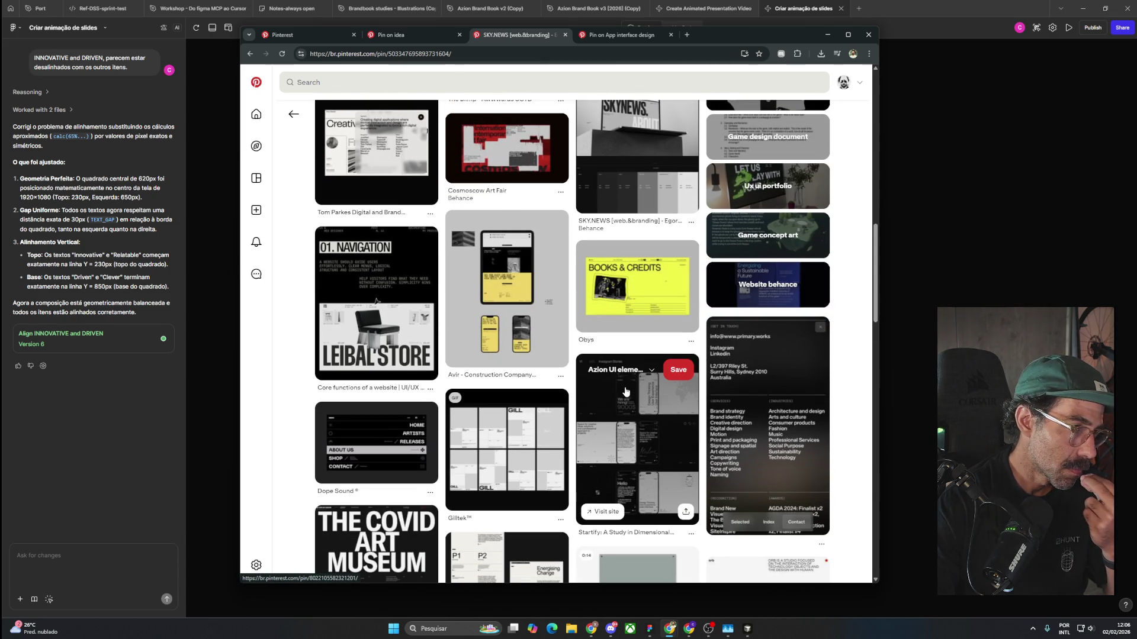
pyautogui.scroll(-2, 625, 392)
pyautogui.scroll(-1, 627, 391)
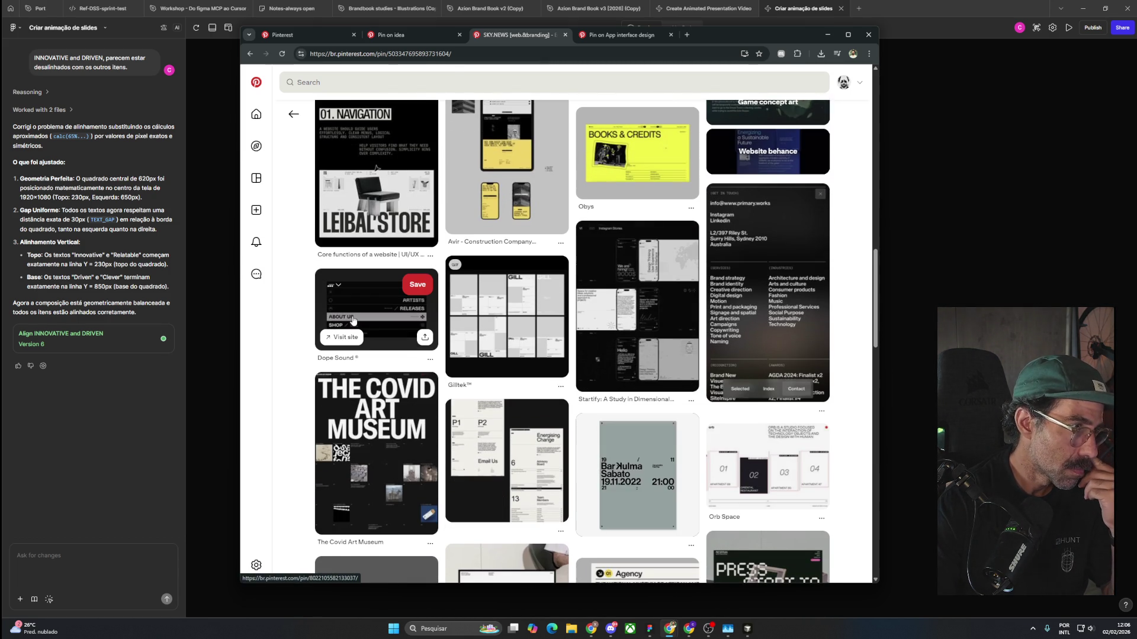
pyautogui.click(353, 321)
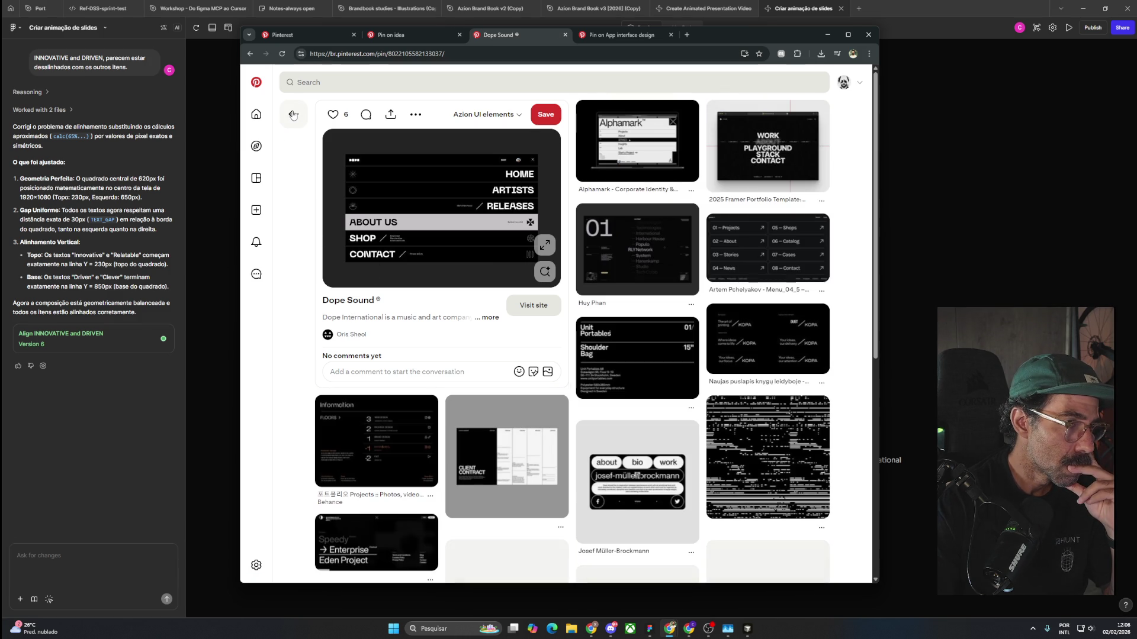
# Open the Invoice pin and the affordable web design pin in background tabs.
pyautogui.scroll(-3, 327, 348)
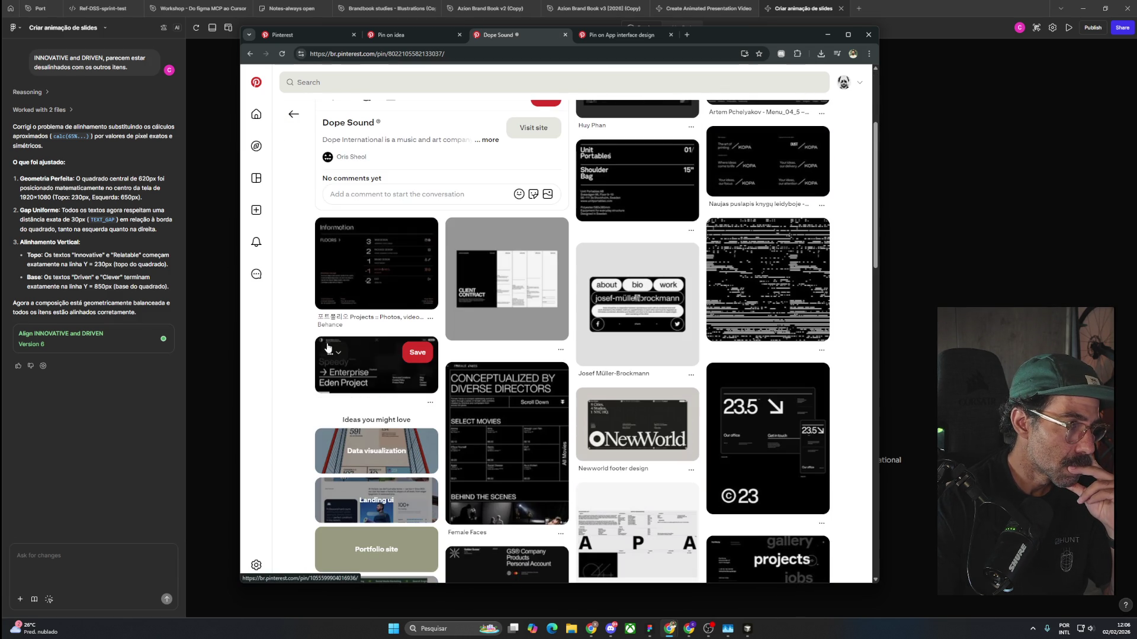
pyautogui.scroll(-3, 328, 348)
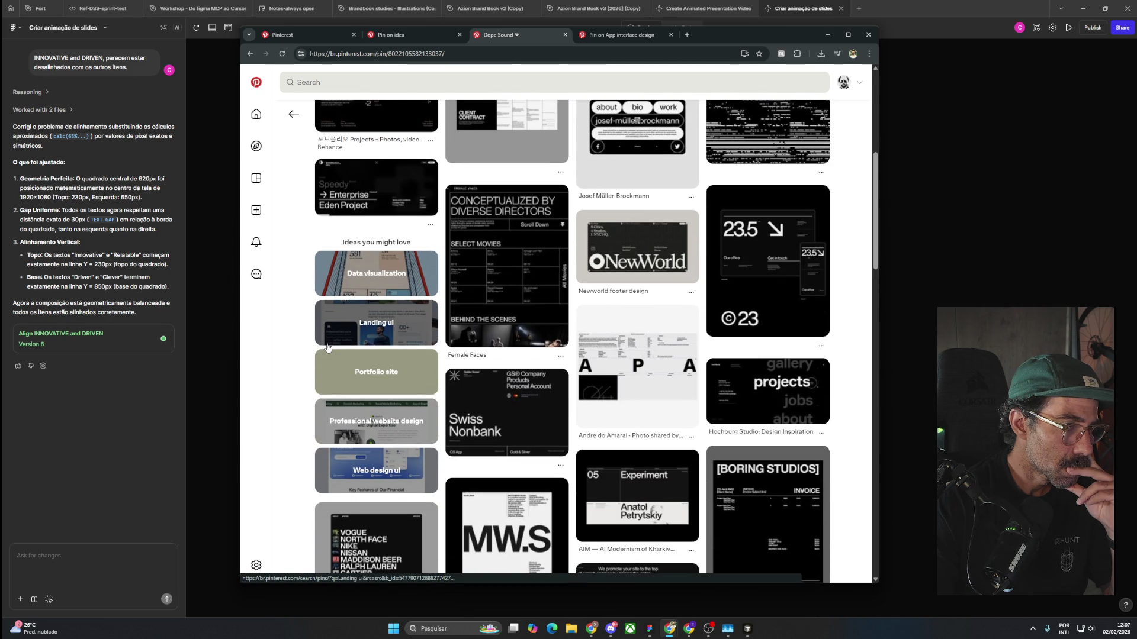
pyautogui.scroll(-4, 327, 348)
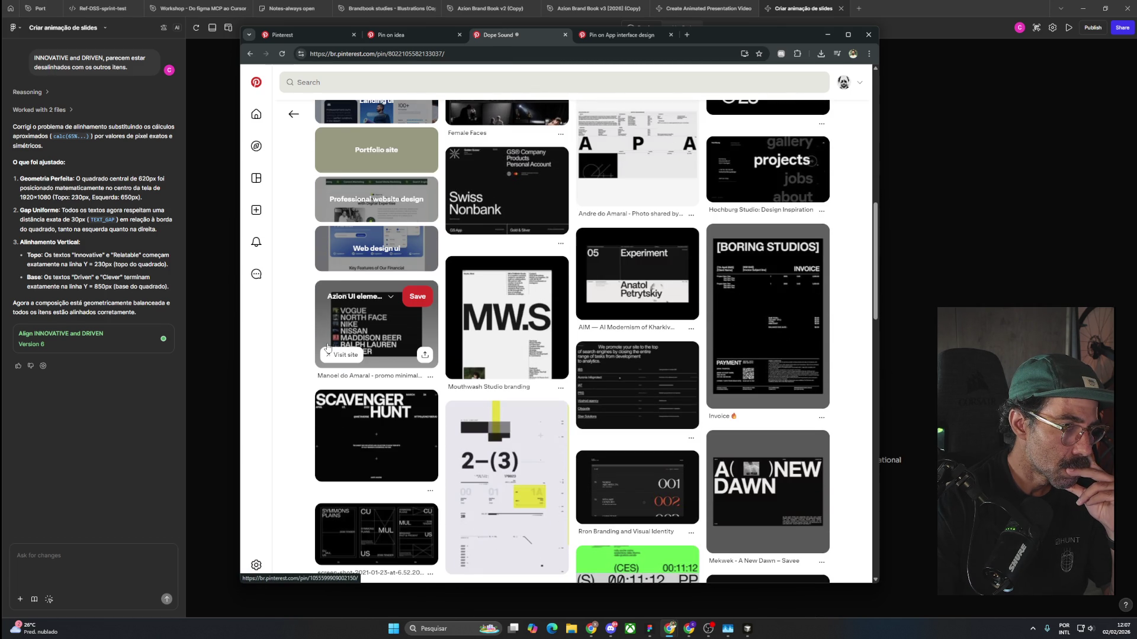
pyautogui.scroll(-2, 327, 348)
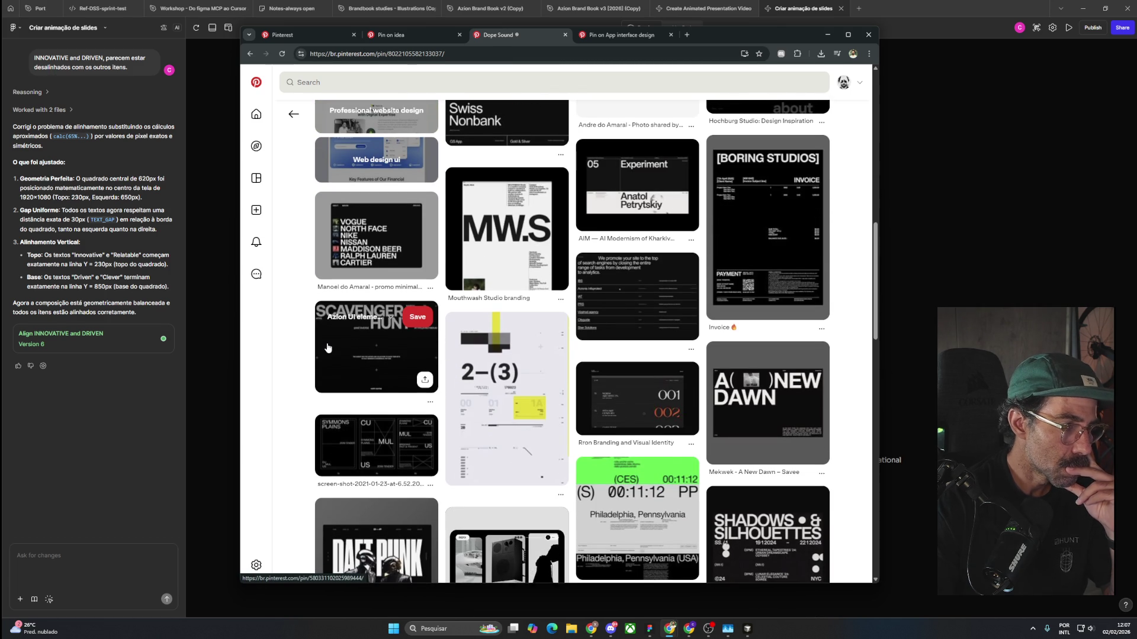
pyautogui.middleClick(759, 243)
pyautogui.scroll(-4, 681, 296)
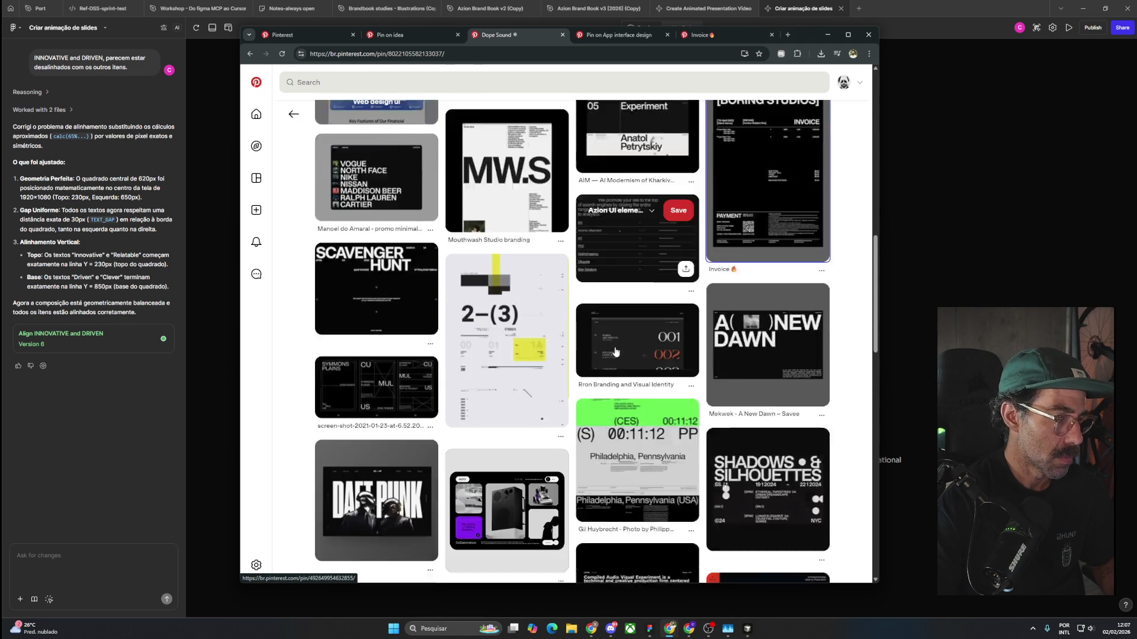
pyautogui.scroll(-3, 625, 343)
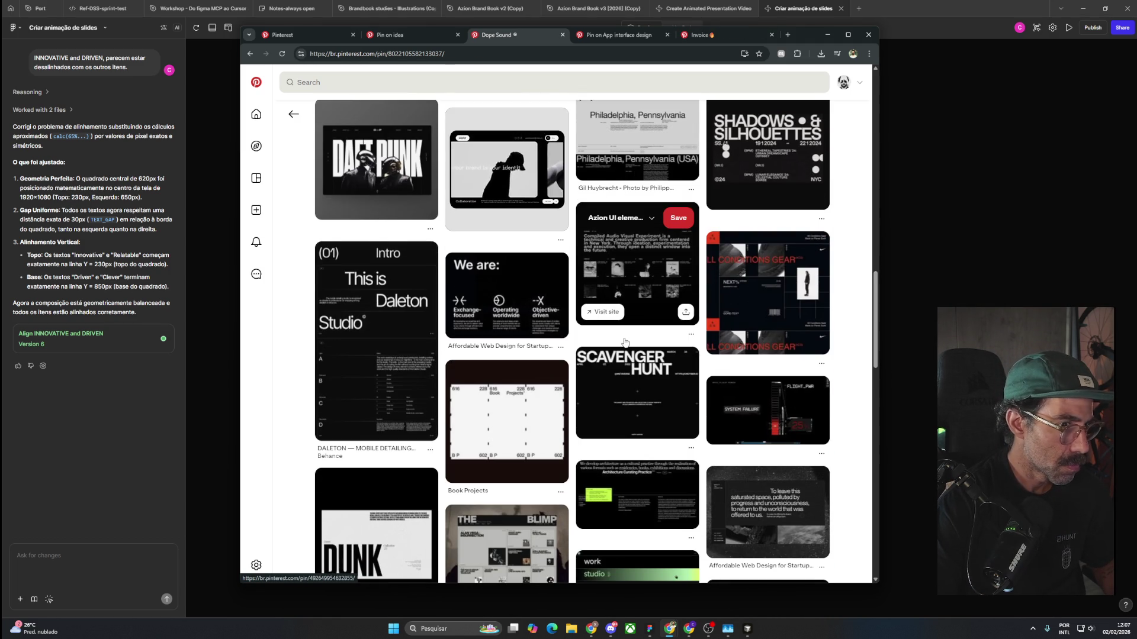
pyautogui.scroll(-4, 625, 342)
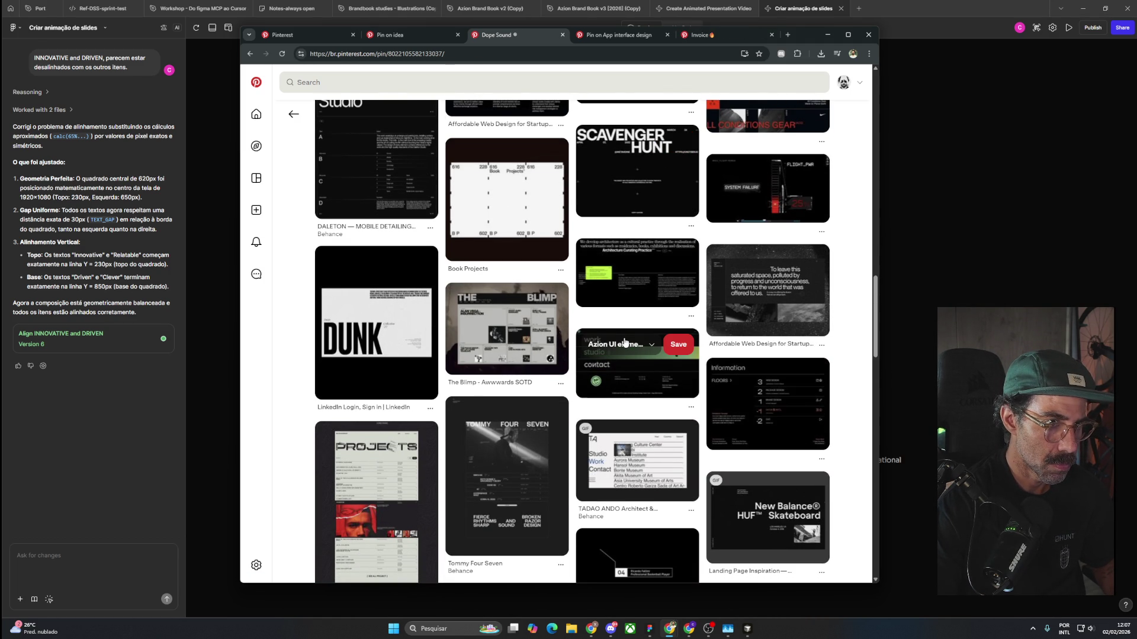
pyautogui.middleClick(751, 294)
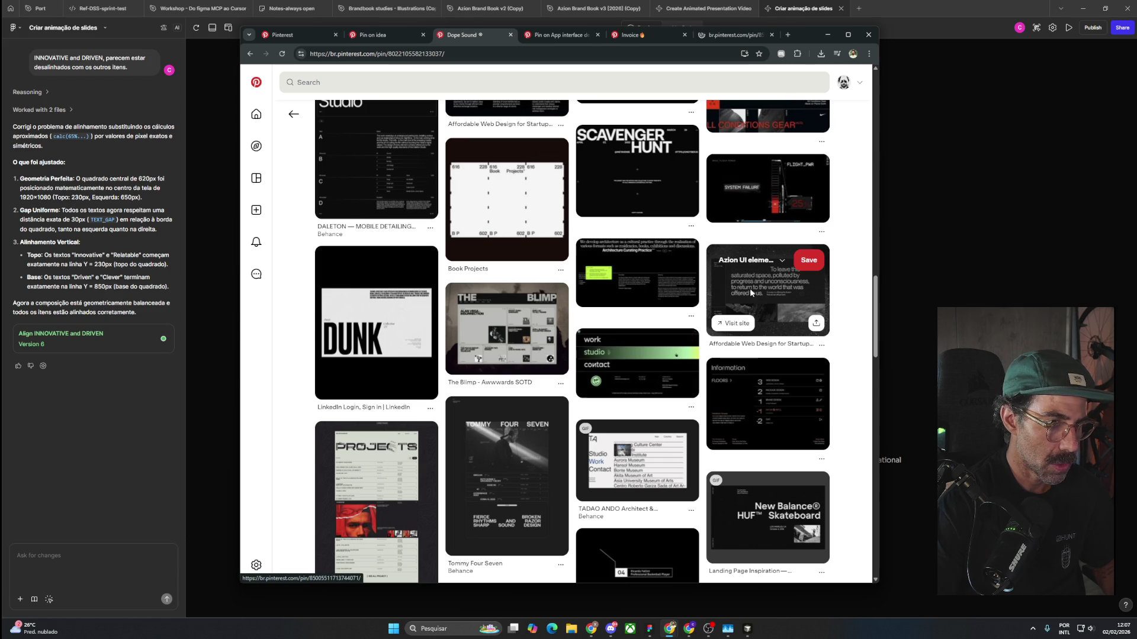
# Scroll further through related layouts such as AVA Agency, Project: Run Fearless and Style Index.
pyautogui.scroll(-4, 788, 434)
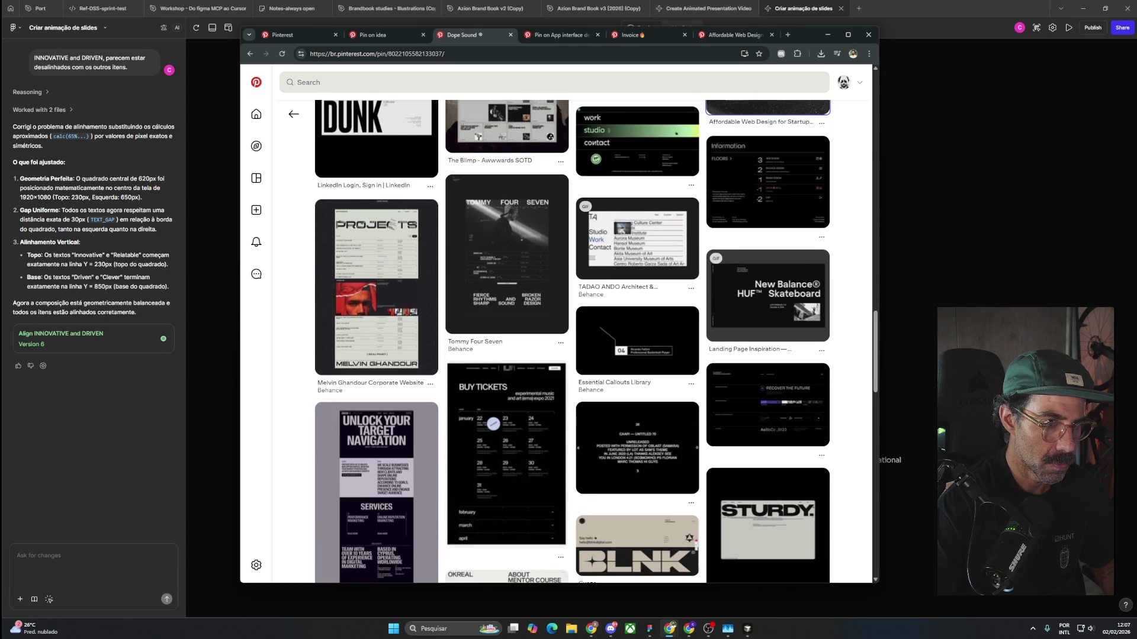
pyautogui.scroll(-4, 797, 440)
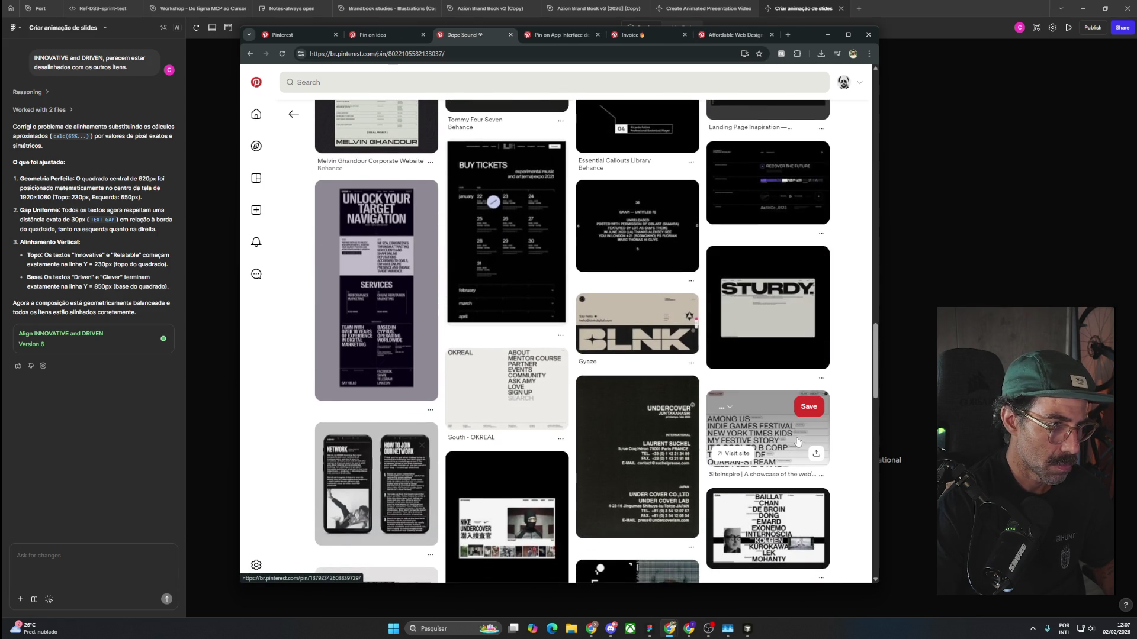
pyautogui.scroll(-3, 796, 440)
pyautogui.scroll(-3, 796, 440)
pyautogui.scroll(-2, 795, 439)
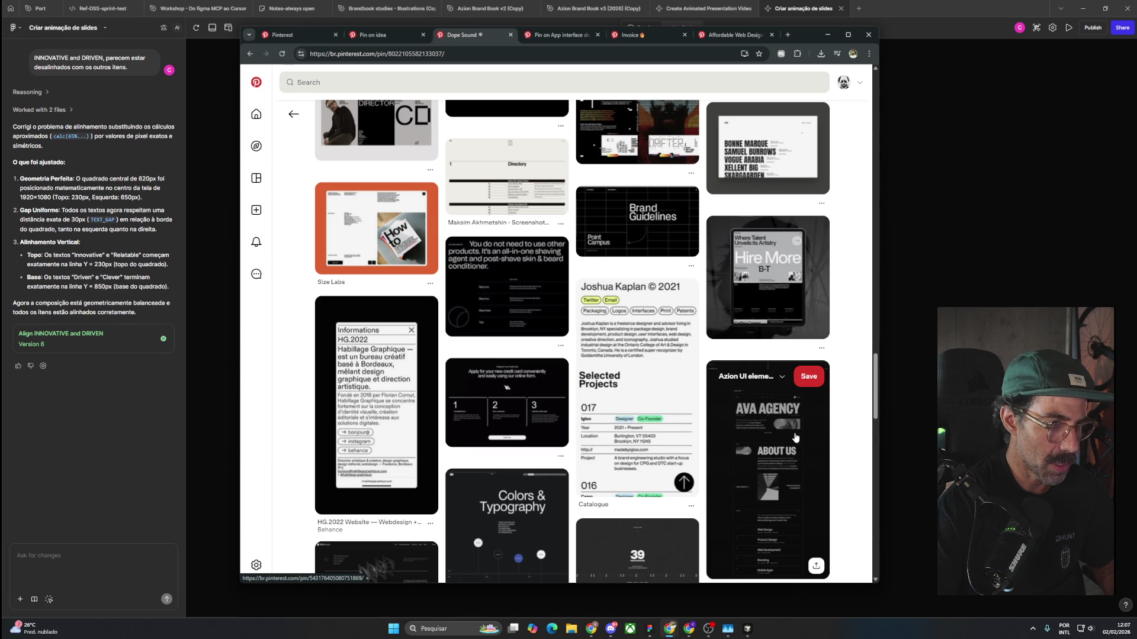
pyautogui.scroll(-2, 795, 438)
pyautogui.scroll(-1, 795, 438)
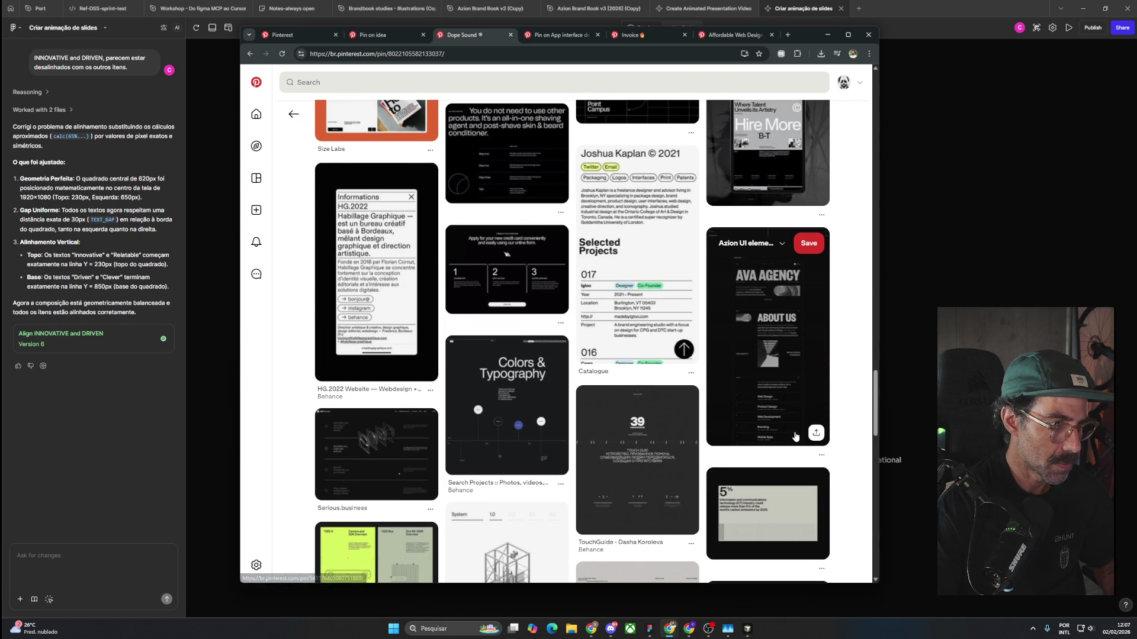
pyautogui.scroll(-3, 796, 437)
pyautogui.scroll(-2, 795, 437)
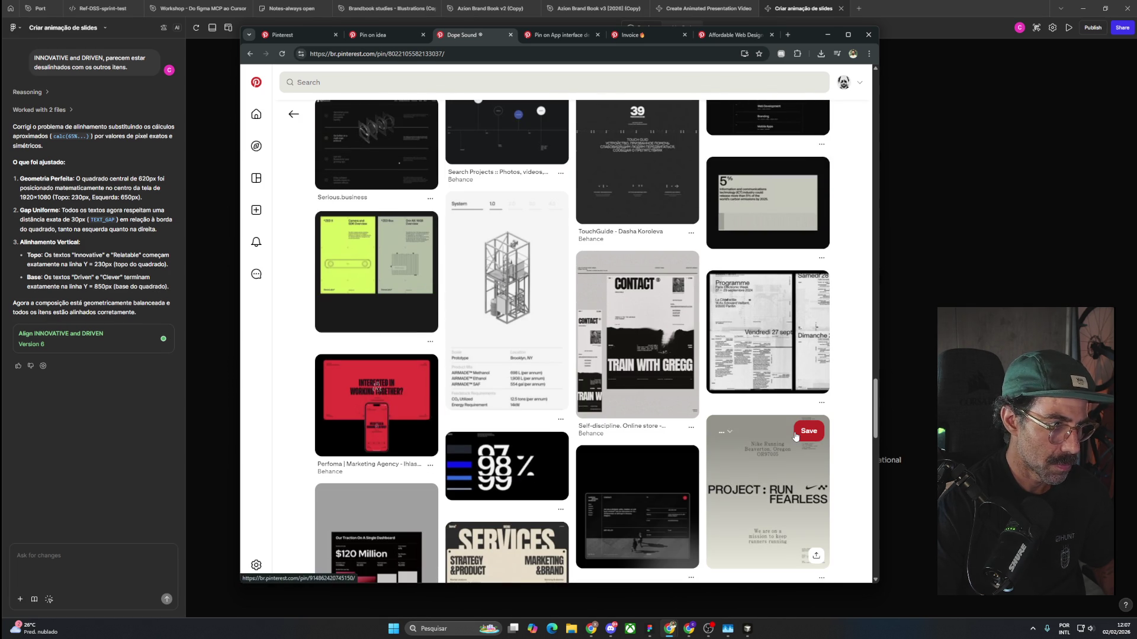
pyautogui.scroll(-2, 795, 437)
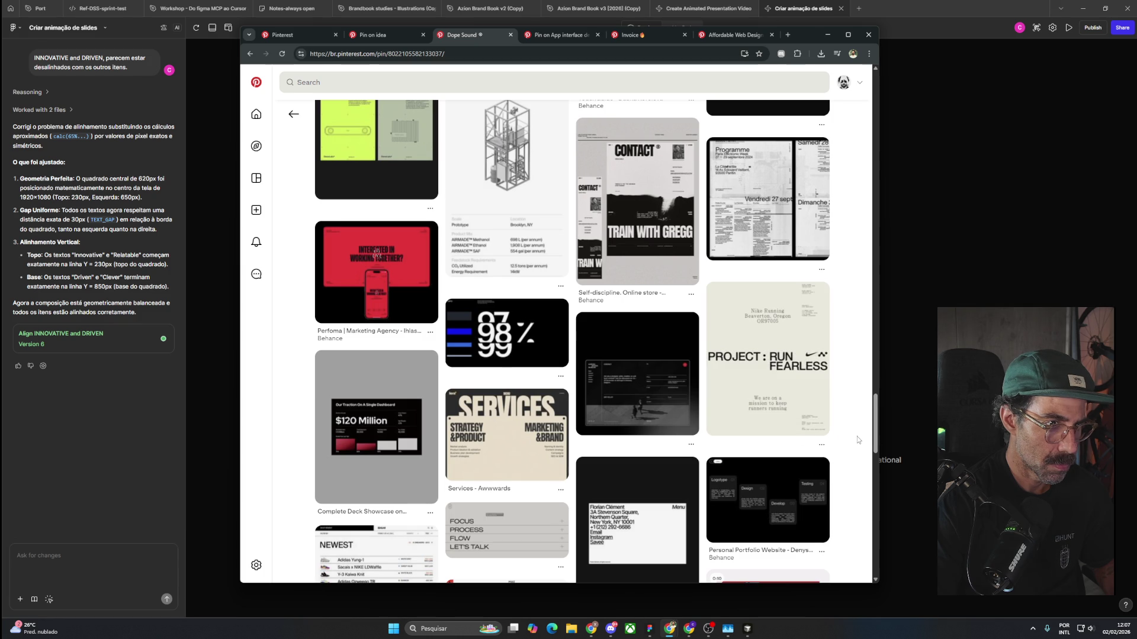
pyautogui.scroll(-2, 858, 438)
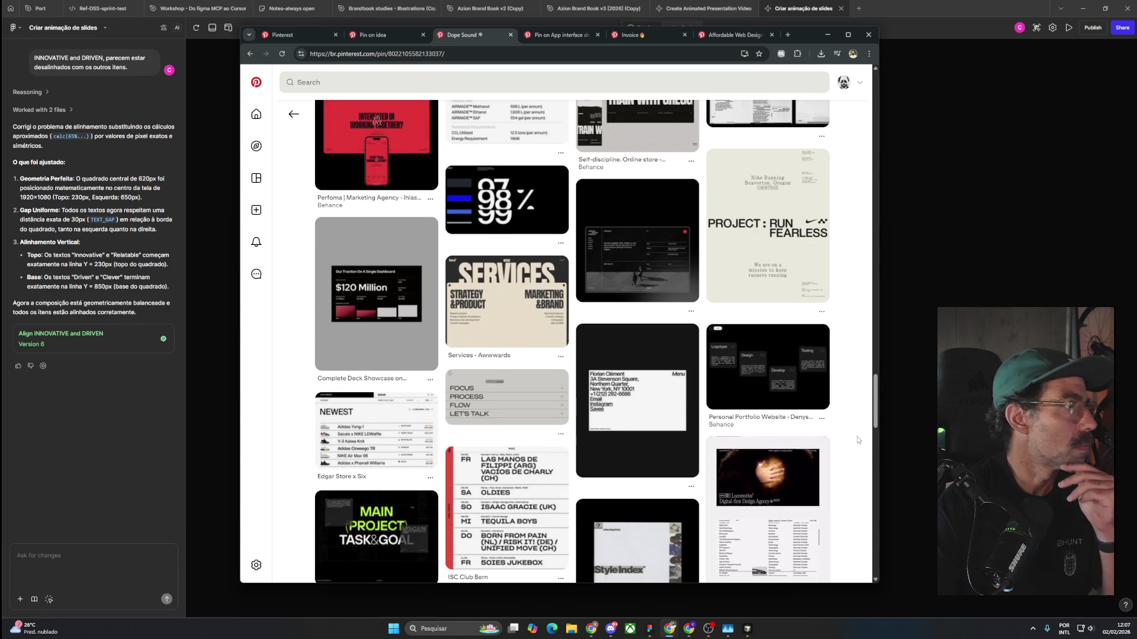
pyautogui.scroll(-3, 856, 439)
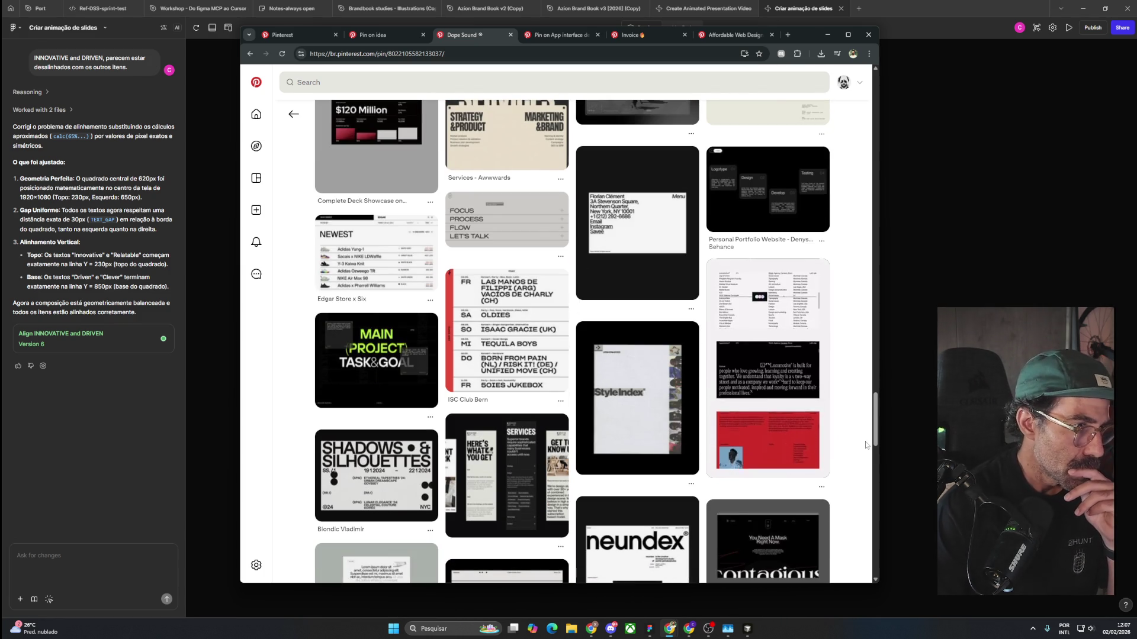
pyautogui.scroll(-2, 866, 444)
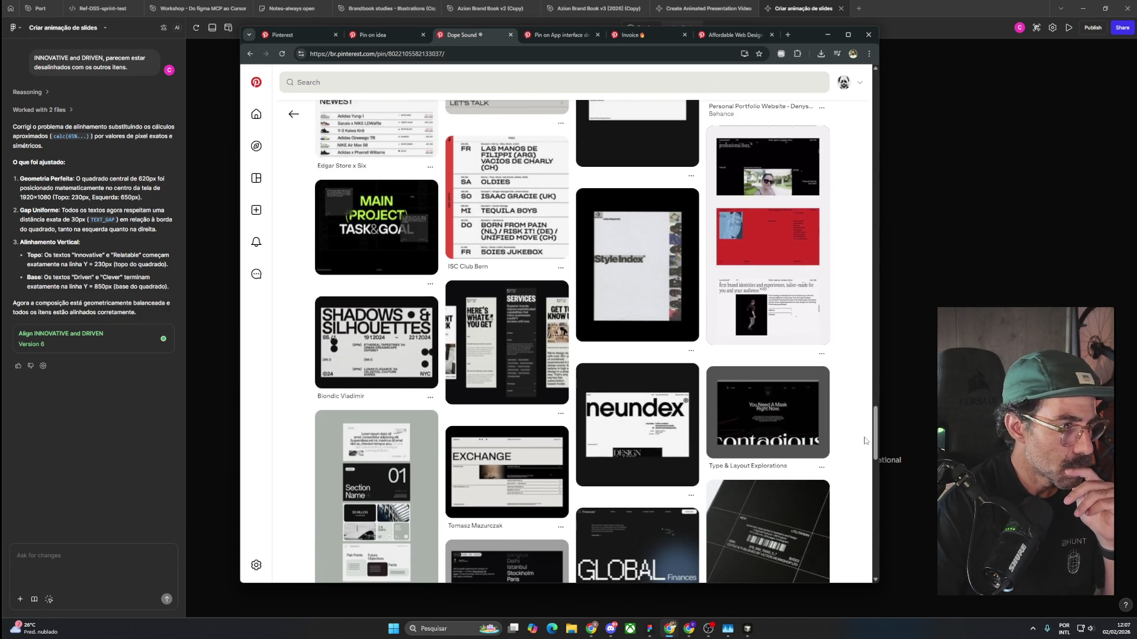
pyautogui.scroll(-2, 864, 441)
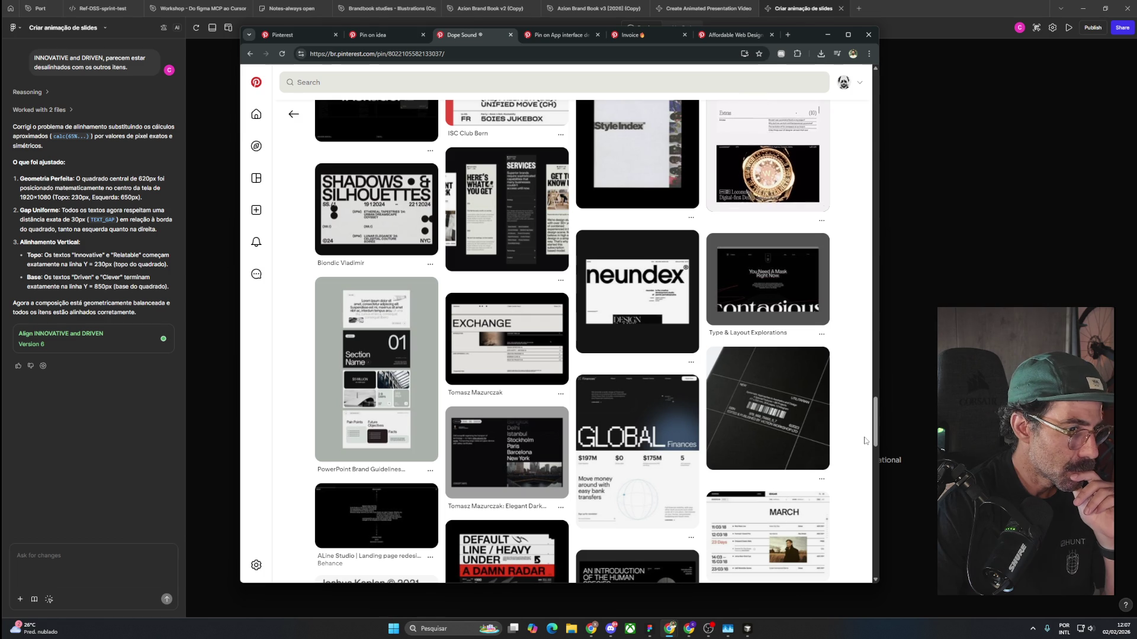
pyautogui.scroll(-3, 864, 442)
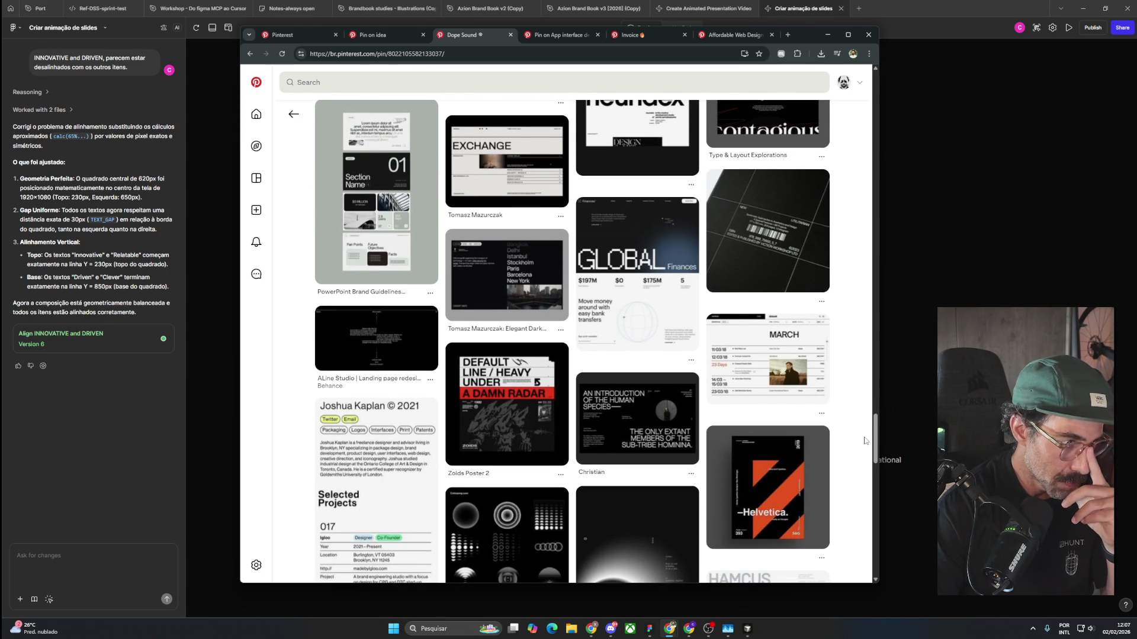
pyautogui.scroll(-3, 865, 441)
pyautogui.scroll(-3, 864, 441)
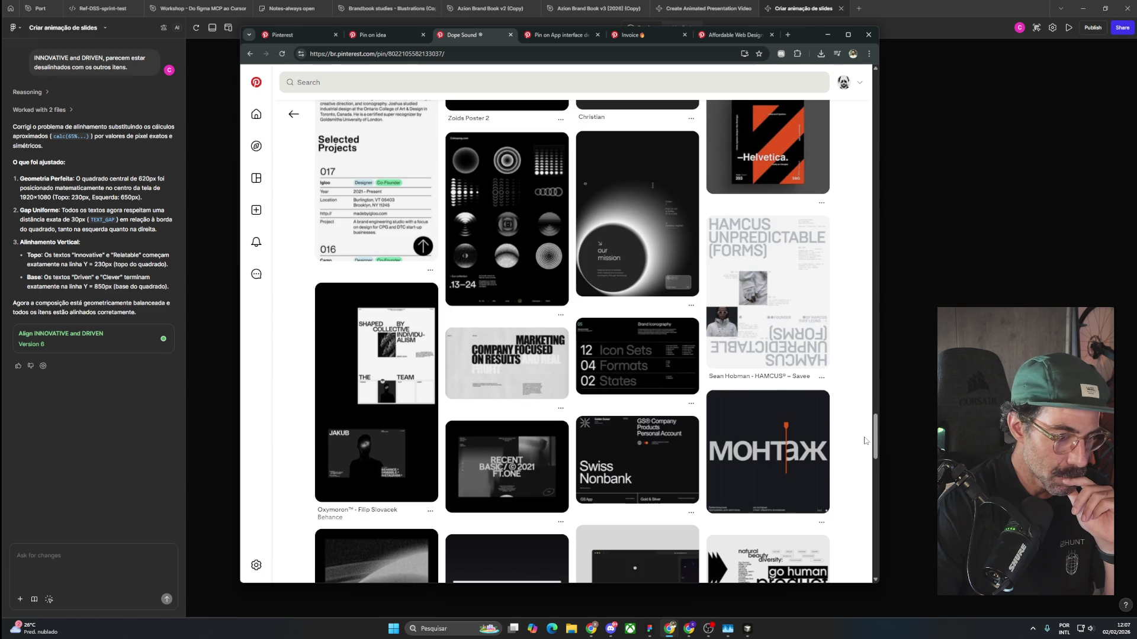
pyautogui.scroll(-3, 864, 441)
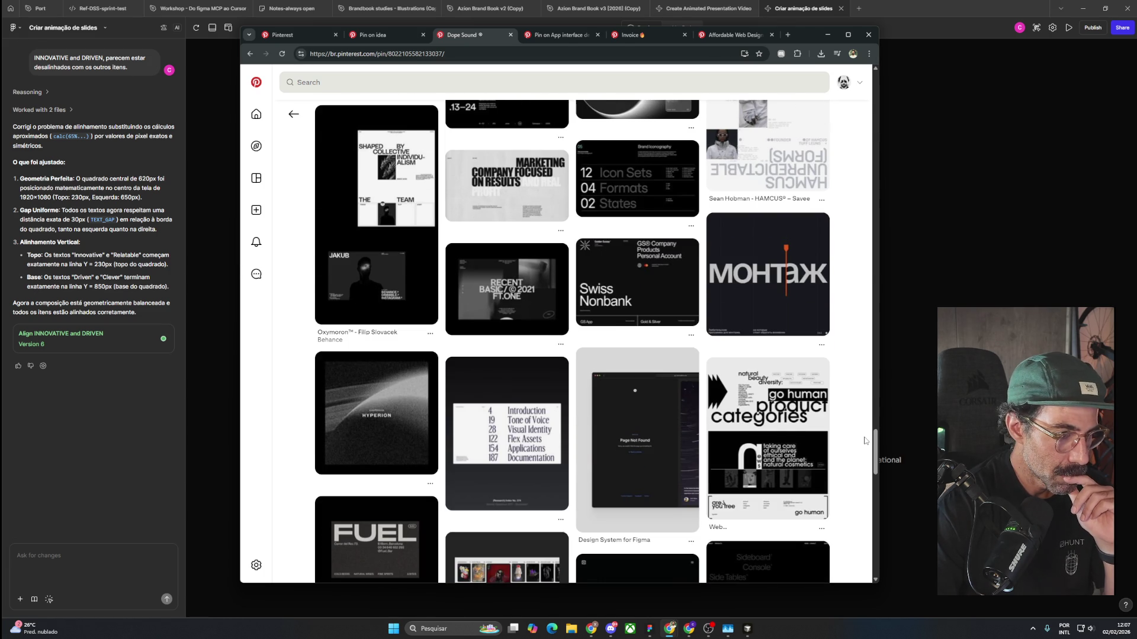
pyautogui.scroll(-3, 864, 441)
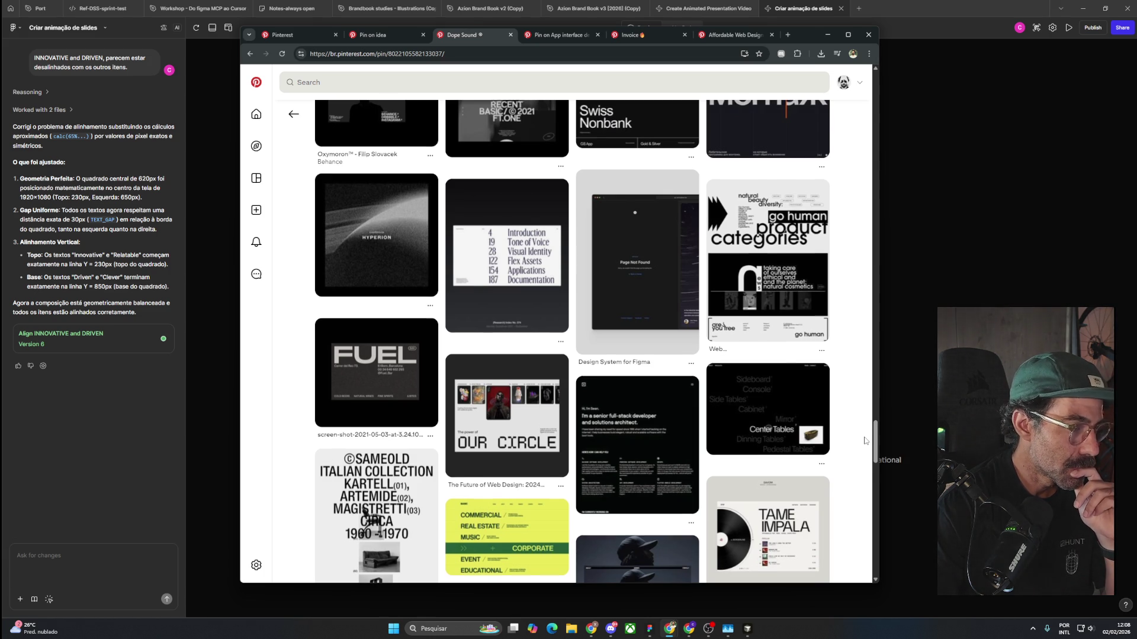
pyautogui.scroll(-3, 864, 441)
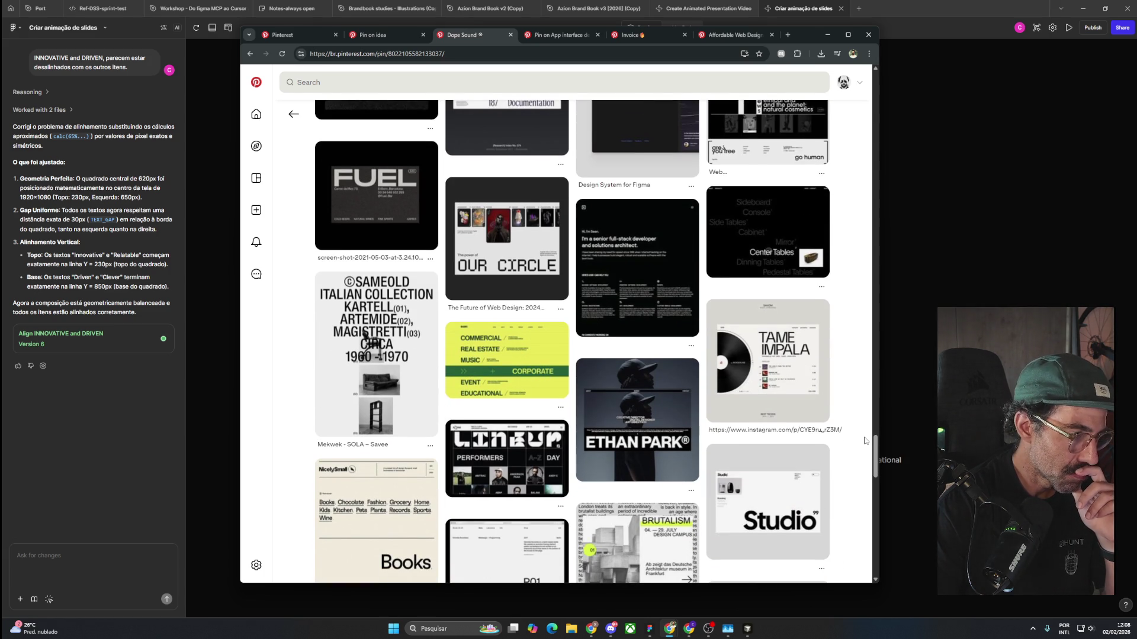
pyautogui.scroll(-3, 863, 441)
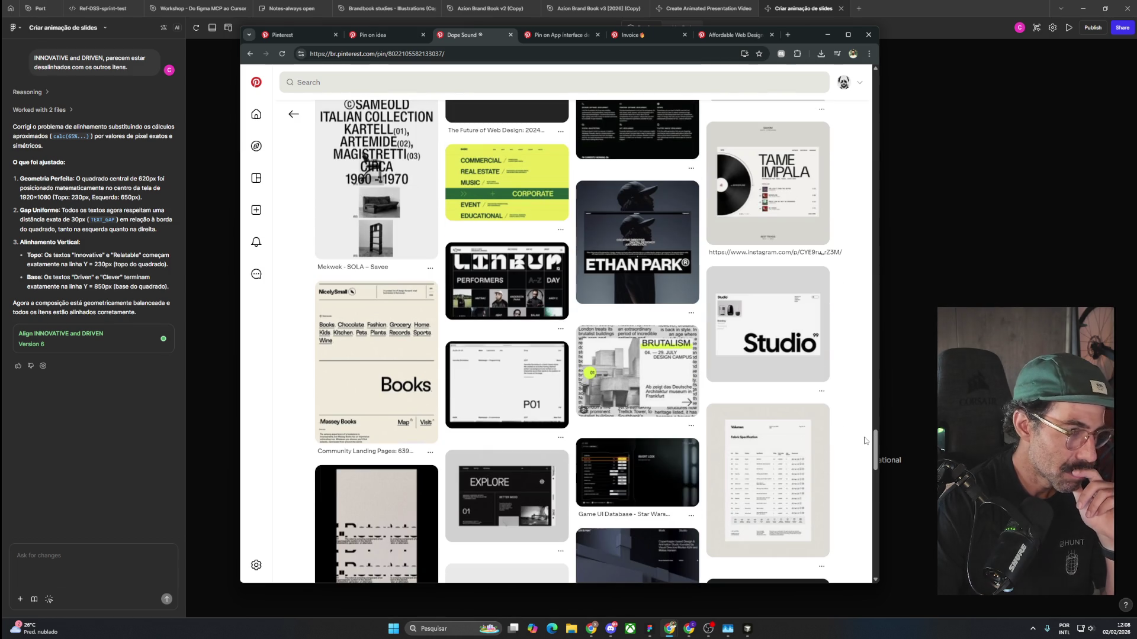
pyautogui.scroll(-2, 846, 436)
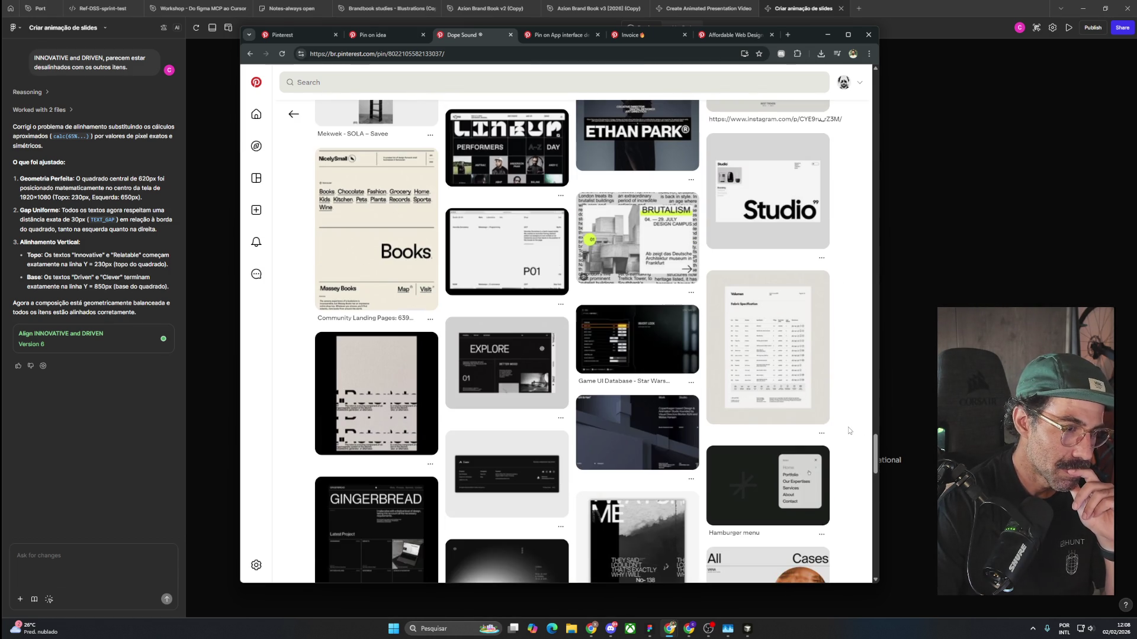
pyautogui.scroll(-2, 848, 428)
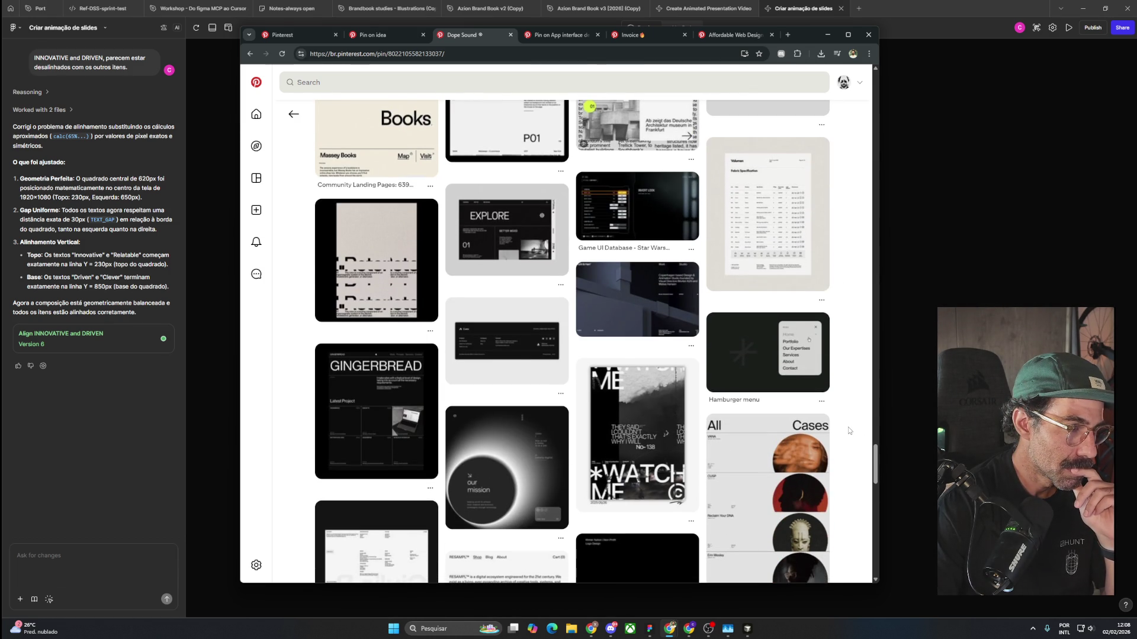
pyautogui.scroll(-2, 848, 430)
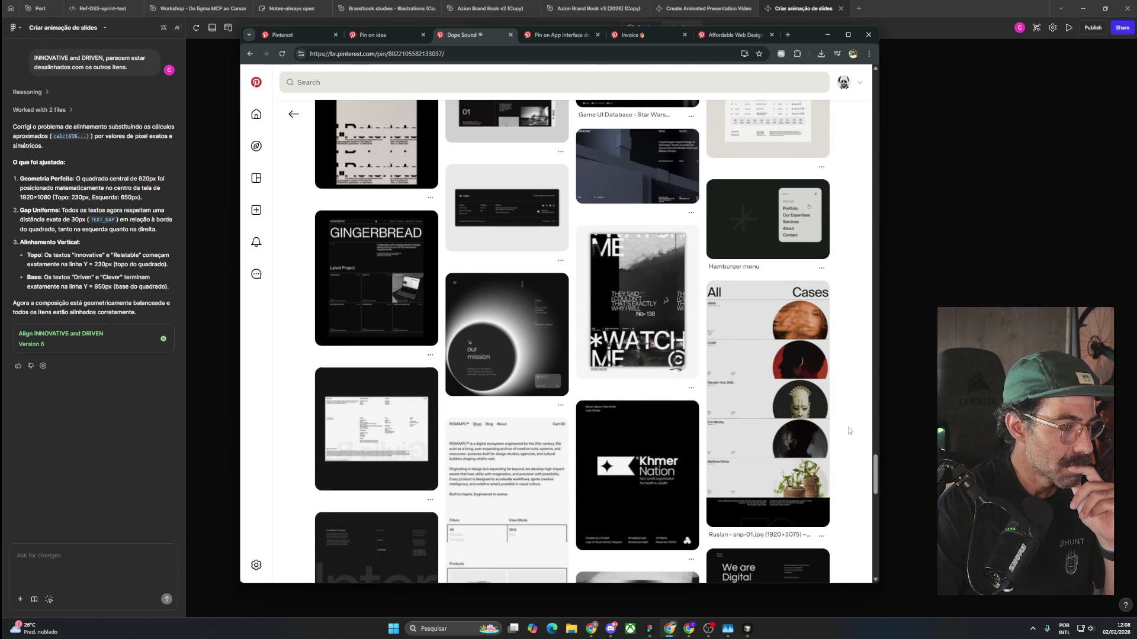
pyautogui.scroll(-3, 848, 430)
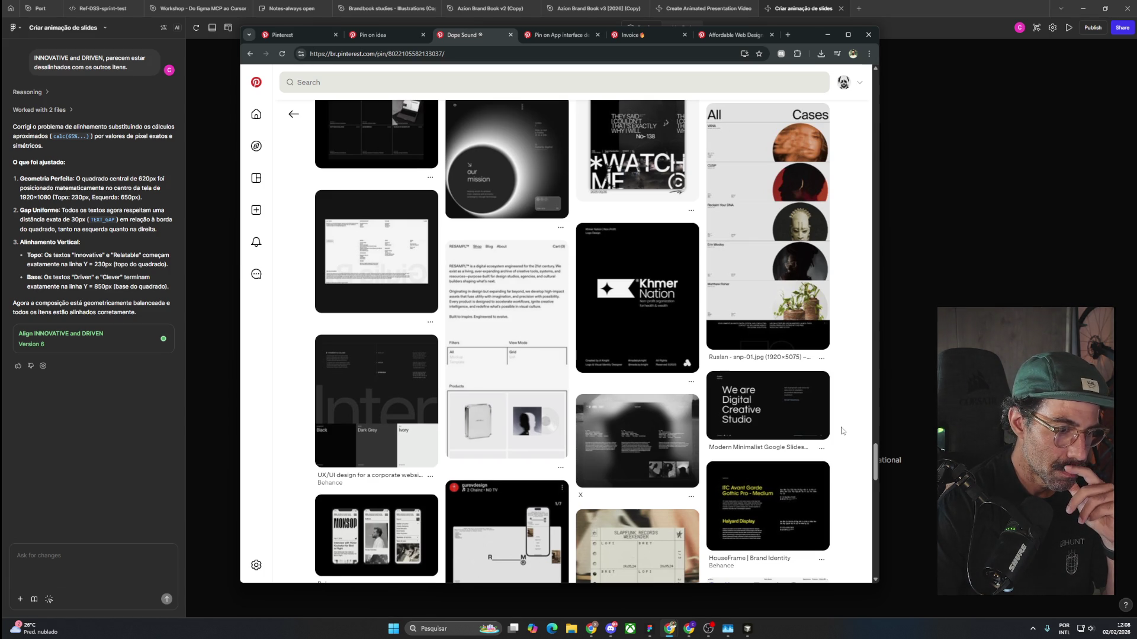
pyautogui.scroll(-3, 841, 431)
pyautogui.scroll(-3, 841, 431)
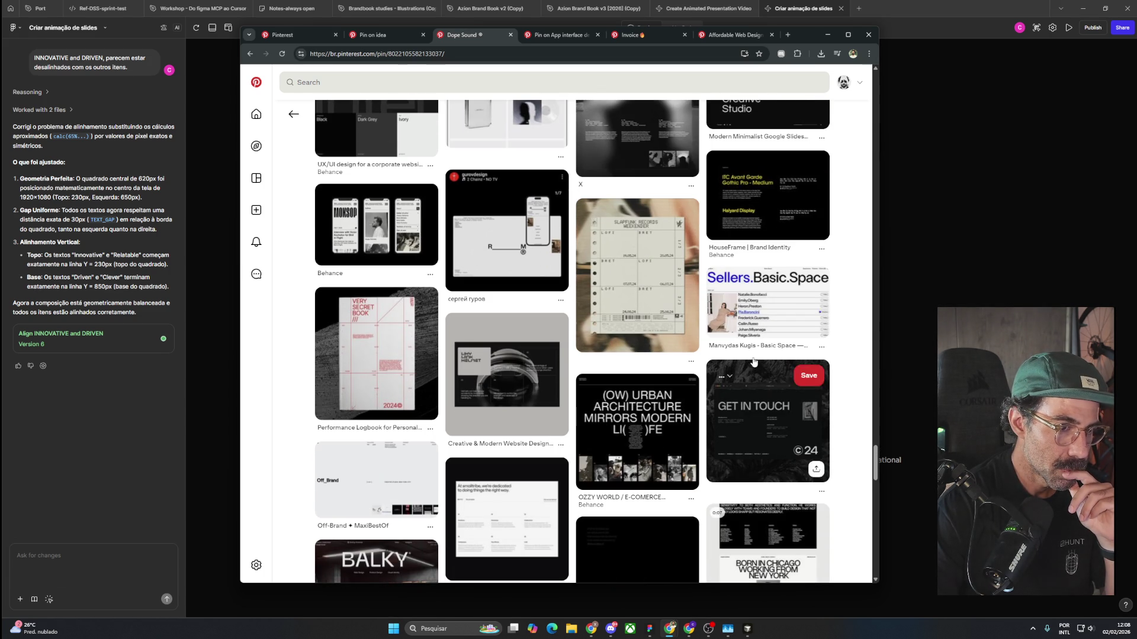
pyautogui.click(762, 305)
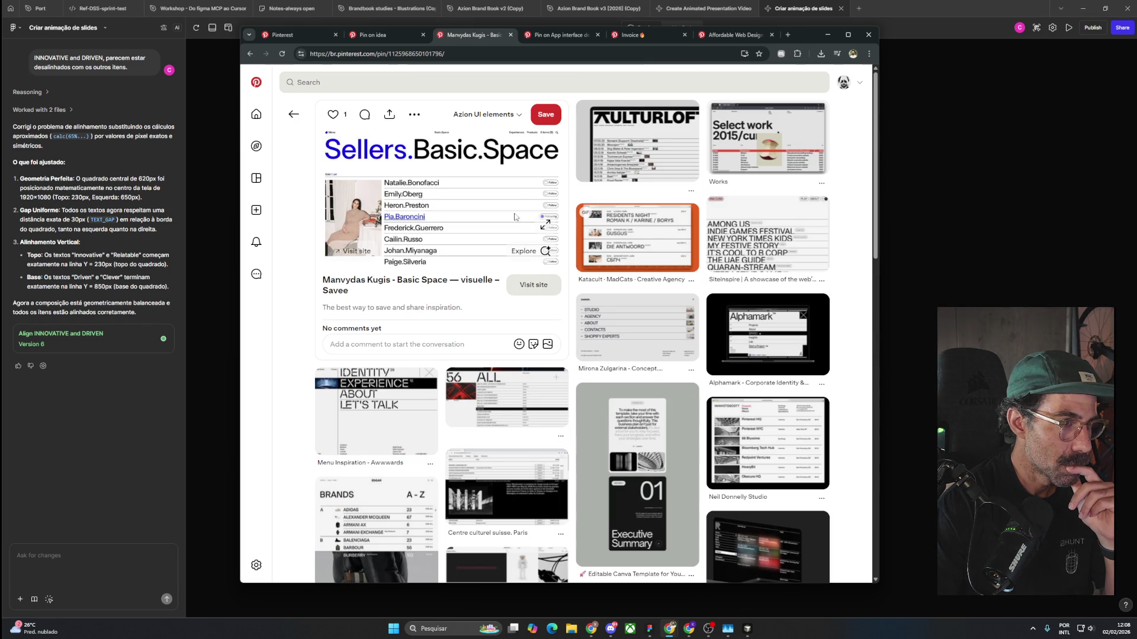
# Save the Sellers.Basic.Space layout pin to the Currículo board.
pyautogui.click(506, 117)
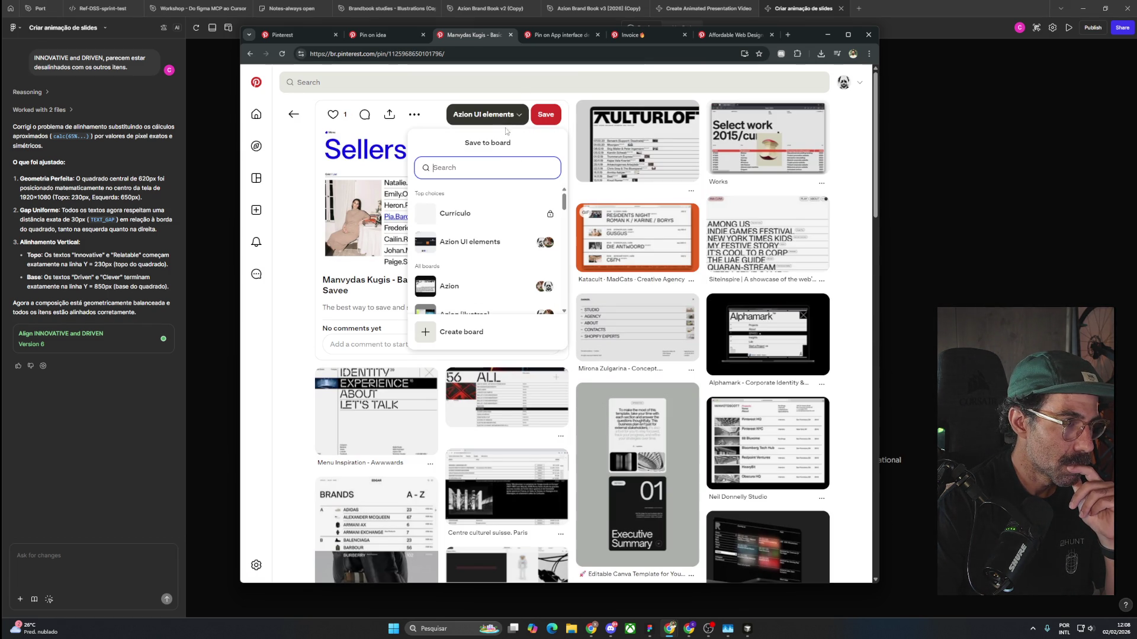
pyautogui.click(524, 214)
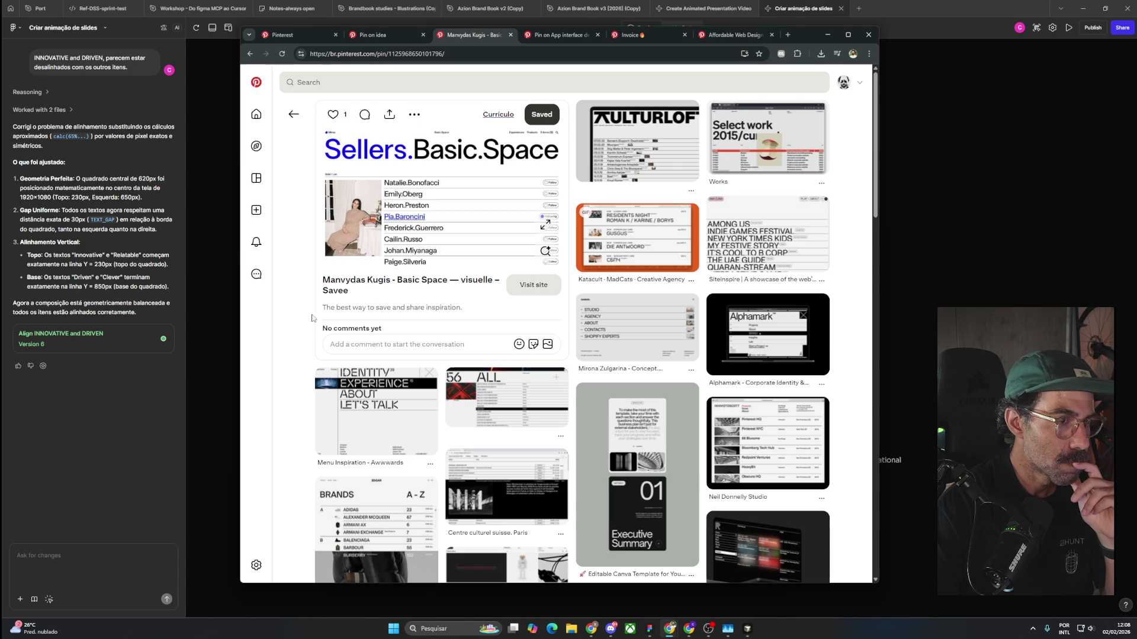
pyautogui.scroll(-1, 311, 318)
pyautogui.scroll(-1, 312, 318)
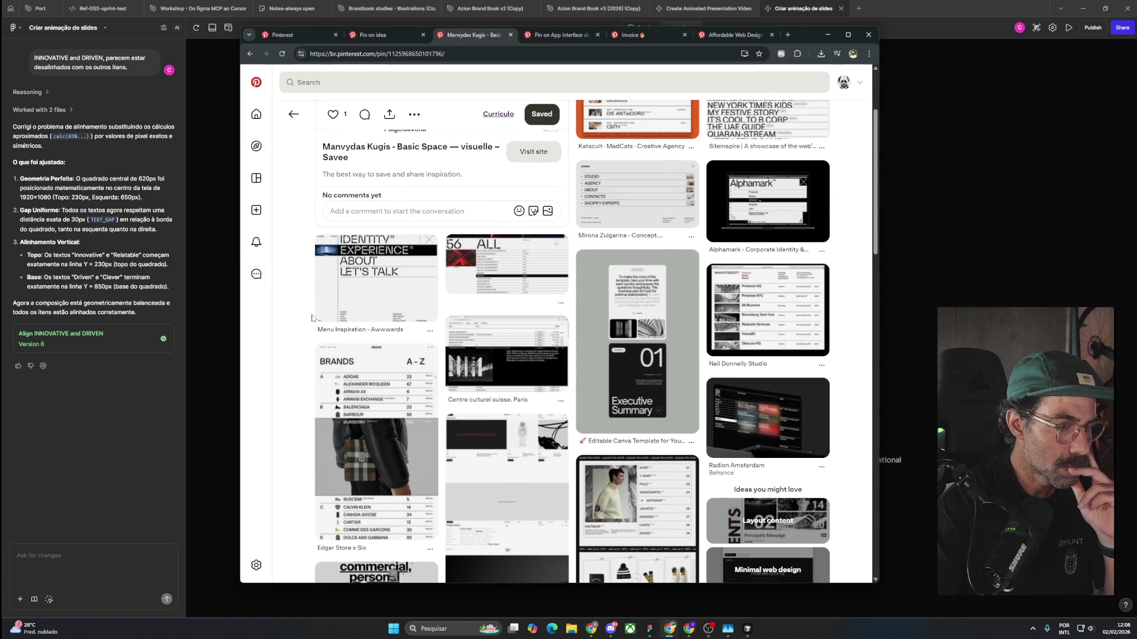
# Browse the related pins and open the GOODS creative-resources pin.
pyautogui.scroll(-3, 311, 318)
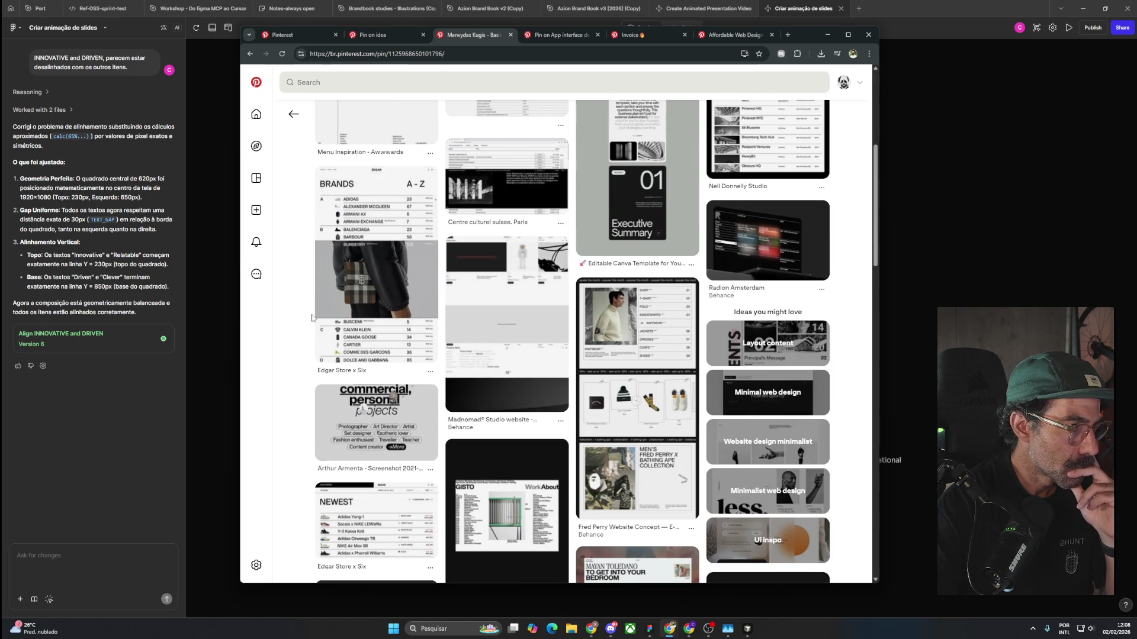
pyautogui.scroll(5, 311, 318)
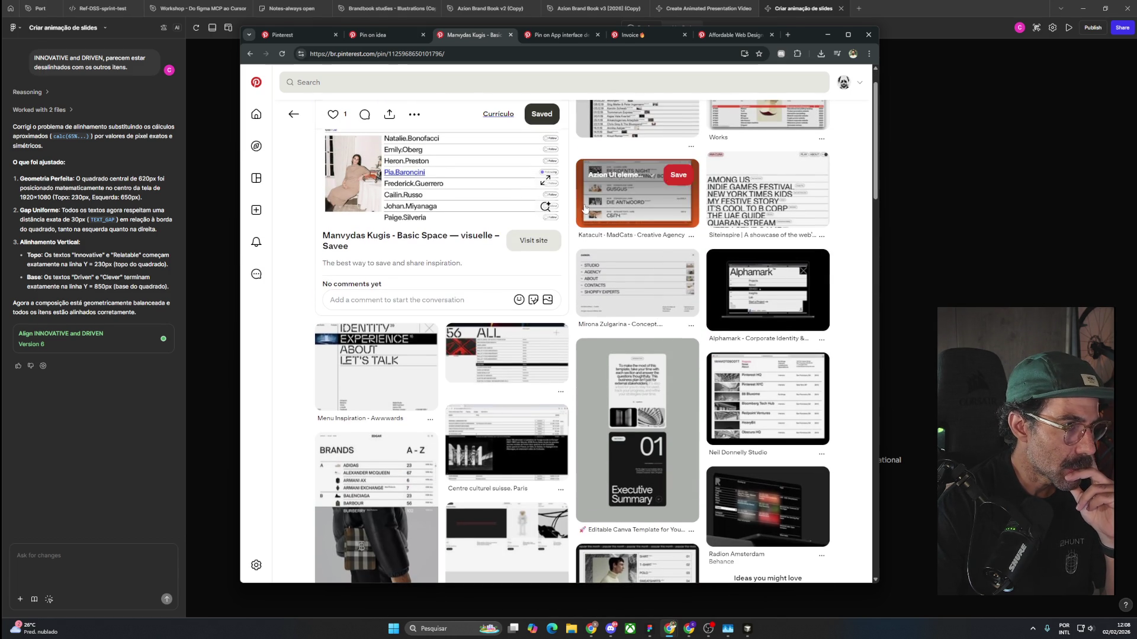
pyautogui.scroll(-4, 449, 359)
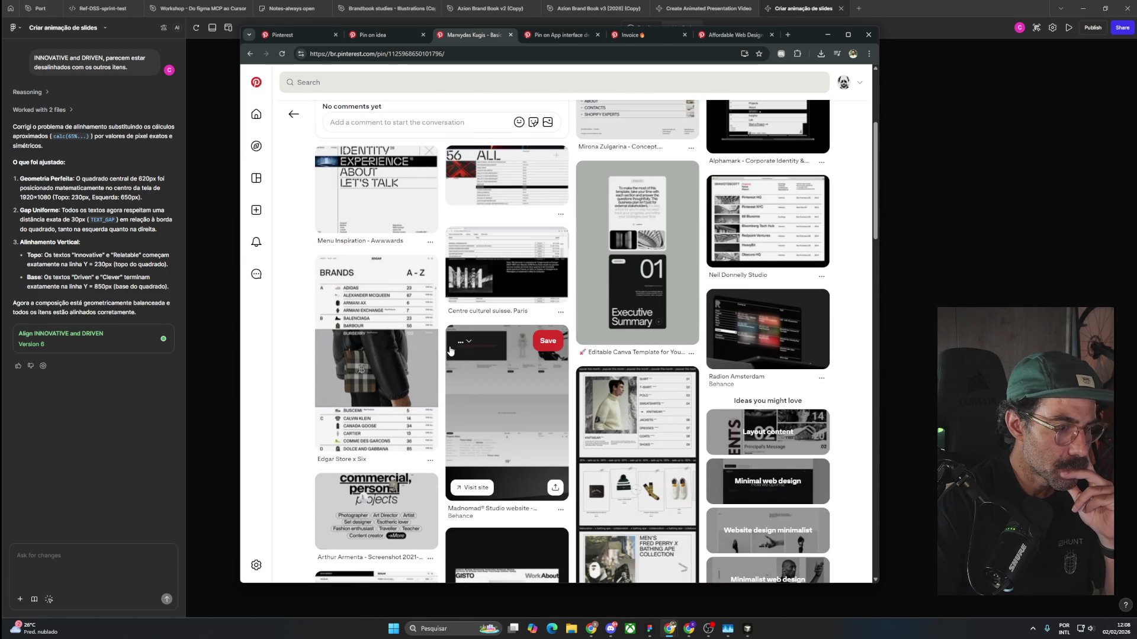
pyautogui.scroll(-5, 449, 359)
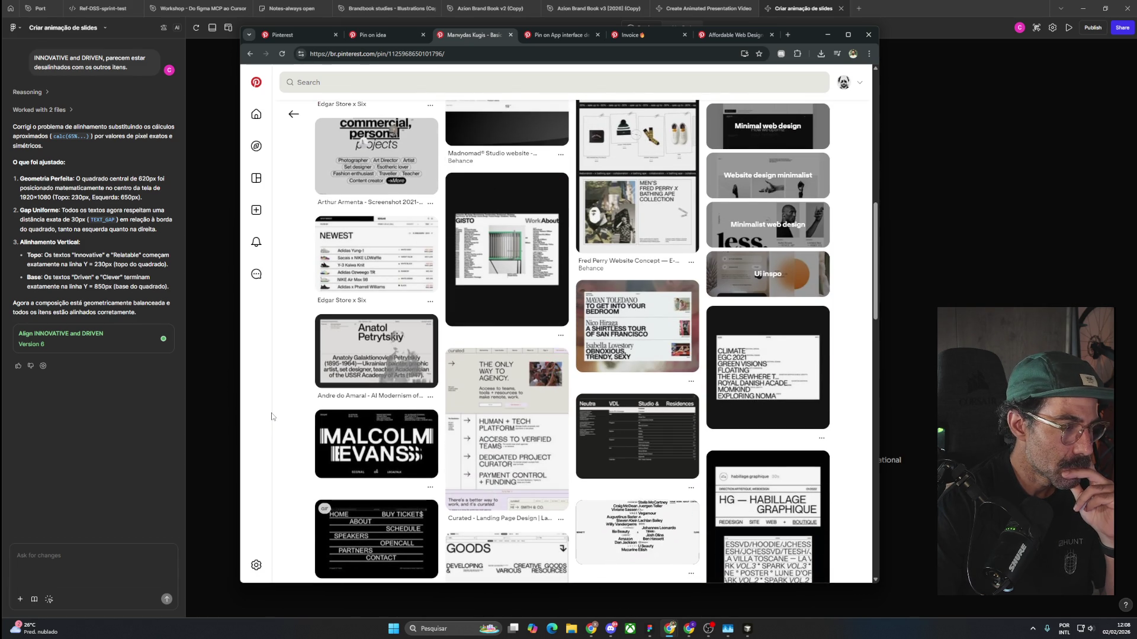
pyautogui.scroll(-3, 271, 417)
pyautogui.scroll(-1, 271, 417)
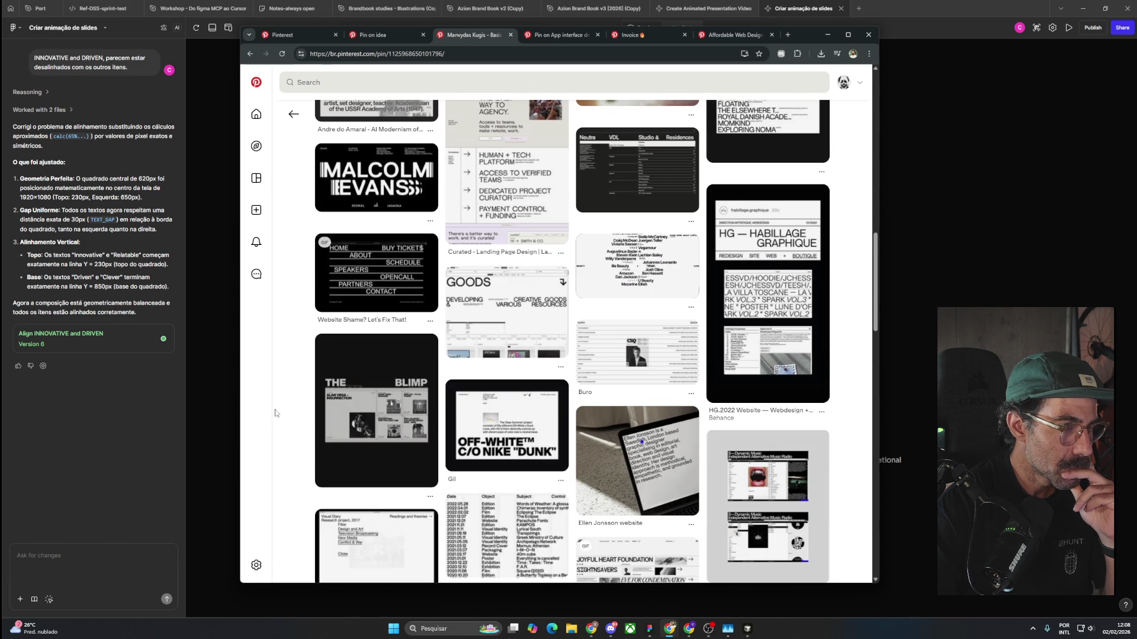
pyautogui.click(529, 314)
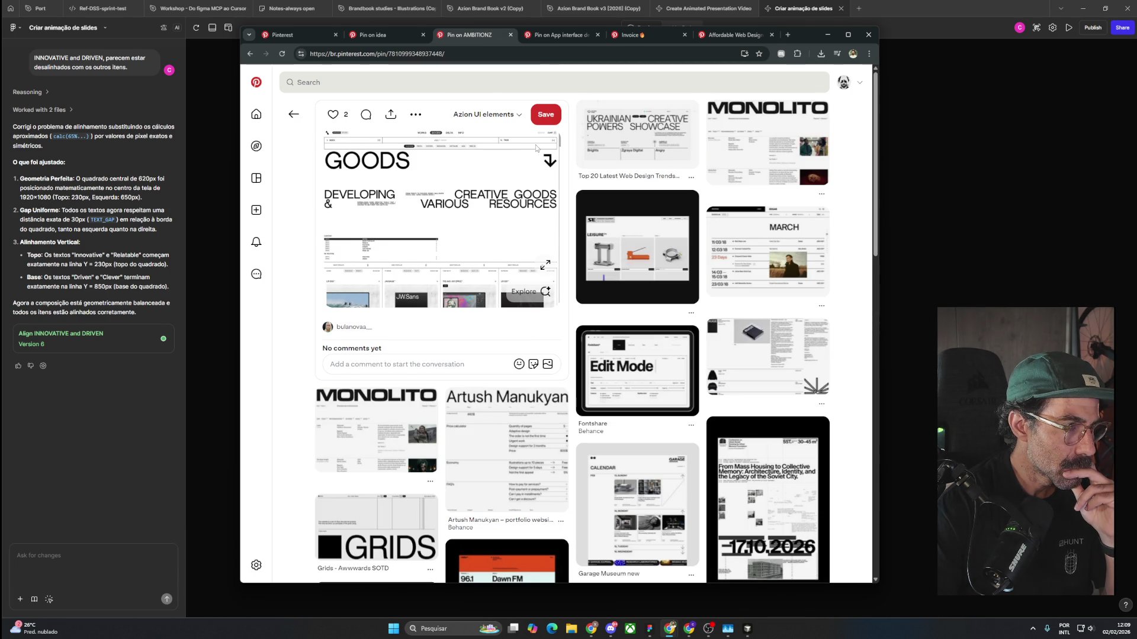
# View the GOODS image at full size and save the pin to Currículo.
pyautogui.click(543, 265)
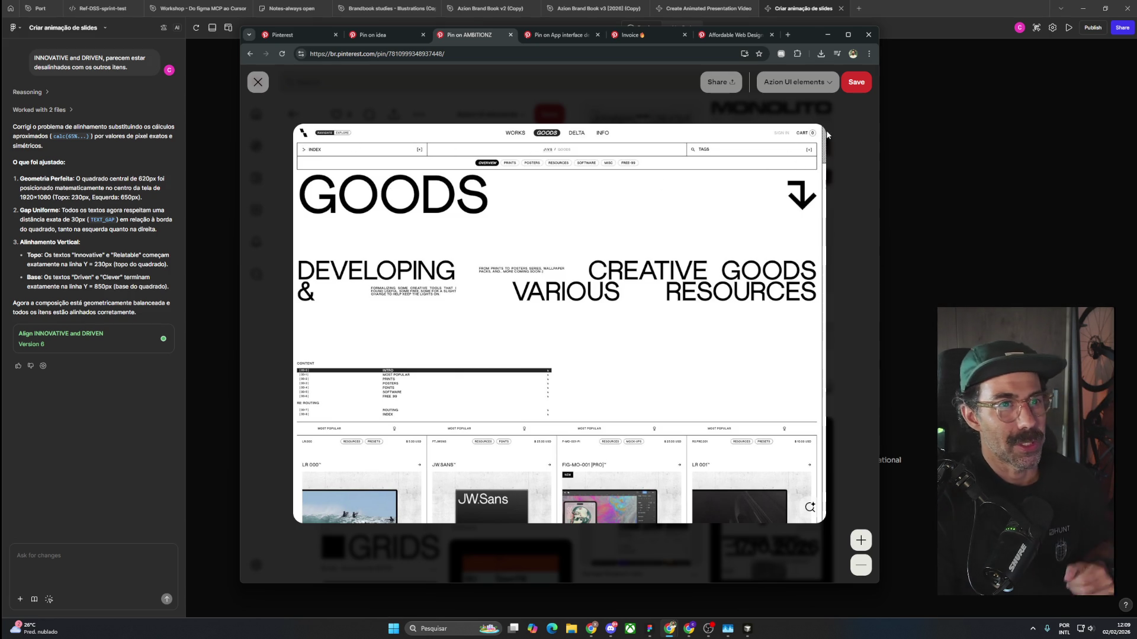
pyautogui.click(793, 82)
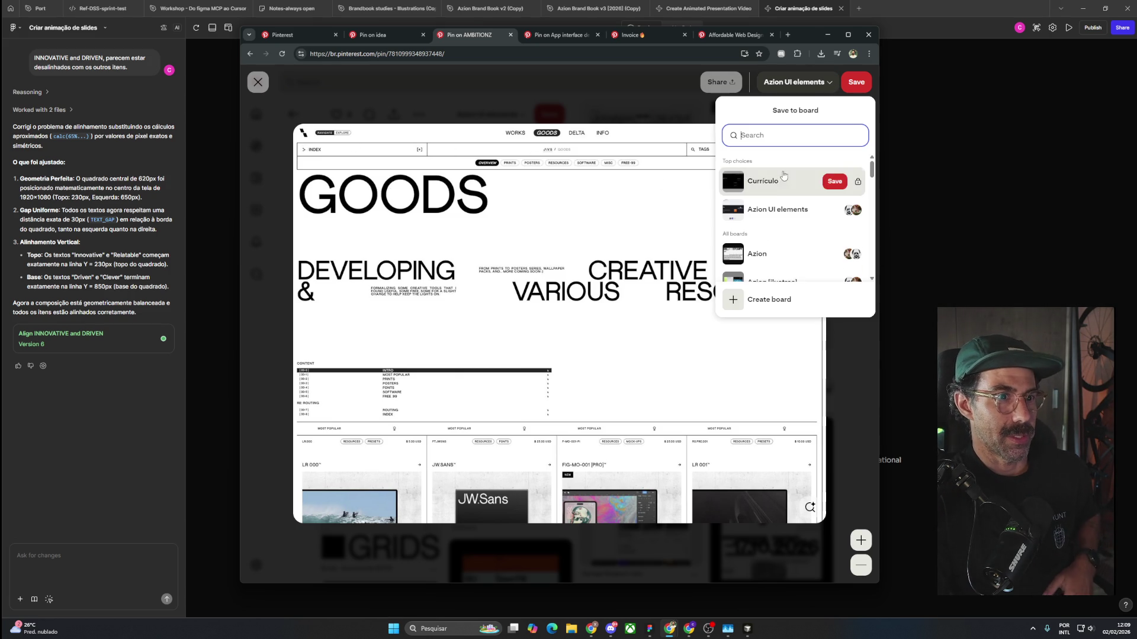
pyautogui.click(835, 181)
pyautogui.click(833, 248)
# Open the Garage Museum new calendar layout pin from the related pins.
pyautogui.scroll(-2, 847, 298)
pyautogui.scroll(-2, 847, 298)
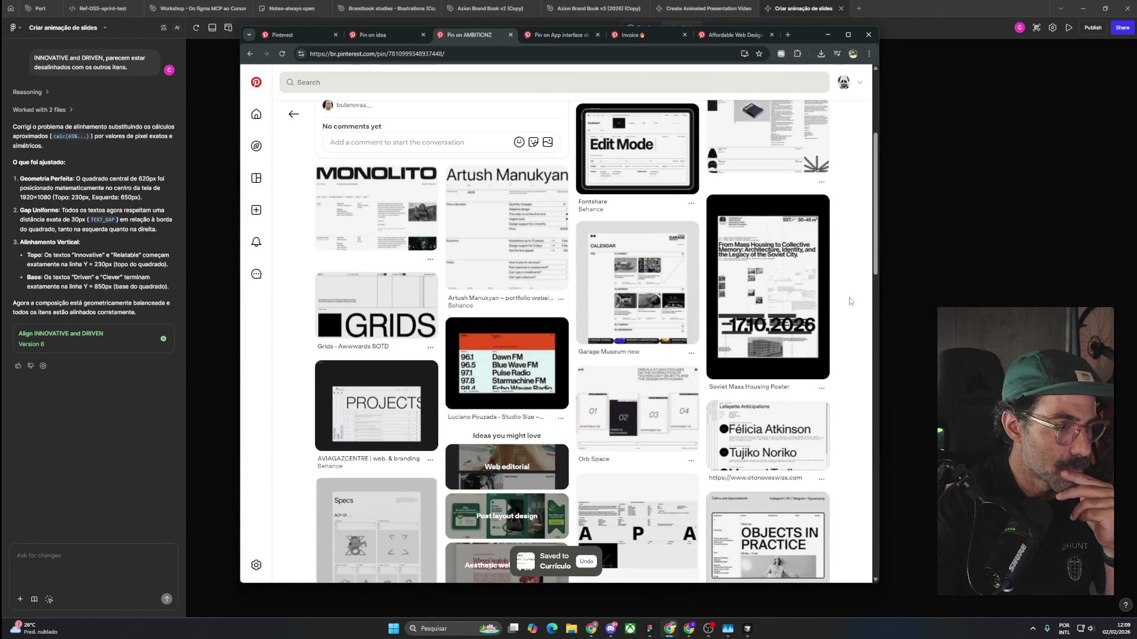
pyautogui.click(679, 270)
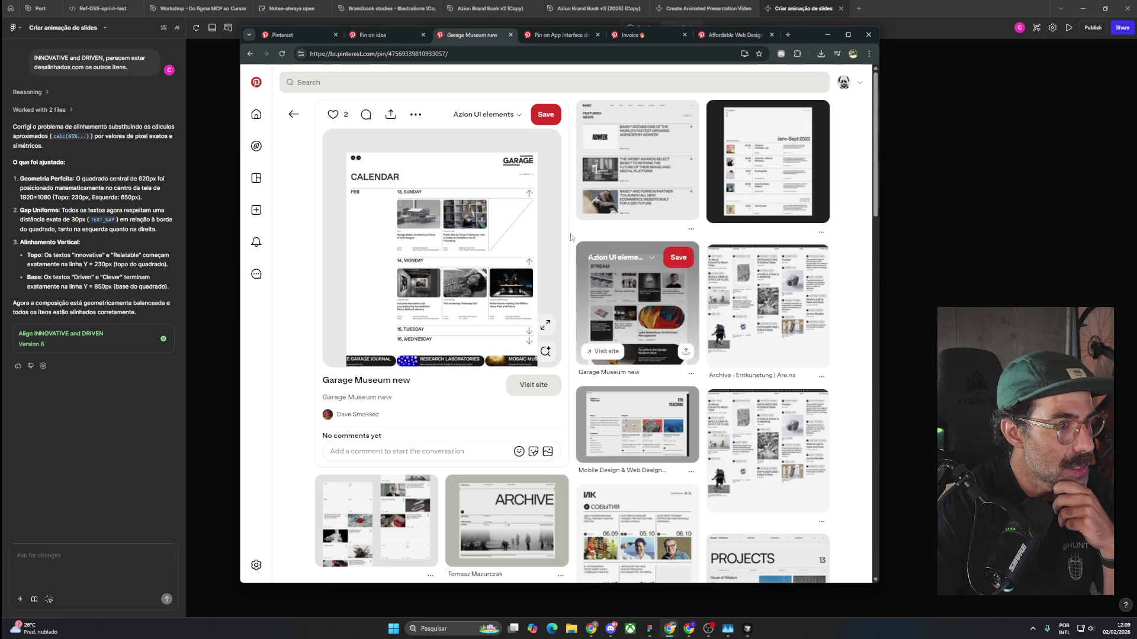
pyautogui.click(514, 115)
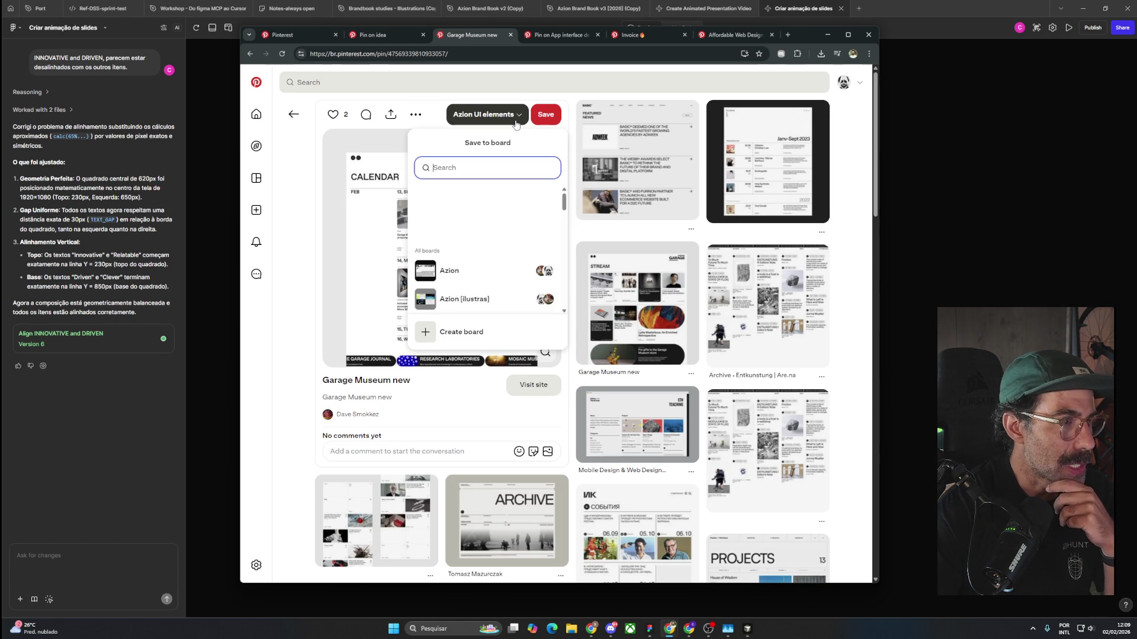
pyautogui.click(527, 215)
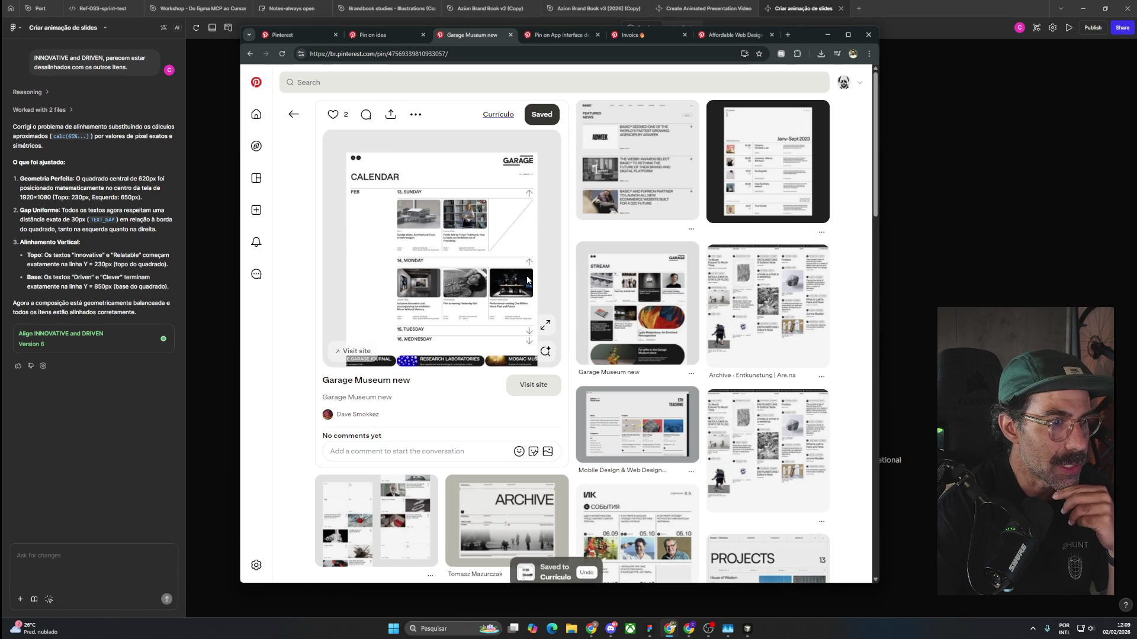
pyautogui.scroll(-3, 527, 280)
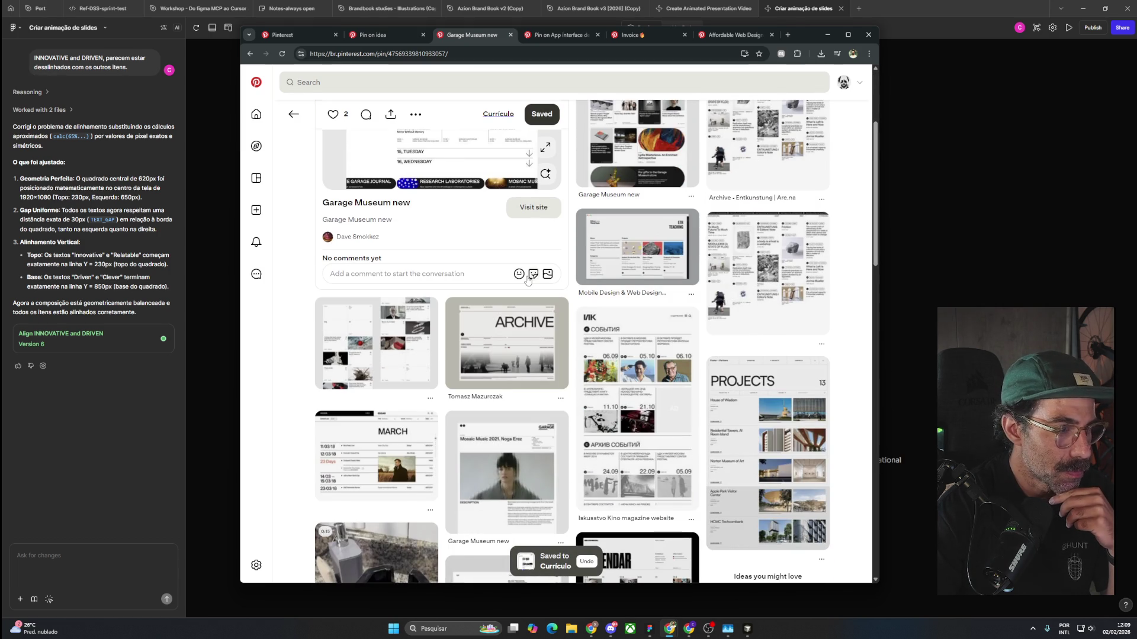
pyautogui.scroll(-2, 527, 280)
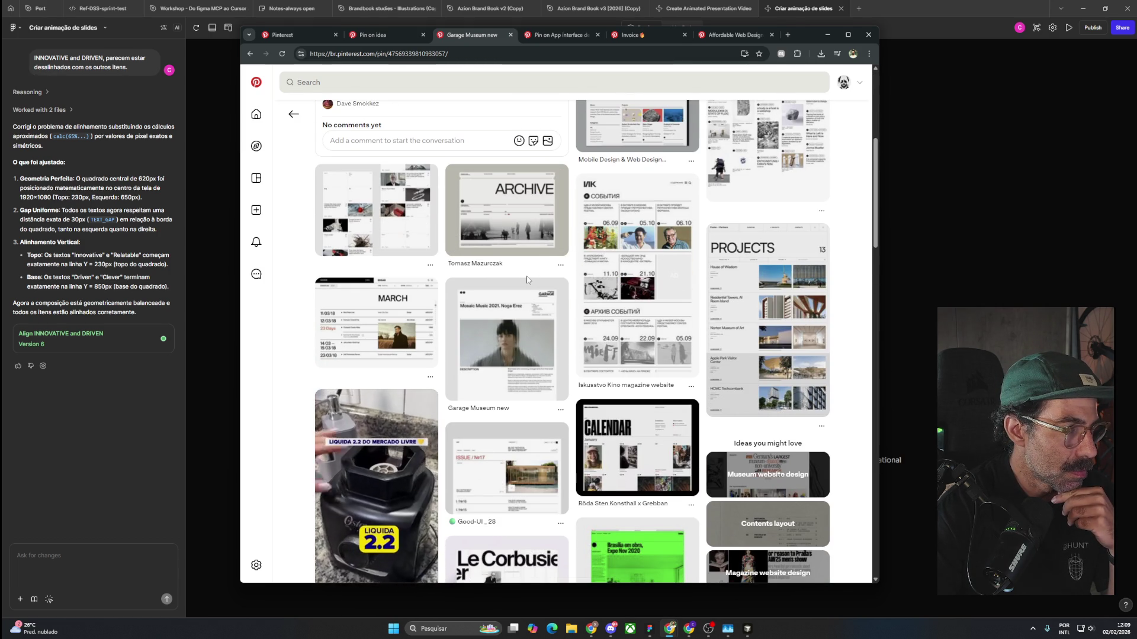
pyautogui.click(418, 310)
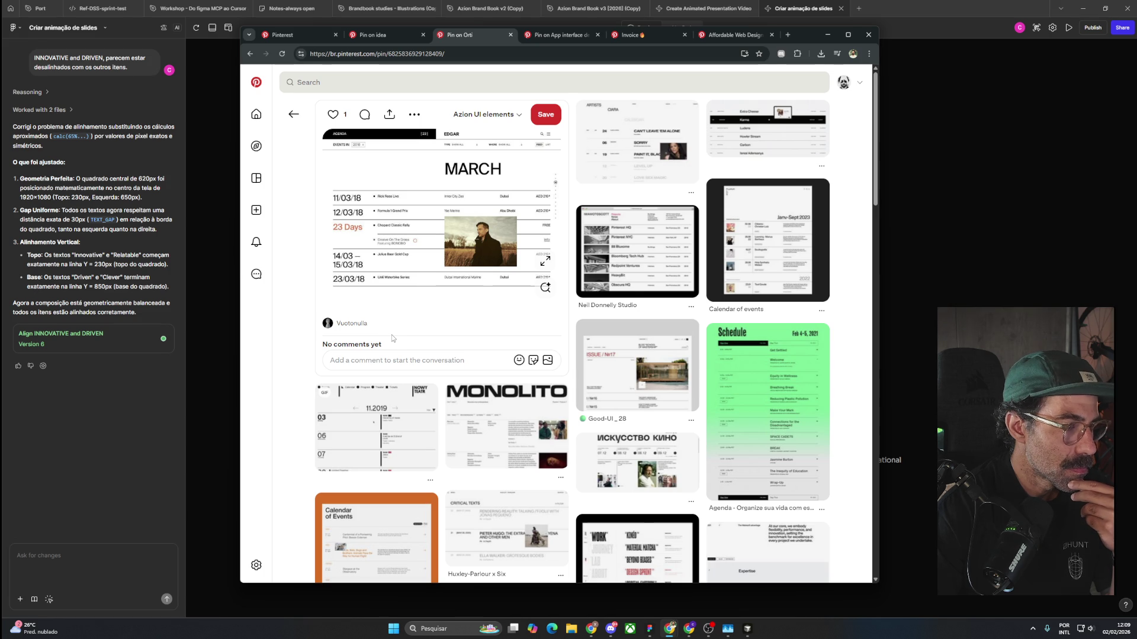
pyautogui.scroll(-3, 392, 336)
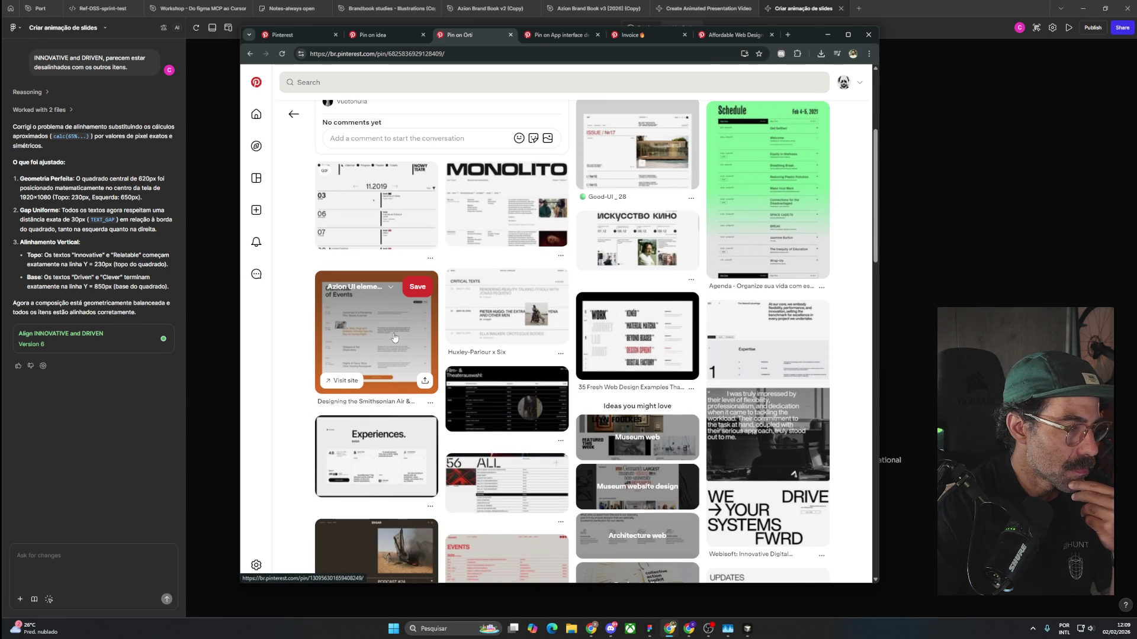
pyautogui.scroll(-3, 394, 338)
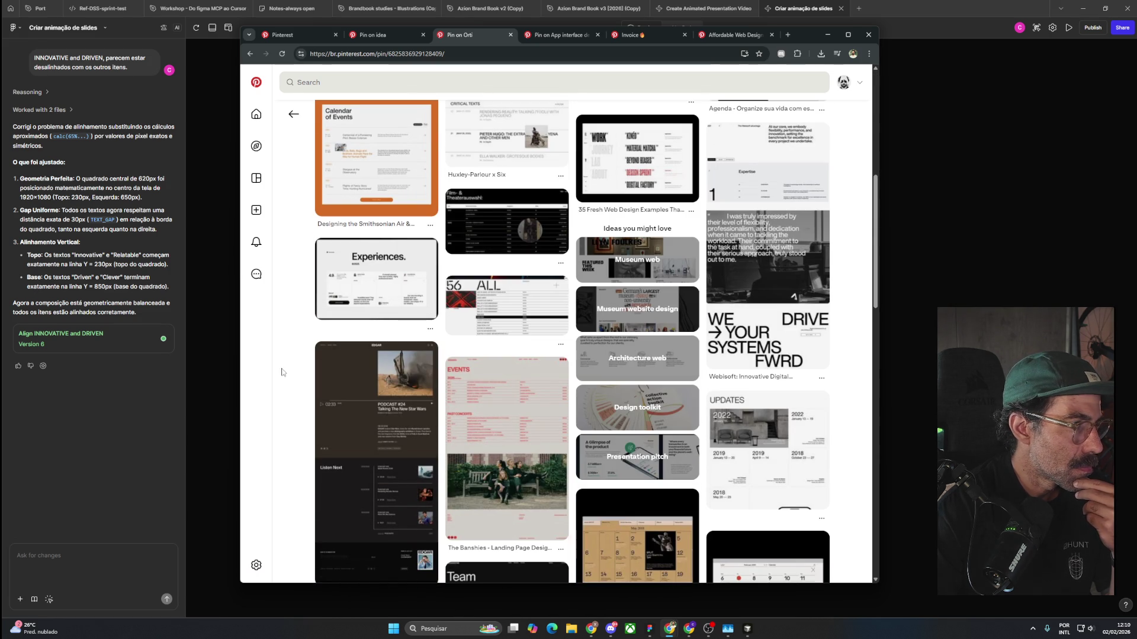
pyautogui.scroll(-3, 276, 380)
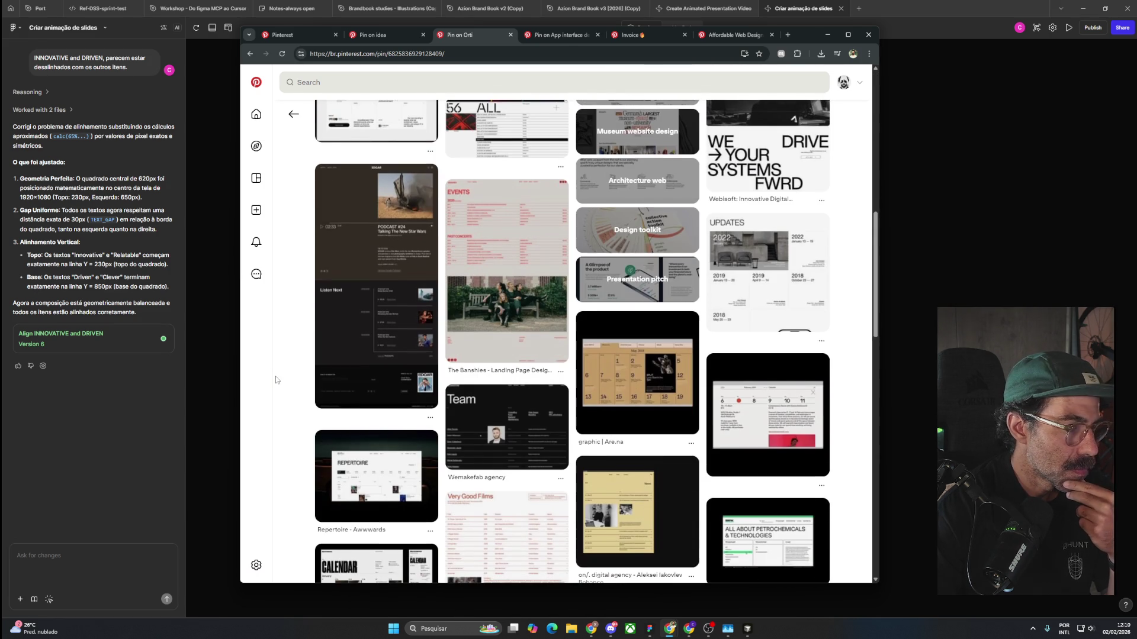
pyautogui.scroll(-3, 276, 379)
pyautogui.scroll(-3, 276, 379)
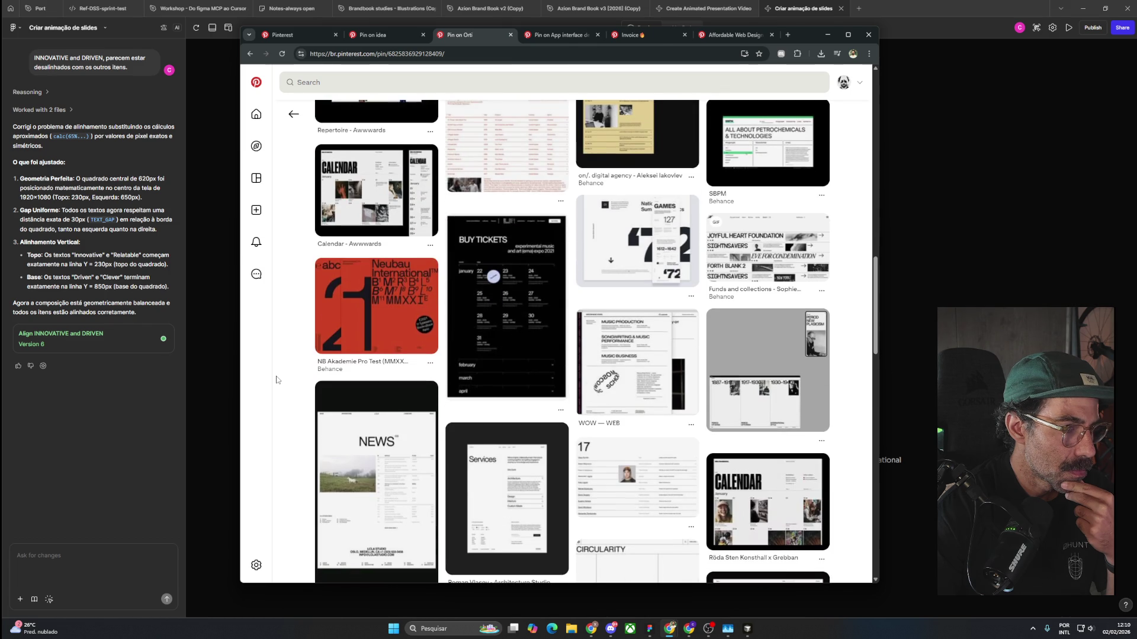
pyautogui.scroll(-3, 276, 379)
pyautogui.scroll(-3, 276, 380)
pyautogui.scroll(-3, 276, 379)
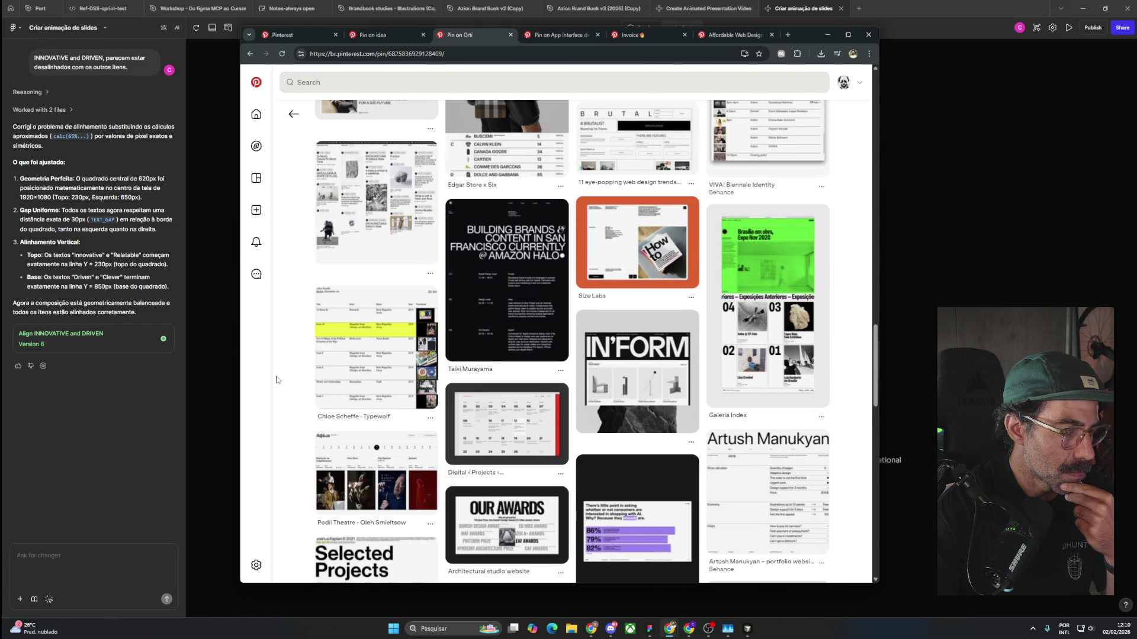
pyautogui.scroll(-4, 284, 376)
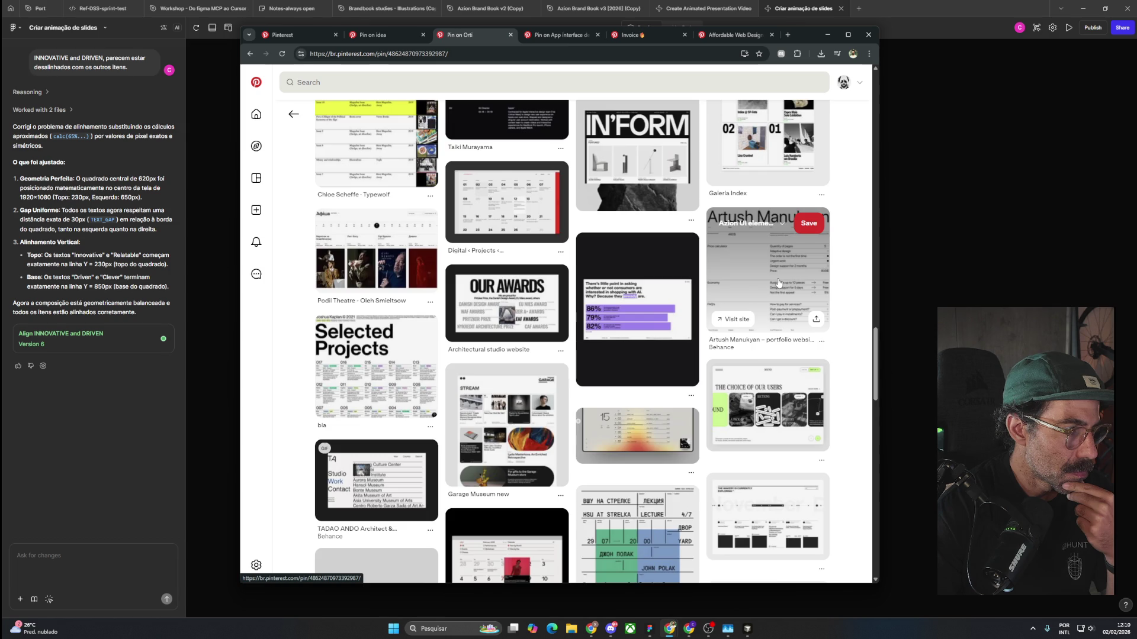
# Open the Artush Manukyan portfolio website pin and scan related layouts like Commonwealth and Onkruid.
pyautogui.click(778, 283)
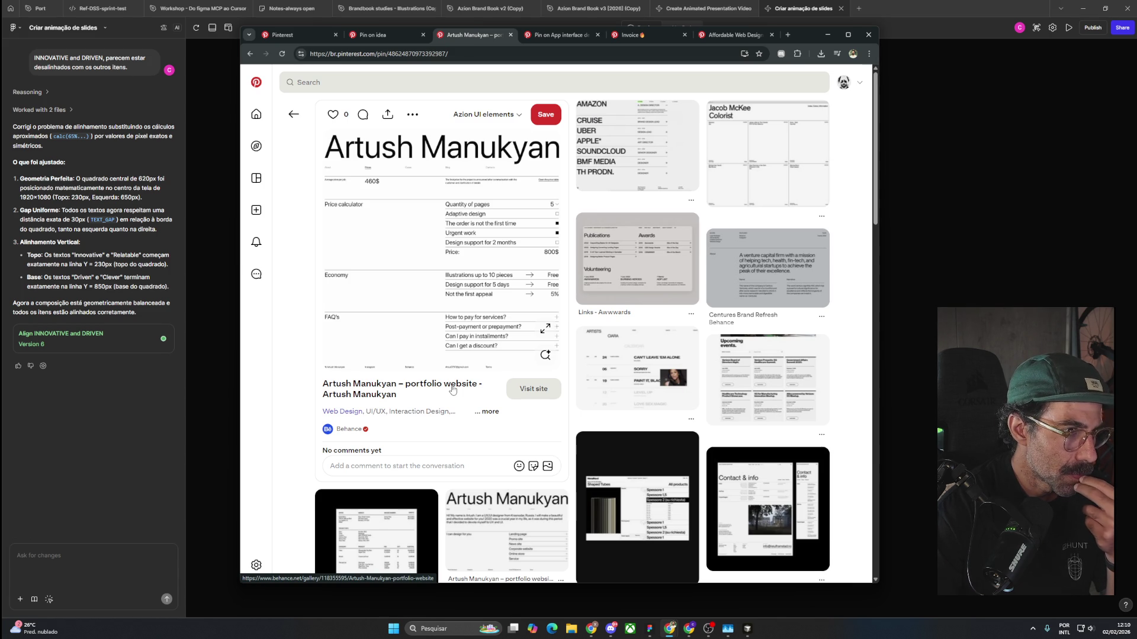
pyautogui.scroll(-2, 456, 376)
pyautogui.scroll(-5, 456, 361)
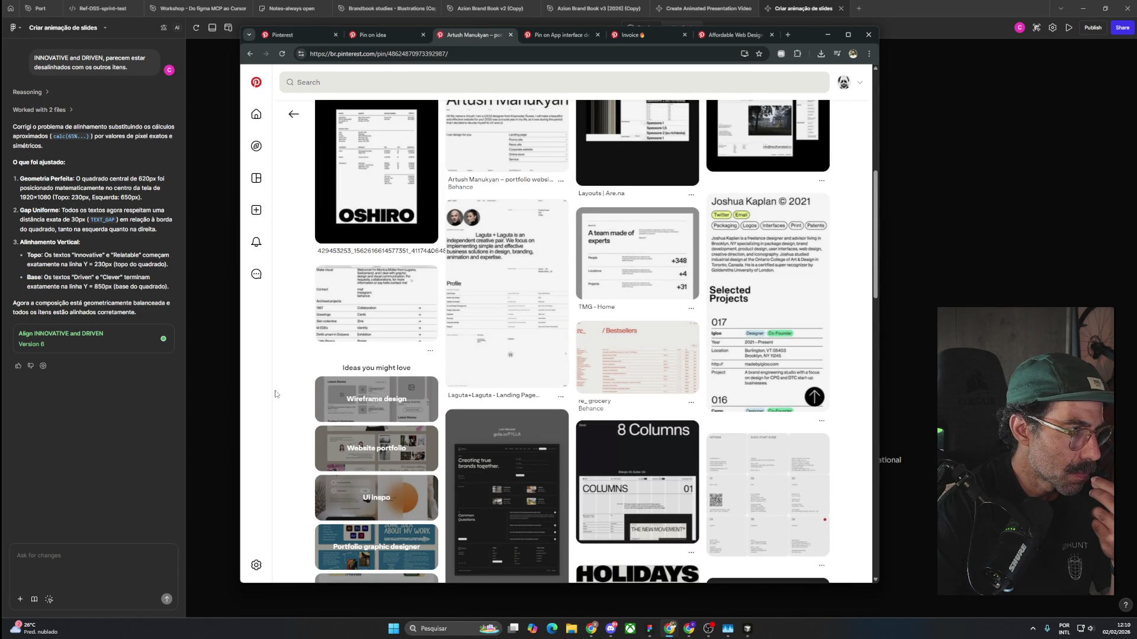
pyautogui.scroll(-2, 275, 395)
pyautogui.scroll(-2, 277, 392)
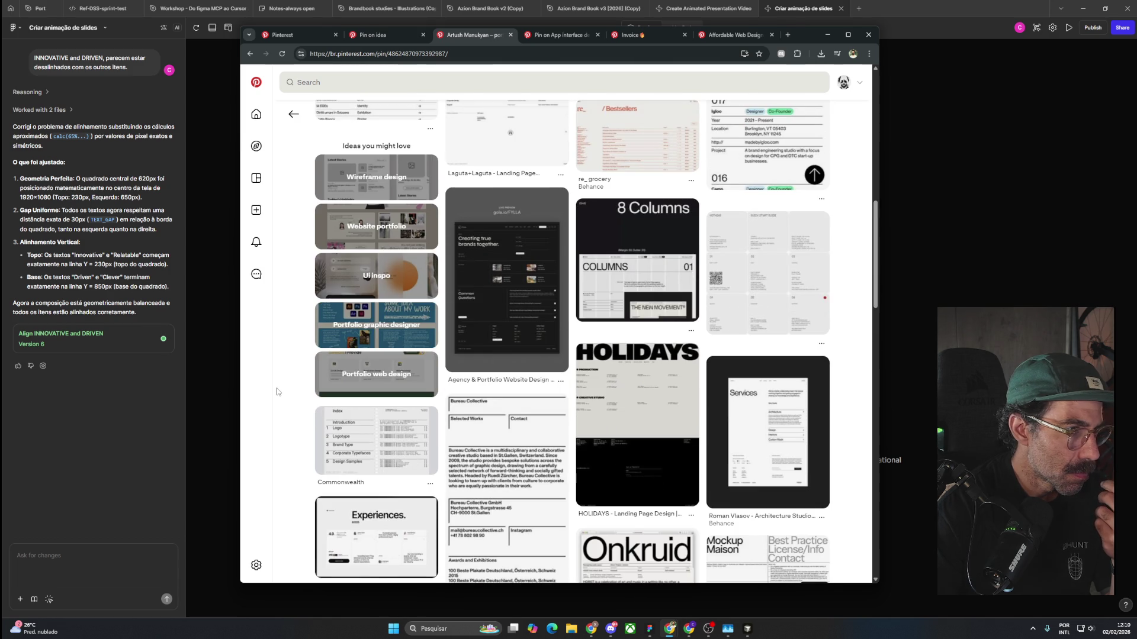
pyautogui.scroll(-3, 277, 390)
pyautogui.scroll(-3, 279, 390)
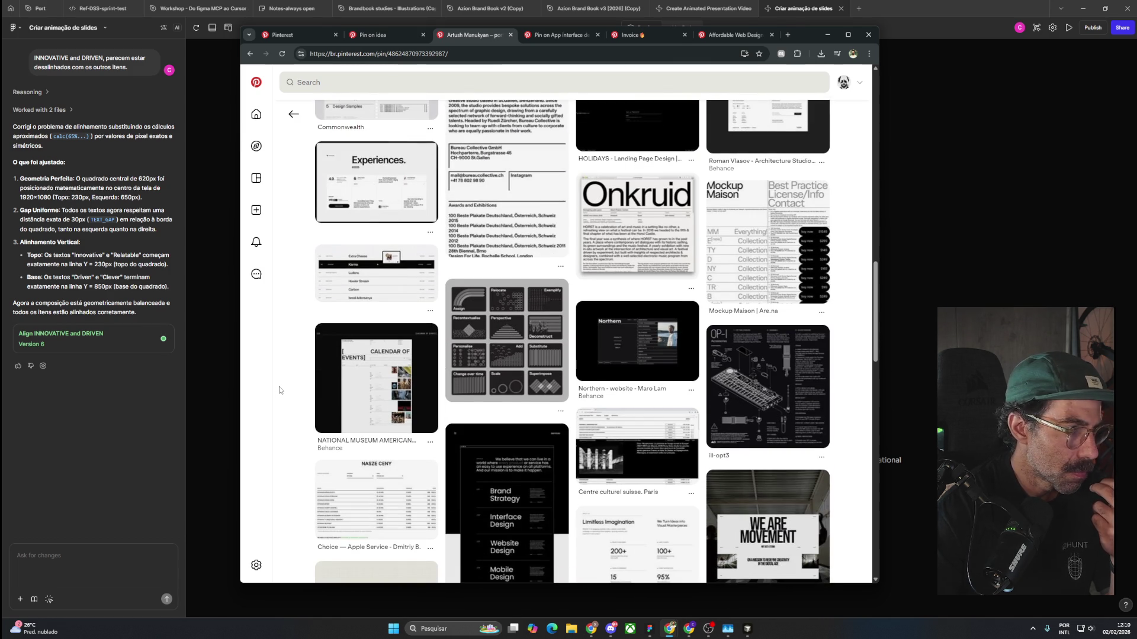
pyautogui.scroll(-3, 279, 390)
pyautogui.scroll(5, 281, 389)
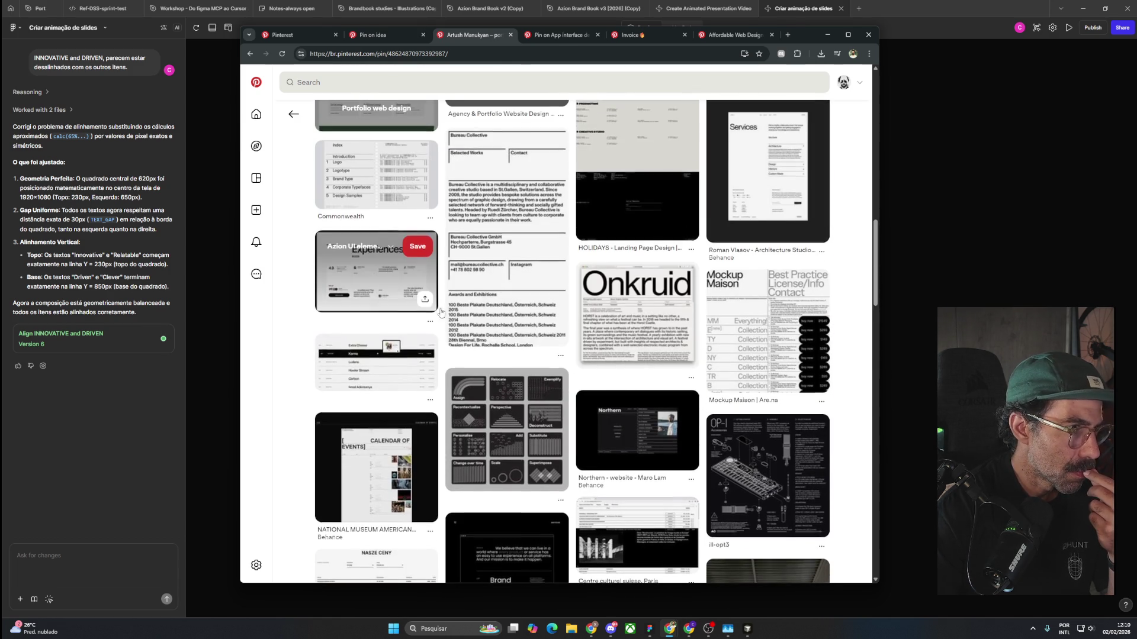
pyautogui.scroll(3, 281, 389)
pyautogui.click(617, 254)
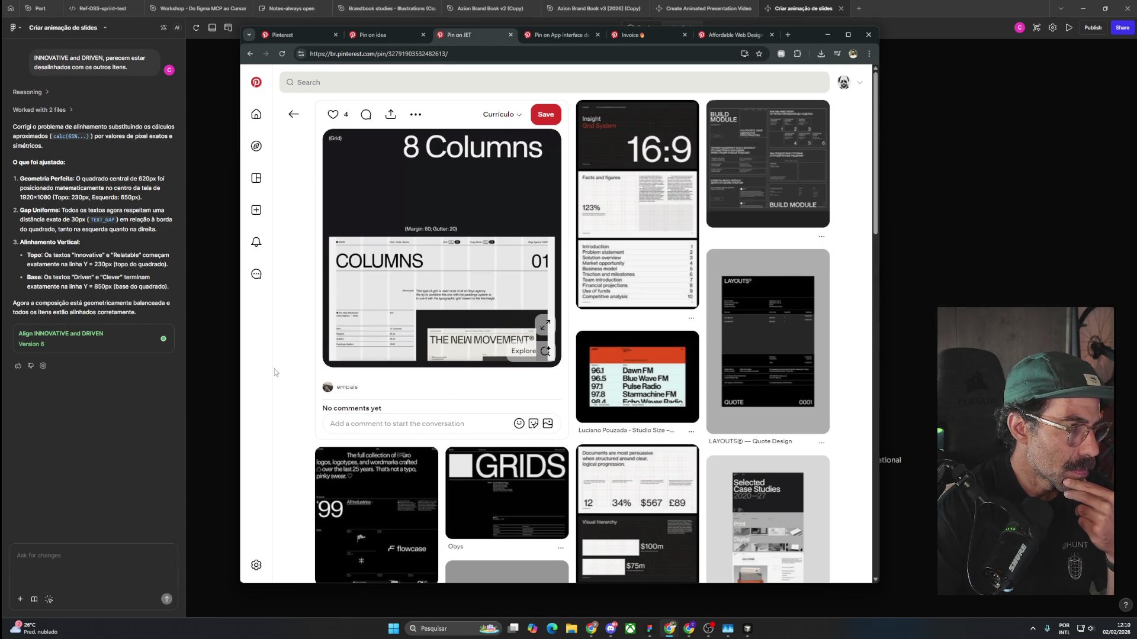
pyautogui.scroll(-8, 289, 417)
pyautogui.scroll(-3, 289, 417)
pyautogui.scroll(-4, 290, 417)
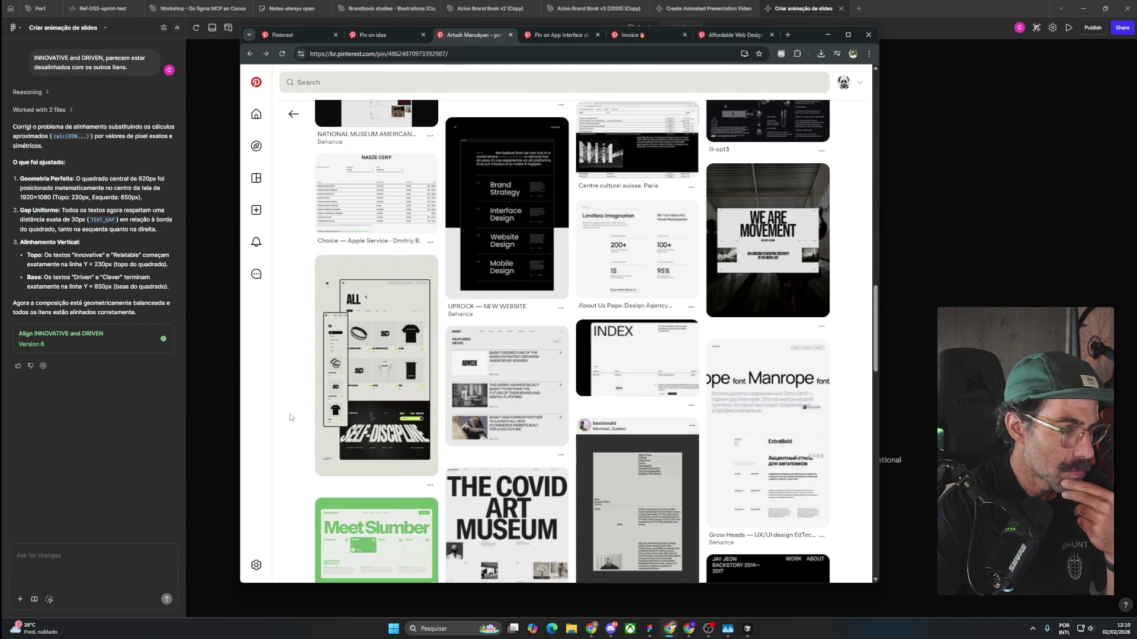
pyautogui.scroll(-4, 289, 417)
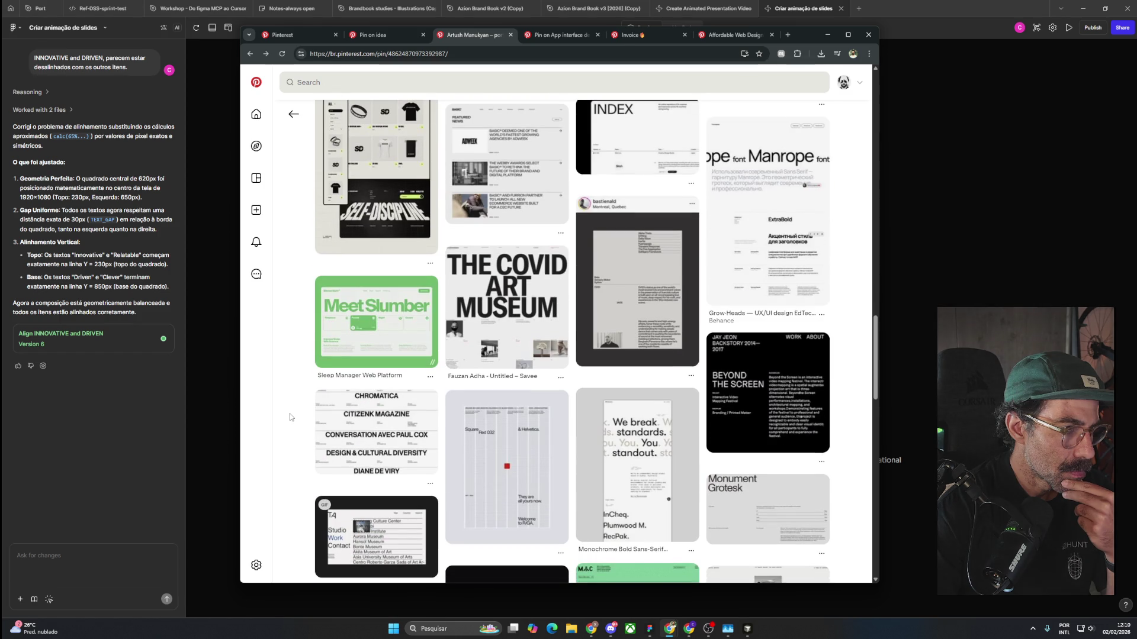
pyautogui.scroll(-3, 290, 417)
pyautogui.scroll(-2, 290, 416)
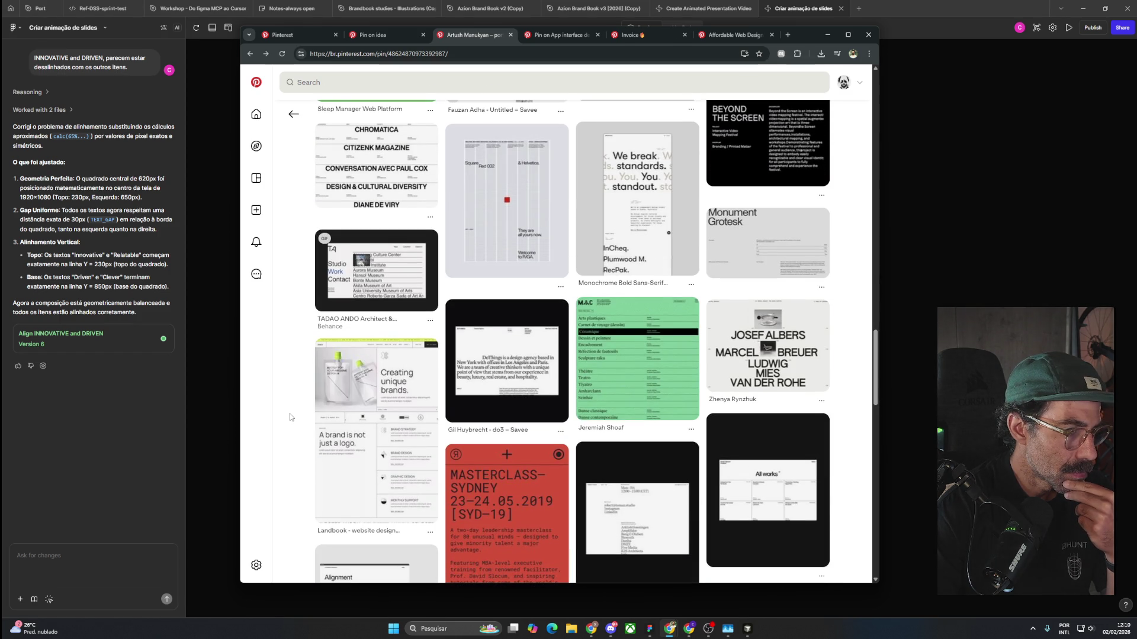
pyautogui.scroll(-5, 290, 417)
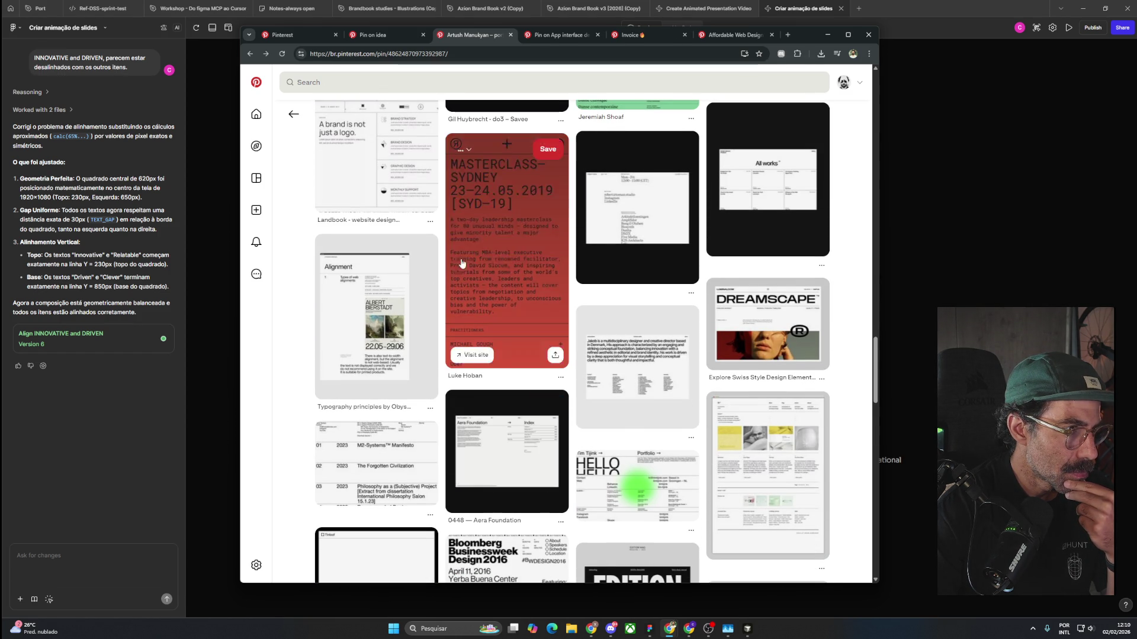
pyautogui.scroll(-2, 717, 492)
pyautogui.scroll(-2, 717, 493)
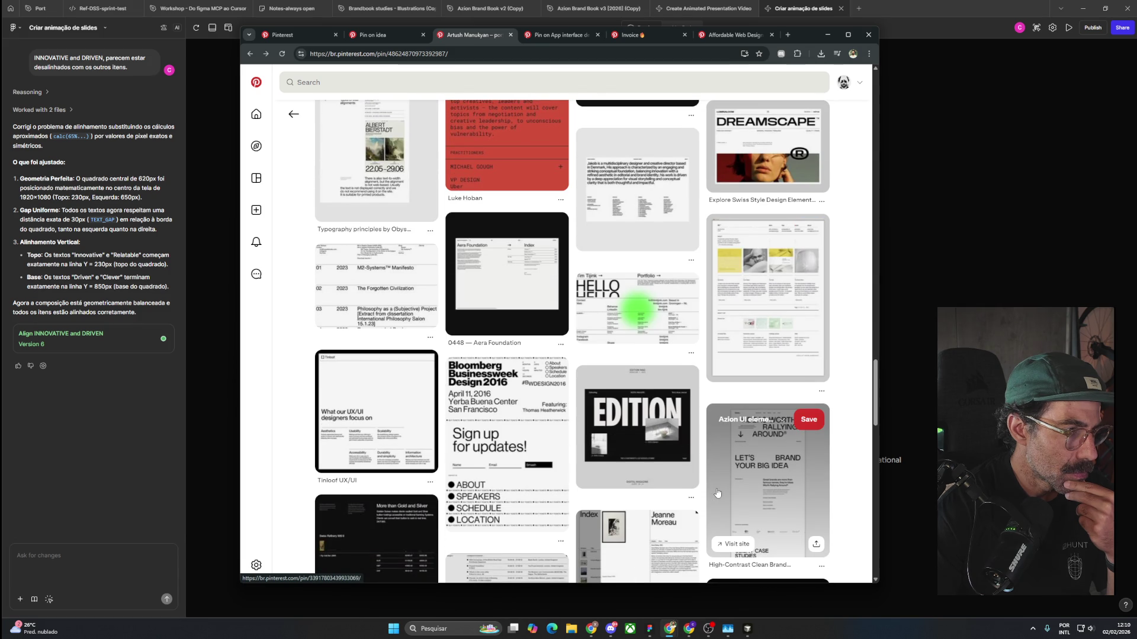
pyautogui.scroll(-3, 710, 497)
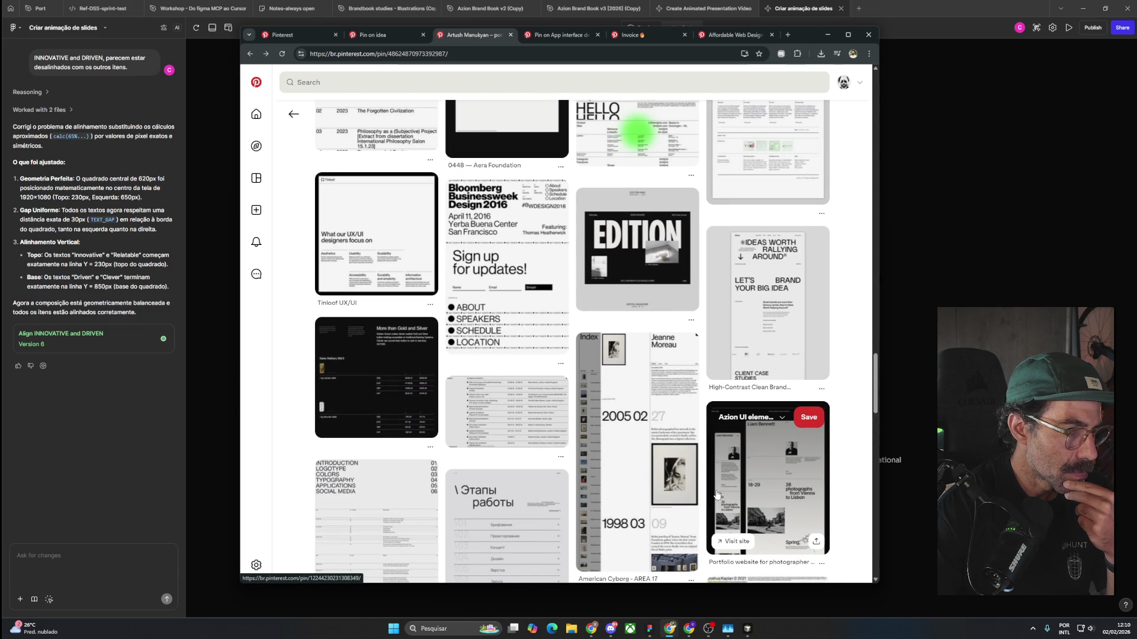
pyautogui.scroll(-8, 717, 494)
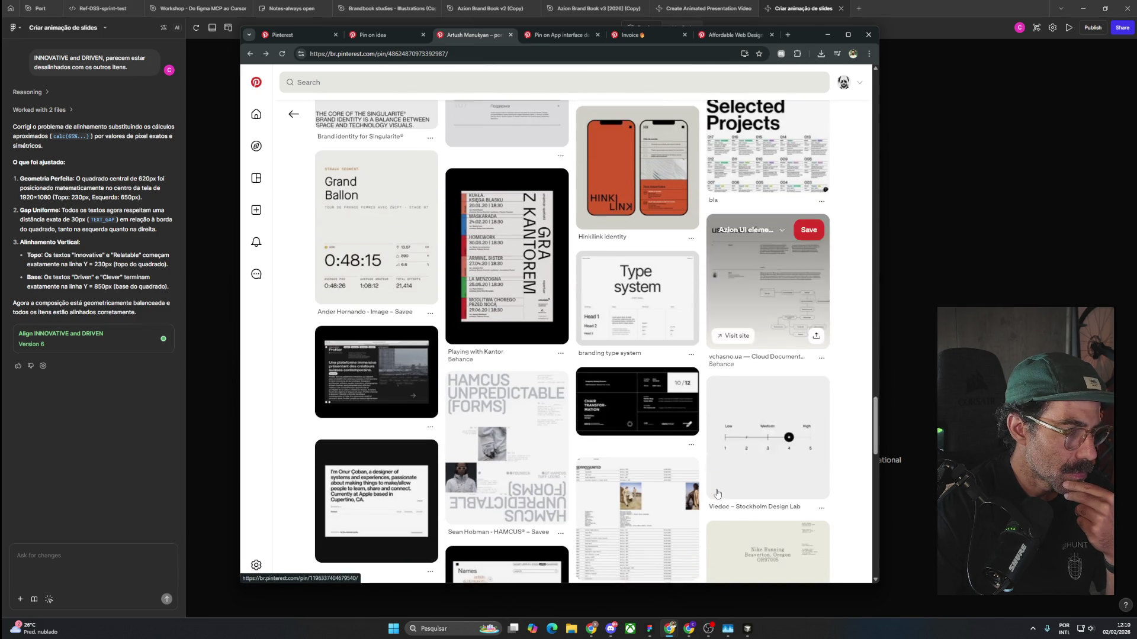
pyautogui.scroll(-4, 717, 492)
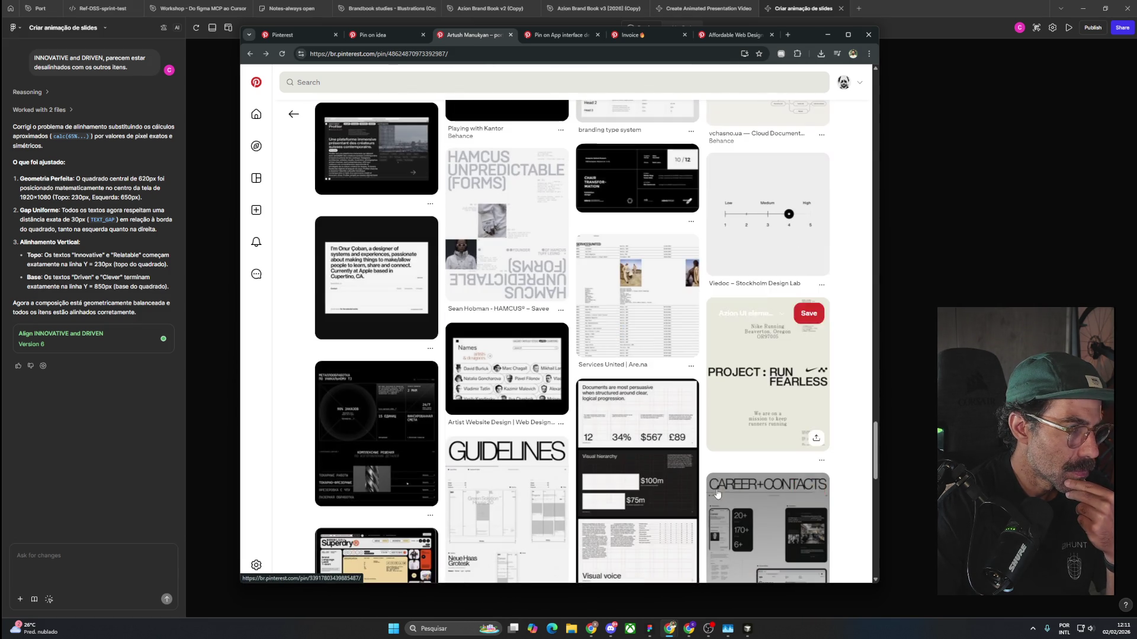
pyautogui.scroll(-3, 717, 492)
pyautogui.scroll(-4, 717, 493)
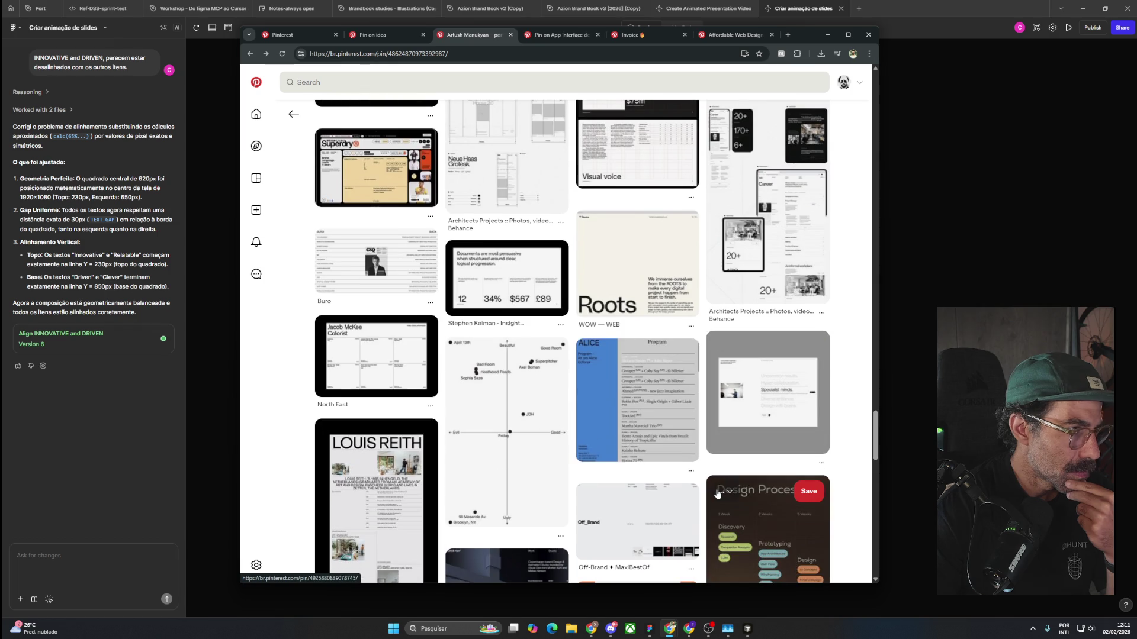
pyautogui.scroll(-4, 717, 493)
pyautogui.scroll(-2, 717, 493)
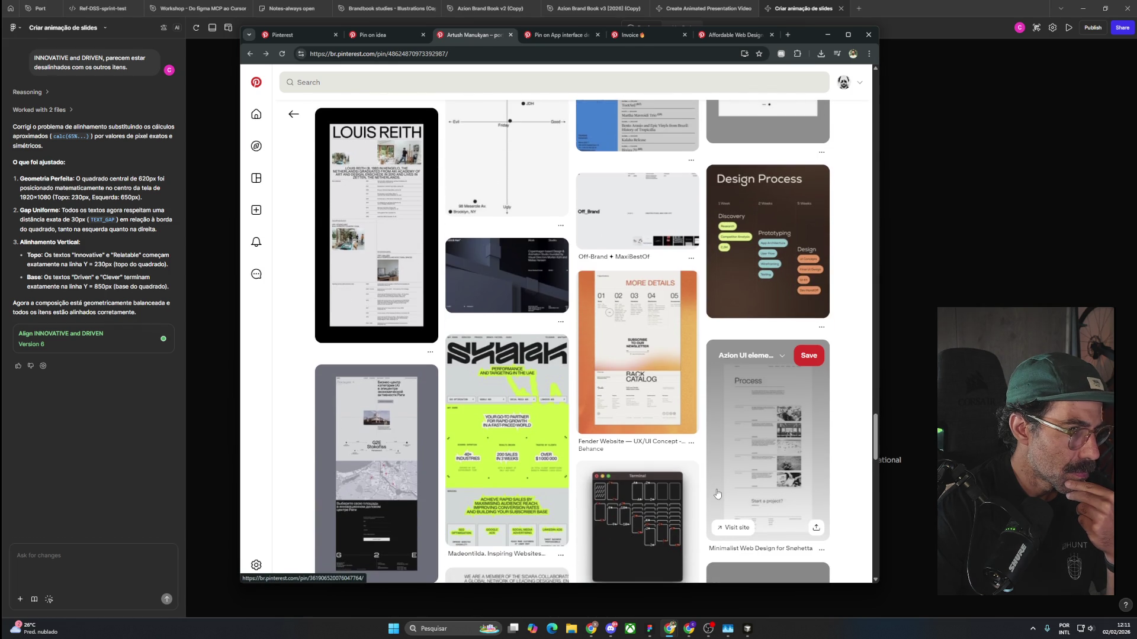
pyautogui.scroll(-2, 717, 494)
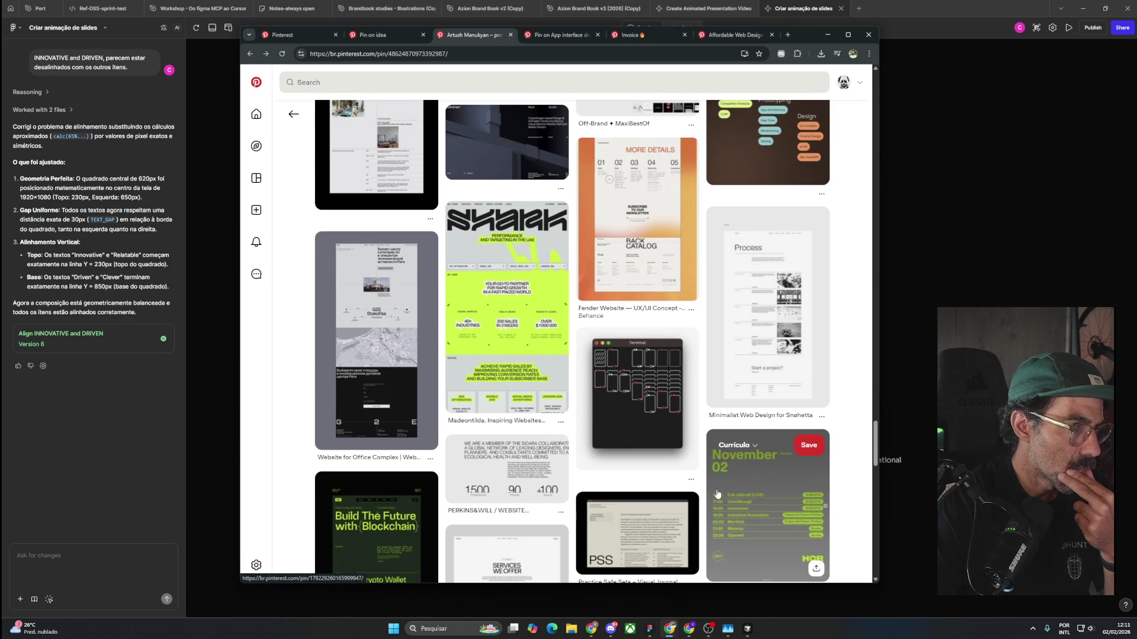
pyautogui.scroll(-3, 717, 493)
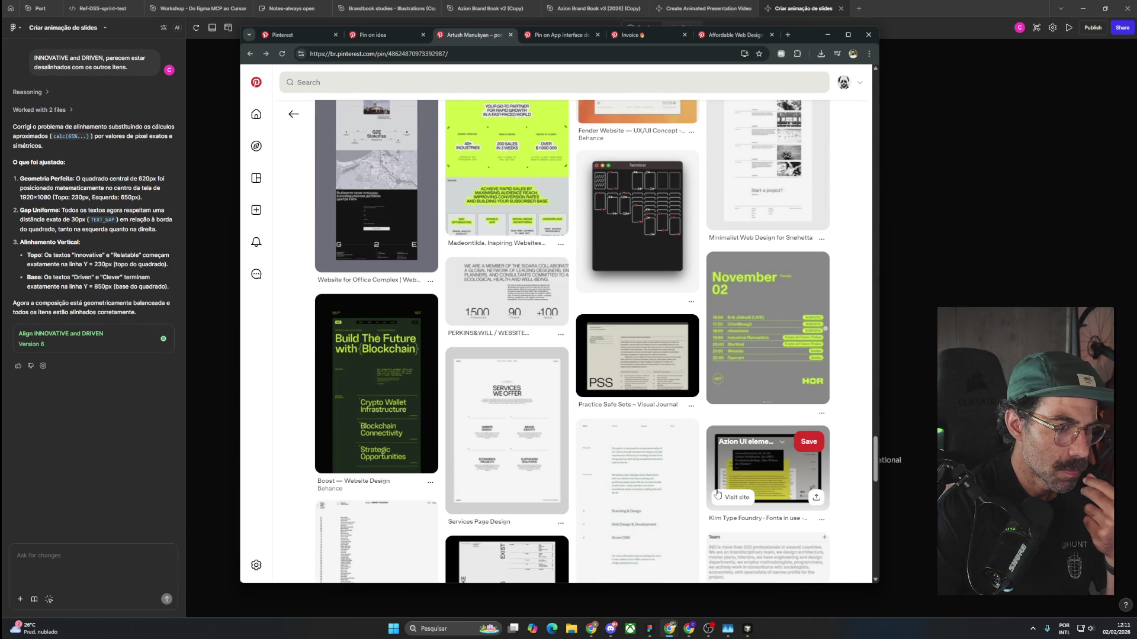
pyautogui.scroll(-5, 717, 493)
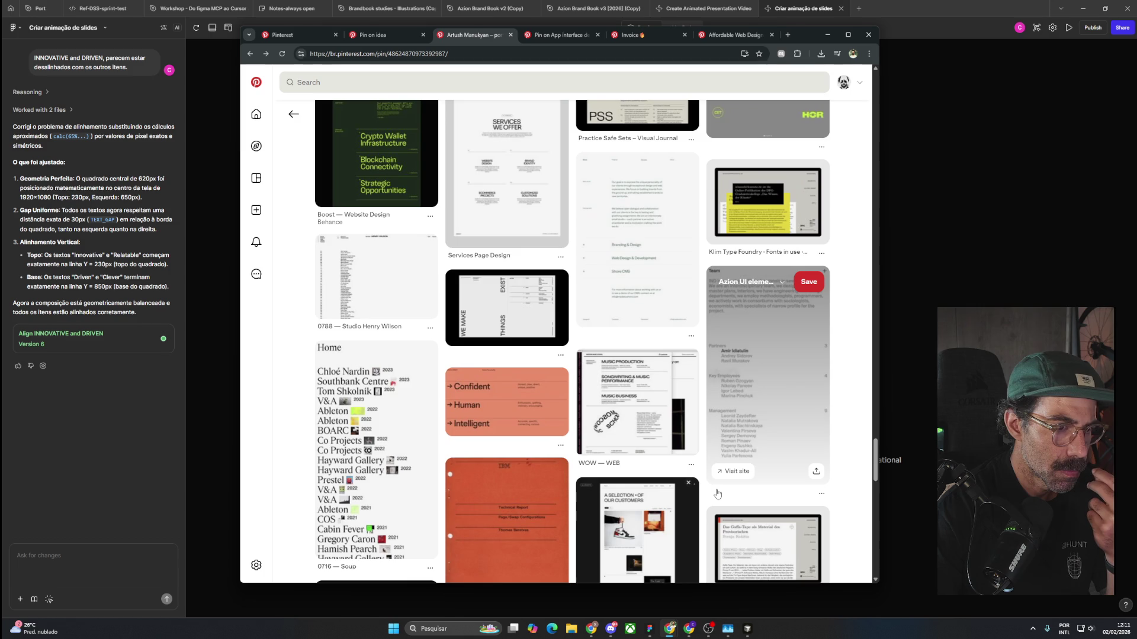
pyautogui.scroll(-3, 717, 494)
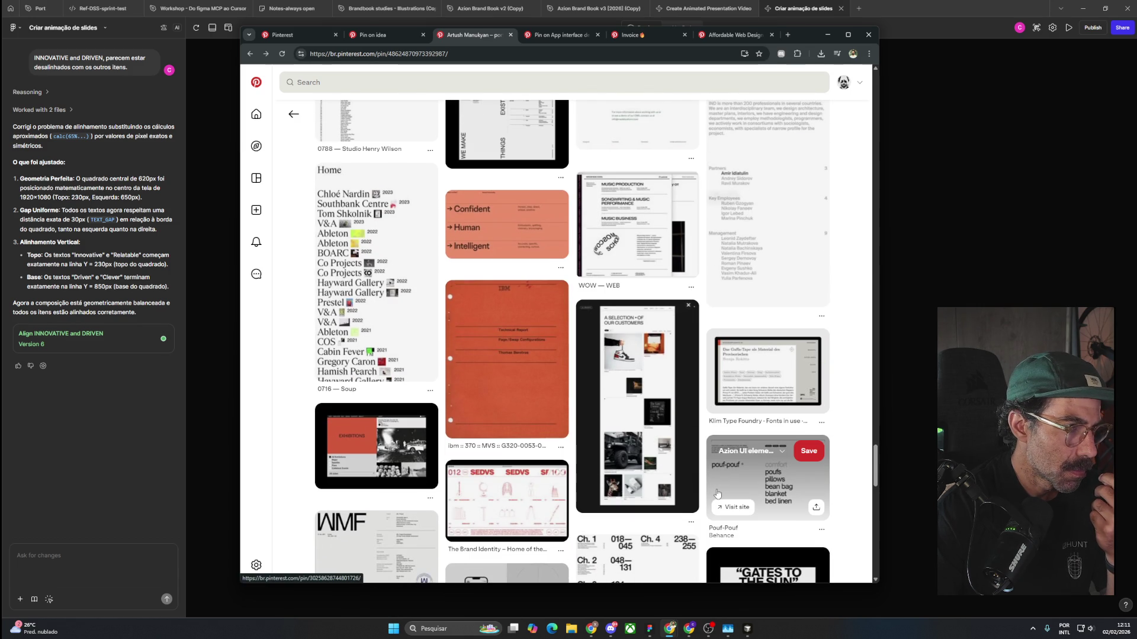
pyautogui.scroll(-2, 717, 494)
pyautogui.scroll(-3, 717, 493)
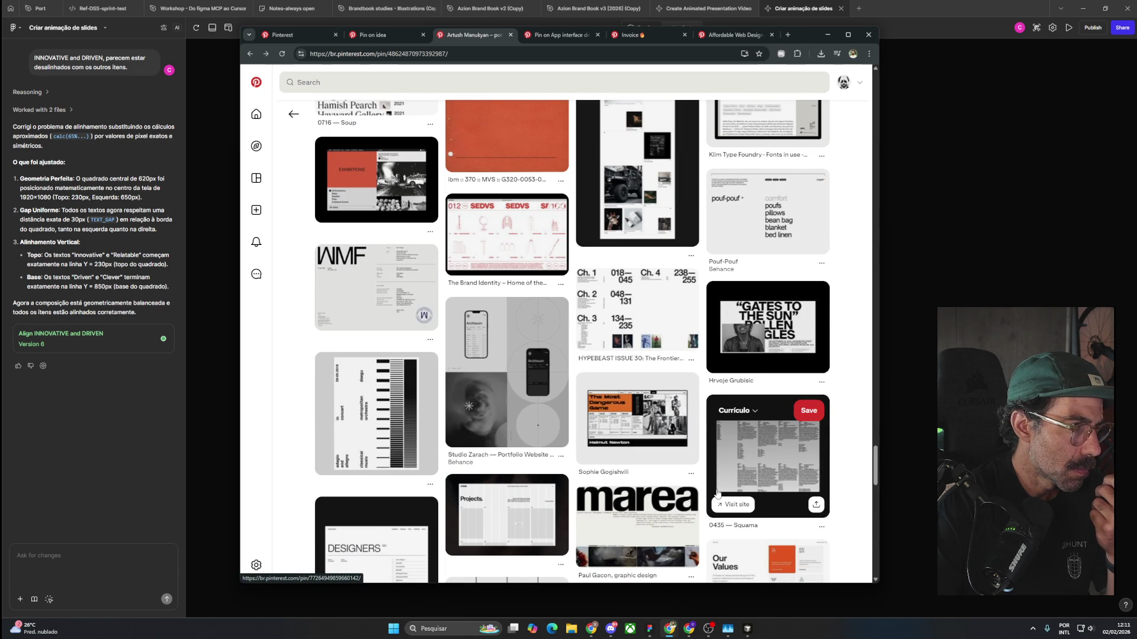
pyautogui.scroll(-3, 717, 494)
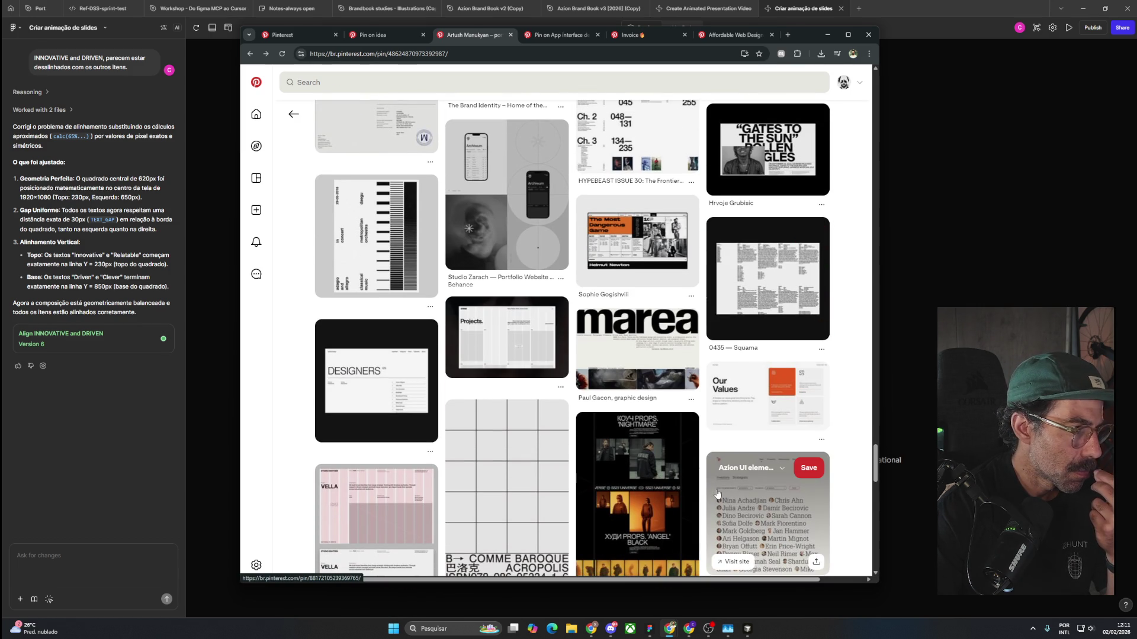
pyautogui.scroll(-2, 717, 494)
pyautogui.scroll(-5, 717, 494)
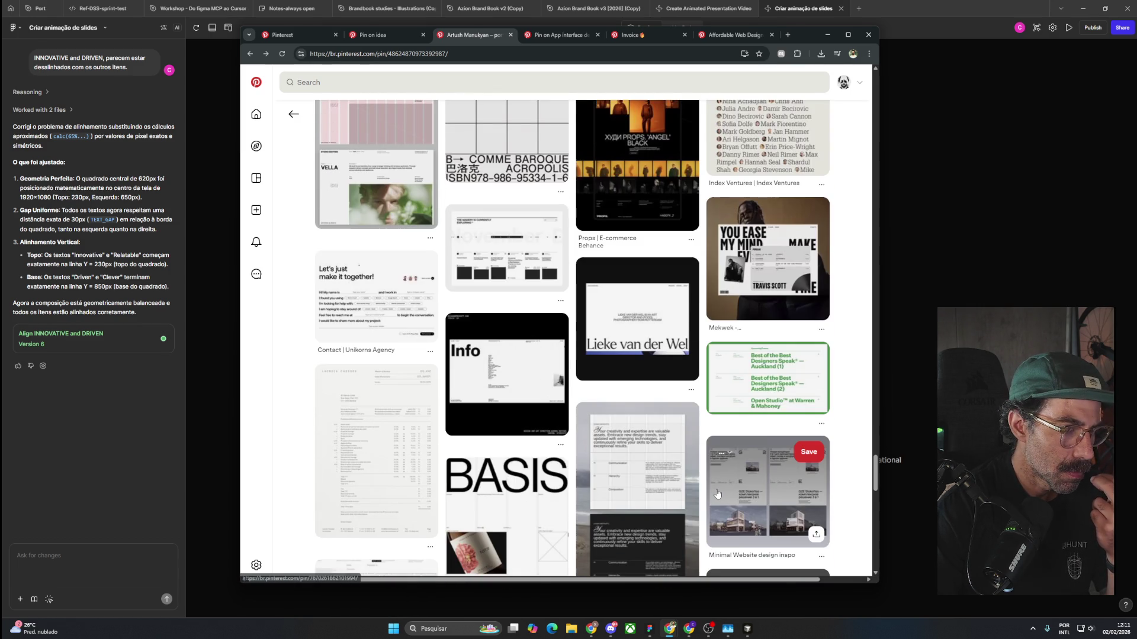
pyautogui.scroll(-4, 717, 494)
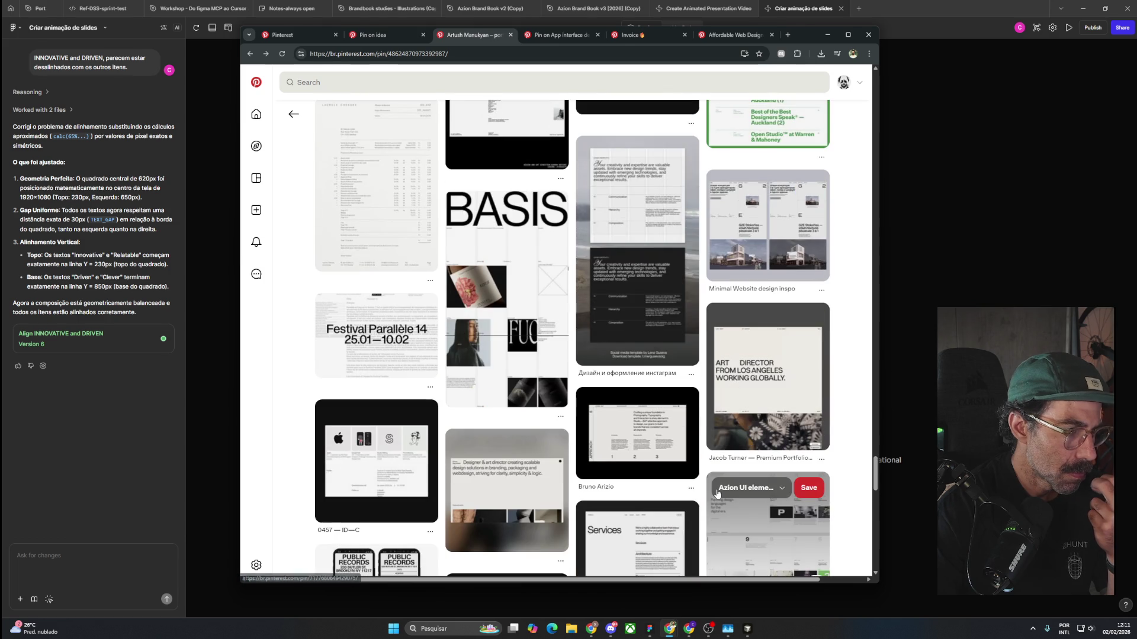
pyautogui.scroll(-4, 717, 494)
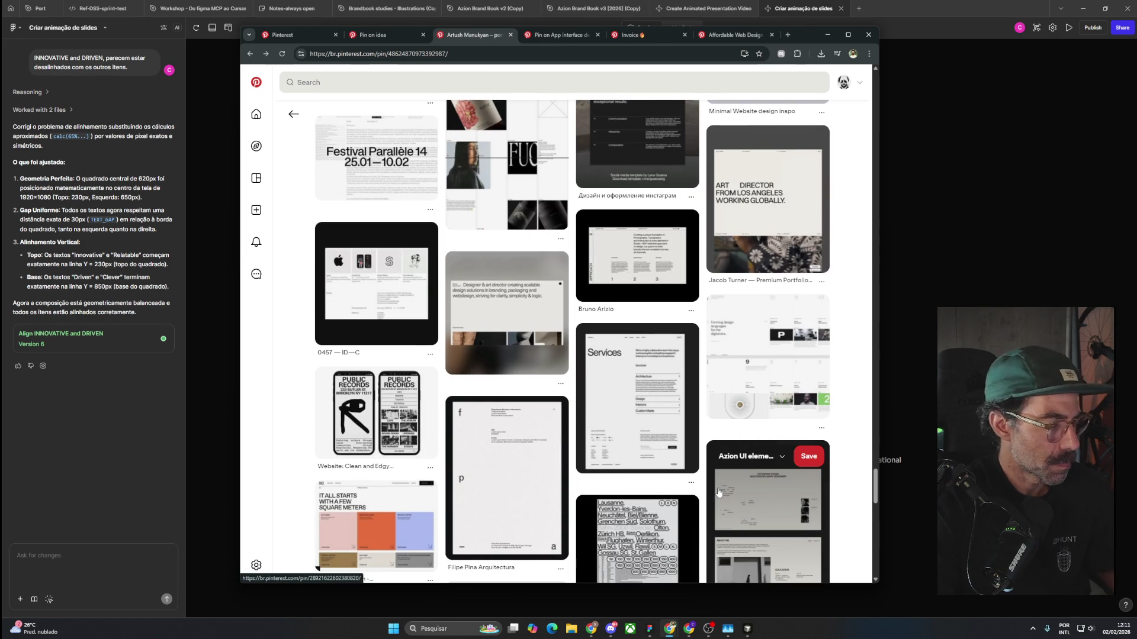
pyautogui.scroll(-3, 717, 494)
pyautogui.scroll(-1, 683, 488)
pyautogui.scroll(-2, 684, 487)
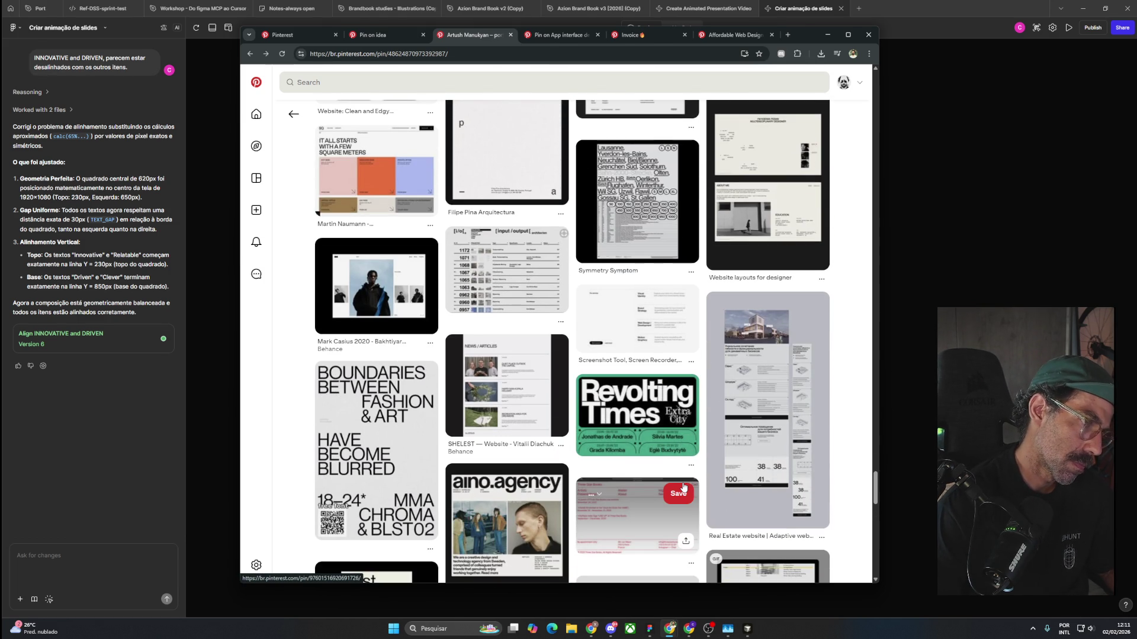
# Click through the input/output and schematic chart pins to reach the Index layout pin.
pyautogui.click(500, 277)
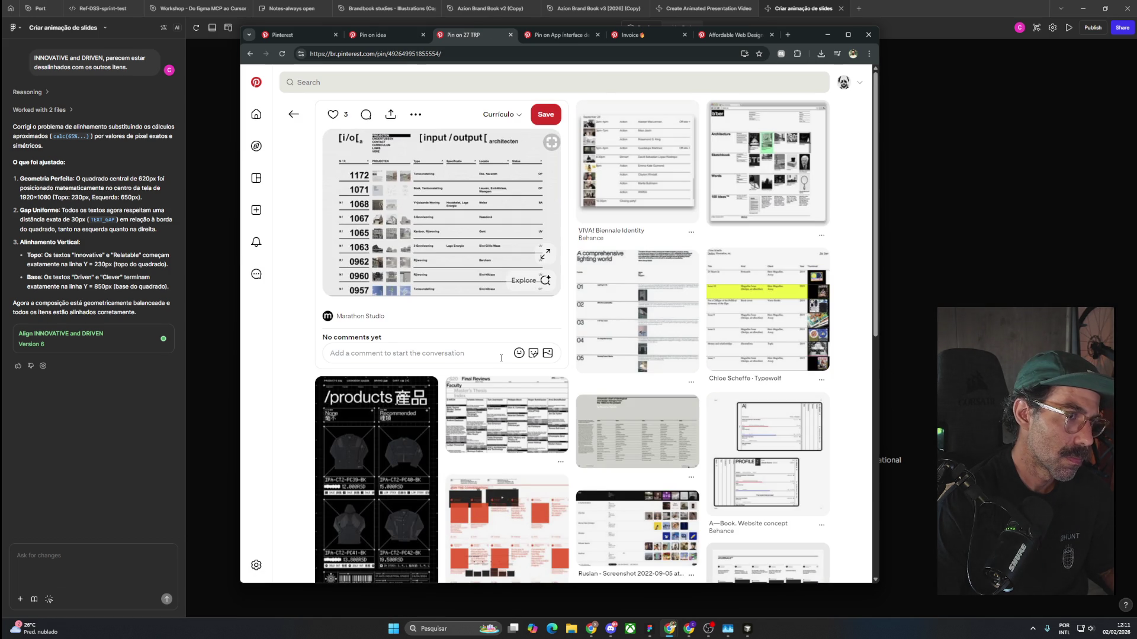
pyautogui.scroll(-2, 662, 483)
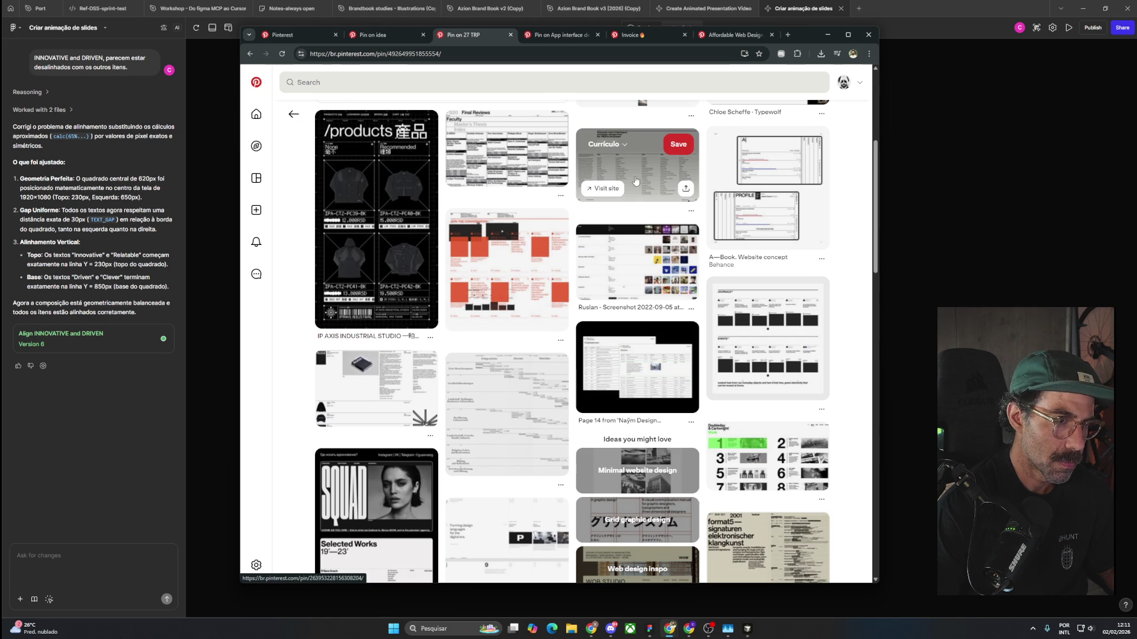
pyautogui.click(643, 183)
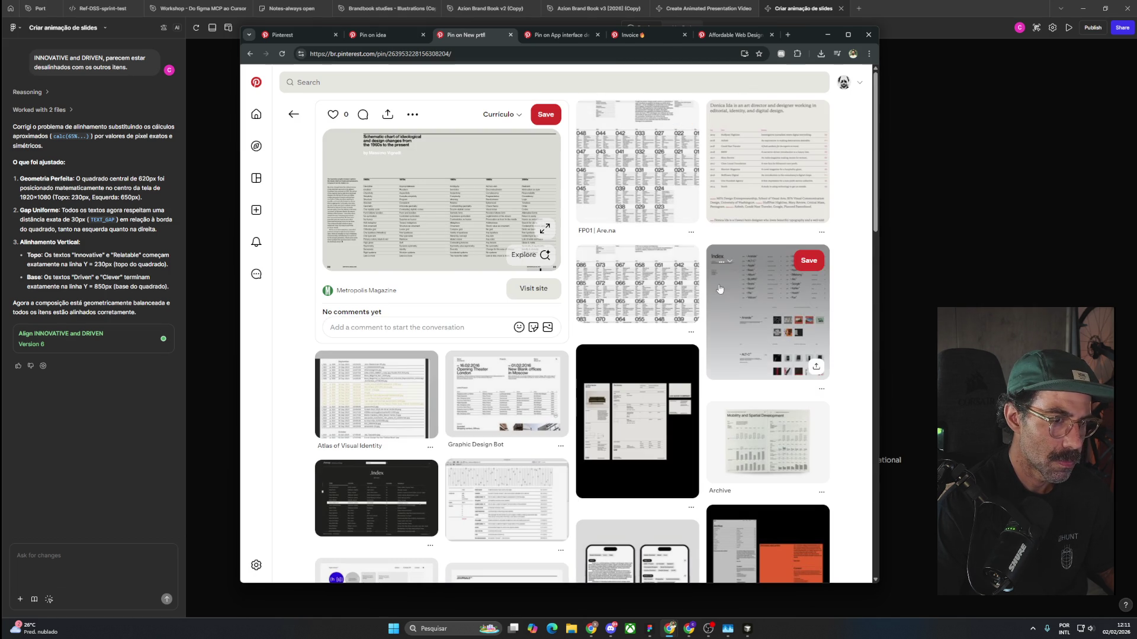
pyautogui.click(630, 261)
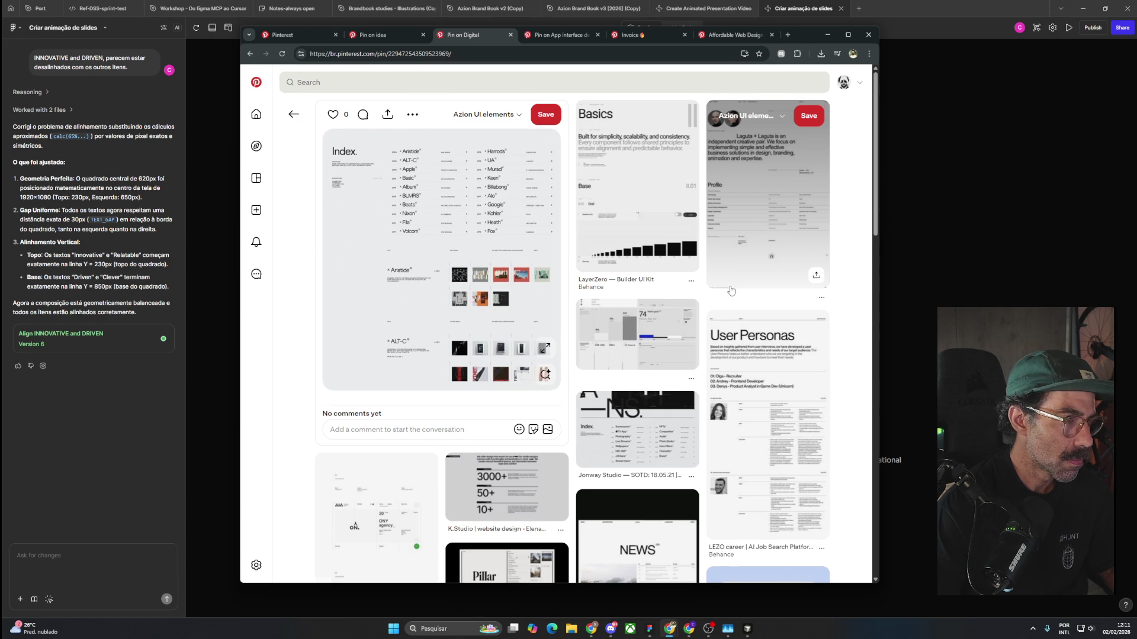
# Save the Index layout pin to Currículo and open the LayerZero — Builder UI Kit pin.
pyautogui.scroll(-2, 732, 290)
pyautogui.scroll(2, 728, 293)
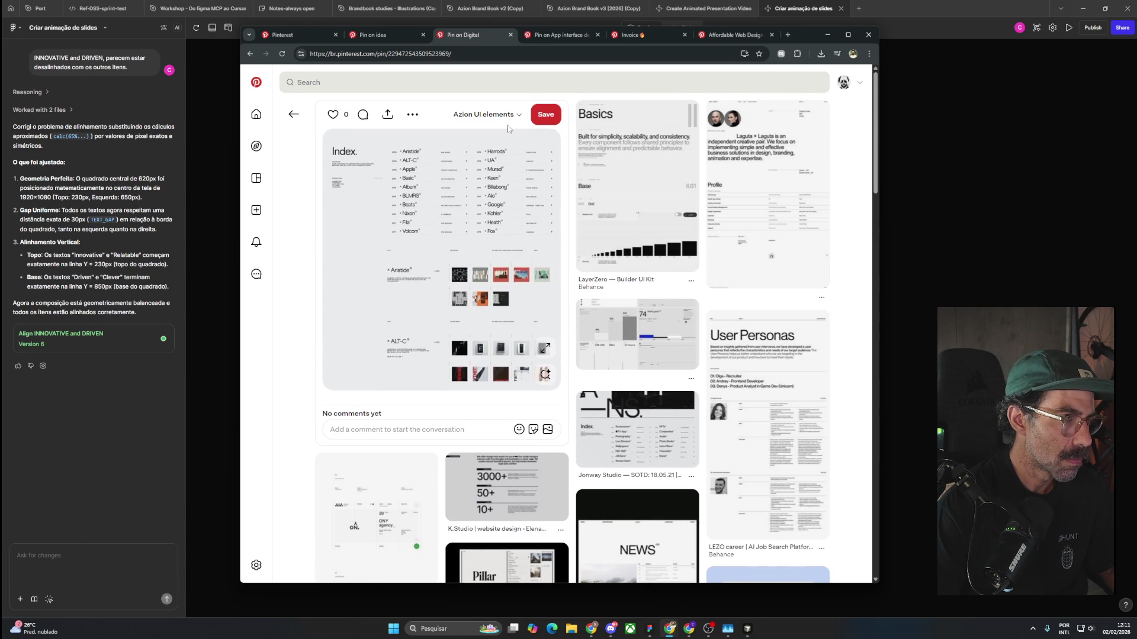
pyautogui.click(486, 114)
pyautogui.click(528, 216)
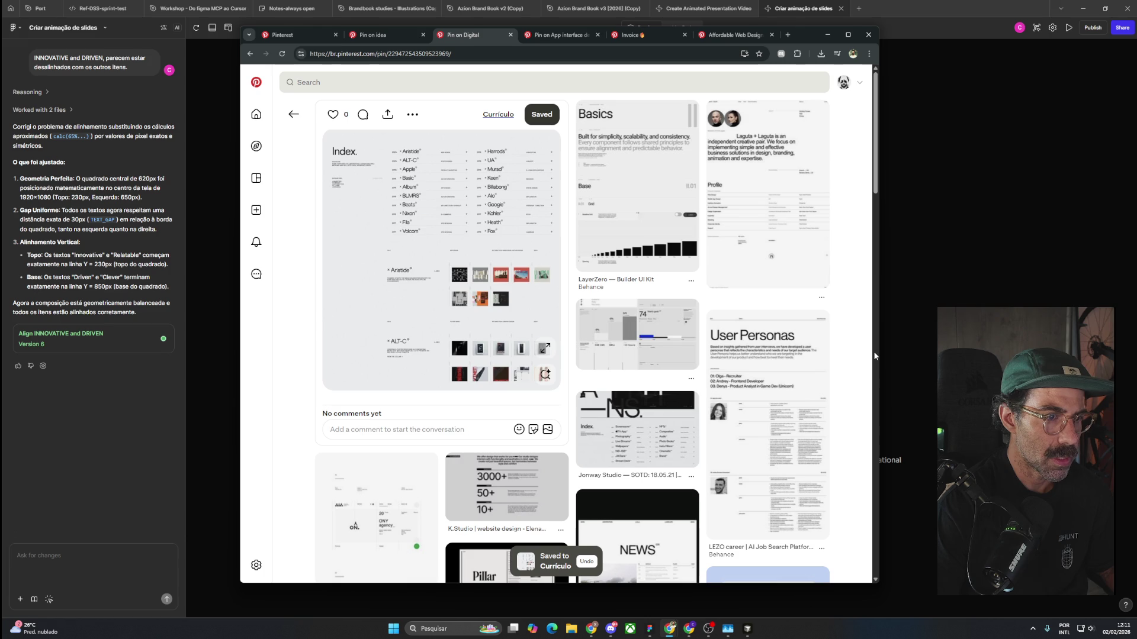
pyautogui.click(668, 208)
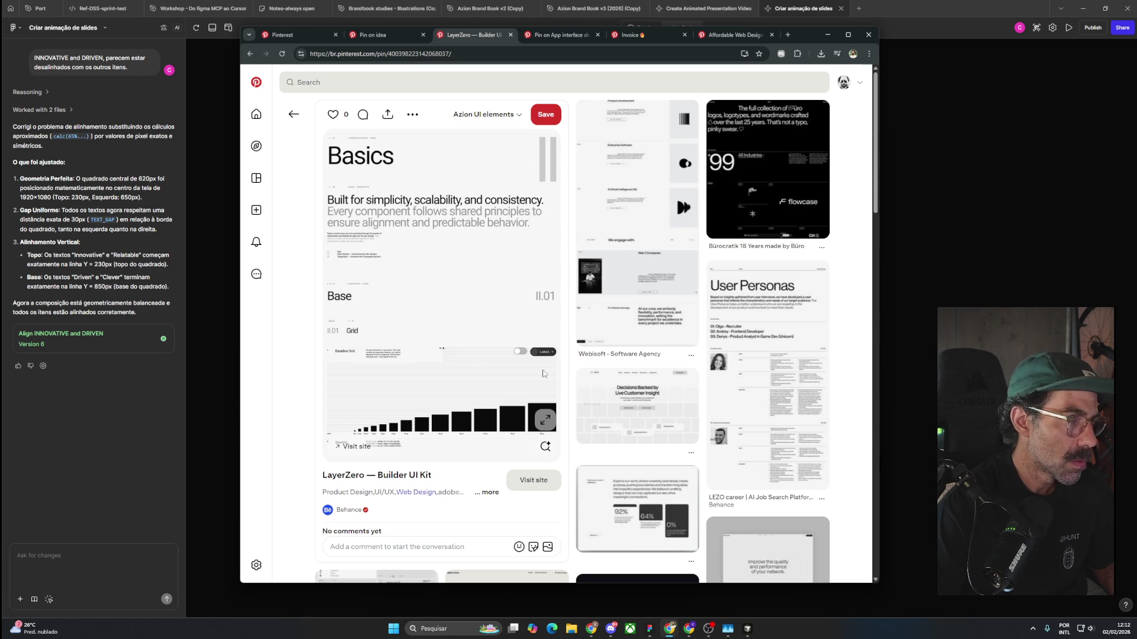
# Close the LayerZero pin's board list without saving and scroll the related pins.
pyautogui.click(508, 119)
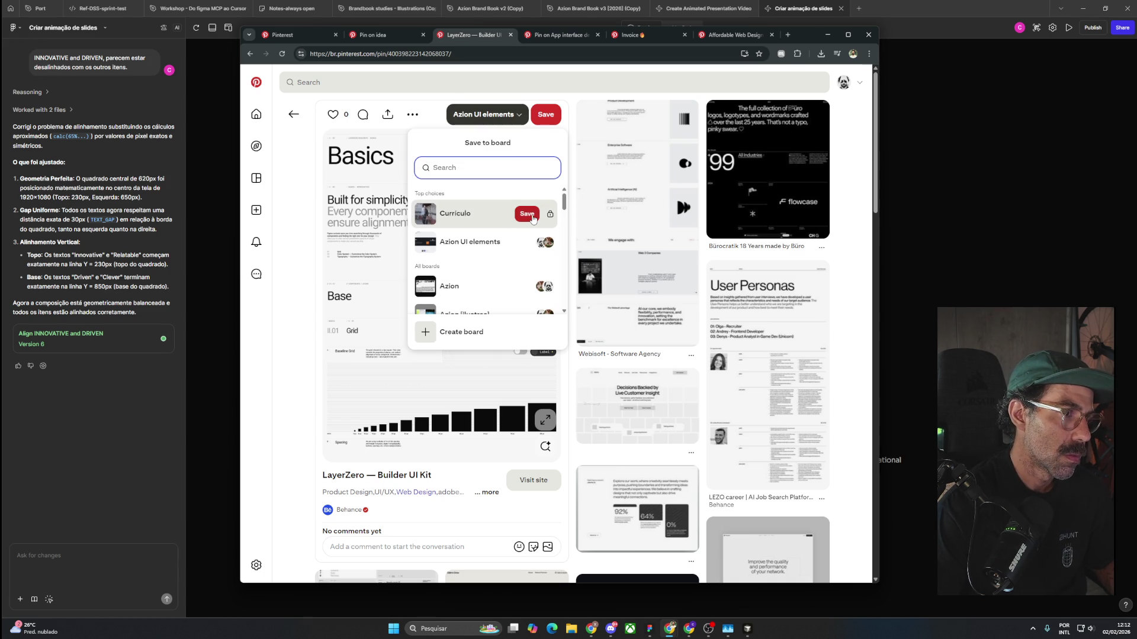
pyautogui.click(870, 274)
pyautogui.scroll(-4, 868, 278)
pyautogui.scroll(-2, 867, 283)
pyautogui.scroll(-3, 867, 283)
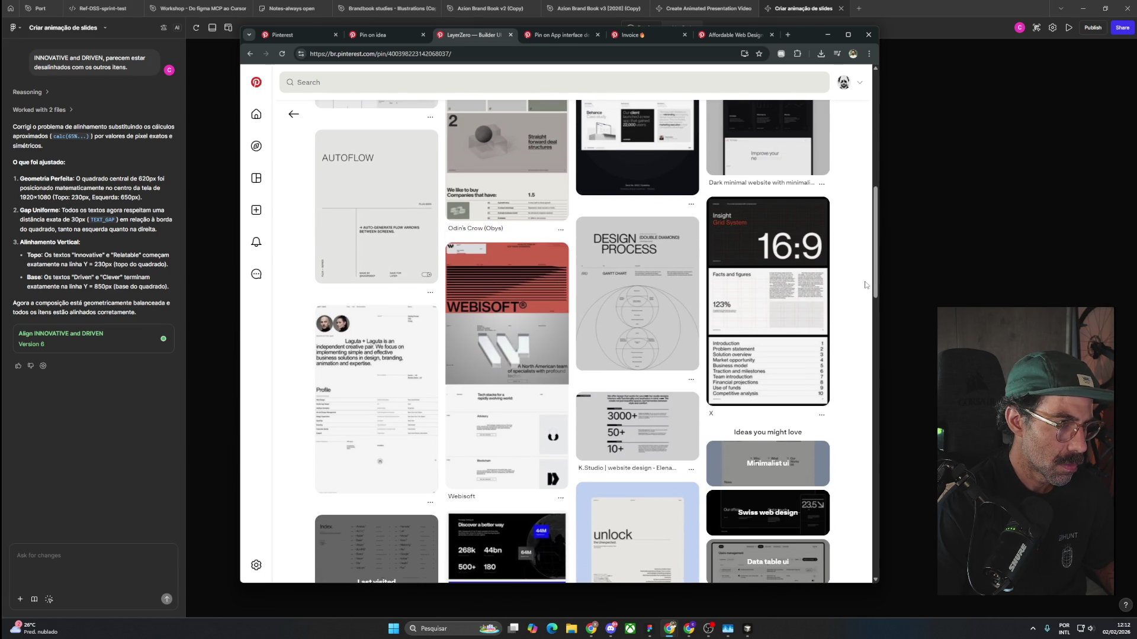
# Open the Webisoft pin and inspect its image enlarged.
pyautogui.moveTo(509, 268)
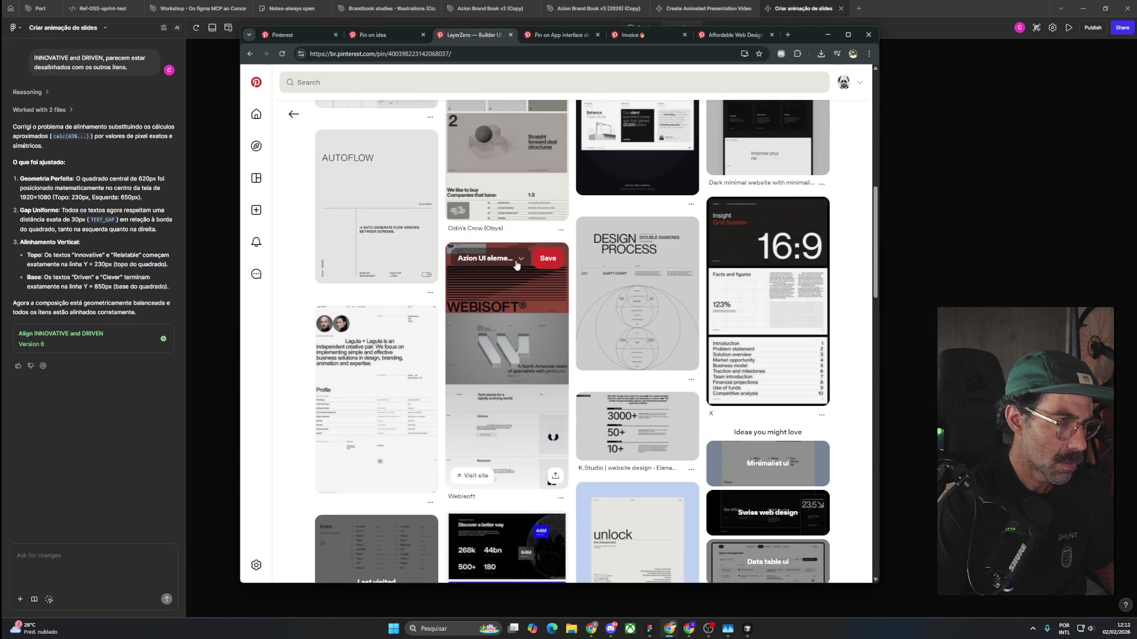
pyautogui.click(505, 304)
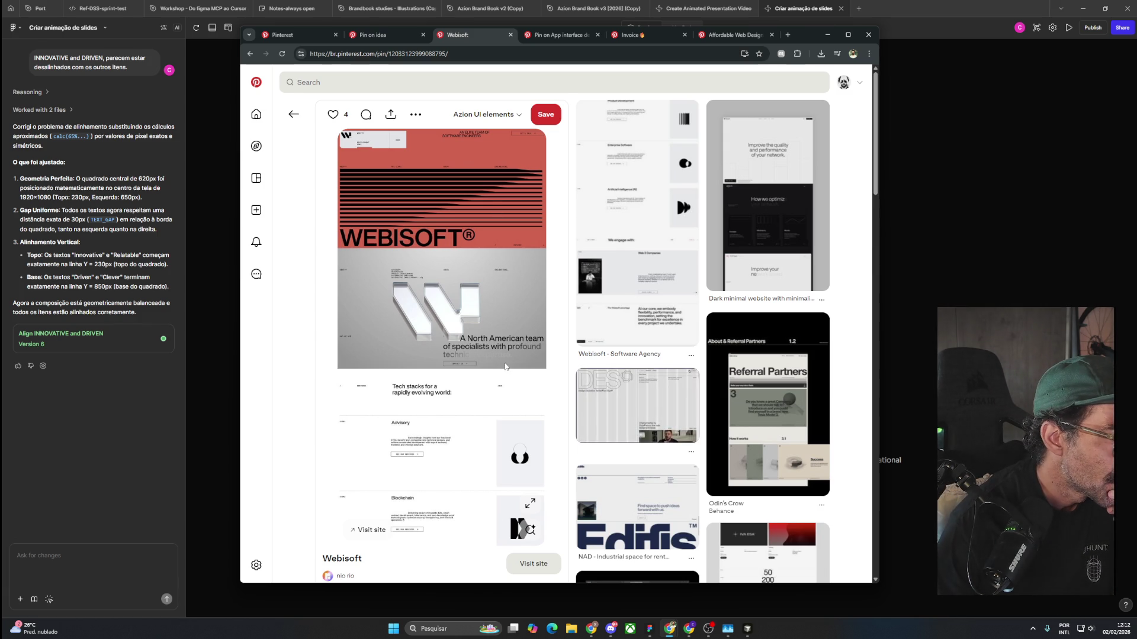
pyautogui.scroll(-2, 557, 382)
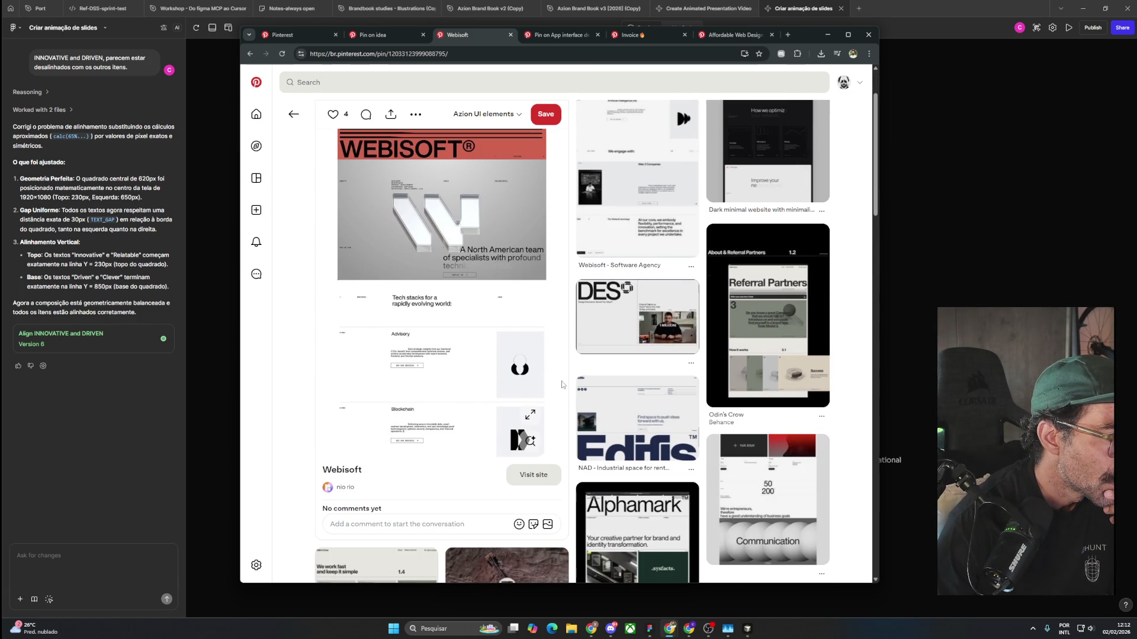
pyautogui.click(530, 417)
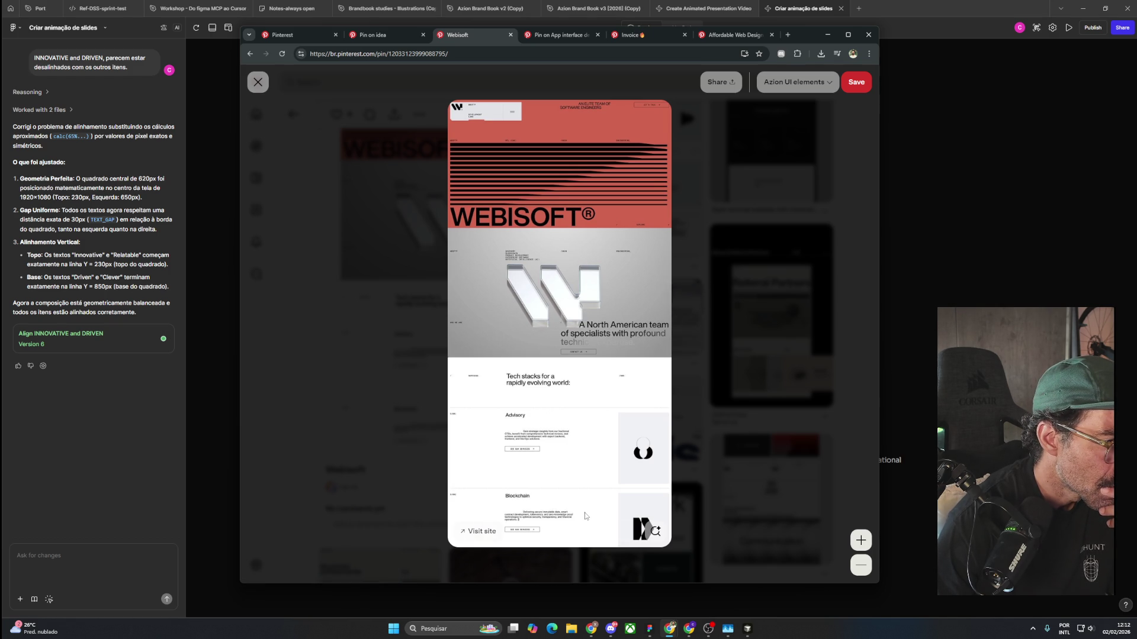
pyautogui.click(684, 135)
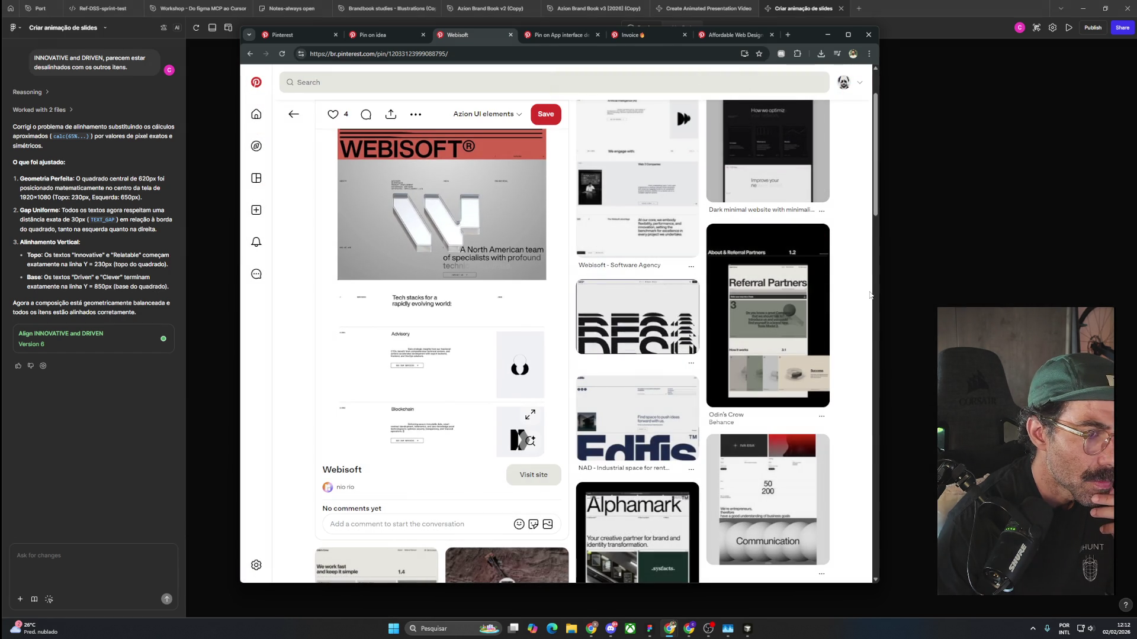
# Save the Odin's Crow Referral Partners pin to Currículo and view its image enlarged.
pyautogui.click(784, 296)
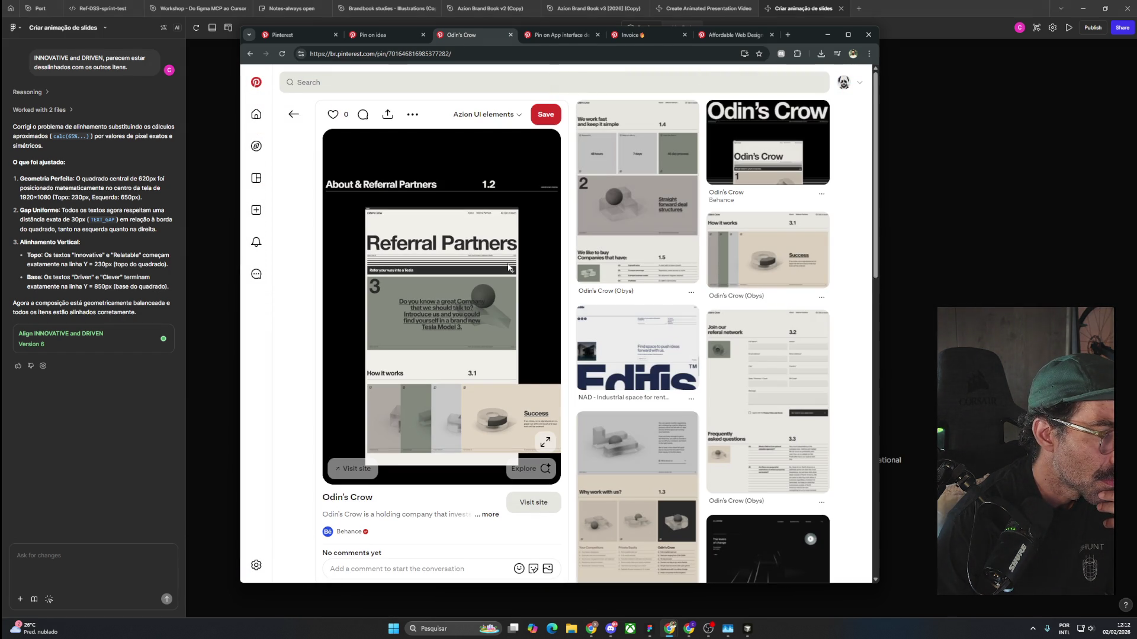
pyautogui.scroll(-3, 503, 261)
pyautogui.scroll(3, 512, 225)
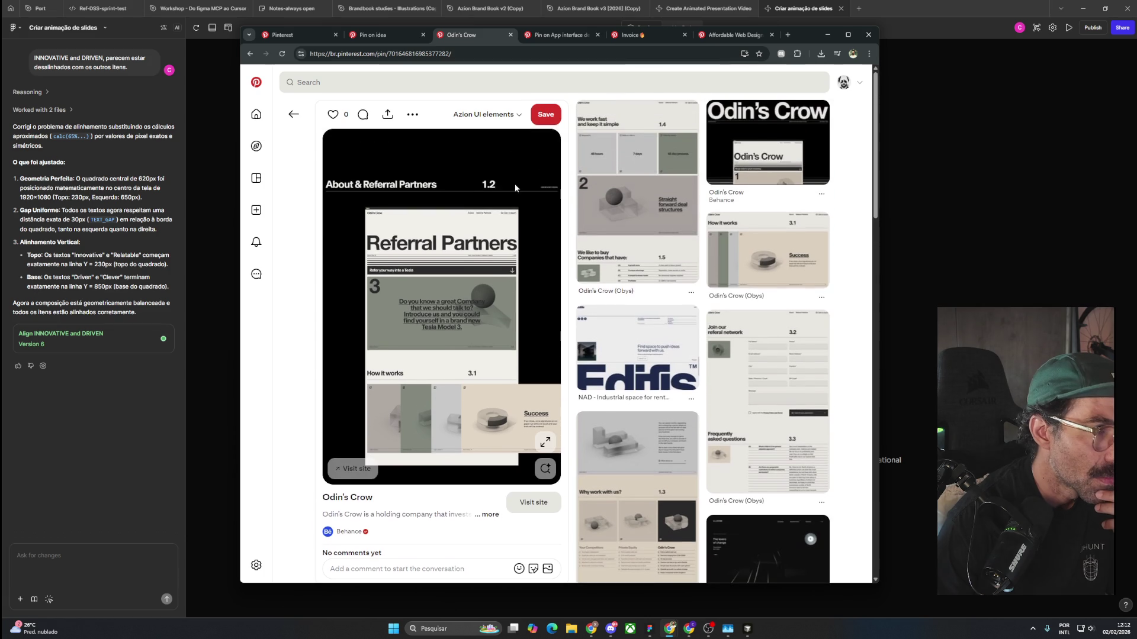
pyautogui.click(484, 114)
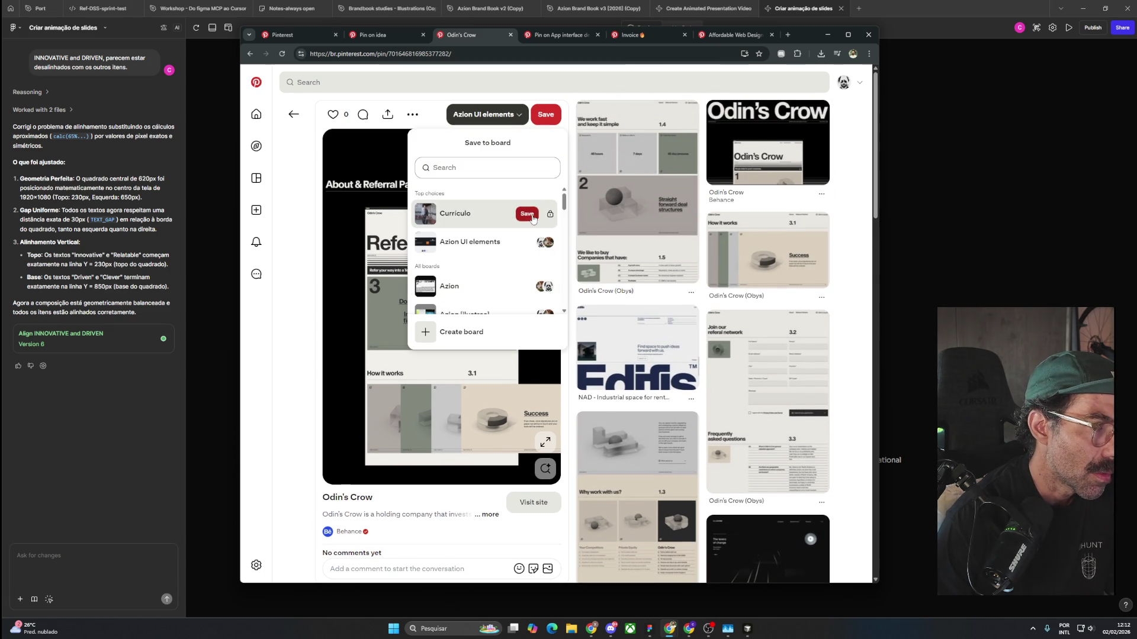
pyautogui.click(527, 214)
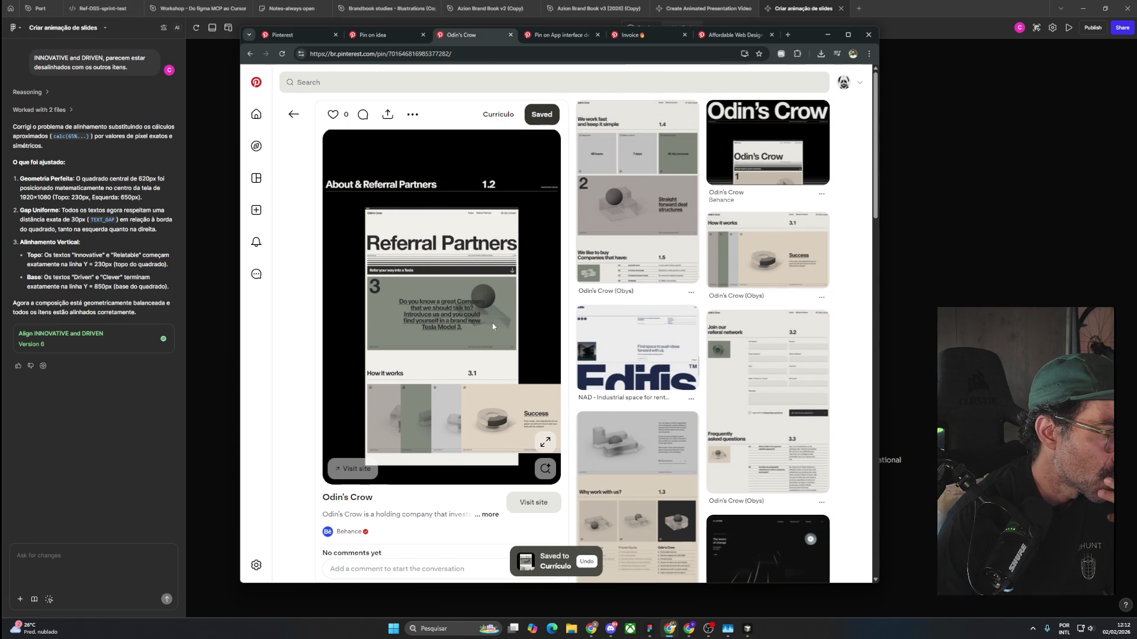
pyautogui.click(544, 442)
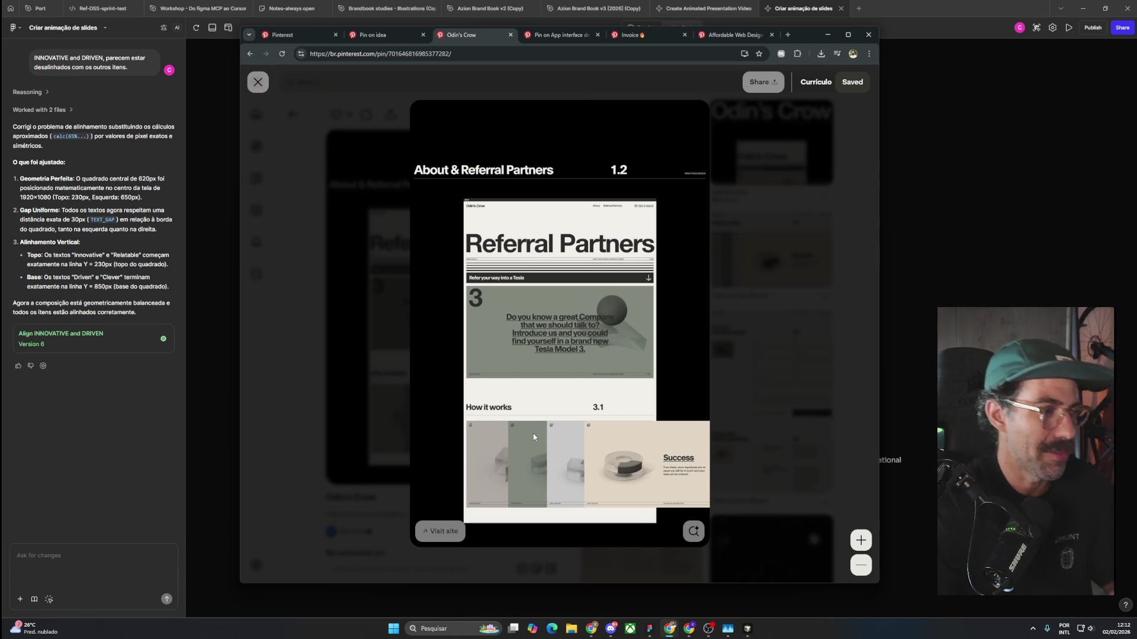
pyautogui.click(785, 270)
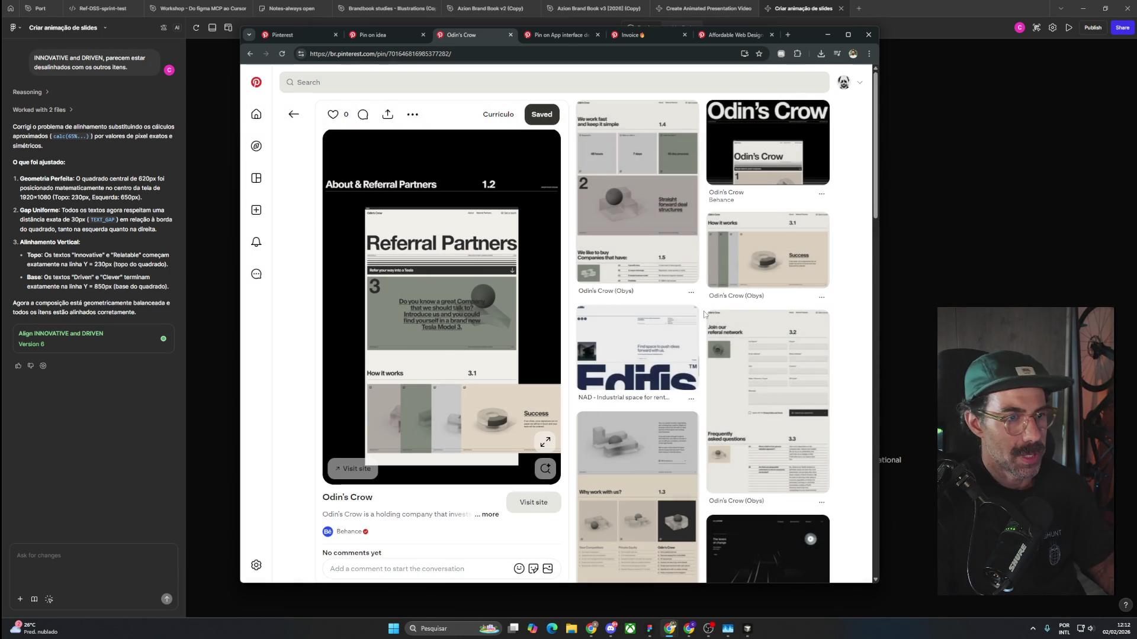
# Scroll the related pins and open the WorRC brand identity pin in a new tab.
pyautogui.scroll(-3, 861, 389)
pyautogui.scroll(-1, 861, 388)
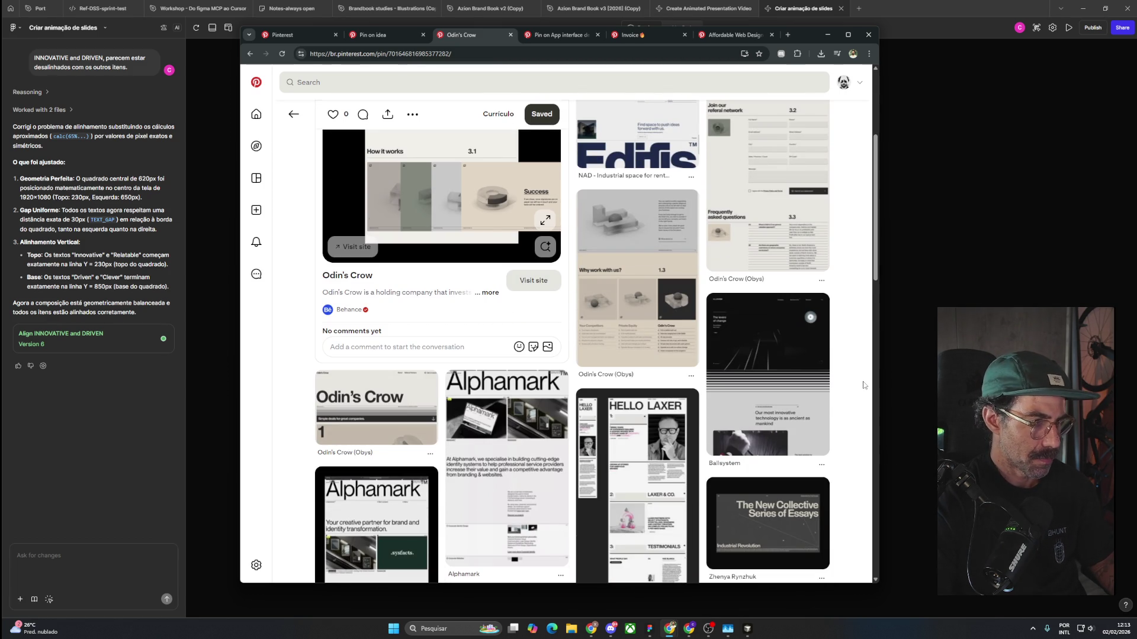
pyautogui.scroll(-3, 864, 385)
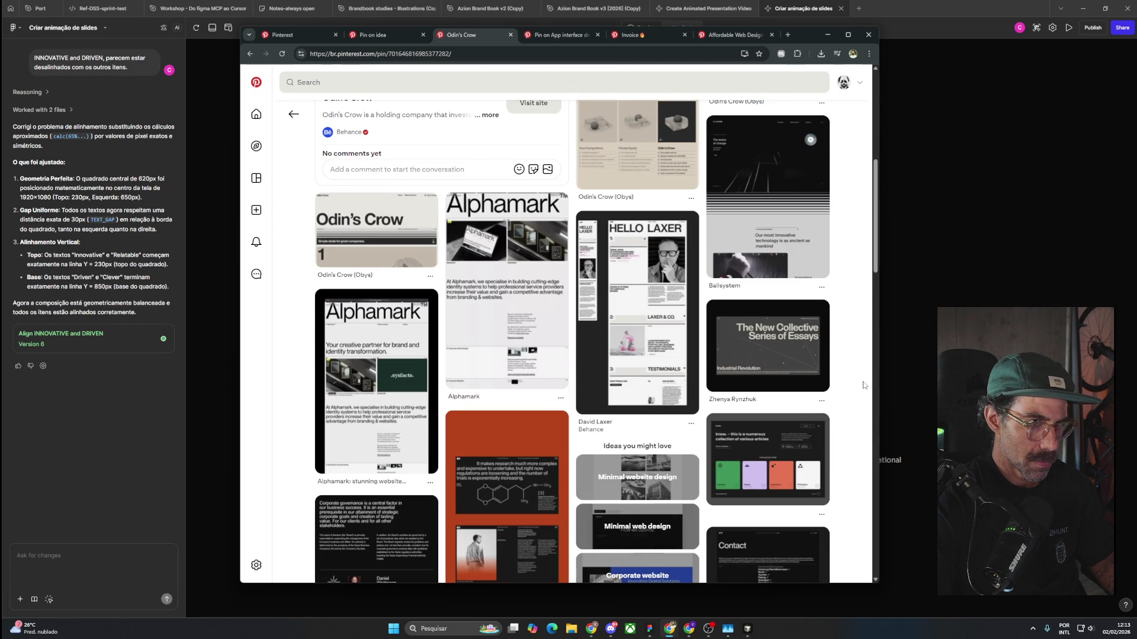
pyautogui.scroll(-4, 863, 386)
pyautogui.scroll(-2, 864, 385)
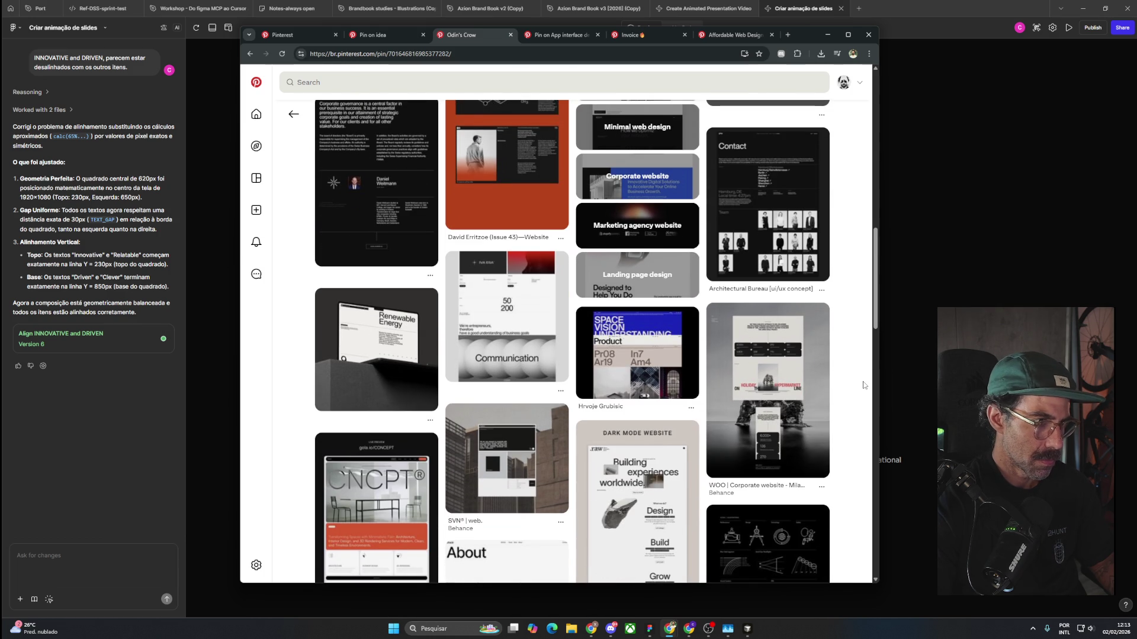
pyautogui.scroll(-4, 863, 385)
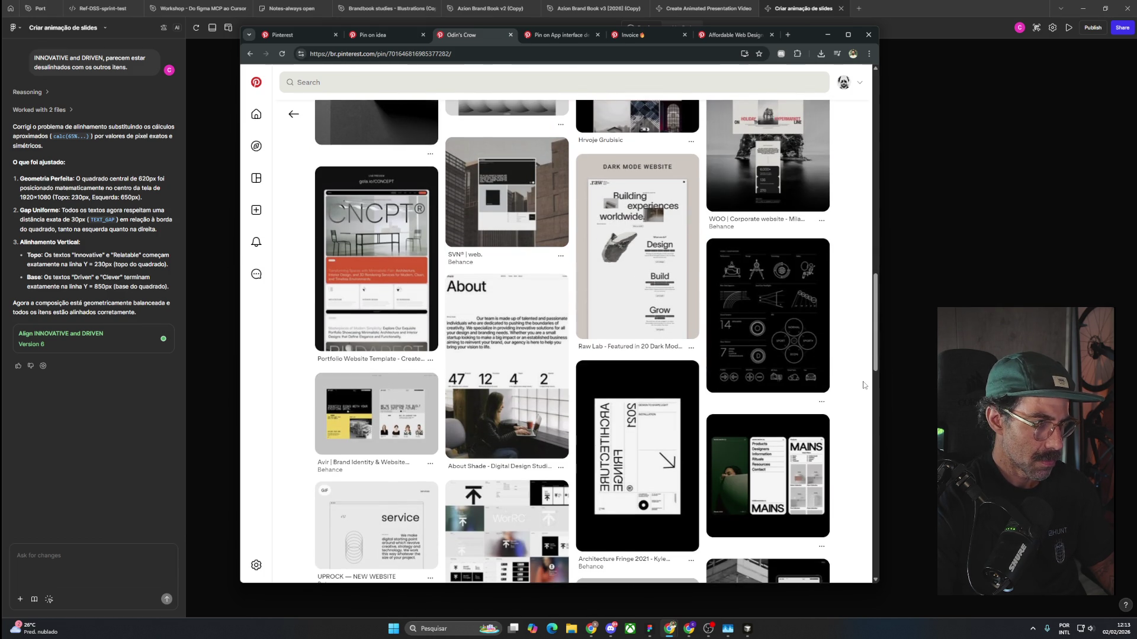
pyautogui.scroll(-3, 863, 385)
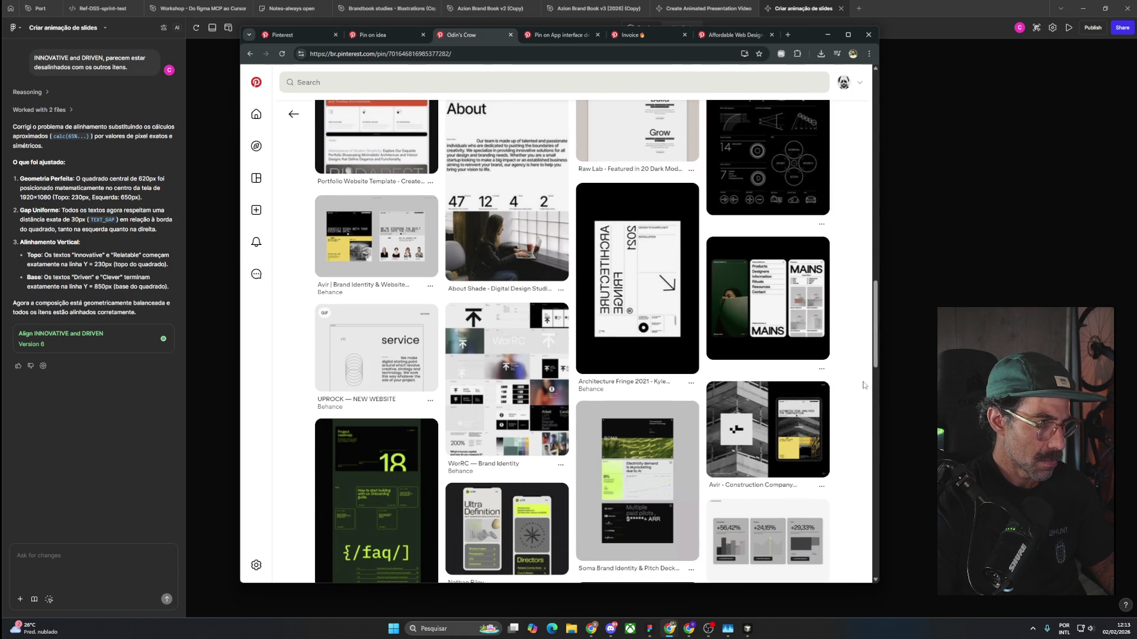
pyautogui.middleClick(503, 379)
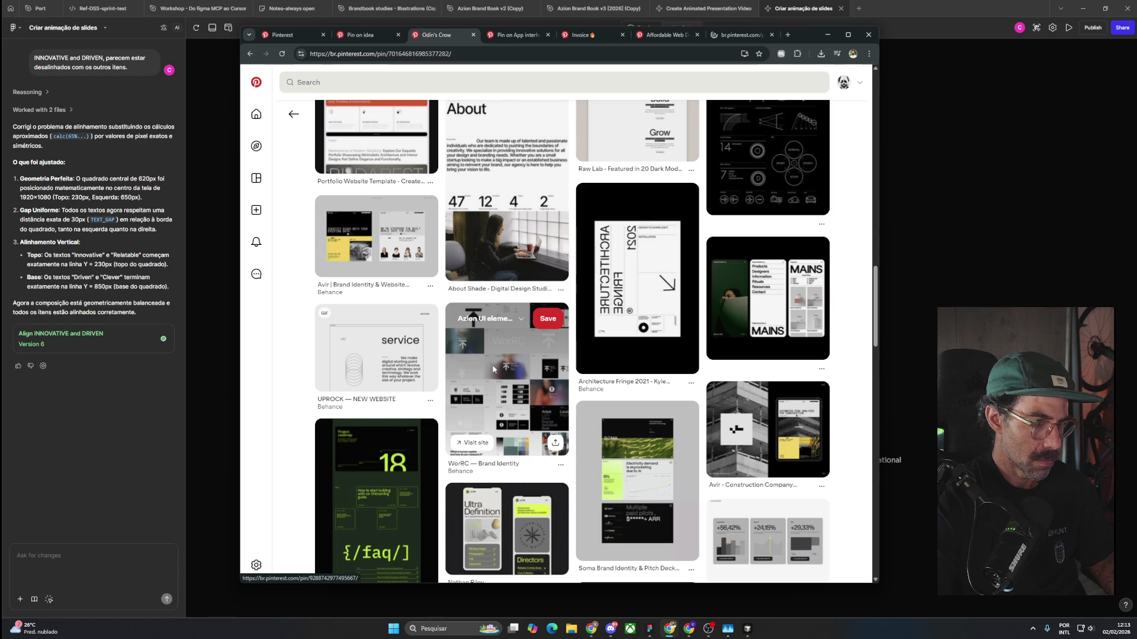
# Open the Avir construction pin in a new tab, then switch to the App interface pin.
pyautogui.scroll(-2, 698, 398)
pyautogui.scroll(-2, 698, 399)
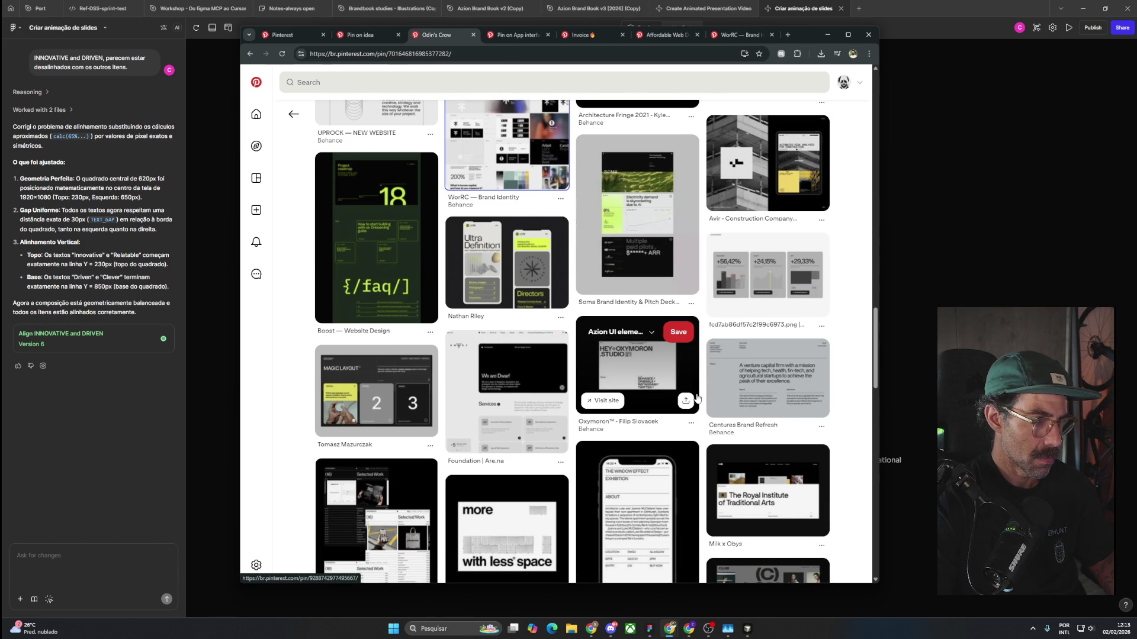
pyautogui.scroll(-3, 697, 398)
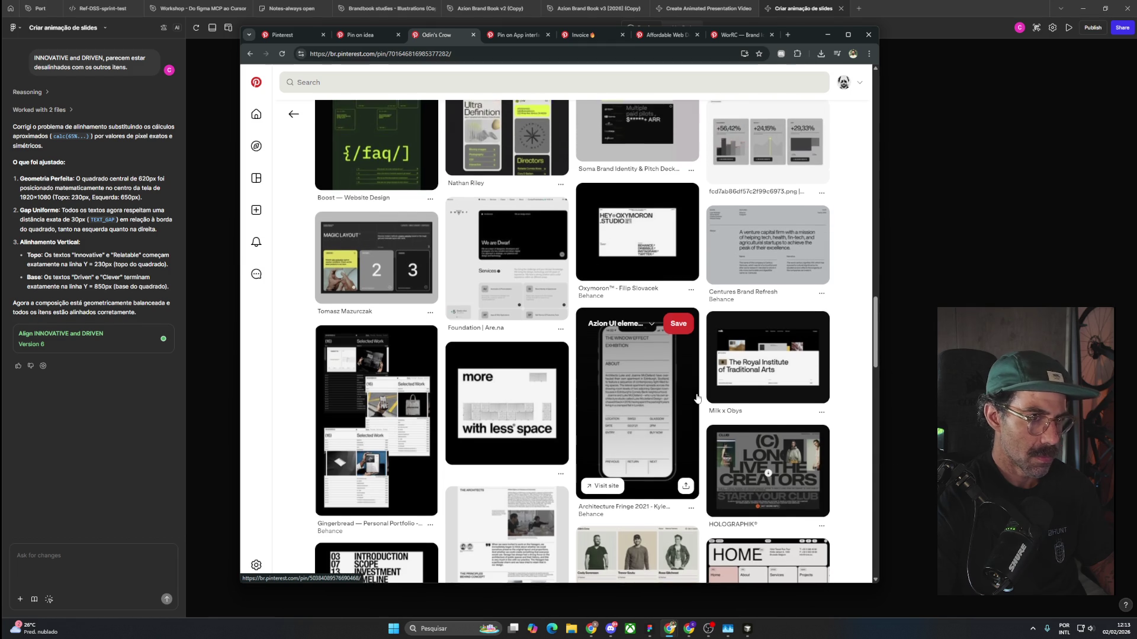
pyautogui.scroll(4, 698, 397)
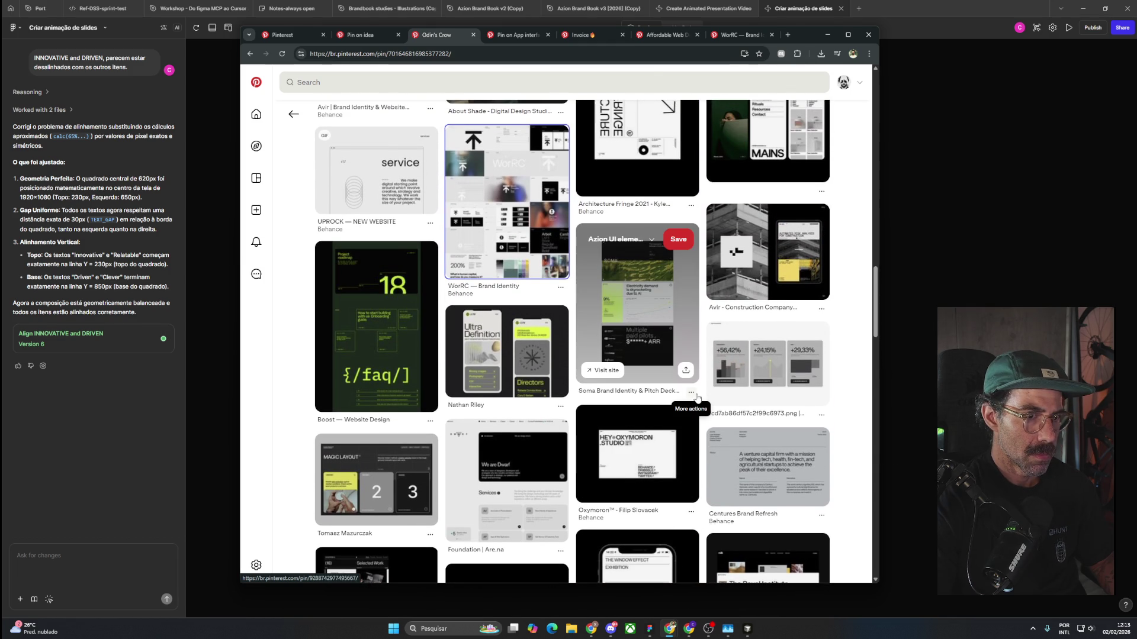
pyautogui.middleClick(791, 270)
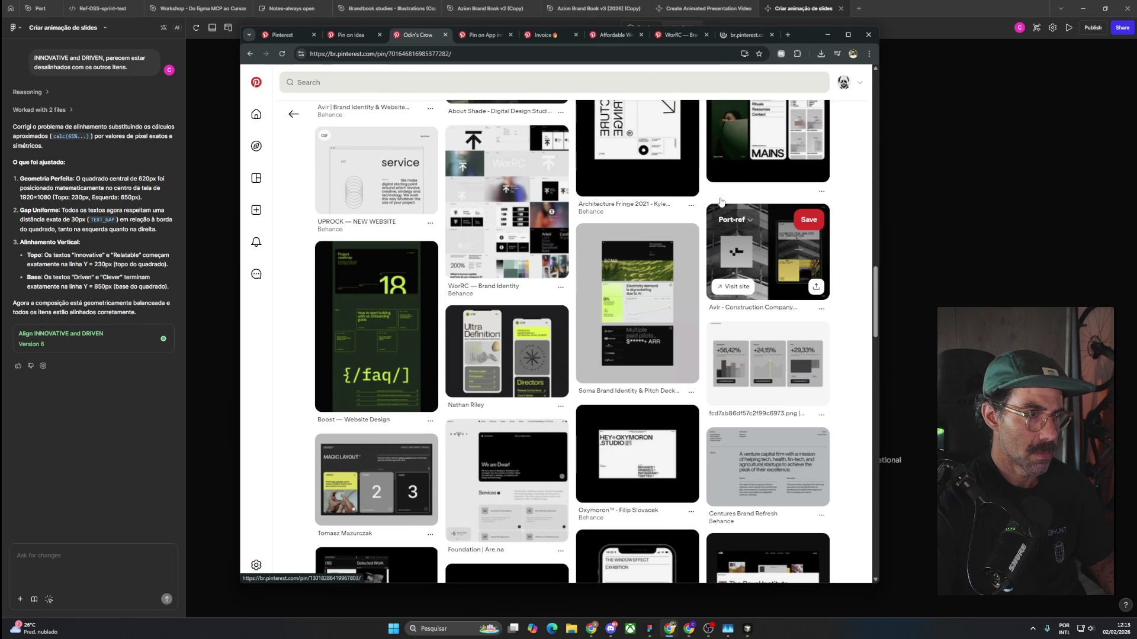
pyautogui.click(474, 35)
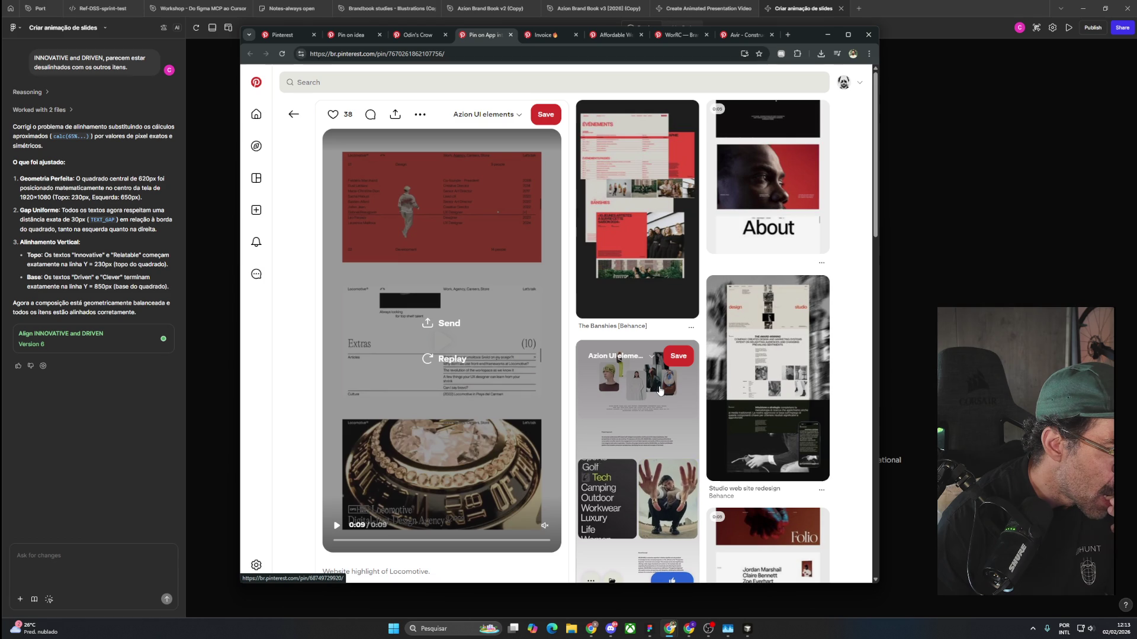
# Check the invoice and Affordable Web Design pins, then enlarge and close the WorRC collage image.
pyautogui.click(546, 35)
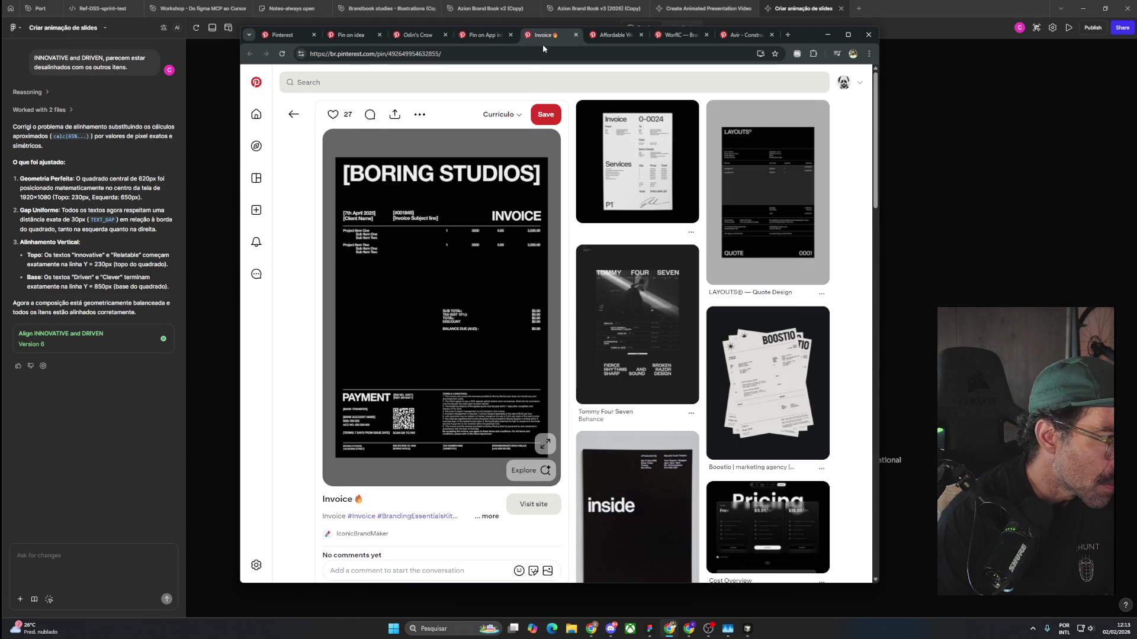
pyautogui.click(619, 36)
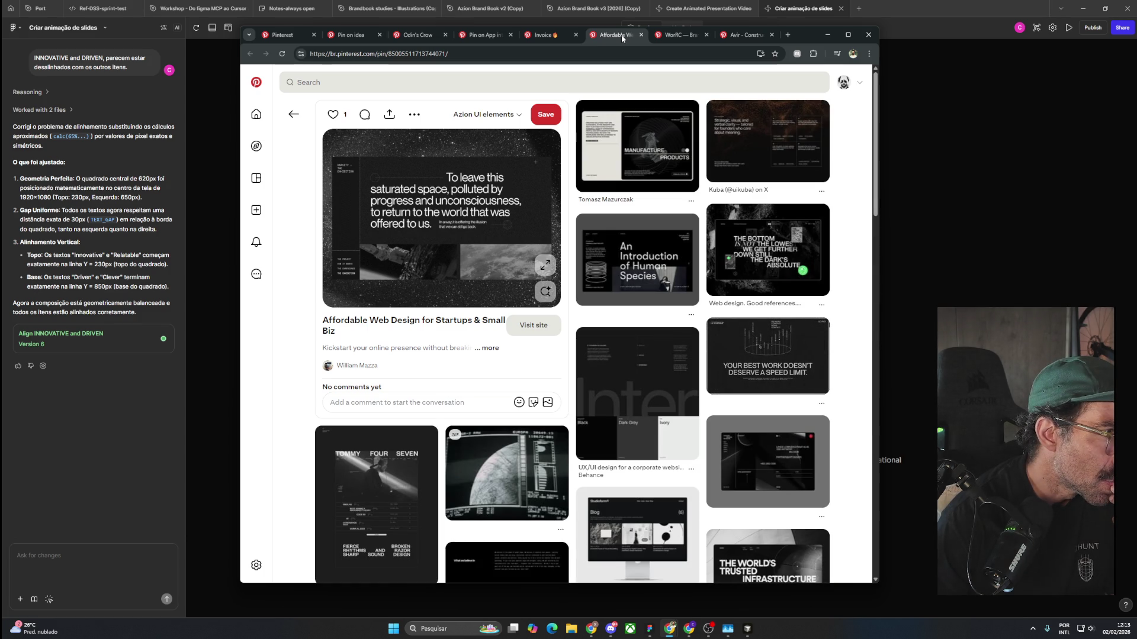
pyautogui.click(687, 39)
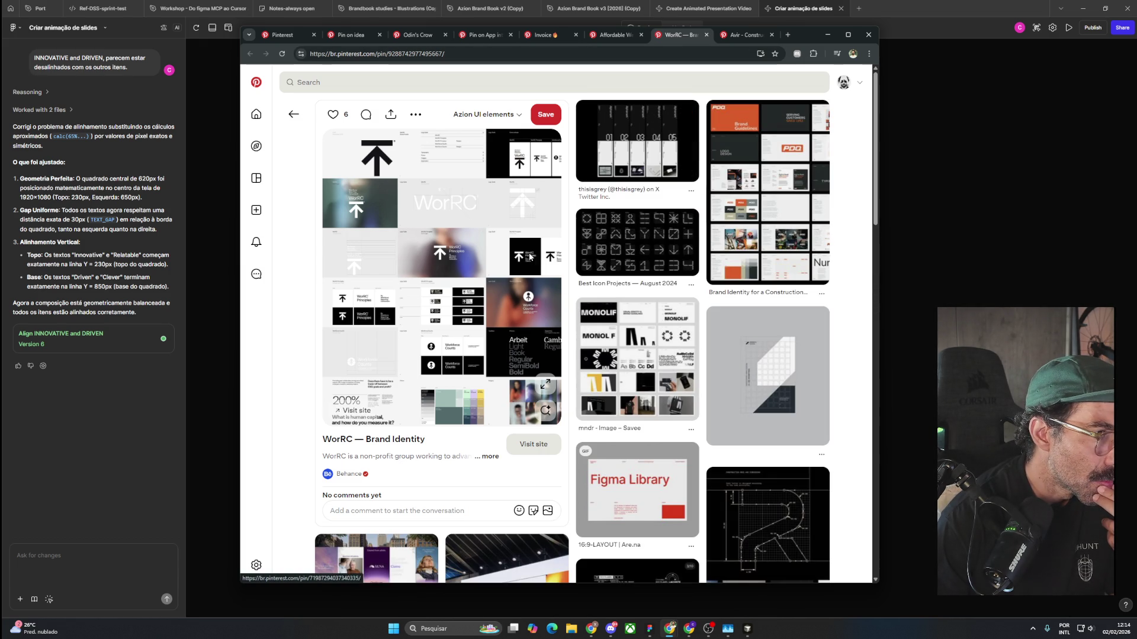
pyautogui.click(545, 385)
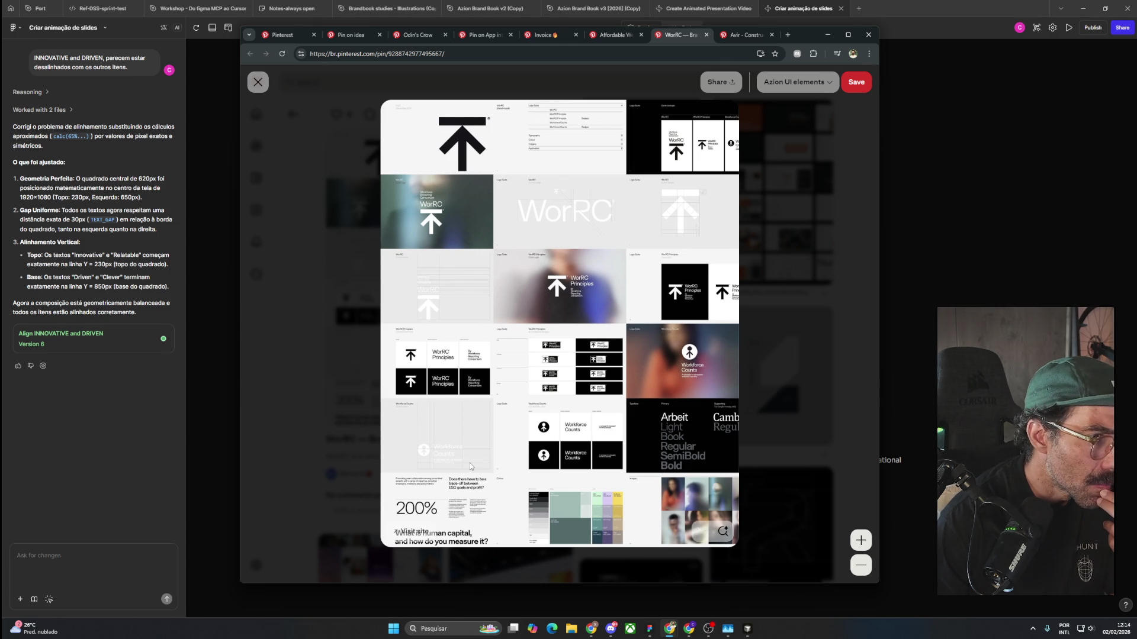
pyautogui.click(333, 434)
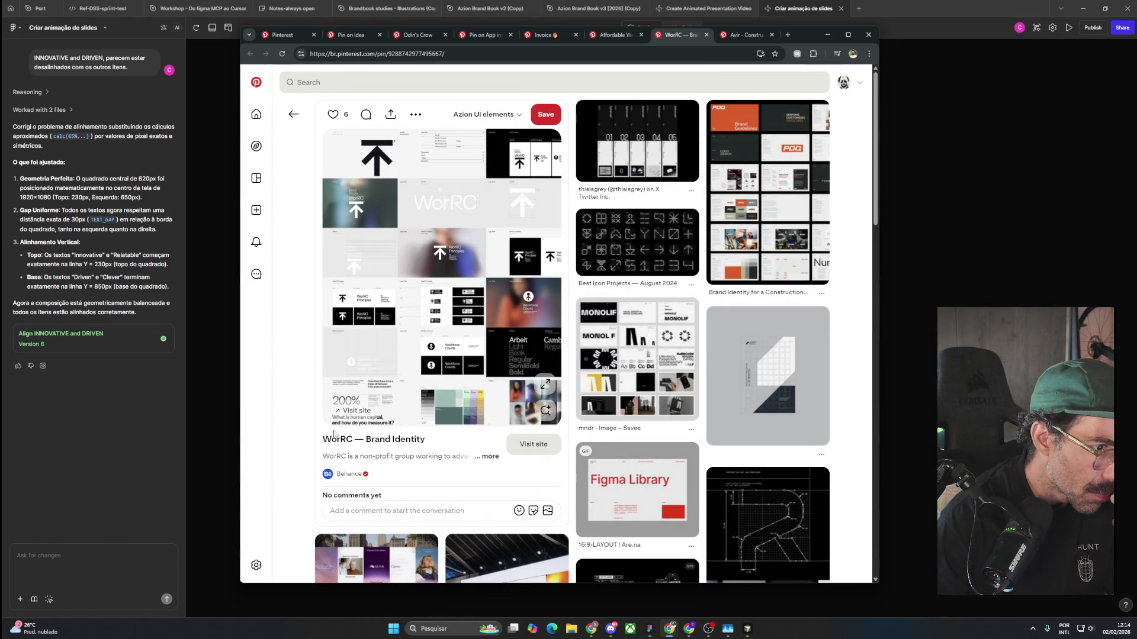
# Save the colourful icon-grid pin from WorRC's related pins to the Currículo board.
pyautogui.scroll(-5, 334, 434)
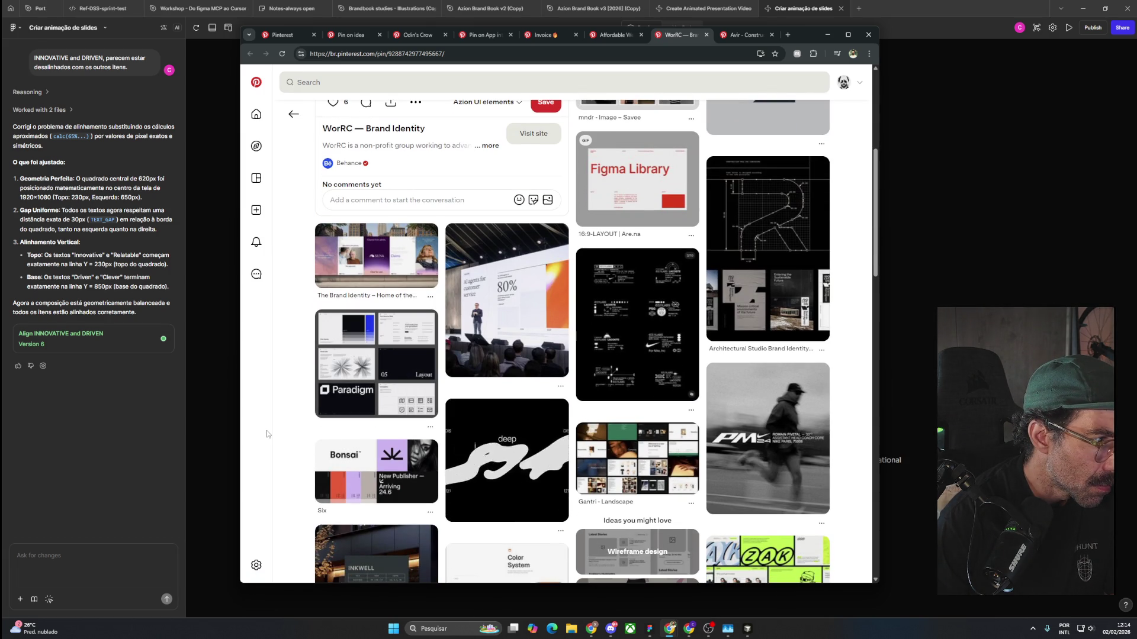
pyautogui.scroll(-4, 267, 434)
pyautogui.scroll(-4, 267, 434)
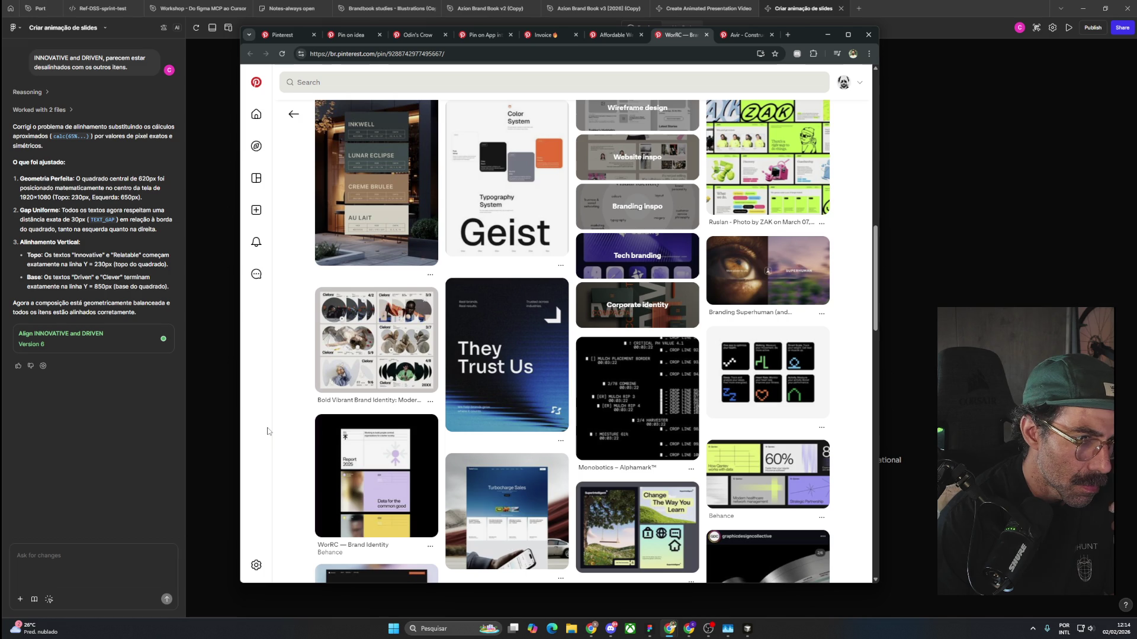
pyautogui.scroll(-2, 267, 432)
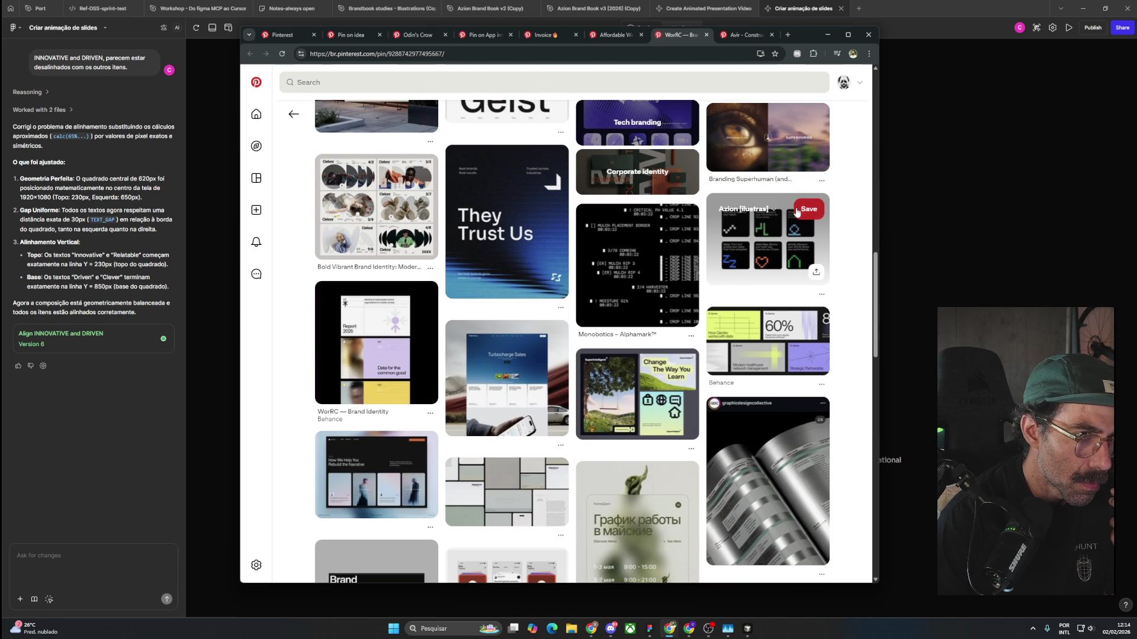
pyautogui.click(761, 211)
pyautogui.click(784, 309)
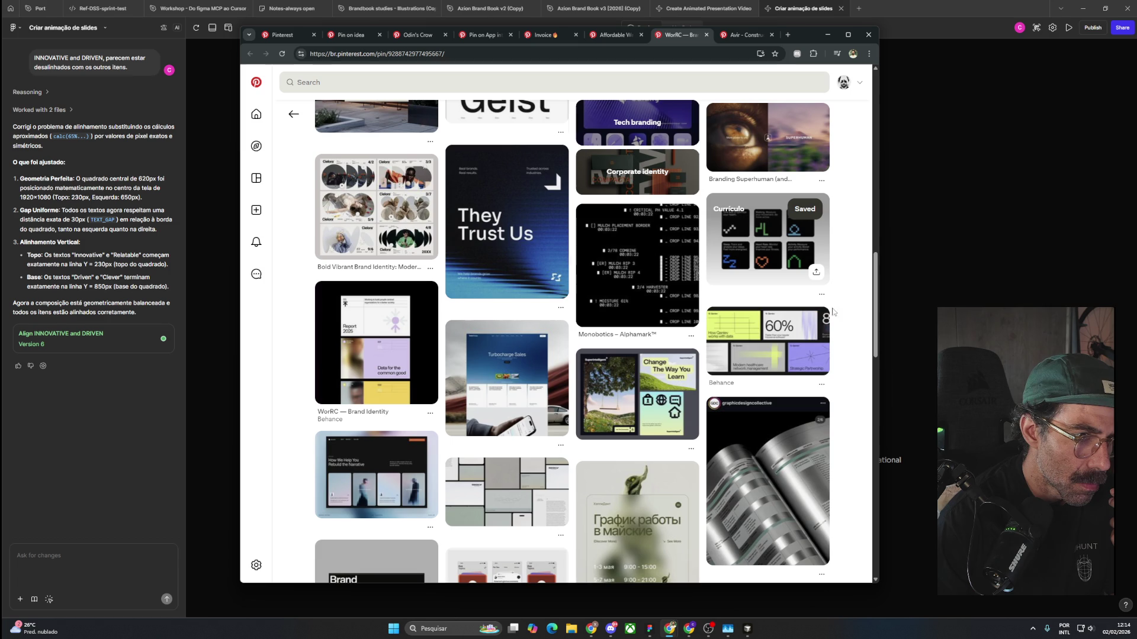
# Keep browsing the related grid and open the Terra AI interface pin in a new tab.
pyautogui.scroll(-6, 848, 308)
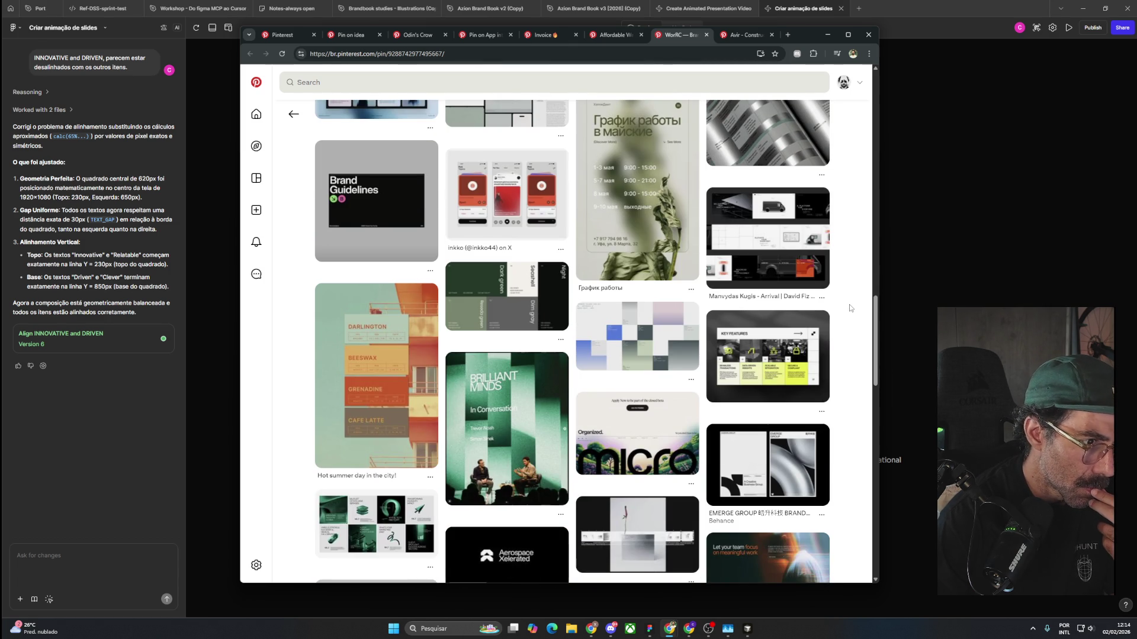
pyautogui.scroll(-3, 849, 308)
pyautogui.scroll(-3, 850, 308)
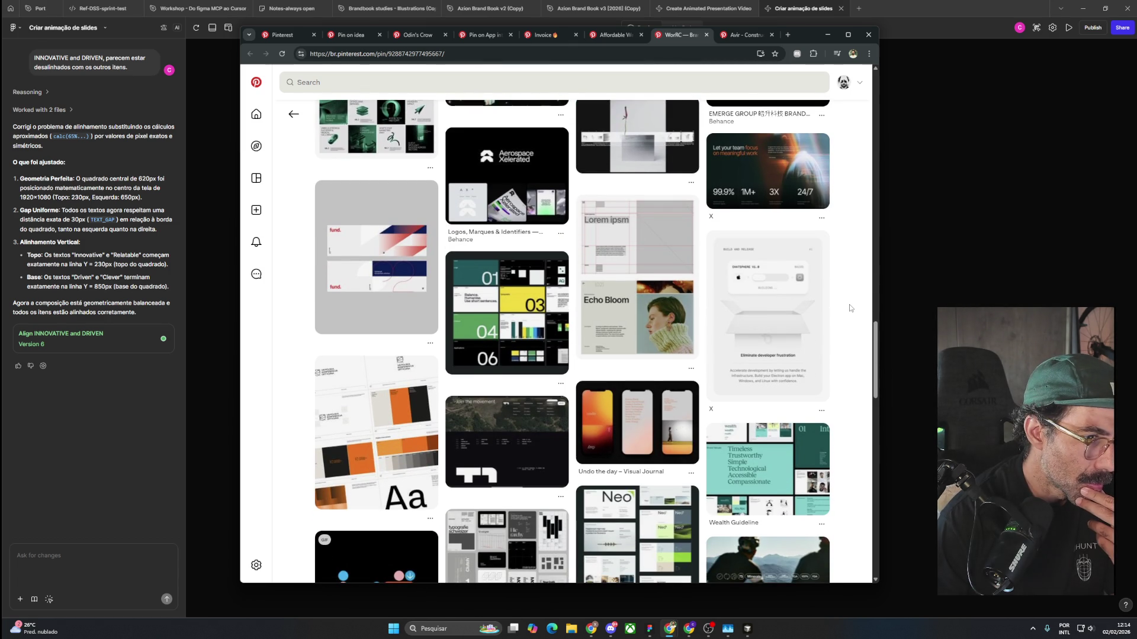
pyautogui.scroll(-4, 850, 308)
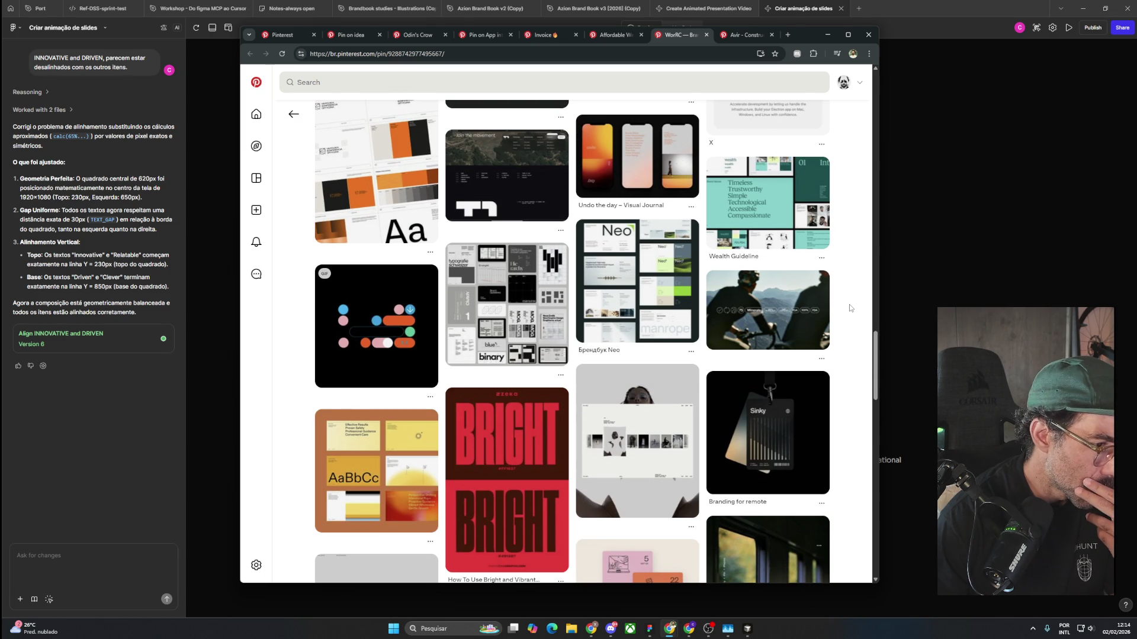
pyautogui.scroll(-5, 850, 308)
pyautogui.scroll(-1, 850, 308)
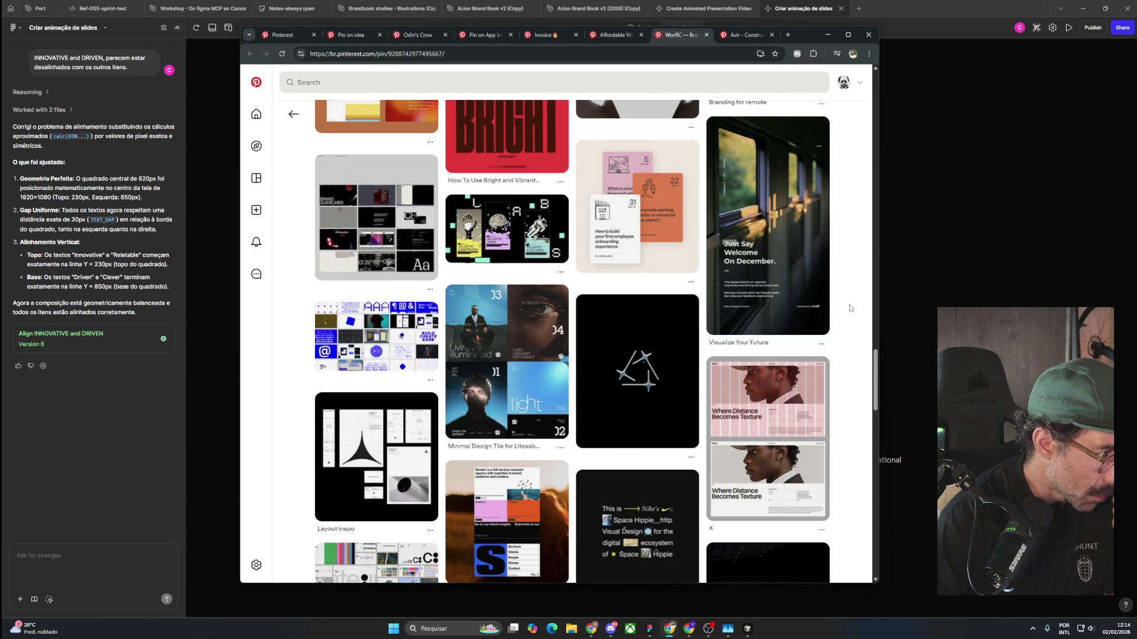
pyautogui.scroll(-2, 849, 304)
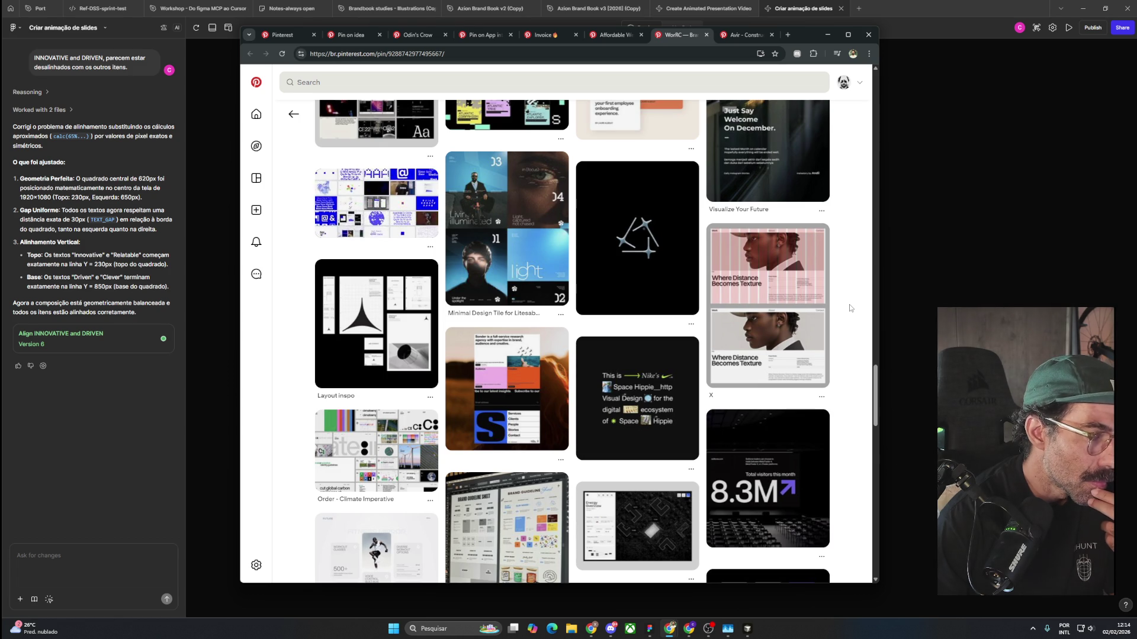
pyautogui.scroll(-3, 849, 308)
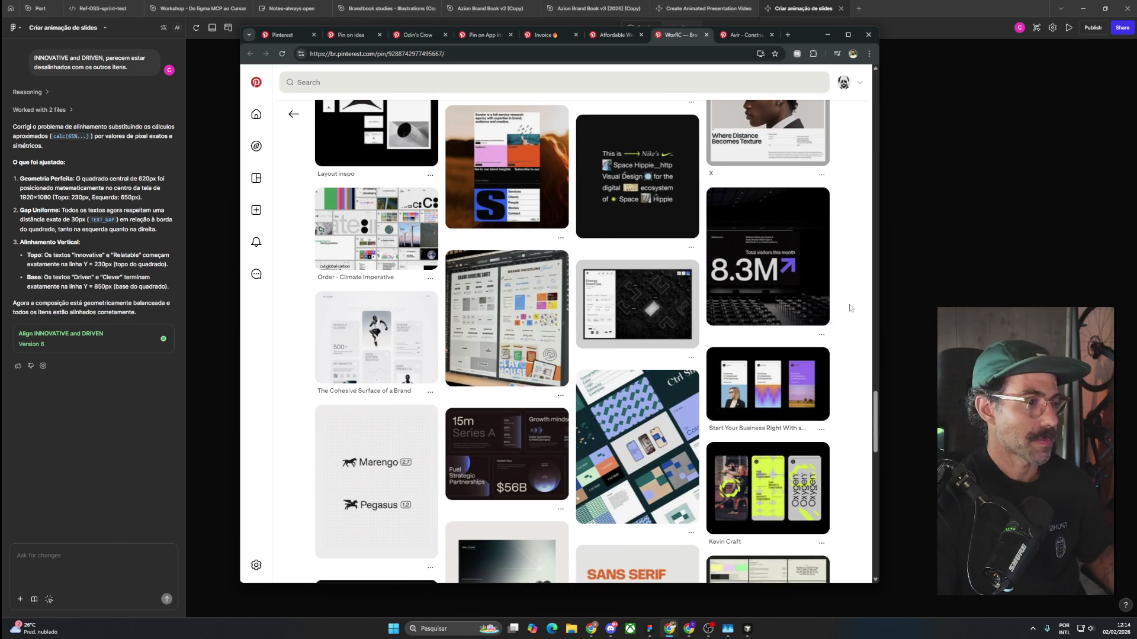
pyautogui.scroll(-3, 846, 310)
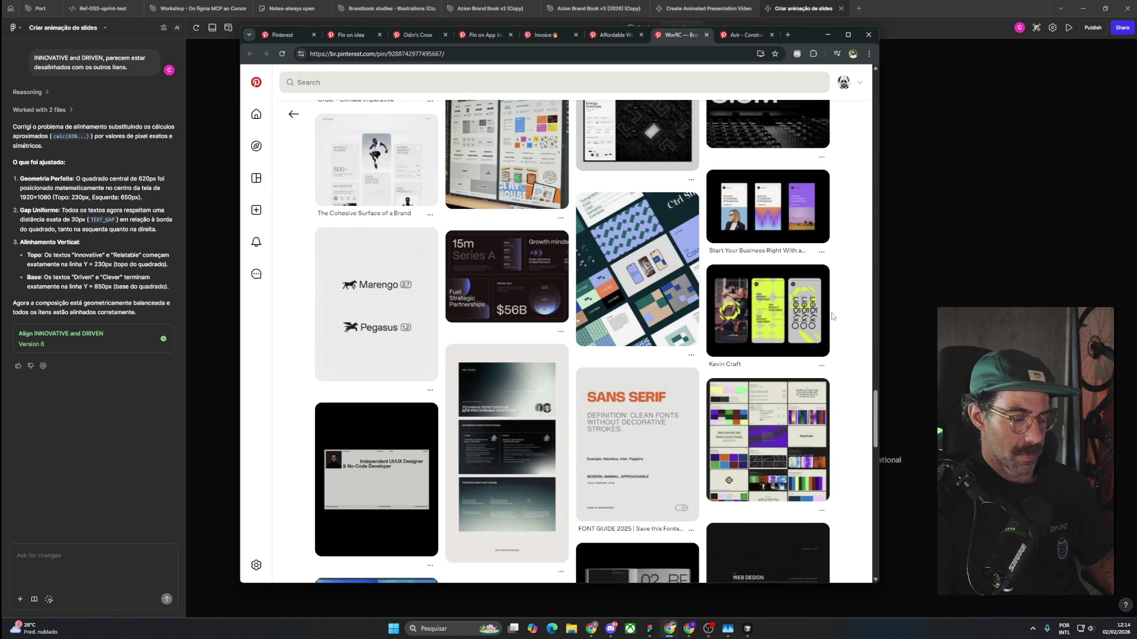
pyautogui.scroll(-3, 833, 317)
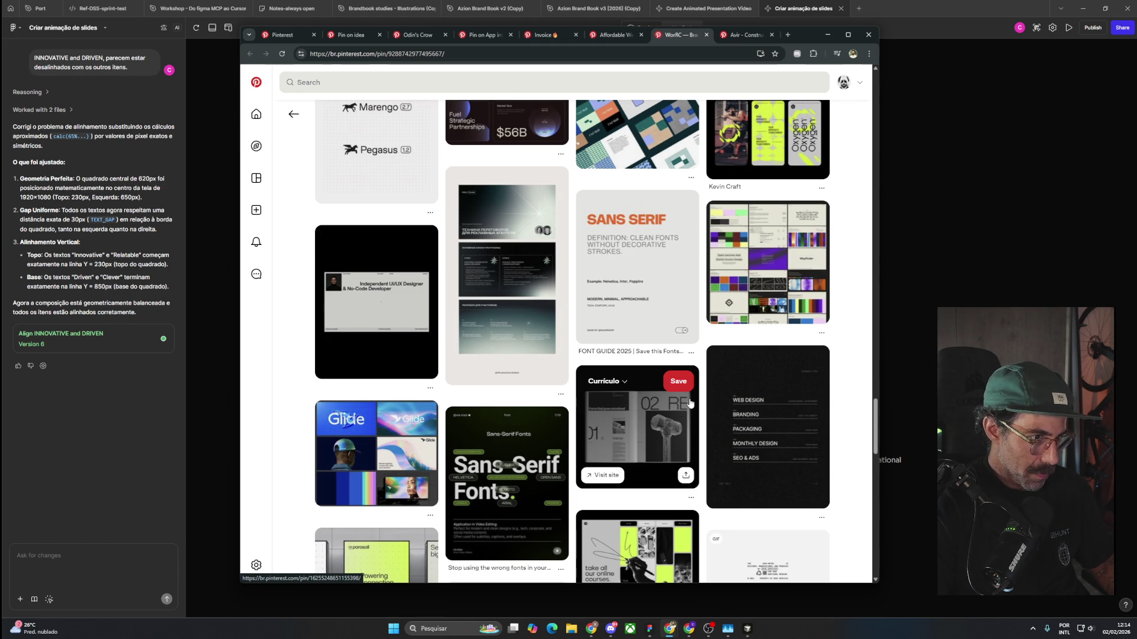
pyautogui.scroll(-3, 689, 404)
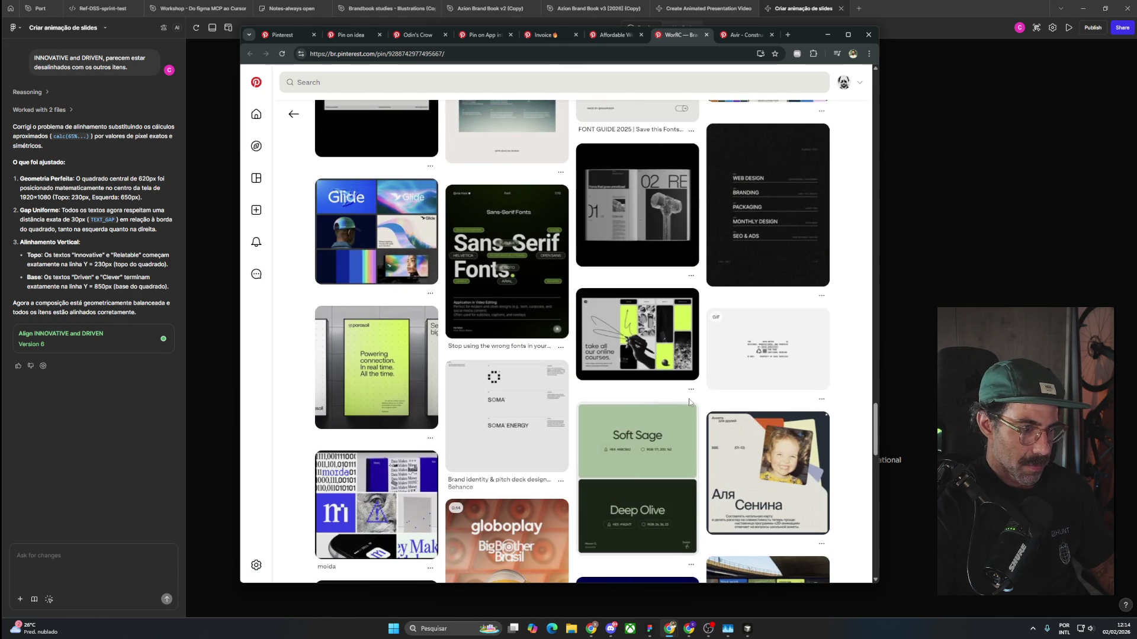
pyautogui.scroll(-3, 688, 402)
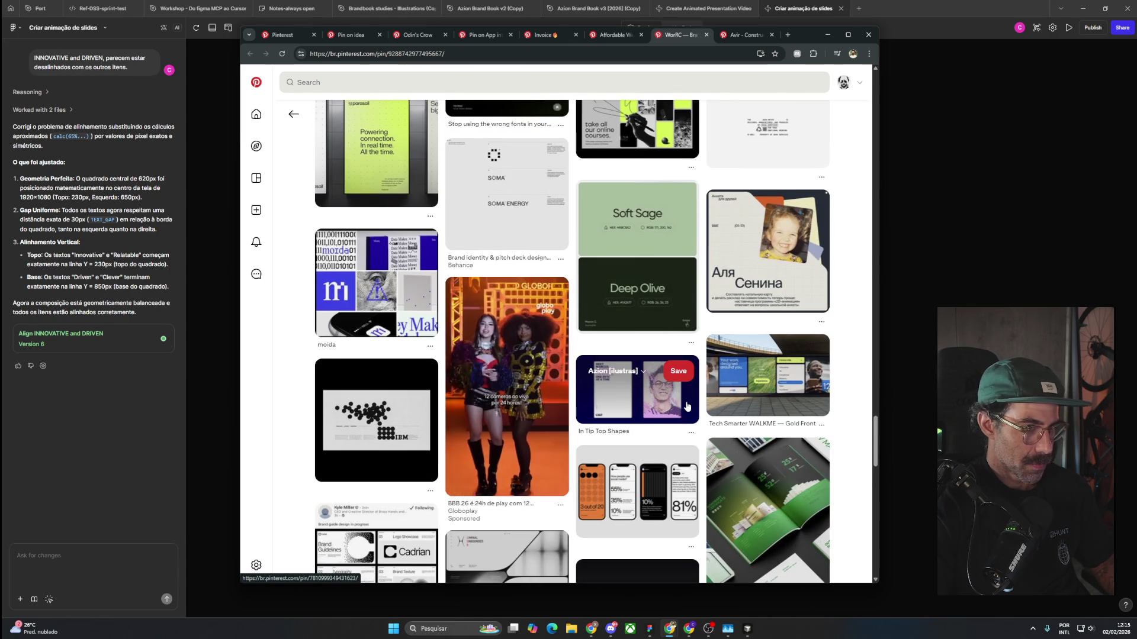
pyautogui.scroll(-3, 806, 434)
pyautogui.scroll(-3, 806, 434)
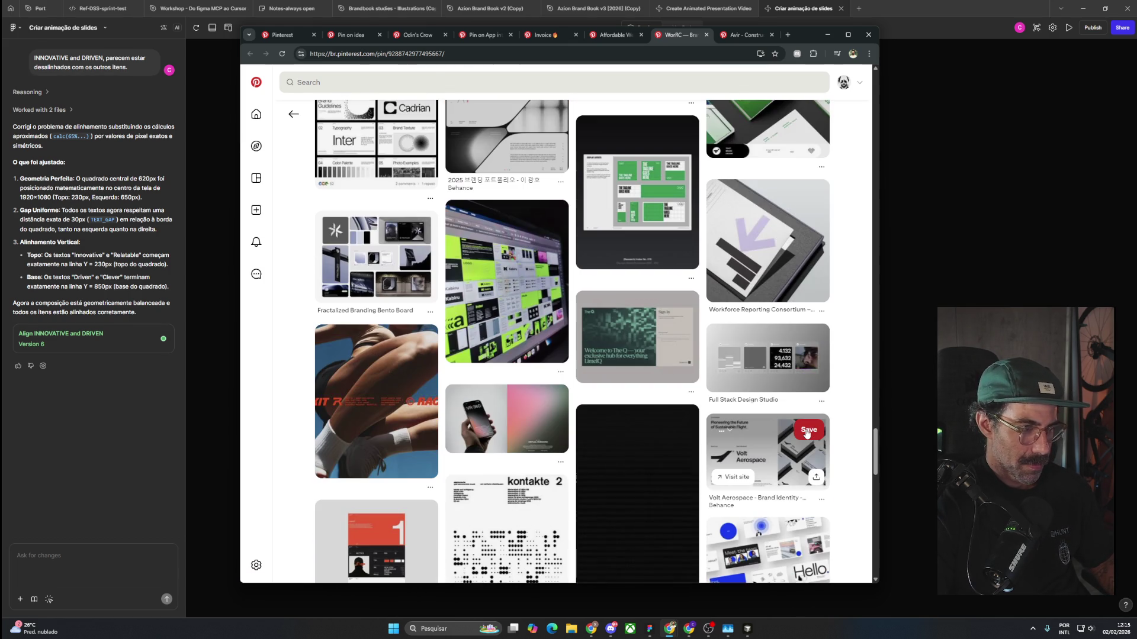
pyautogui.scroll(-2, 807, 434)
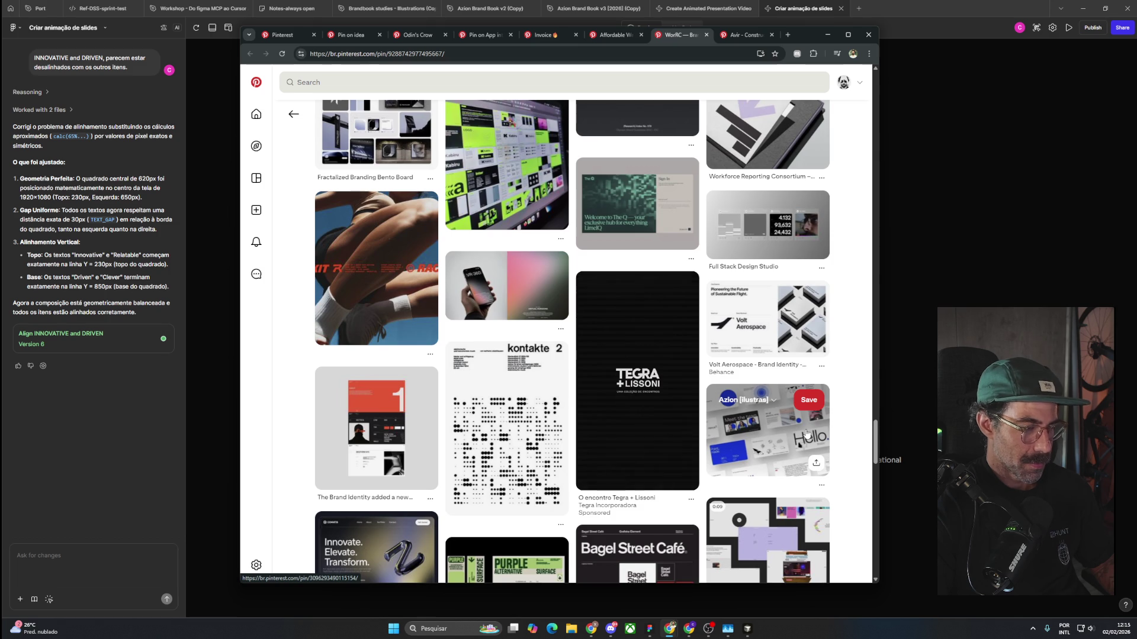
pyautogui.scroll(-2, 806, 434)
pyautogui.scroll(-3, 807, 434)
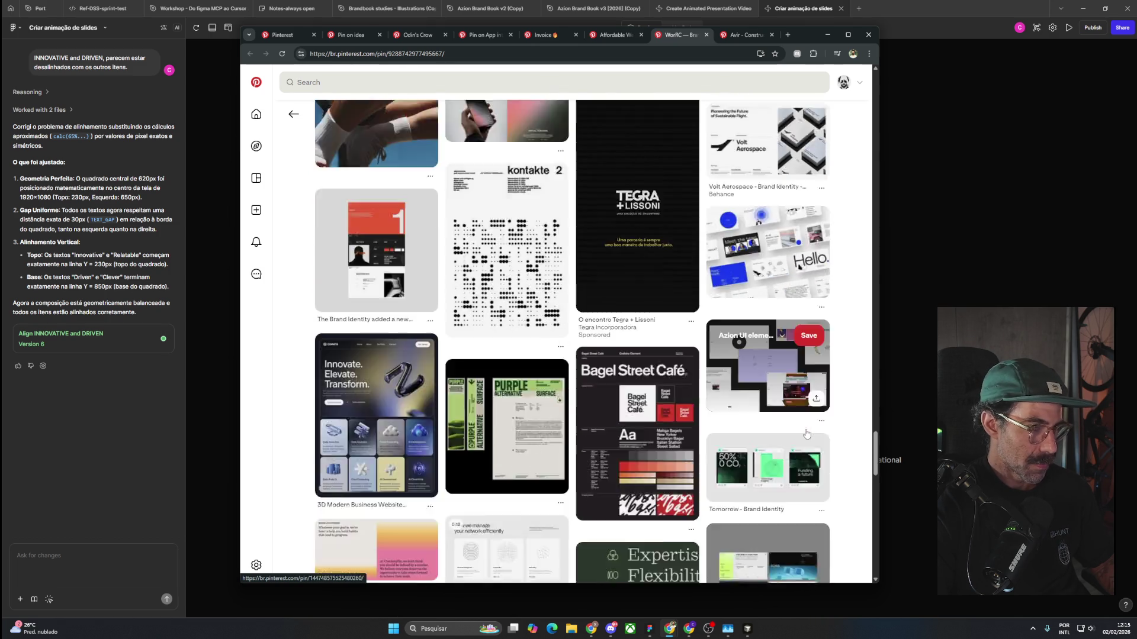
pyautogui.click(882, 325)
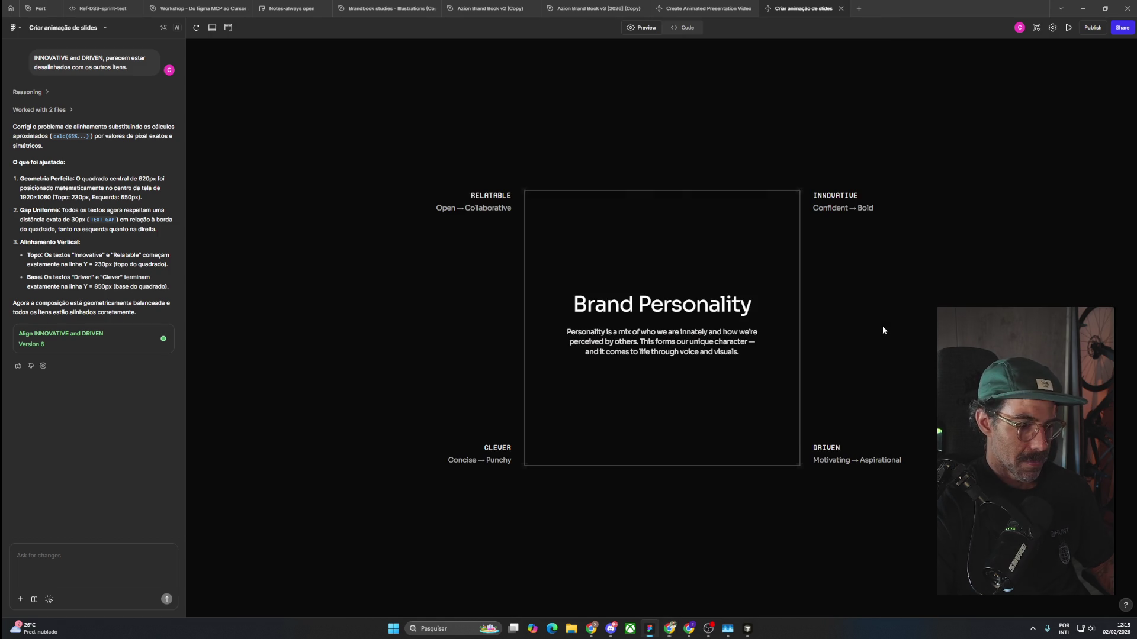
pyautogui.hotkey('alt', 'Tab')
pyautogui.scroll(-3, 712, 383)
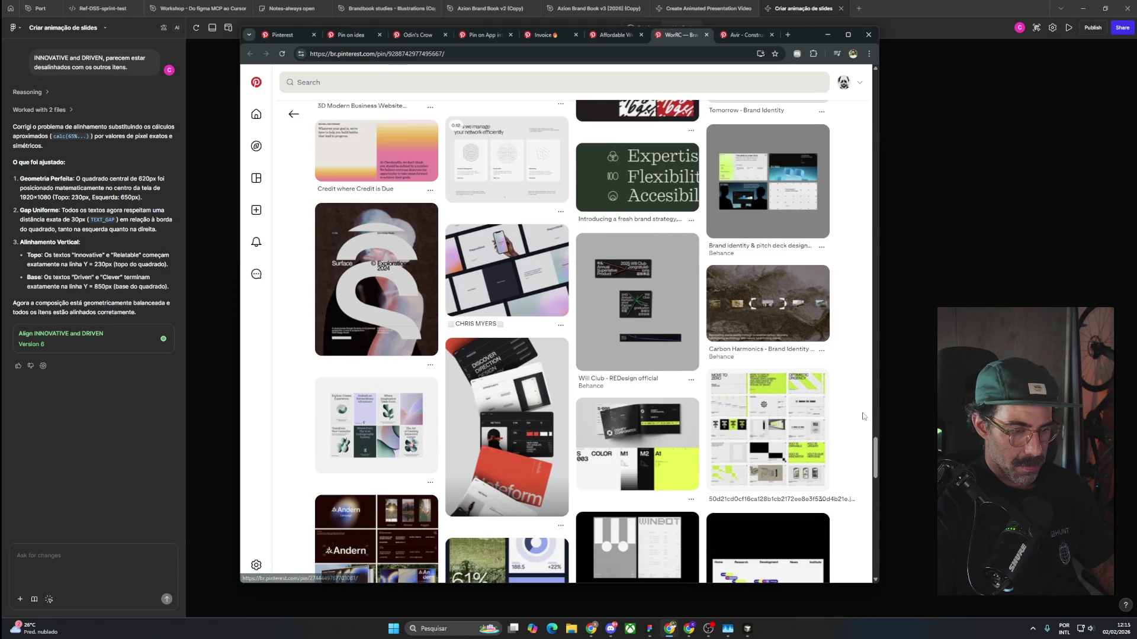
pyautogui.scroll(-4, 863, 416)
pyautogui.scroll(-3, 858, 417)
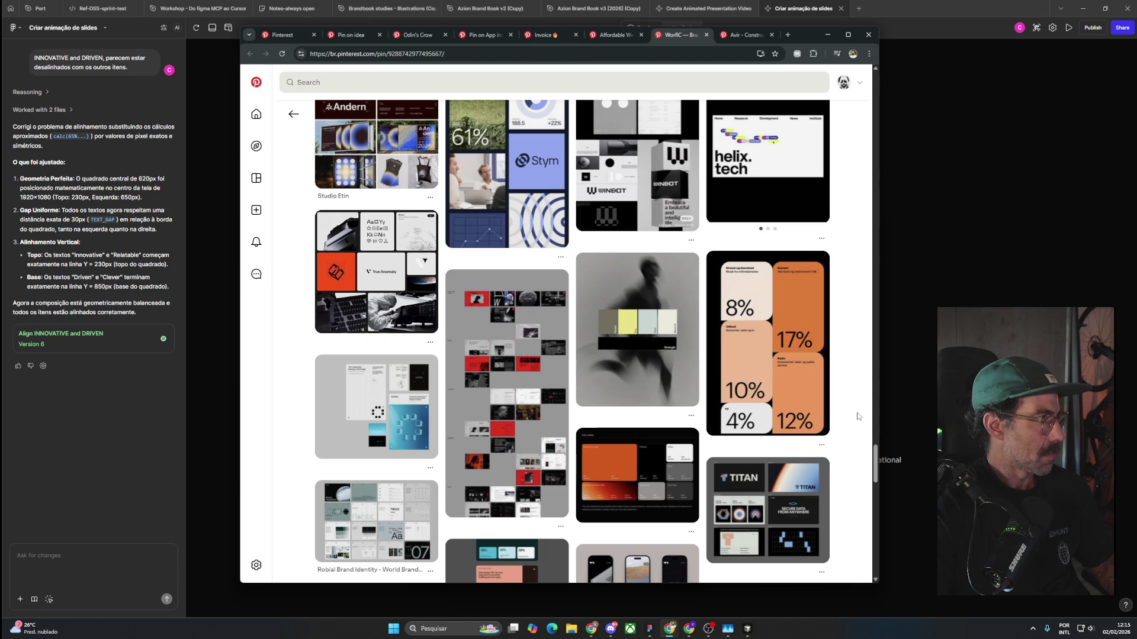
pyautogui.scroll(-3, 865, 417)
pyautogui.scroll(-3, 871, 419)
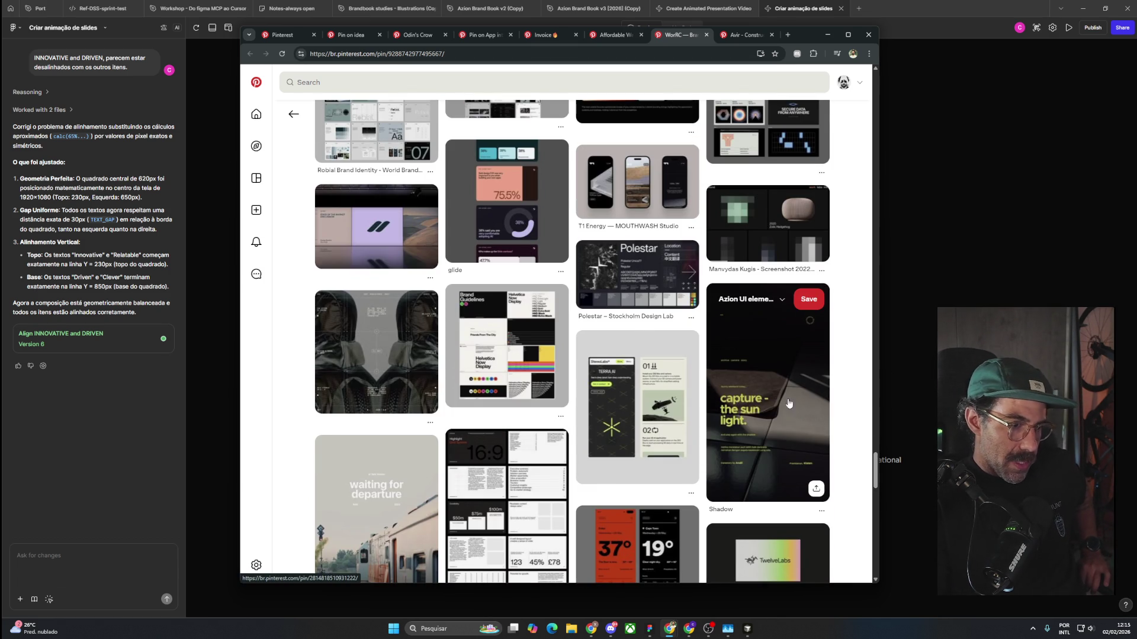
pyautogui.middleClick(613, 415)
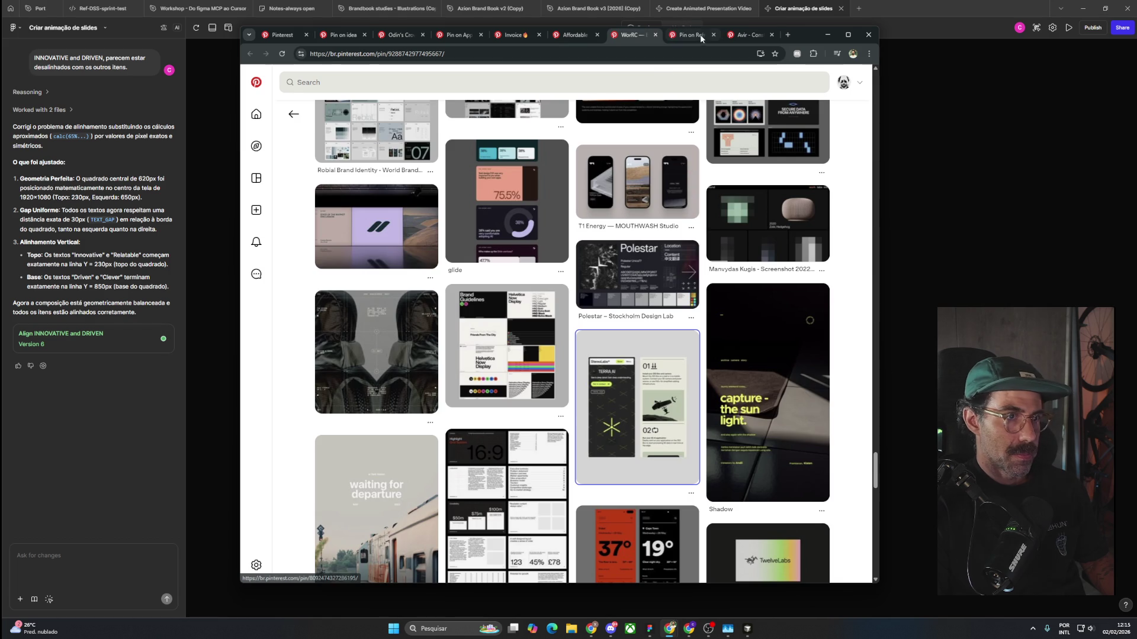
# From the newly opened pin's related feed, save the blue FLEXIBLE VISUAL SYSTEMS poster to Currículo.
pyautogui.hotkey('ctrl', 'Tab')
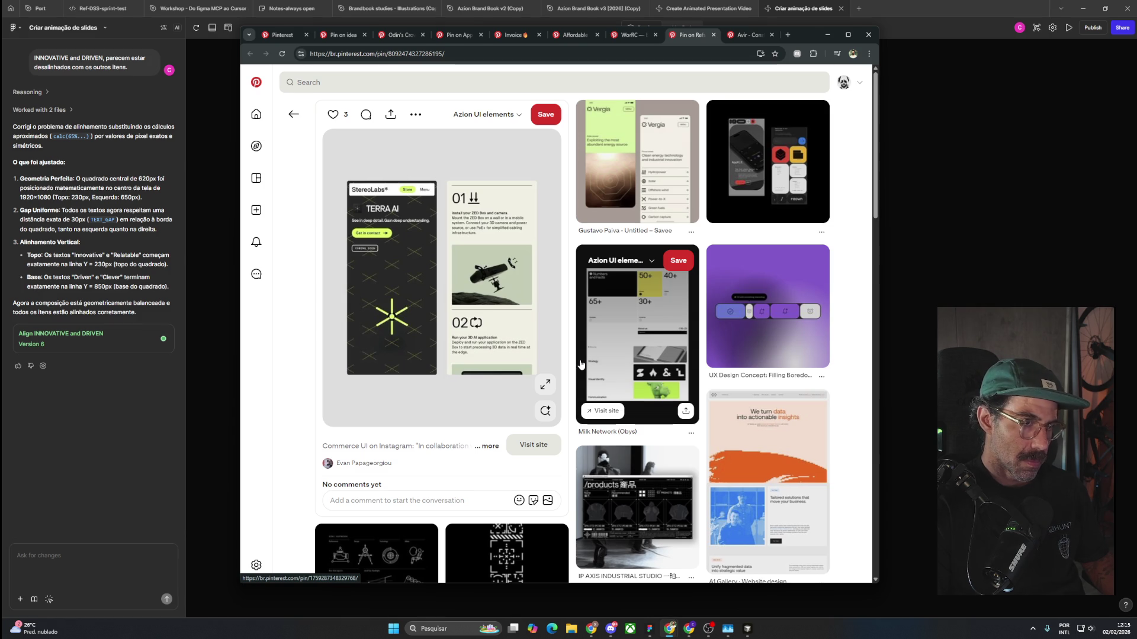
pyautogui.scroll(-2, 581, 365)
pyautogui.scroll(-4, 581, 365)
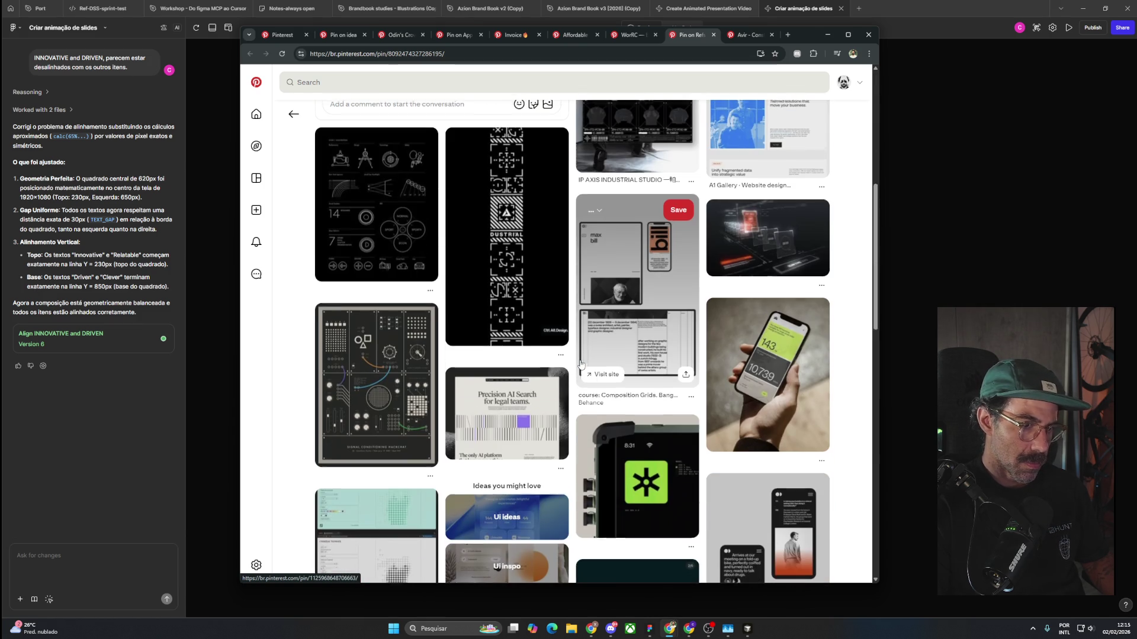
pyautogui.scroll(-2, 581, 365)
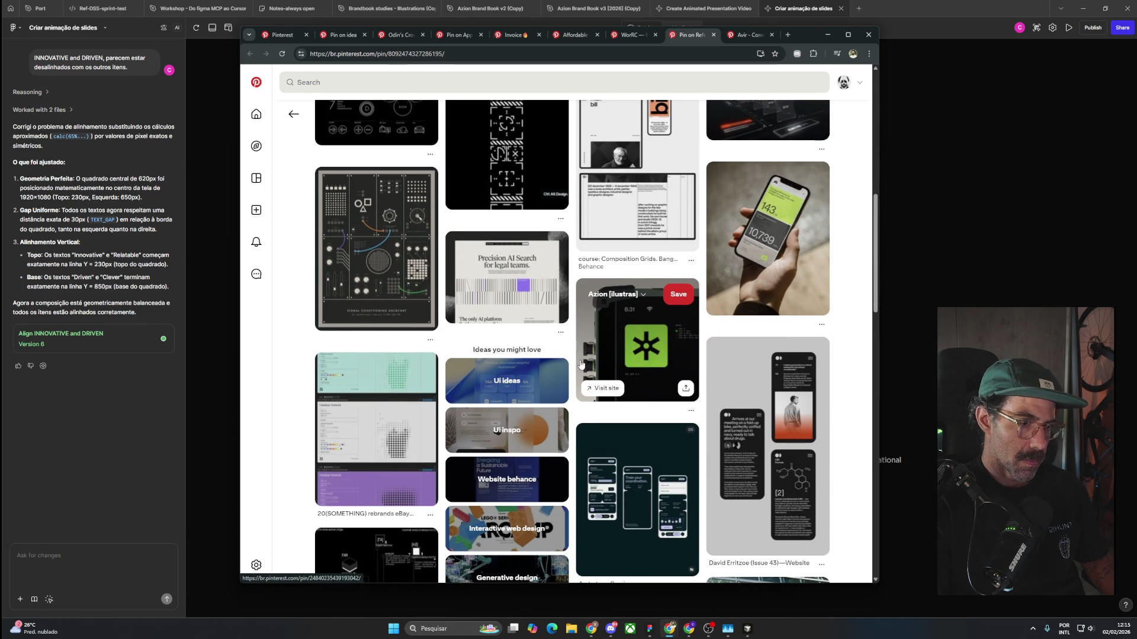
pyautogui.scroll(-1, 581, 365)
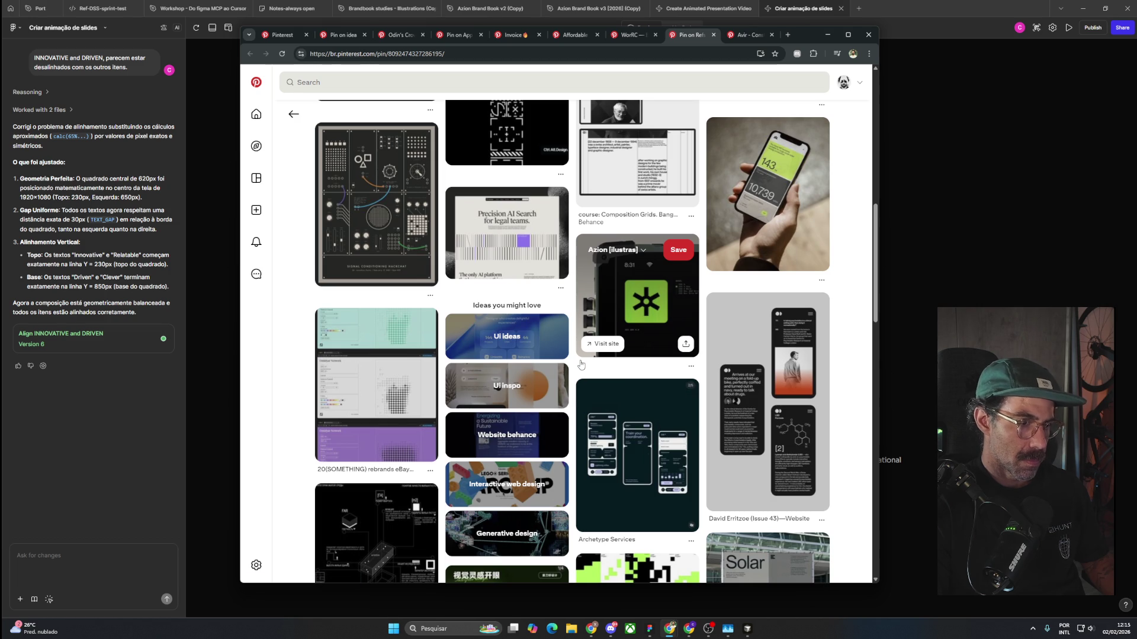
pyautogui.scroll(-1, 581, 364)
pyautogui.scroll(-2, 581, 364)
pyautogui.scroll(-3, 581, 365)
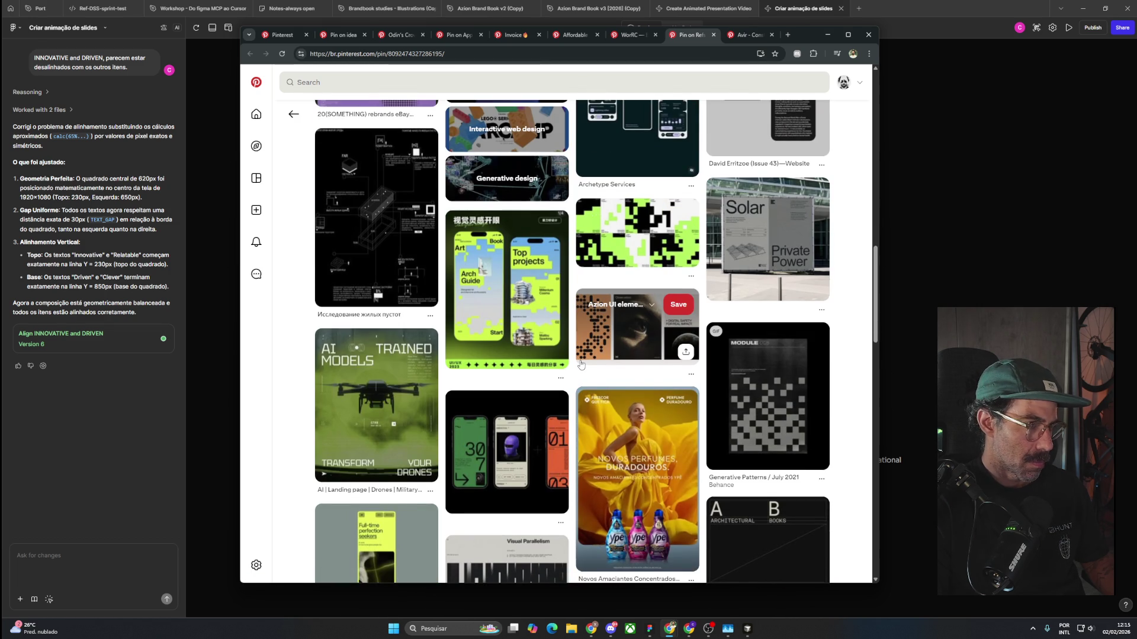
pyautogui.scroll(-4, 580, 365)
pyautogui.scroll(3, 581, 365)
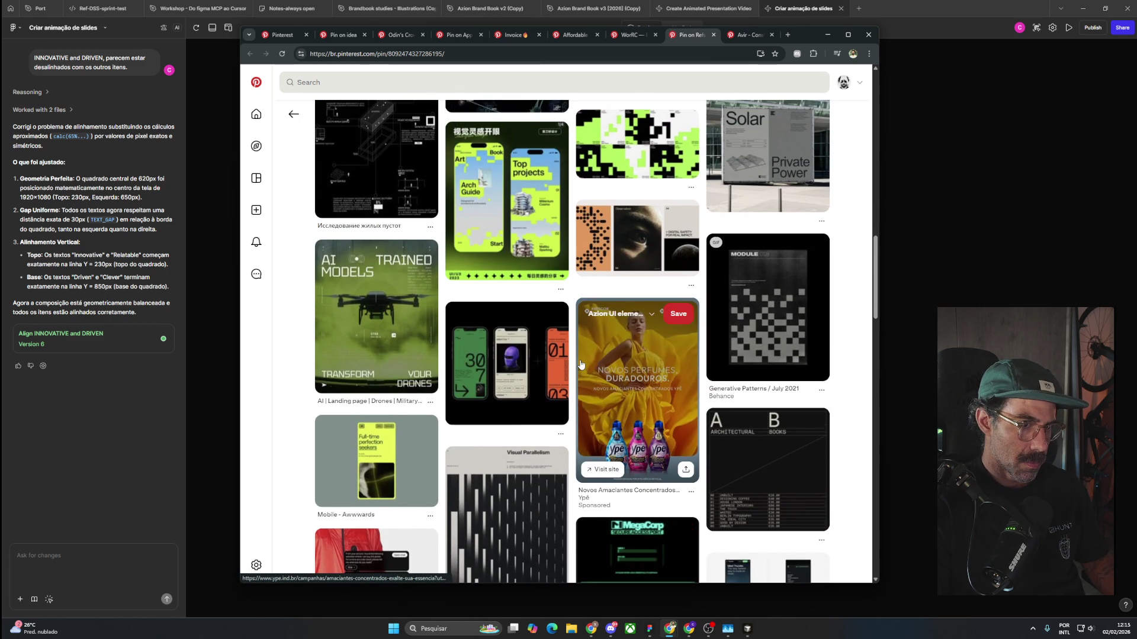
pyautogui.scroll(-4, 580, 365)
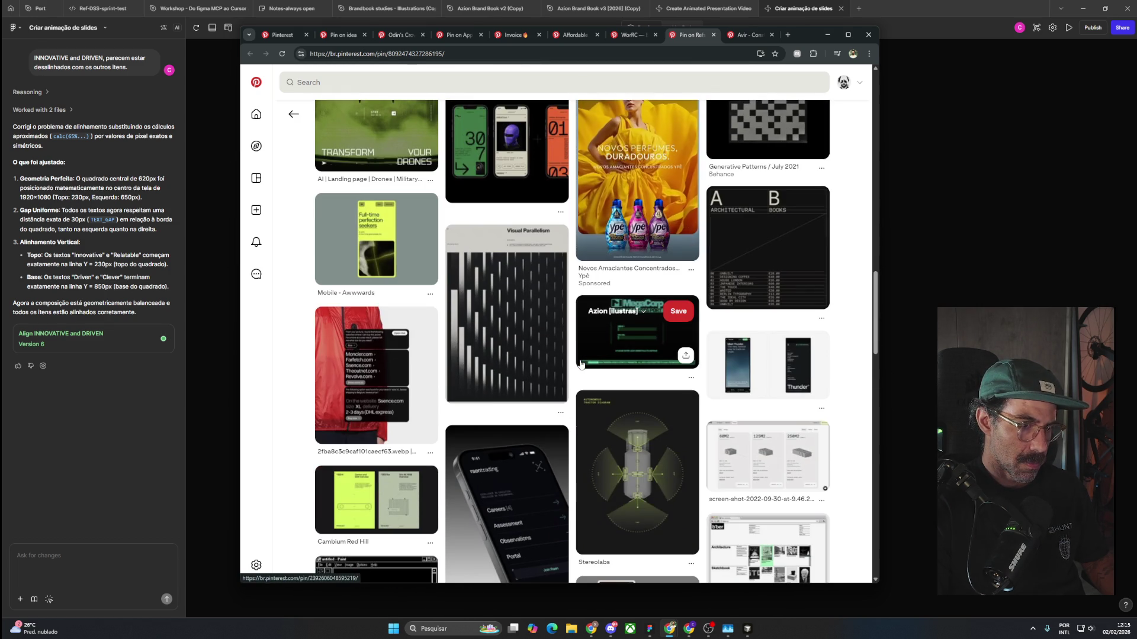
pyautogui.scroll(-1, 581, 365)
pyautogui.scroll(-3, 580, 365)
pyautogui.scroll(-4, 581, 365)
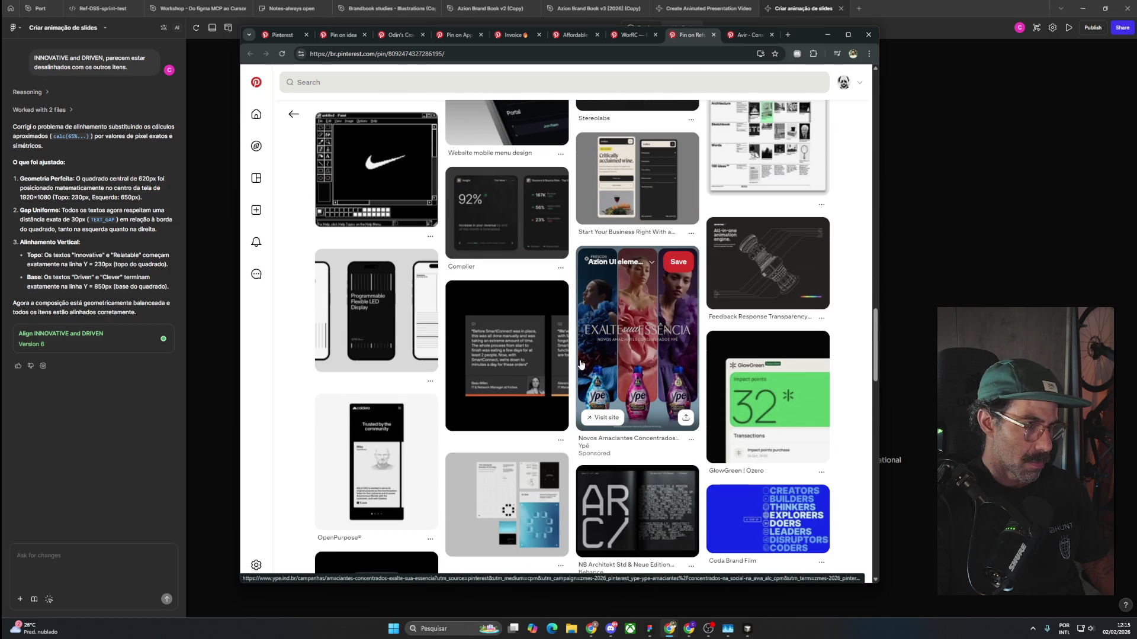
pyautogui.scroll(-4, 581, 365)
pyautogui.scroll(-3, 581, 364)
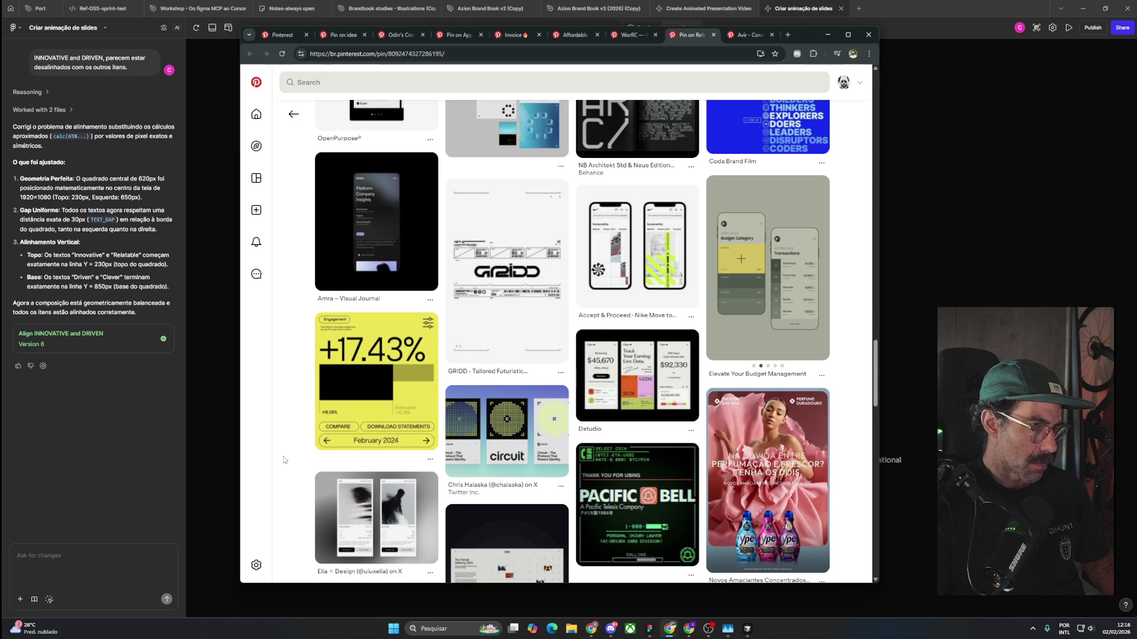
pyautogui.scroll(-4, 283, 459)
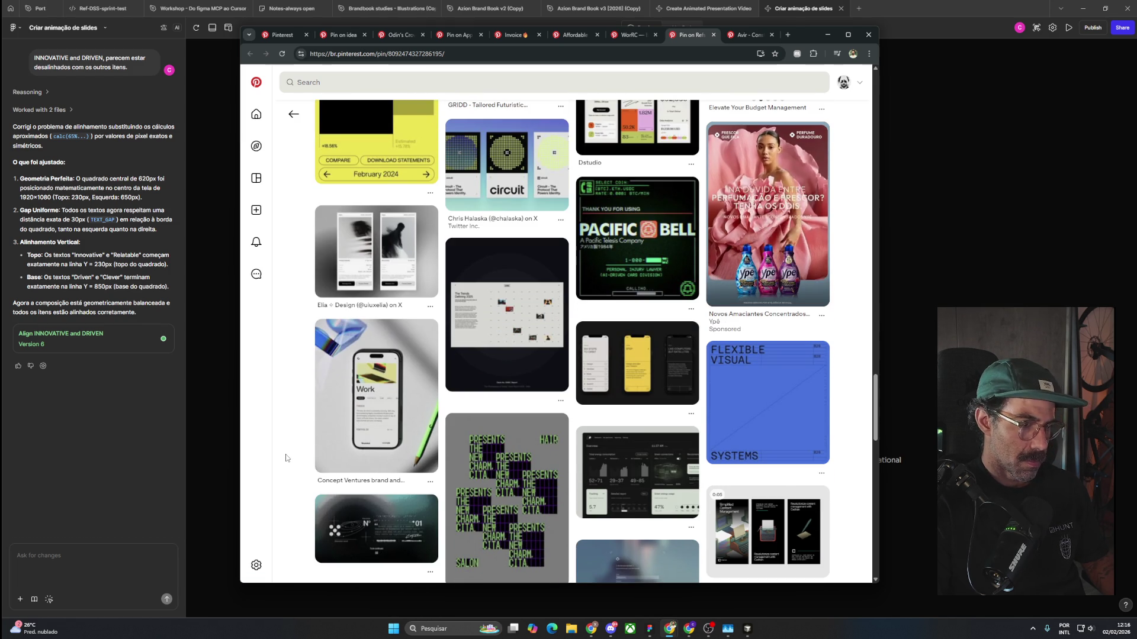
pyautogui.scroll(-2, 284, 459)
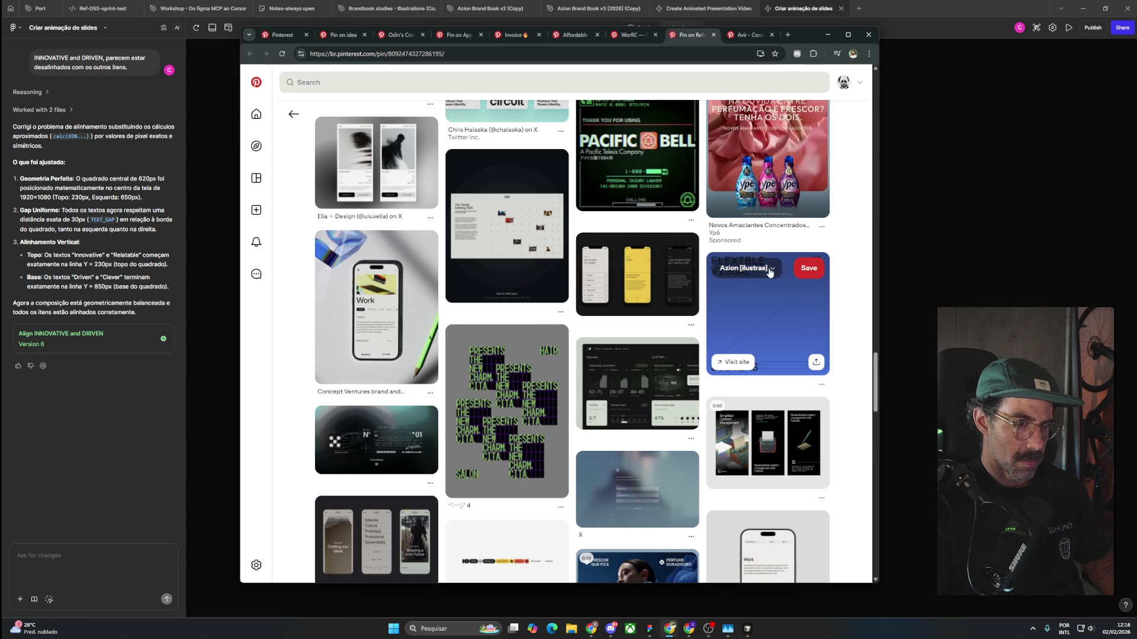
pyautogui.click(764, 268)
pyautogui.click(793, 369)
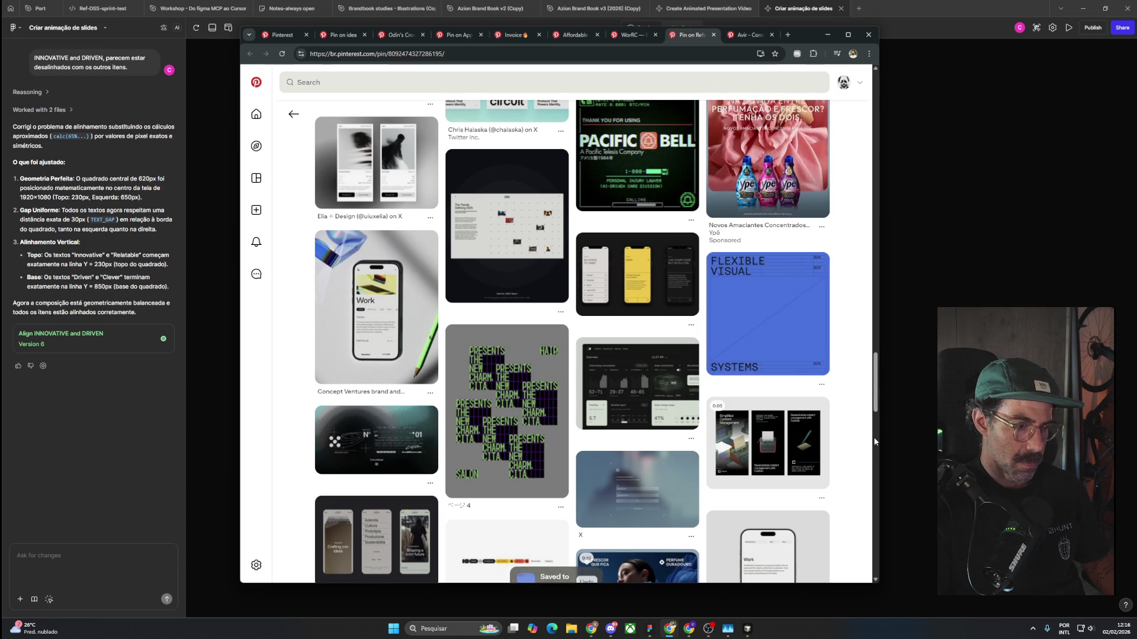
# Save the black phone-interface pin to the Currículo board.
pyautogui.scroll(-4, 873, 438)
pyautogui.scroll(-3, 873, 438)
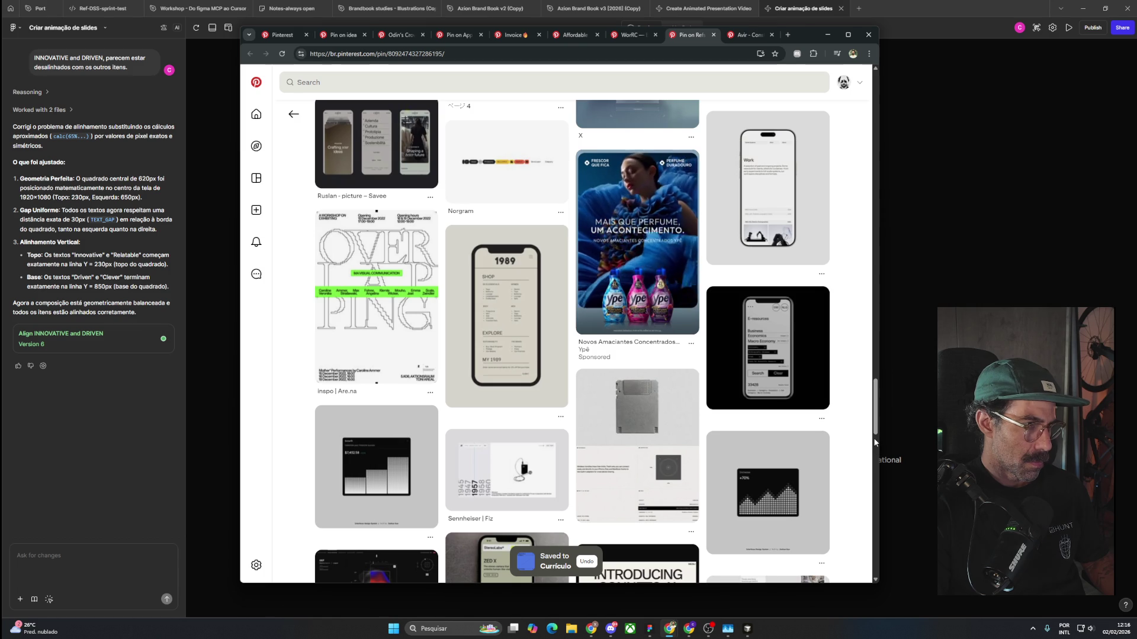
pyautogui.scroll(-4, 875, 441)
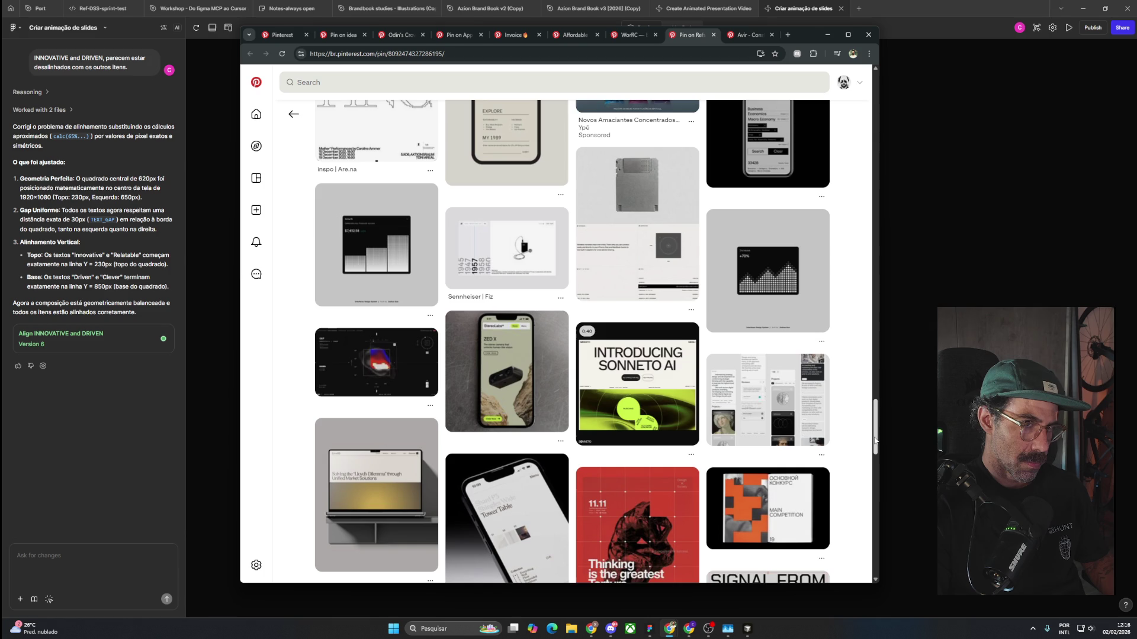
pyautogui.scroll(3, 875, 442)
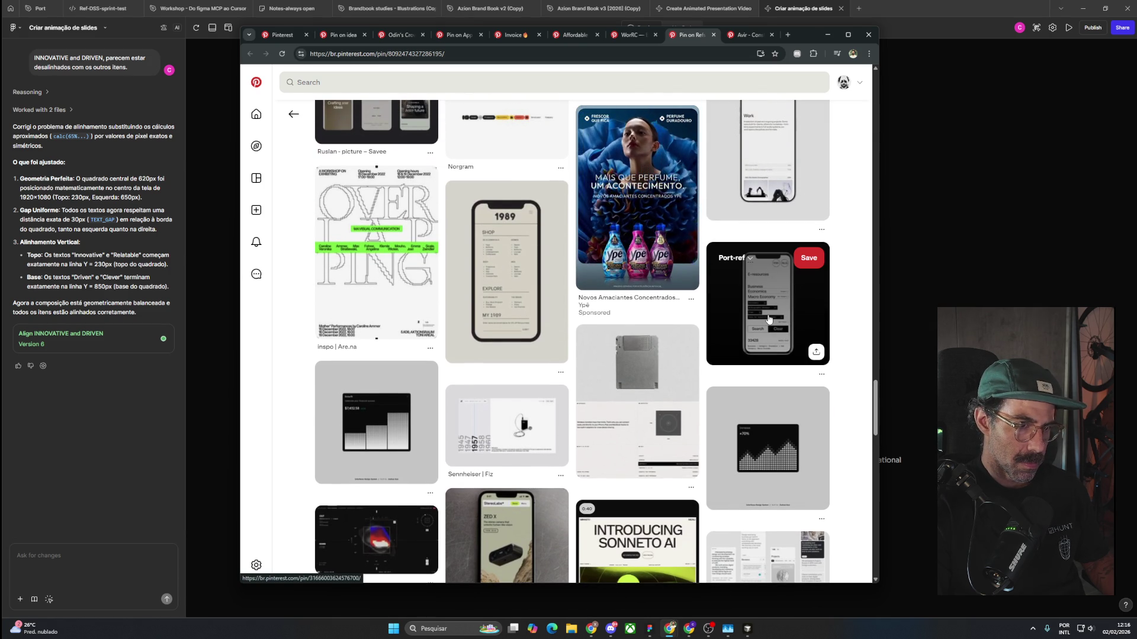
pyautogui.scroll(-2, 775, 327)
pyautogui.scroll(-1, 775, 327)
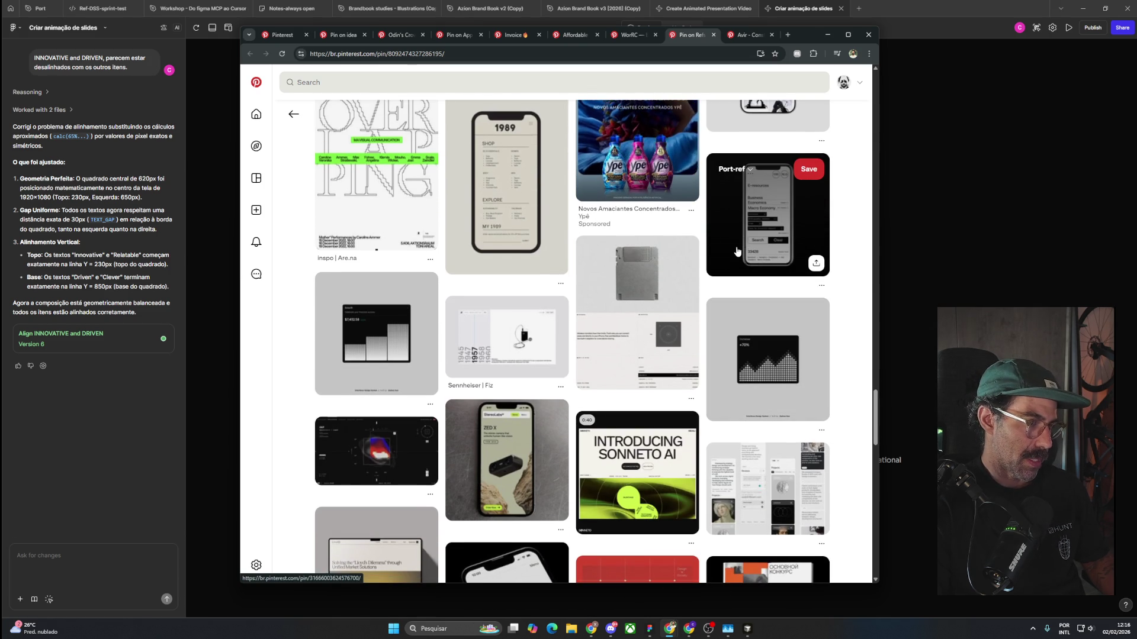
pyautogui.click(749, 169)
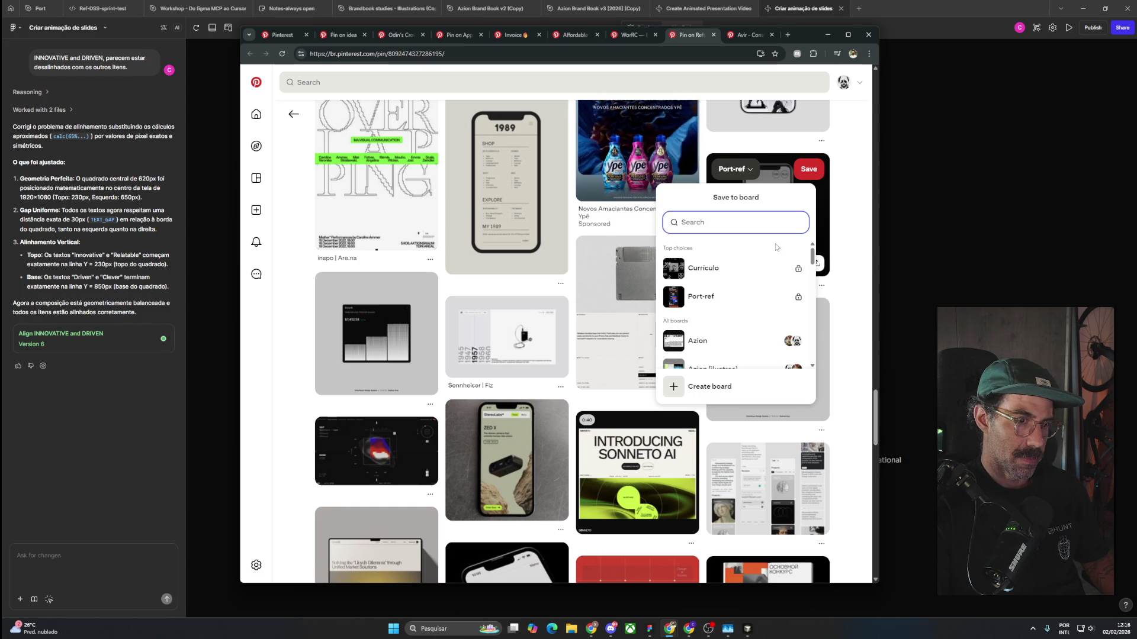
pyautogui.click(778, 270)
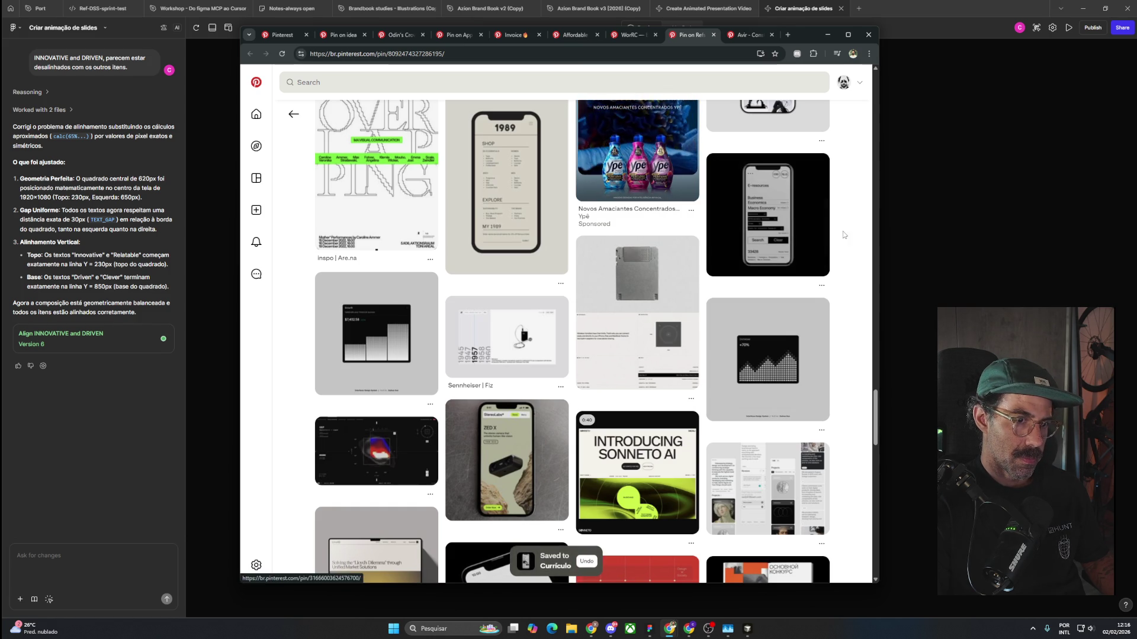
# Open the CryptoStoke dashboard pin in a new tab and switch to it.
pyautogui.scroll(-5, 850, 255)
pyautogui.scroll(-4, 850, 255)
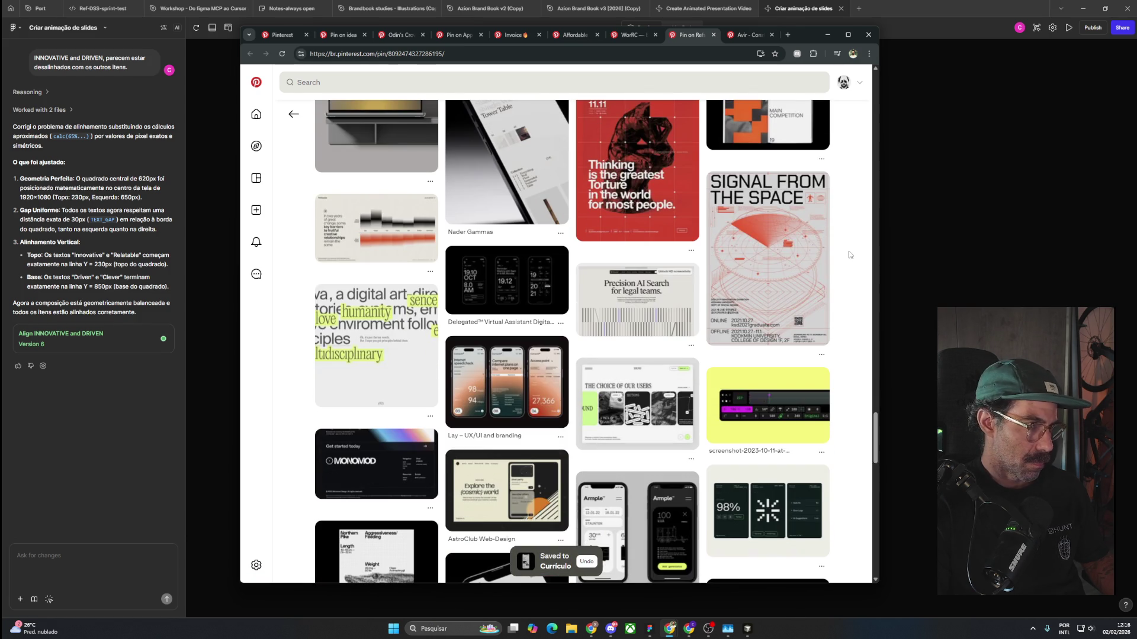
pyautogui.scroll(-2, 850, 255)
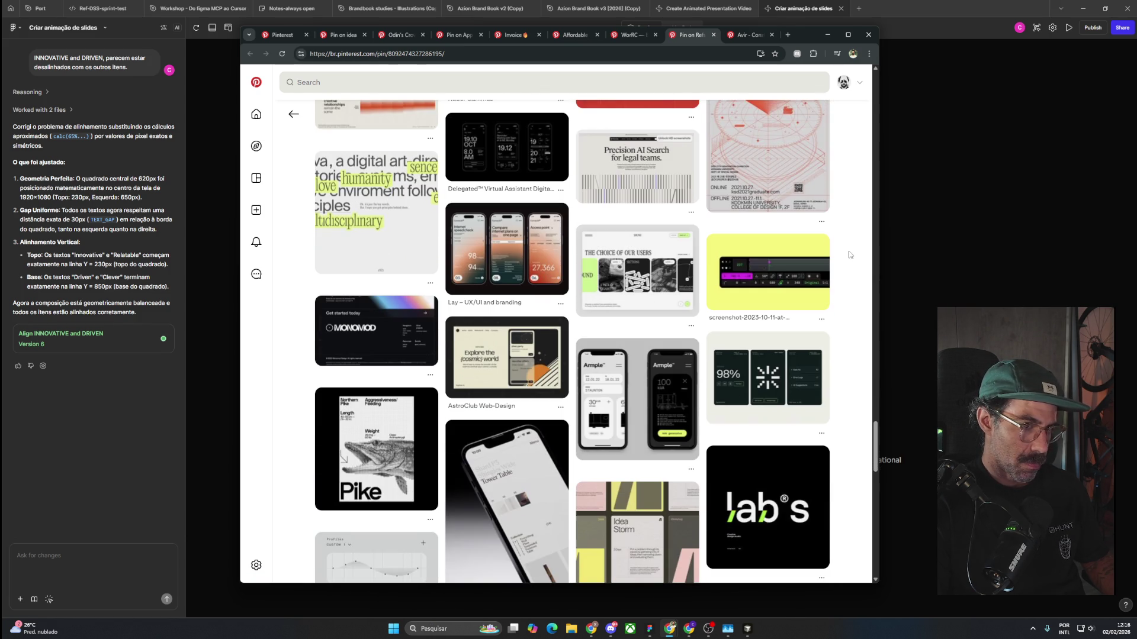
pyautogui.scroll(-4, 850, 255)
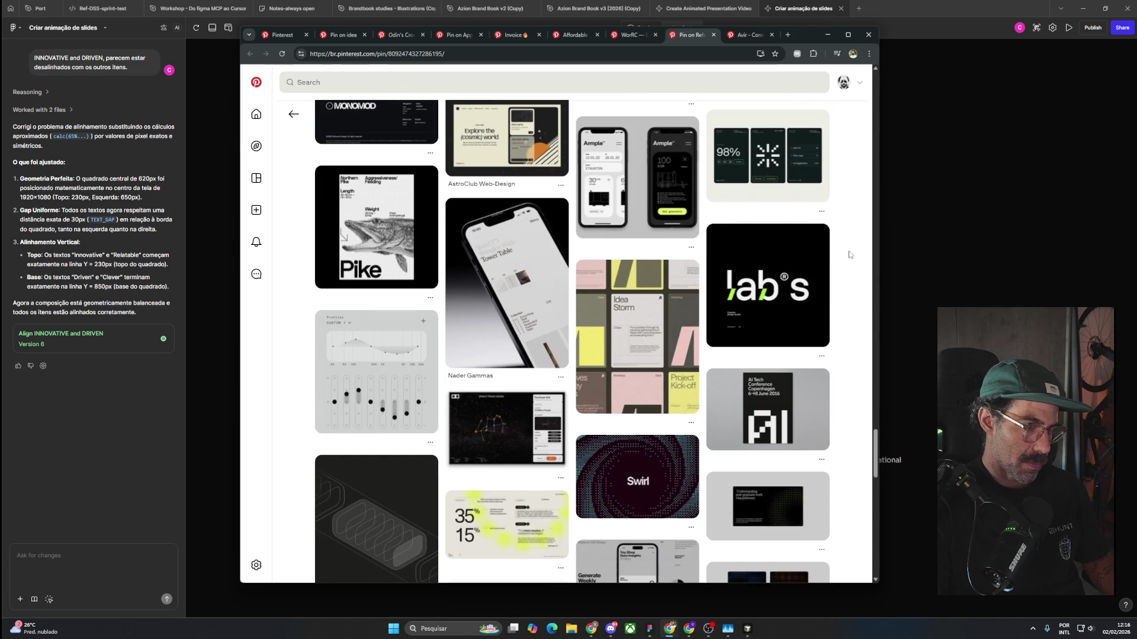
pyautogui.scroll(-3, 850, 254)
pyautogui.scroll(-5, 851, 248)
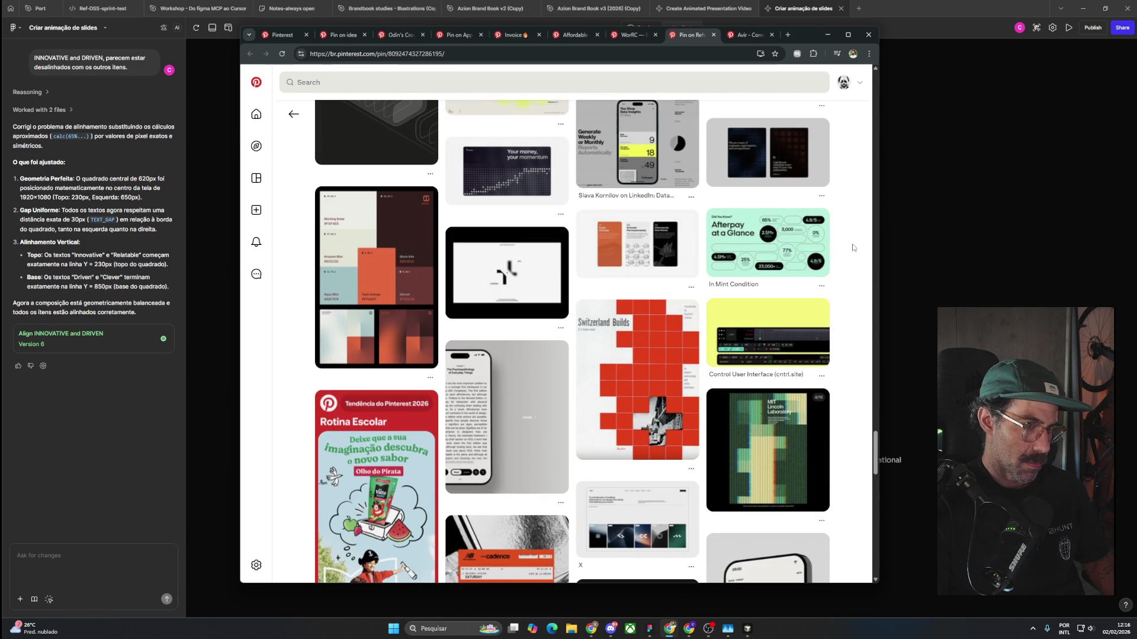
pyautogui.scroll(-4, 836, 261)
pyautogui.scroll(-4, 836, 261)
pyautogui.scroll(-4, 836, 261)
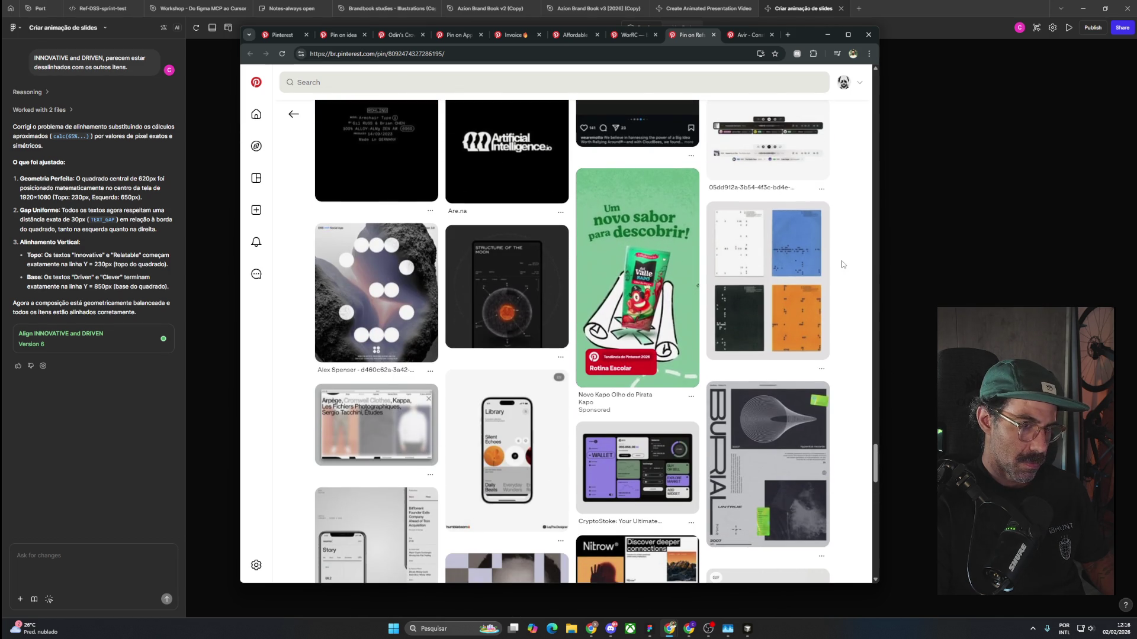
pyautogui.scroll(-5, 787, 330)
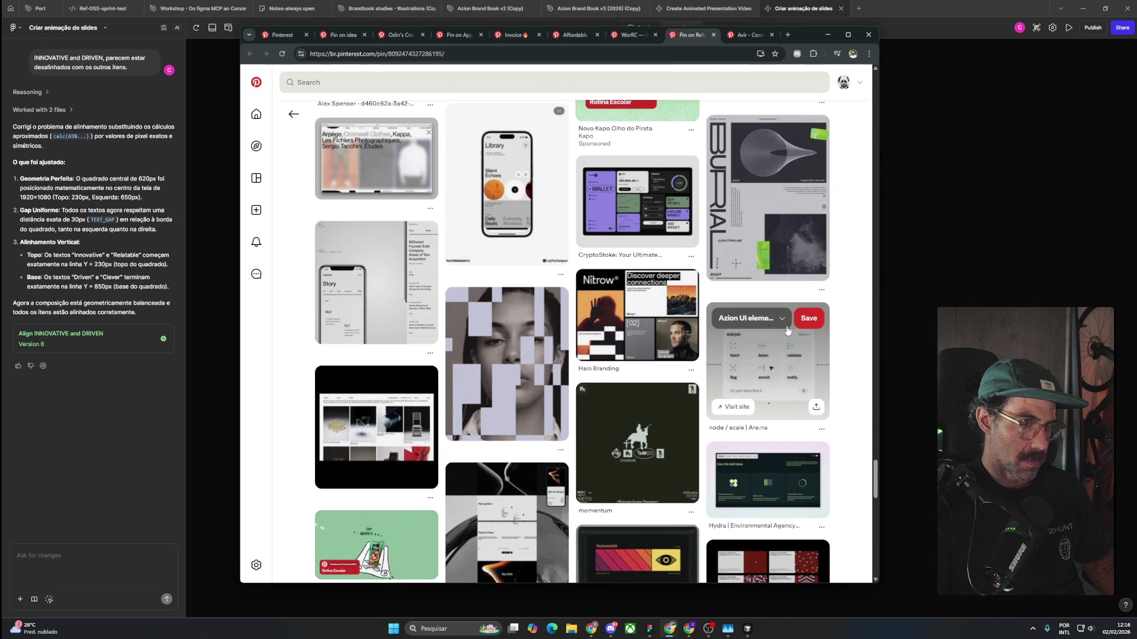
pyautogui.middleClick(668, 215)
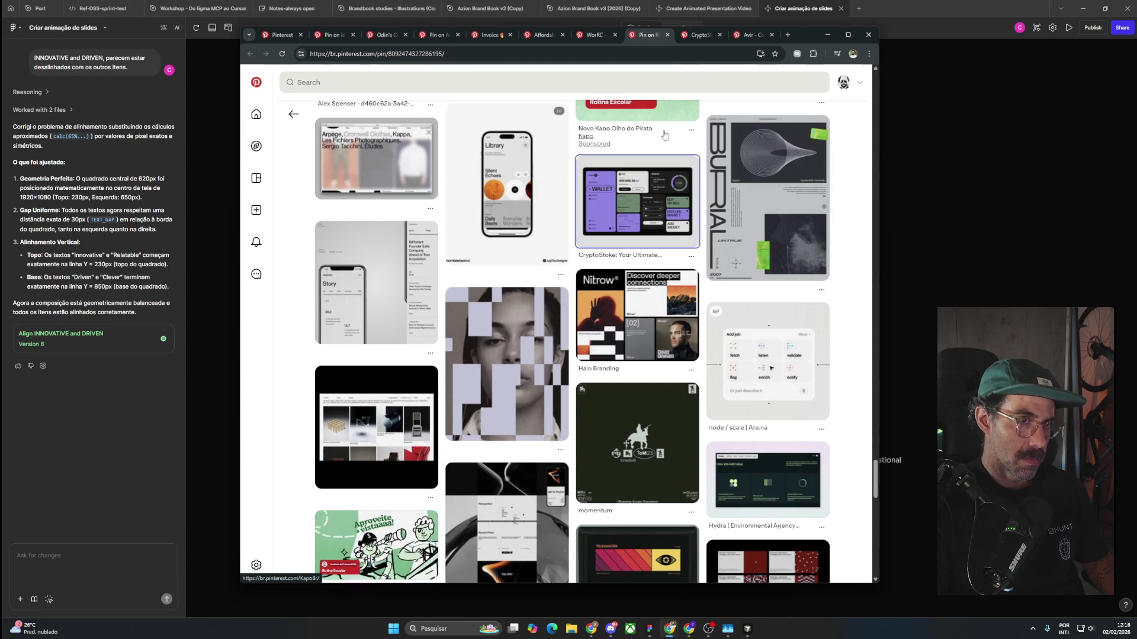
pyautogui.click(697, 36)
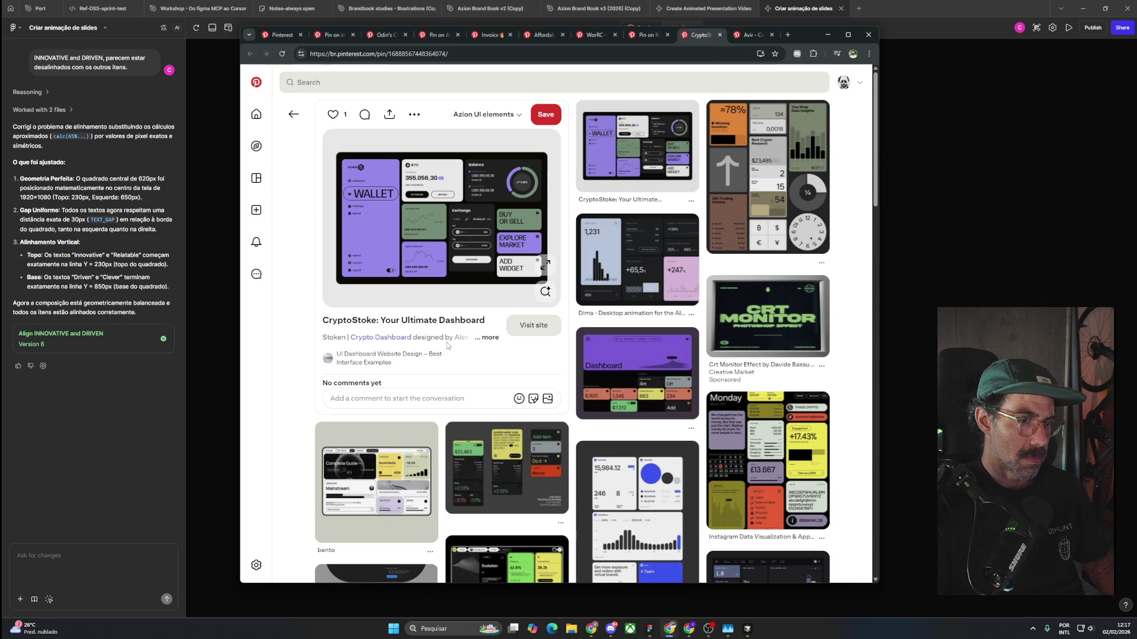
# Save the 'Issues in the Chinese market' percentage-card pin from CryptoStoke's related ideas to Currículo.
pyautogui.scroll(3, 448, 346)
pyautogui.scroll(-5, 592, 414)
pyautogui.scroll(2, 757, 485)
pyautogui.scroll(1, 757, 484)
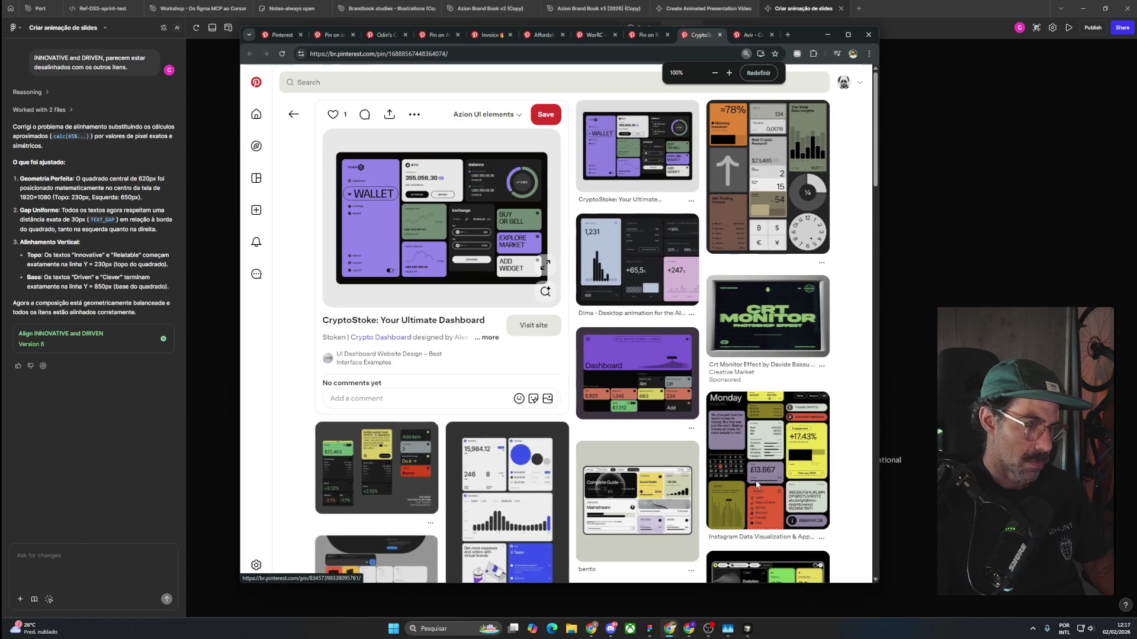
pyautogui.scroll(-3, 651, 488)
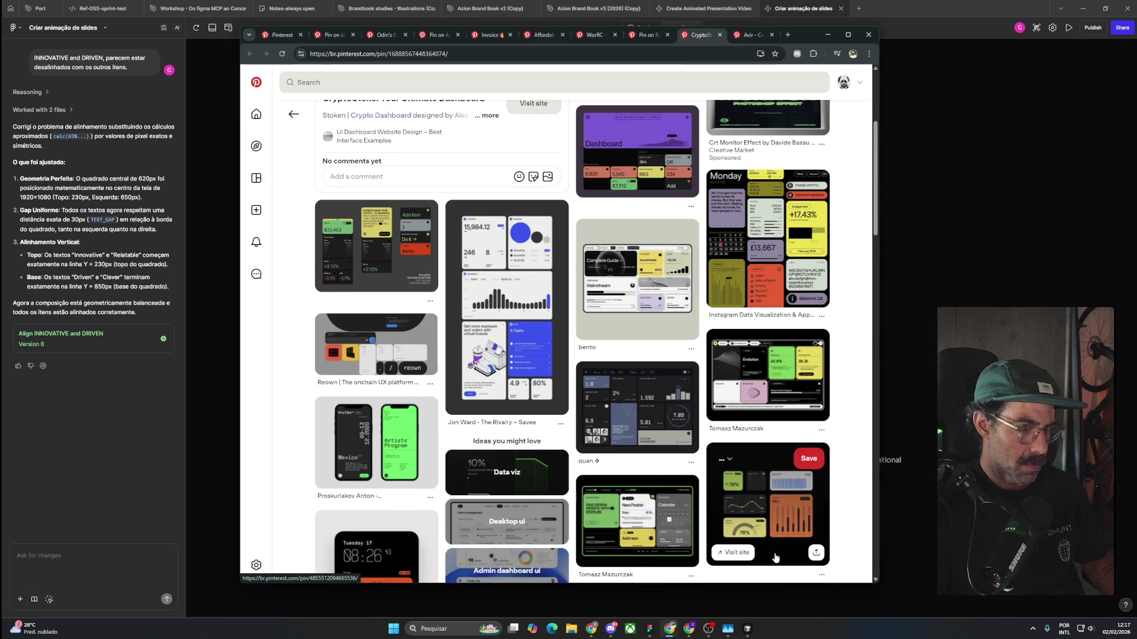
pyautogui.scroll(-5, 778, 555)
pyautogui.scroll(-5, 778, 555)
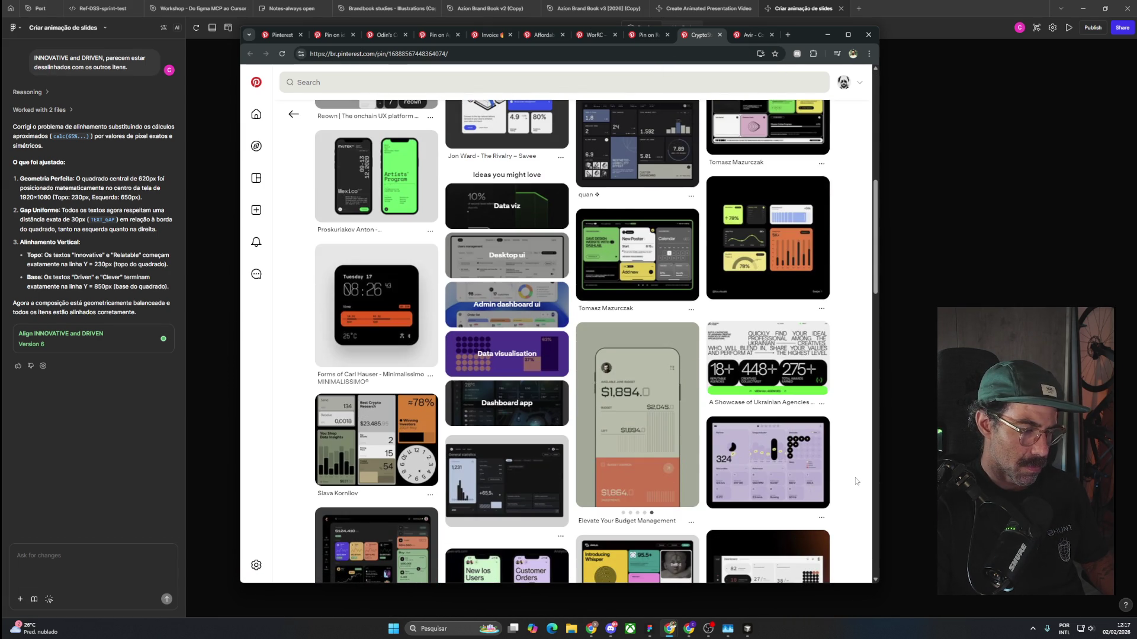
pyautogui.scroll(-4, 855, 481)
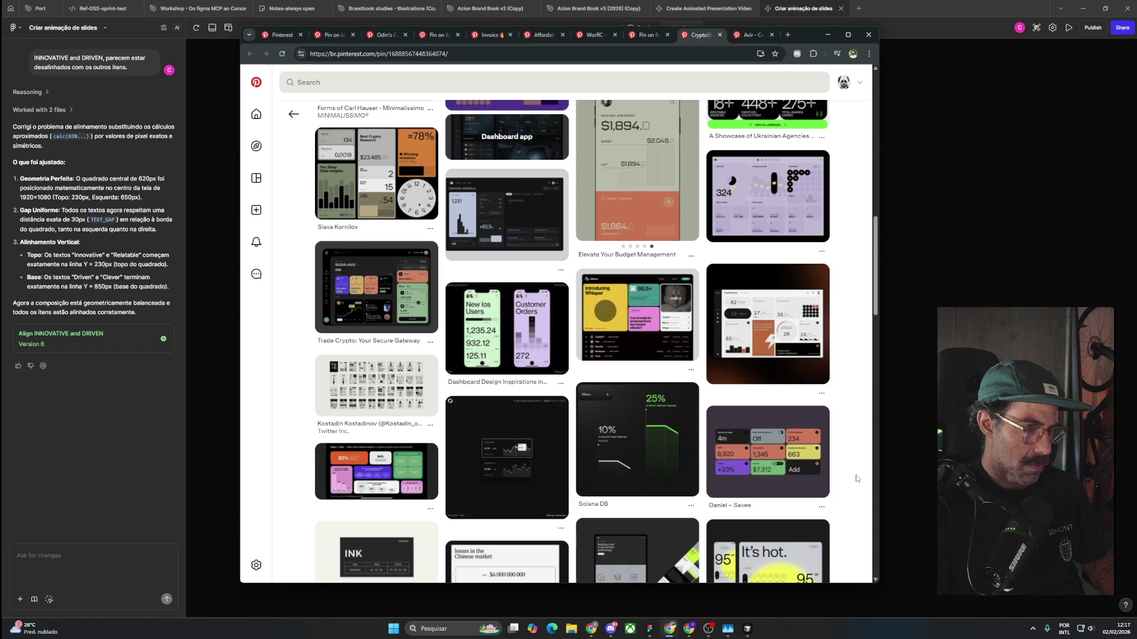
pyautogui.scroll(-4, 855, 478)
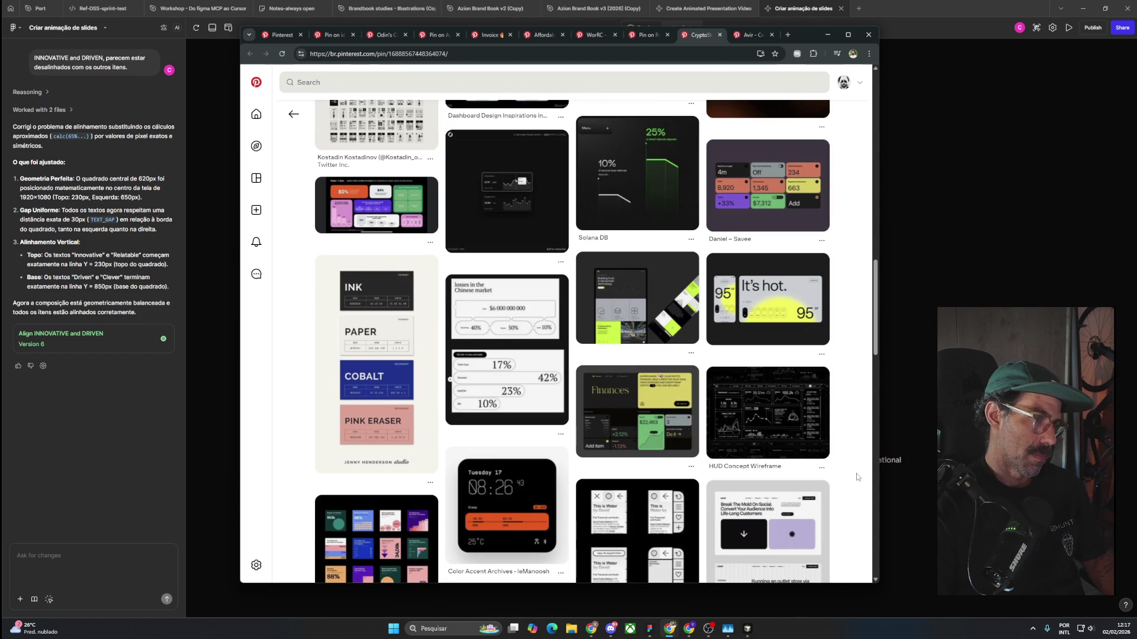
pyautogui.click(485, 290)
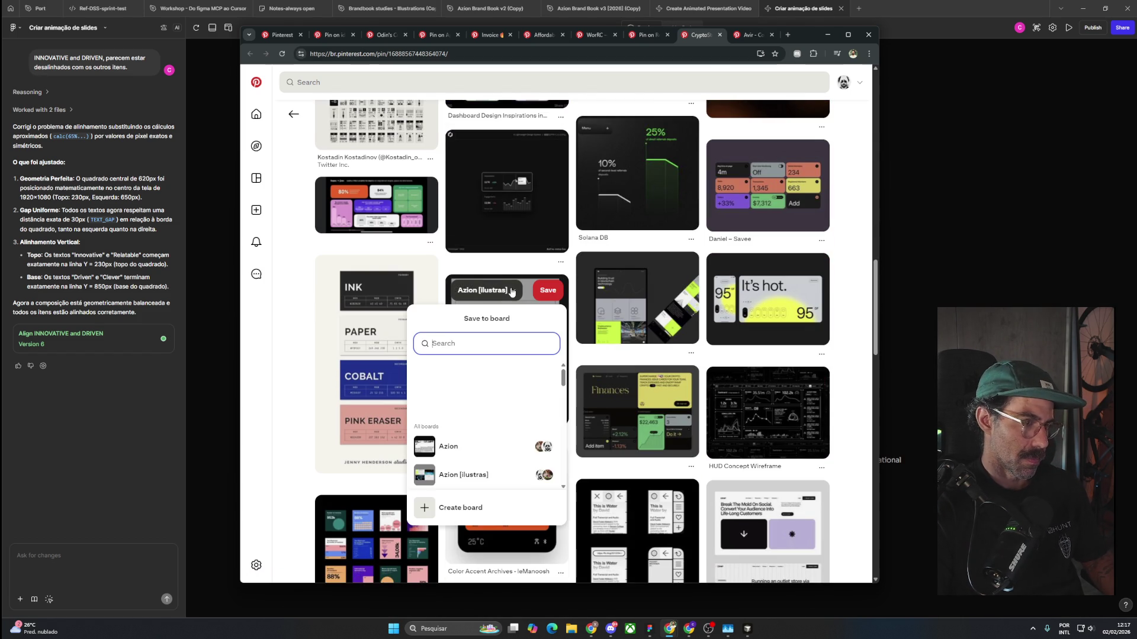
pyautogui.click(521, 389)
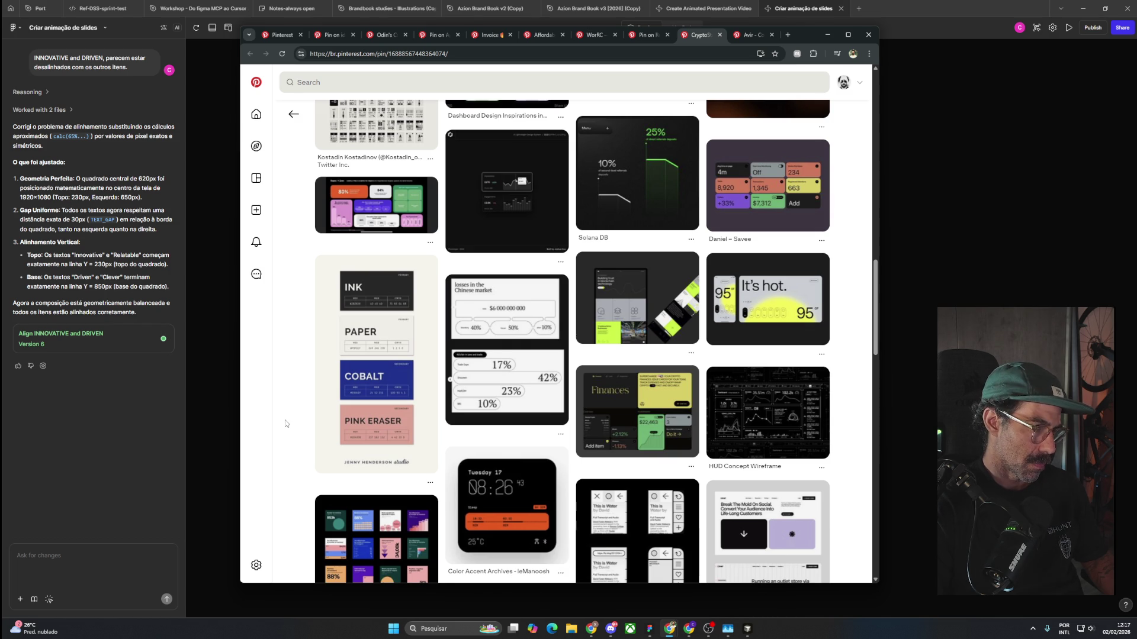
pyautogui.scroll(-3, 286, 423)
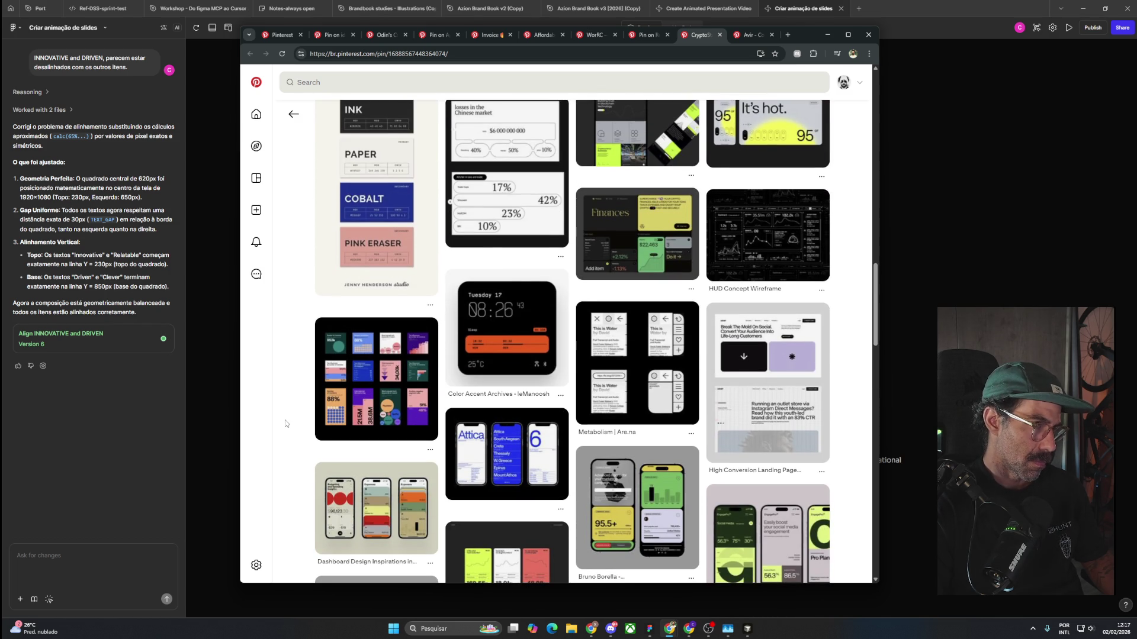